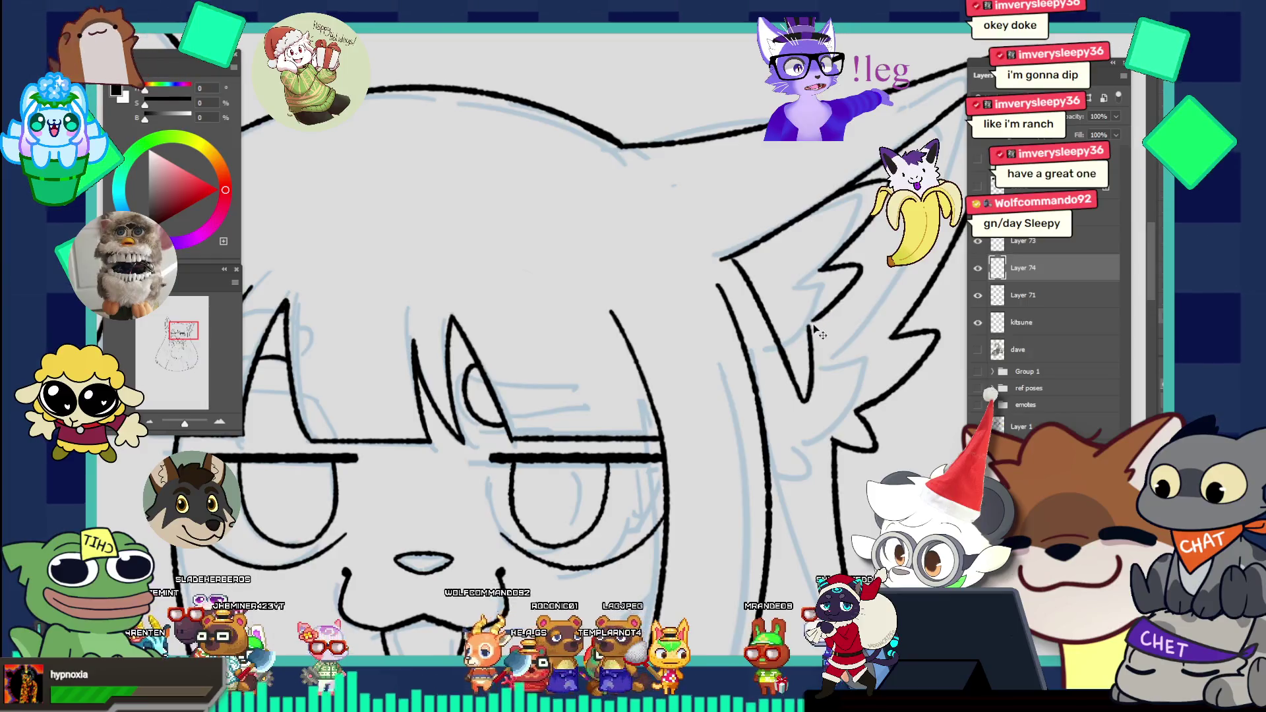
pyautogui.scroll(-3, 821, 335)
pyautogui.scroll(-3, 780, 228)
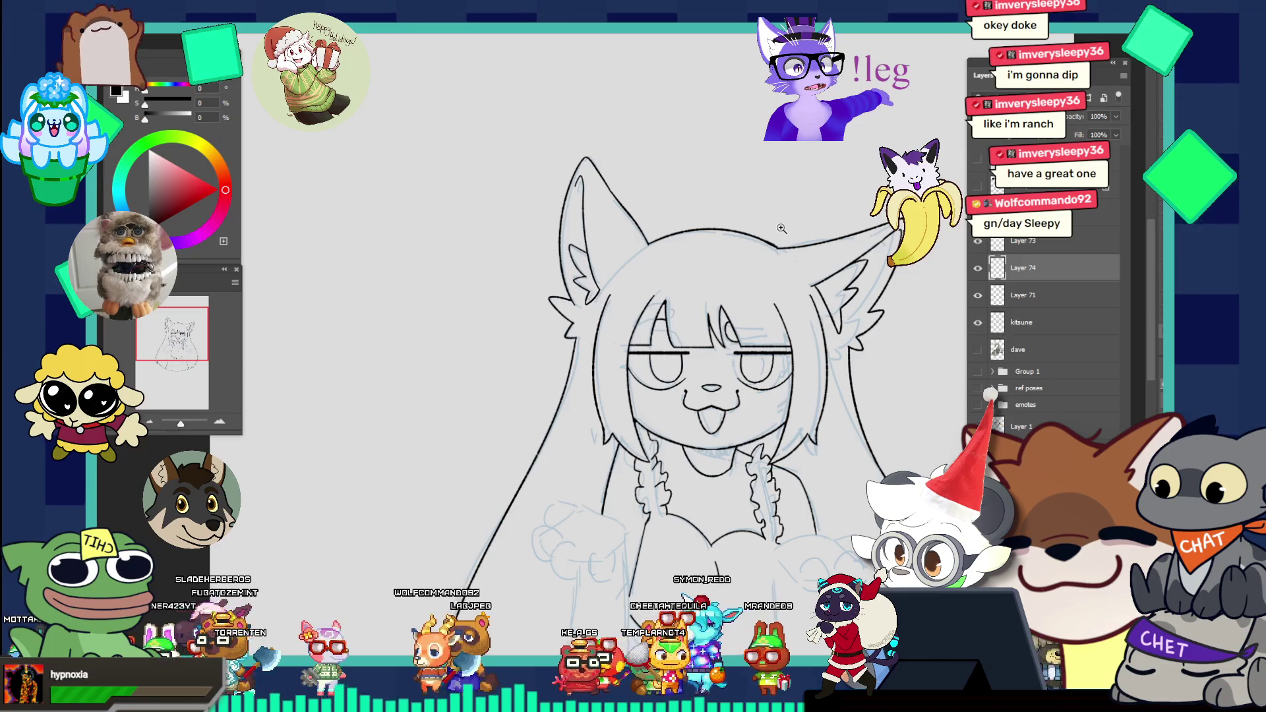
pyautogui.scroll(3, 923, 333)
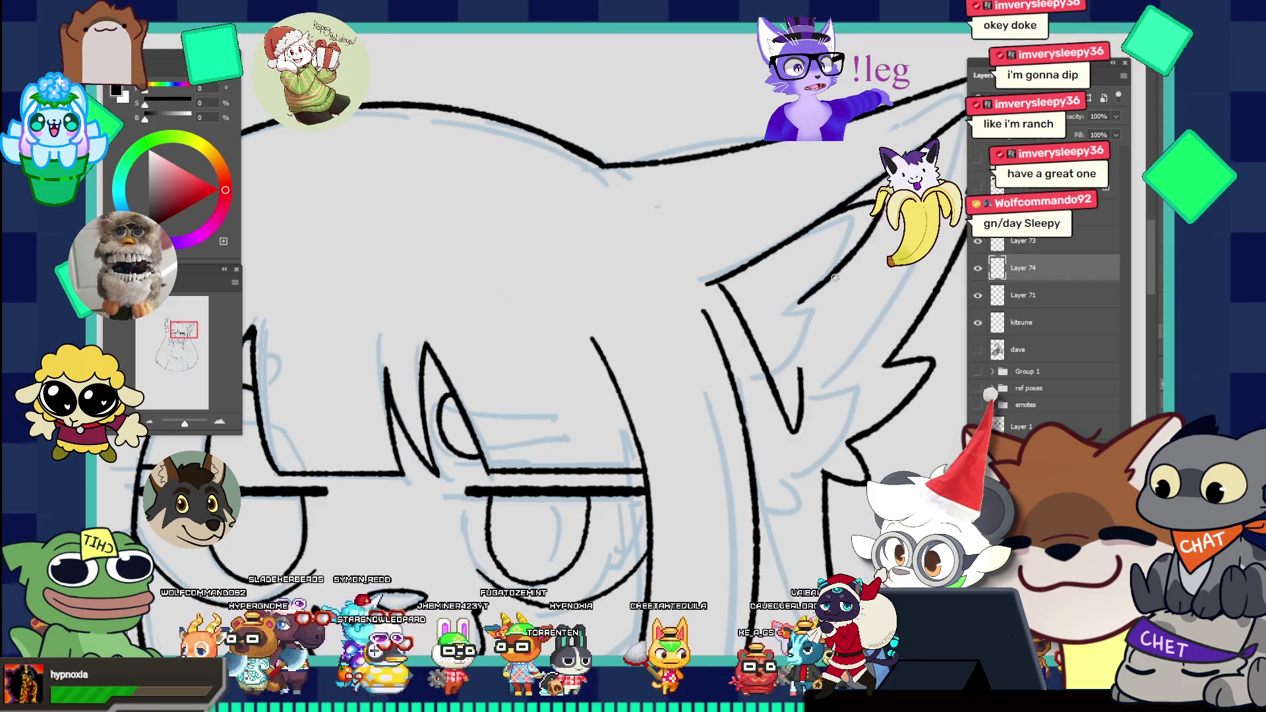
# Step: Ink two short fur strokes inside the right ear on Layer 74, then view the whole character
pyautogui.moveTo(800, 296)
pyautogui.mouseDown()
pyautogui.moveTo(847, 305)
pyautogui.moveTo(853, 322)
pyautogui.mouseUp()
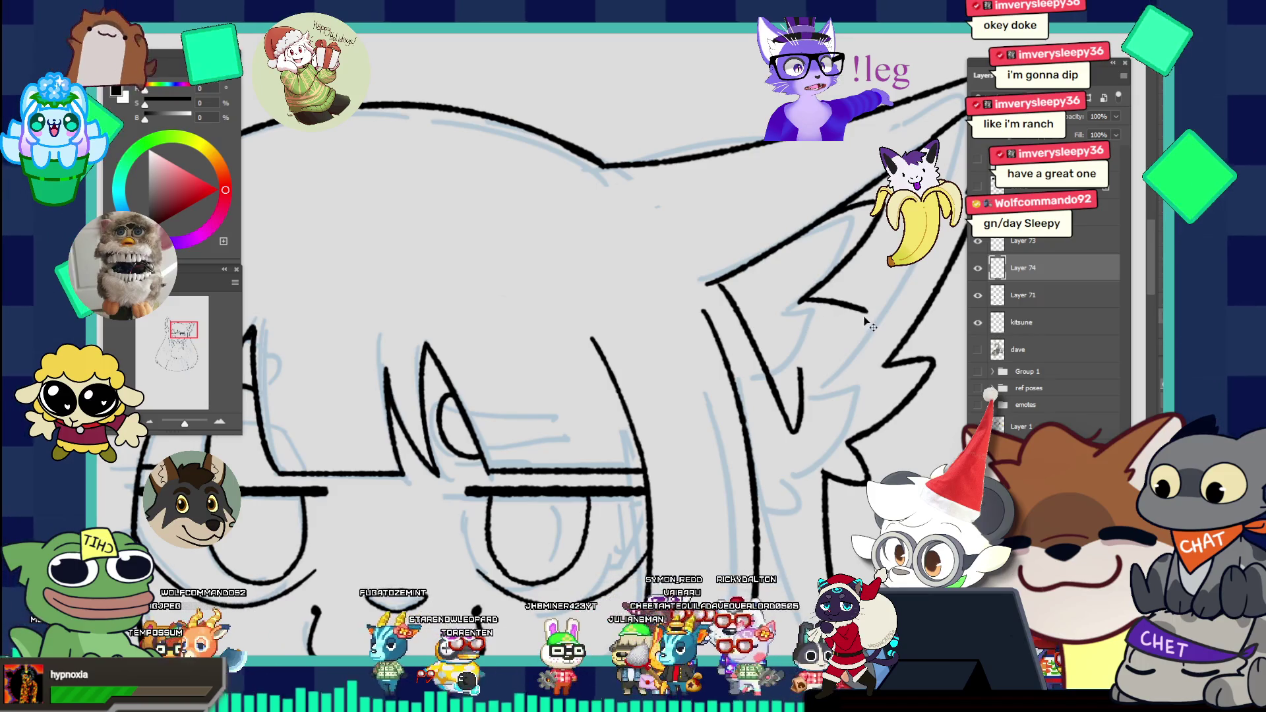
pyautogui.moveTo(872, 323); pyautogui.dragTo(801, 341)
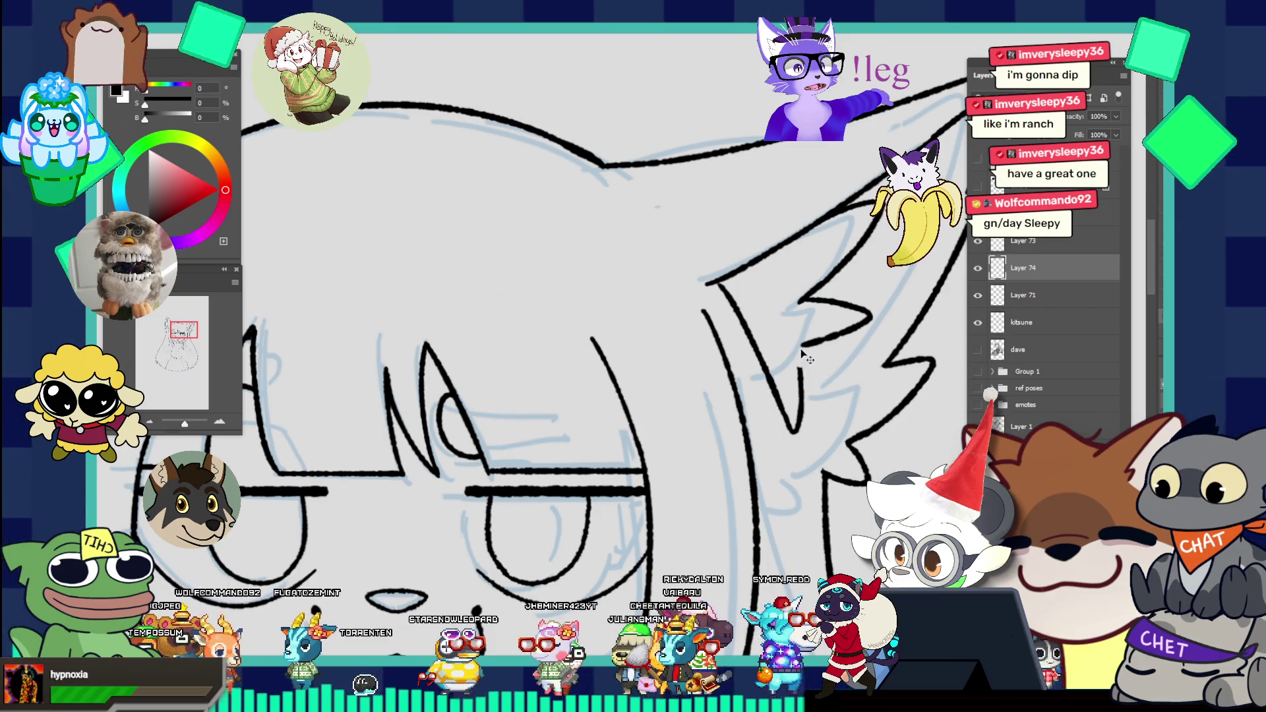
pyautogui.moveTo(849, 288); pyautogui.dragTo(789, 215)
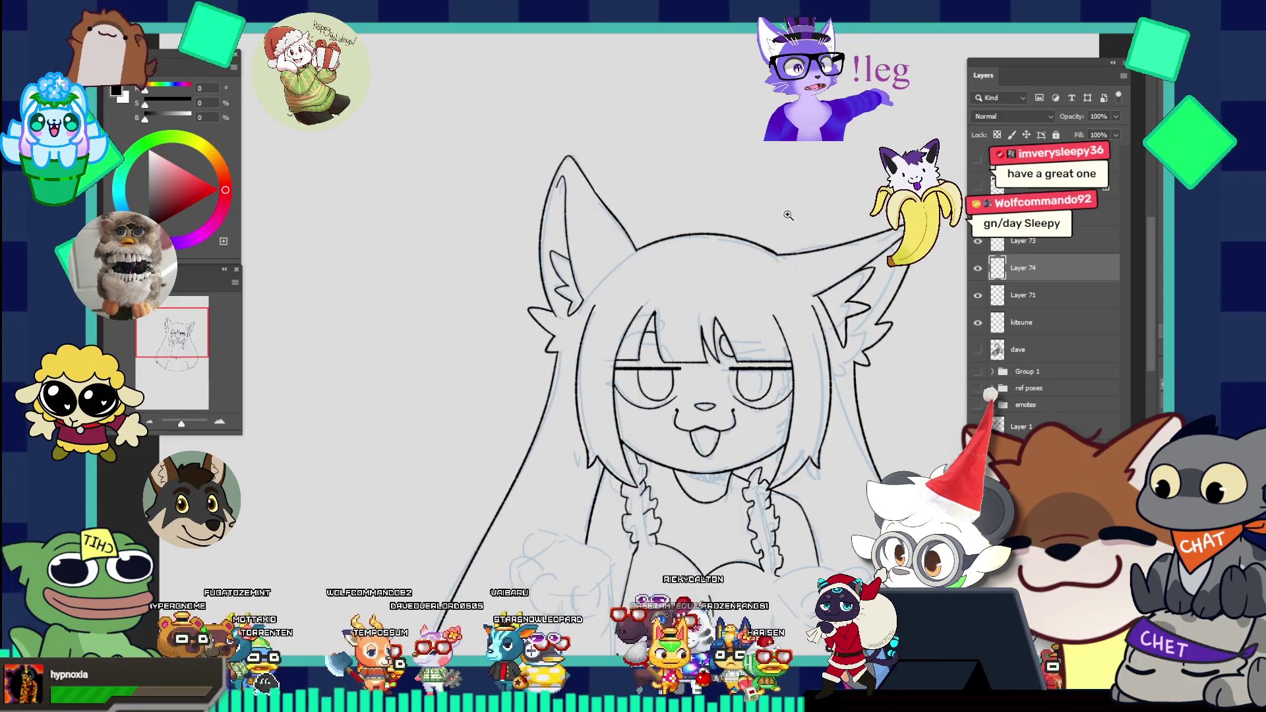
pyautogui.scroll(2, 862, 307)
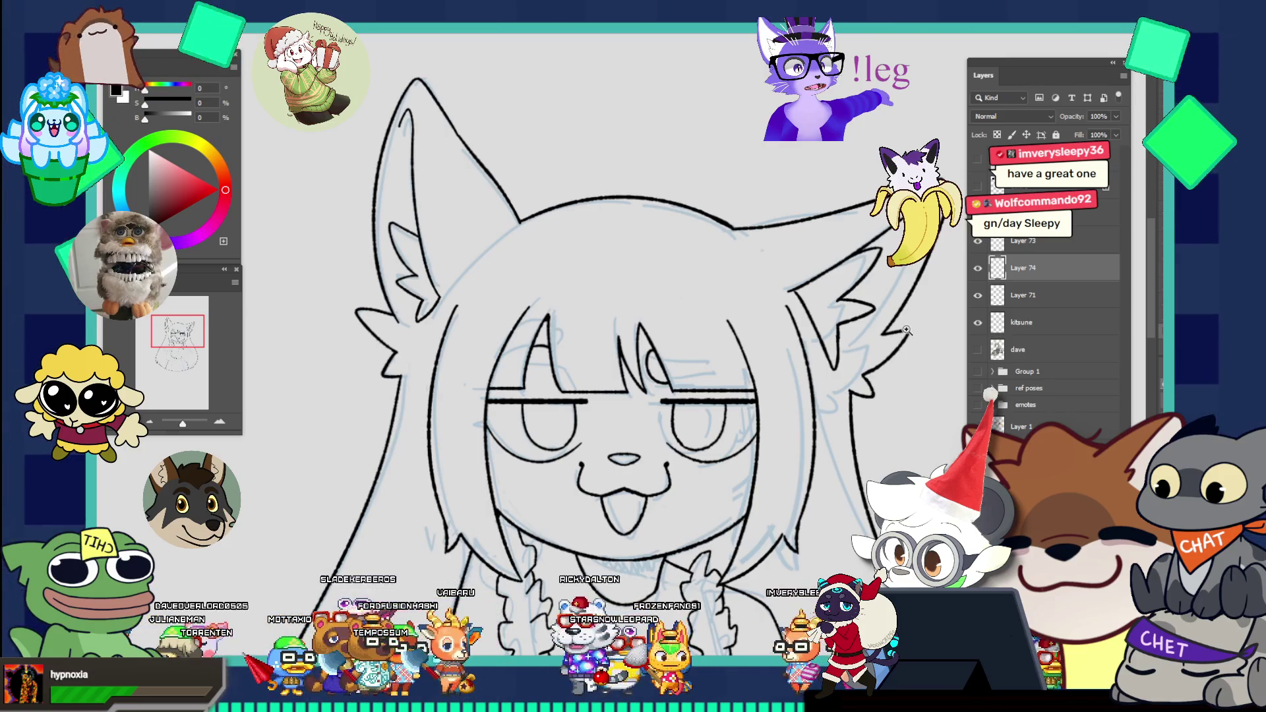
pyautogui.scroll(1, 884, 314)
pyautogui.scroll(1, 928, 350)
pyautogui.scroll(1, 928, 350)
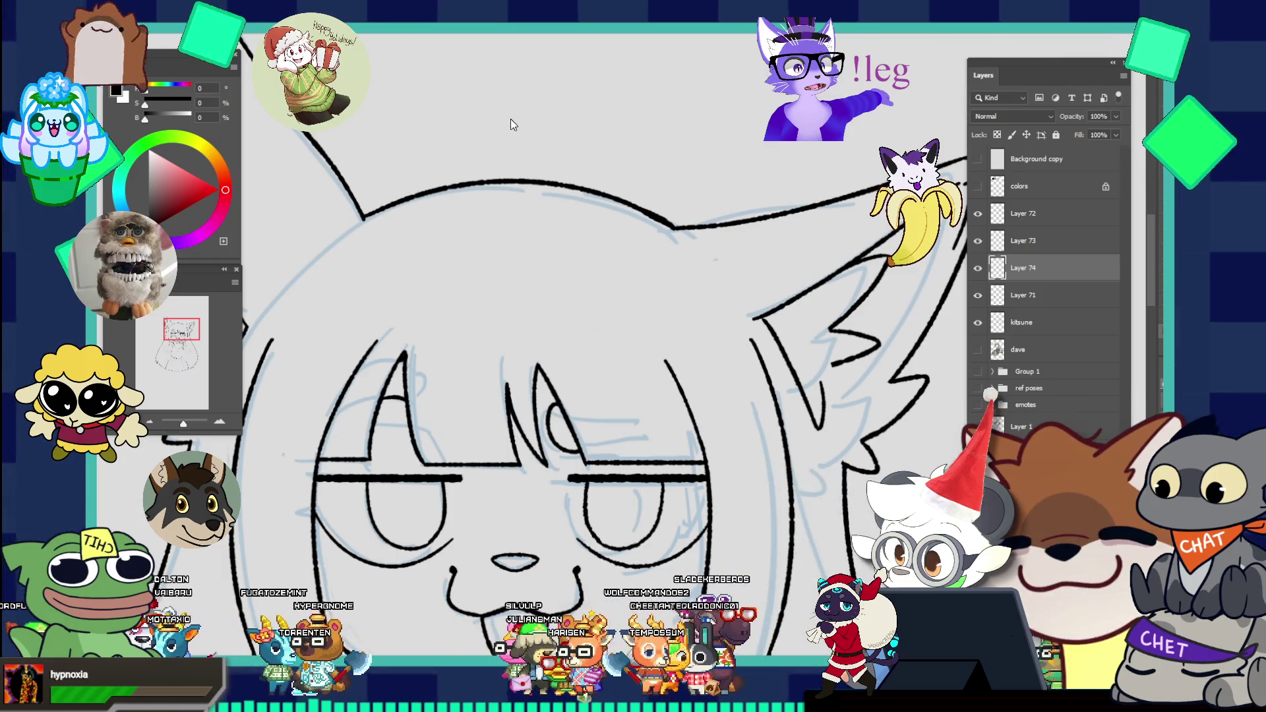
pyautogui.scroll(-1, 552, 138)
pyautogui.scroll(-1, 552, 137)
pyautogui.scroll(-3, 557, 96)
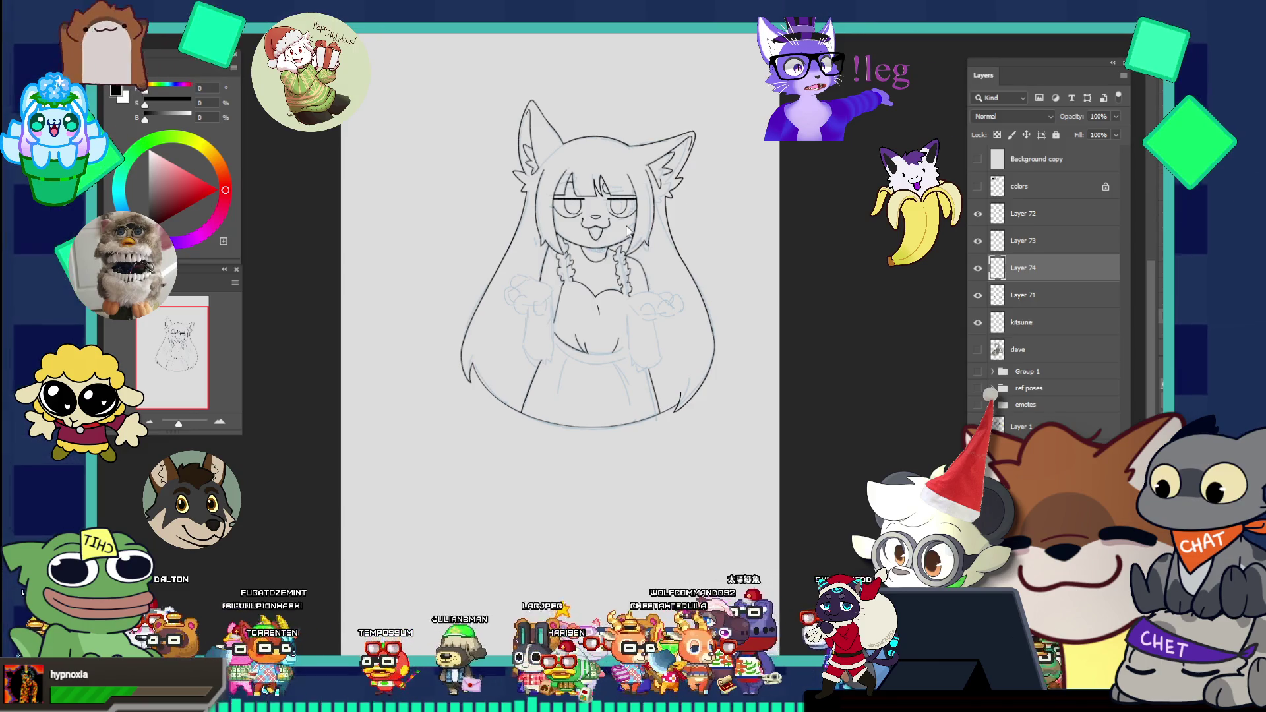
pyautogui.hotkey('ctrl', 'v')
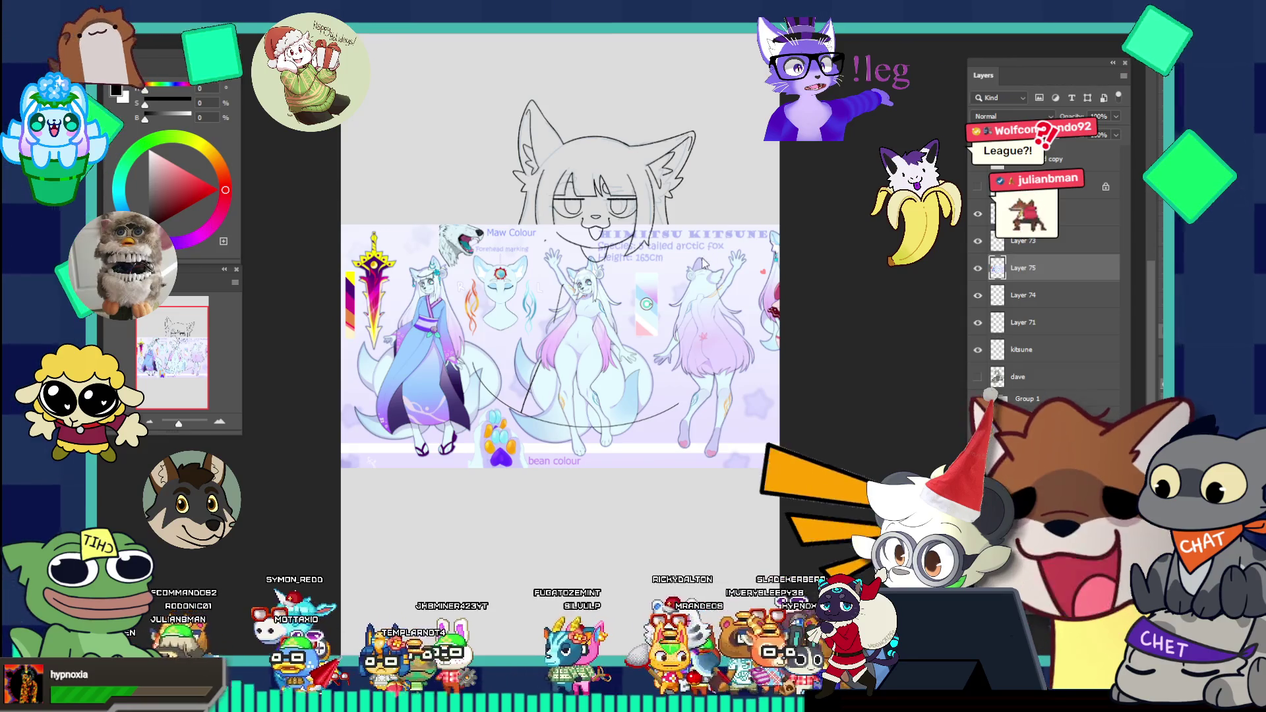
pyautogui.scroll(1, 684, 307)
pyautogui.scroll(1, 685, 308)
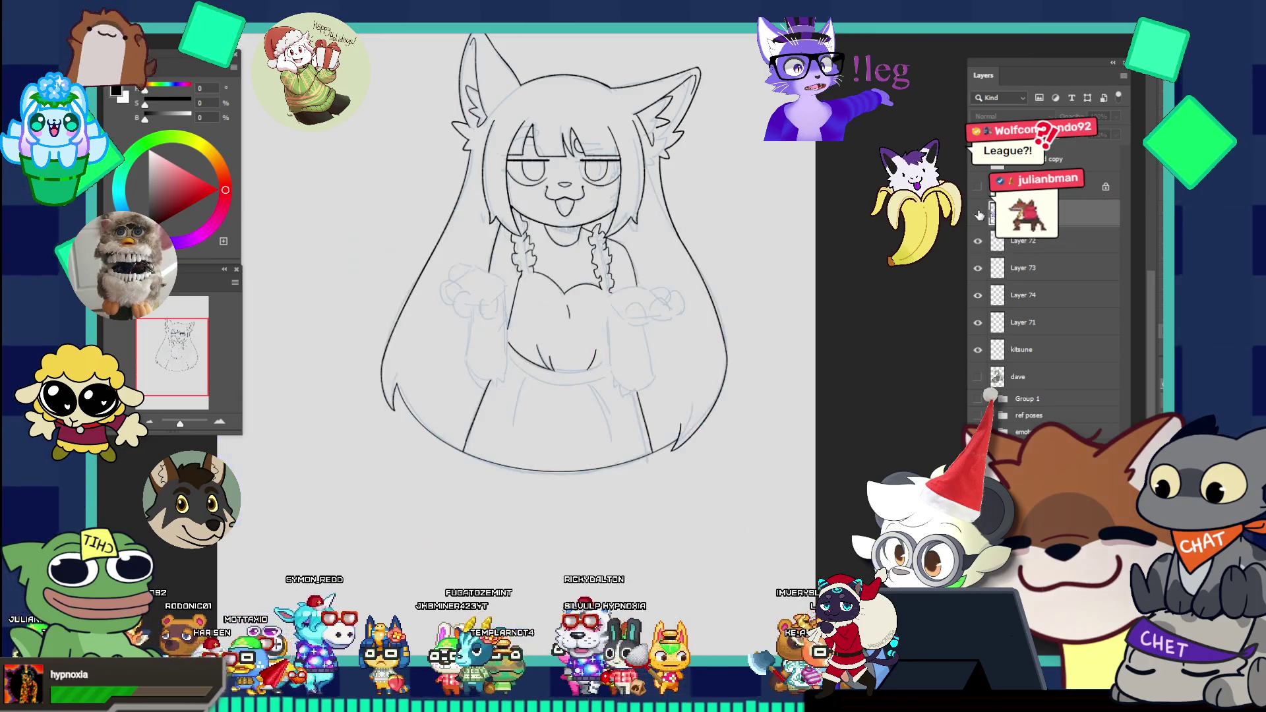
# Step: Move Layer 75 so the reference sheet sits behind the sketch and make Layer 73 active again
pyautogui.moveTo(997, 279); pyautogui.dragTo(997, 213)
pyautogui.scroll(1, 635, 242)
pyautogui.scroll(1, 634, 241)
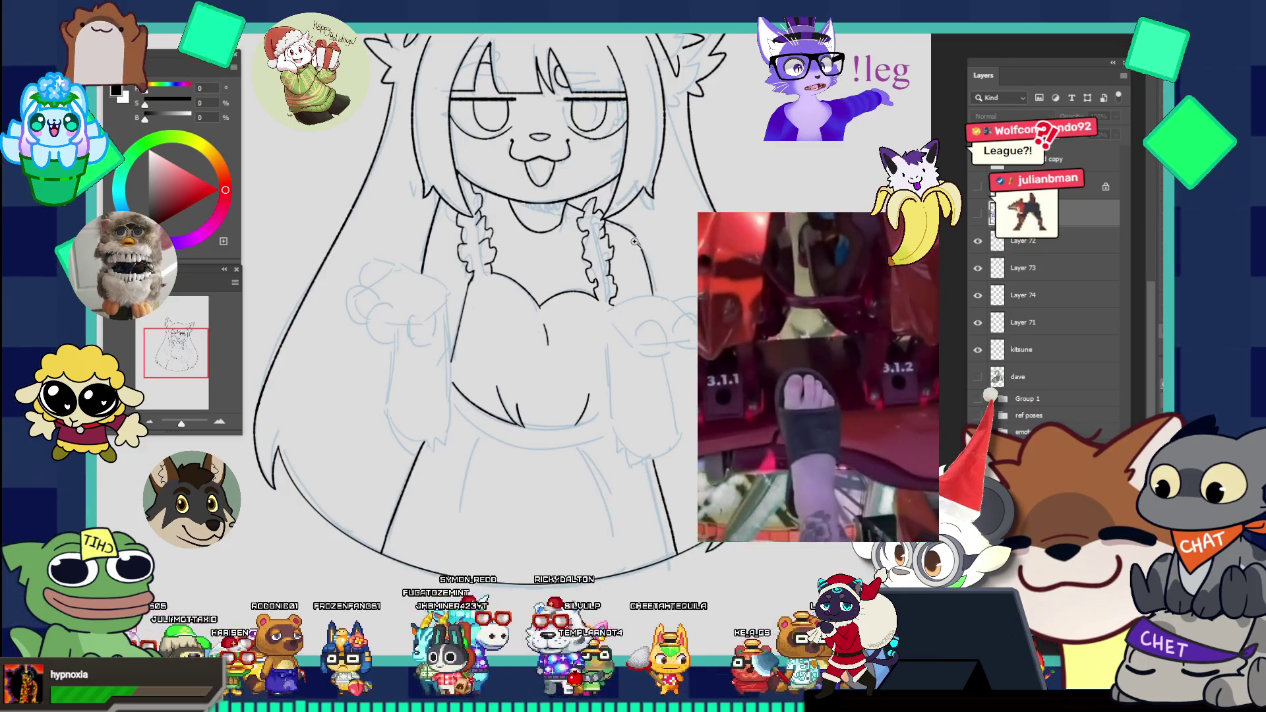
pyautogui.scroll(-2, 635, 242)
pyautogui.scroll(1, 680, 333)
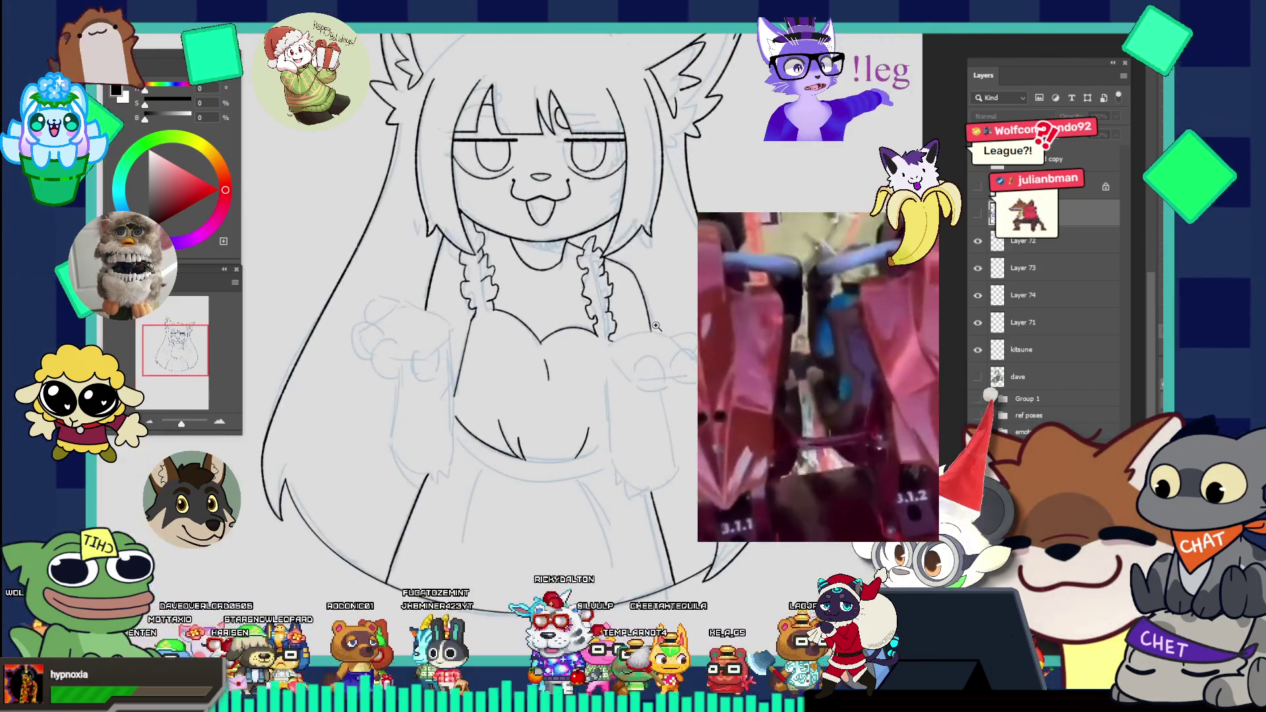
pyautogui.scroll(1, 680, 334)
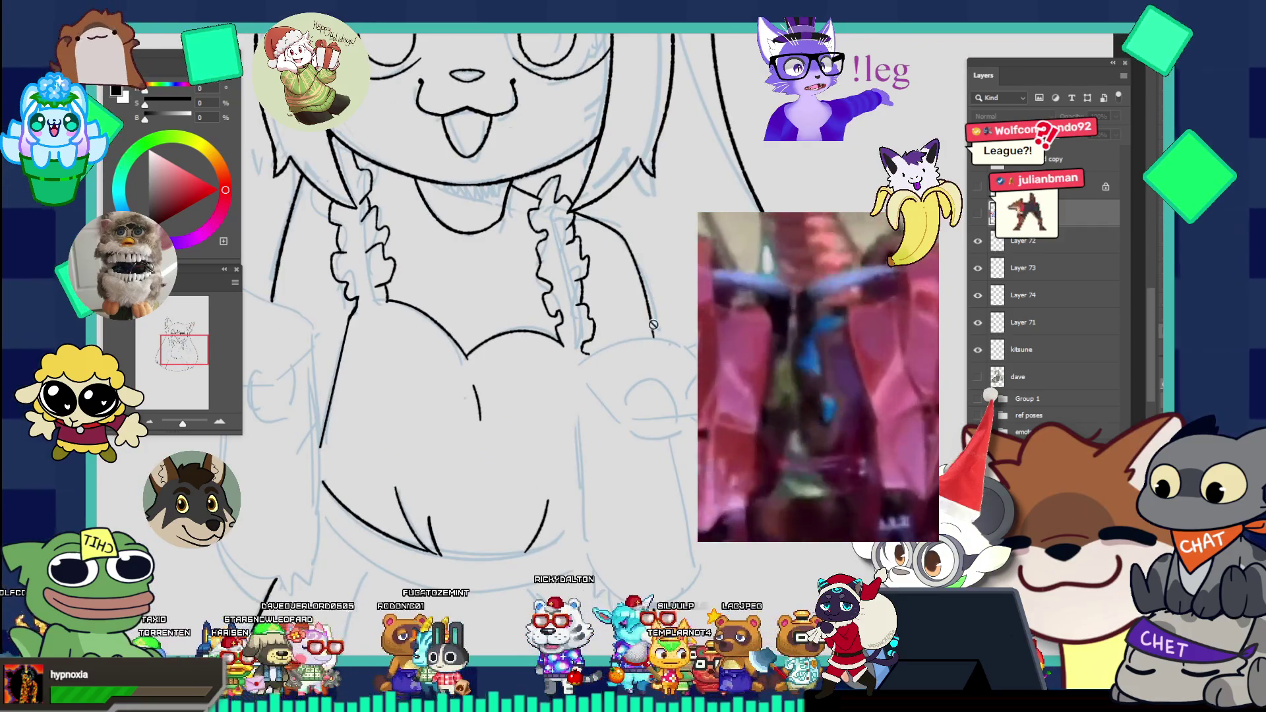
pyautogui.click(1030, 266)
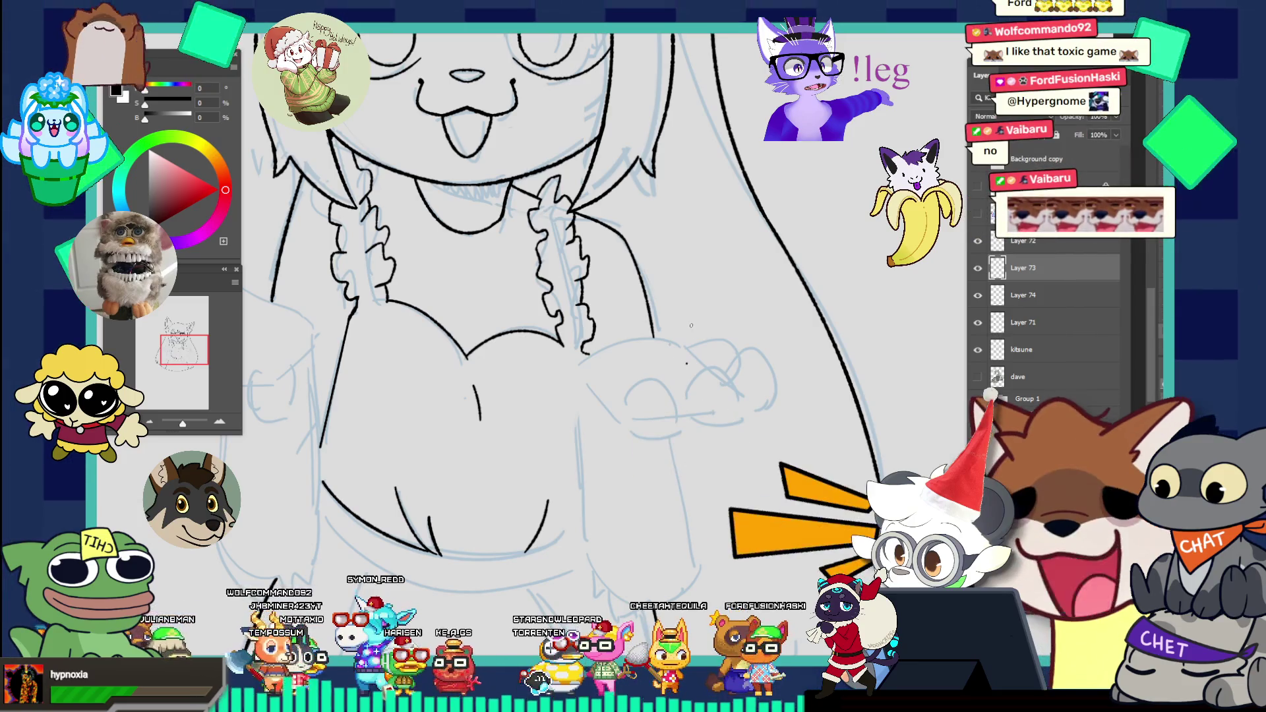
pyautogui.scroll(-2, 710, 358)
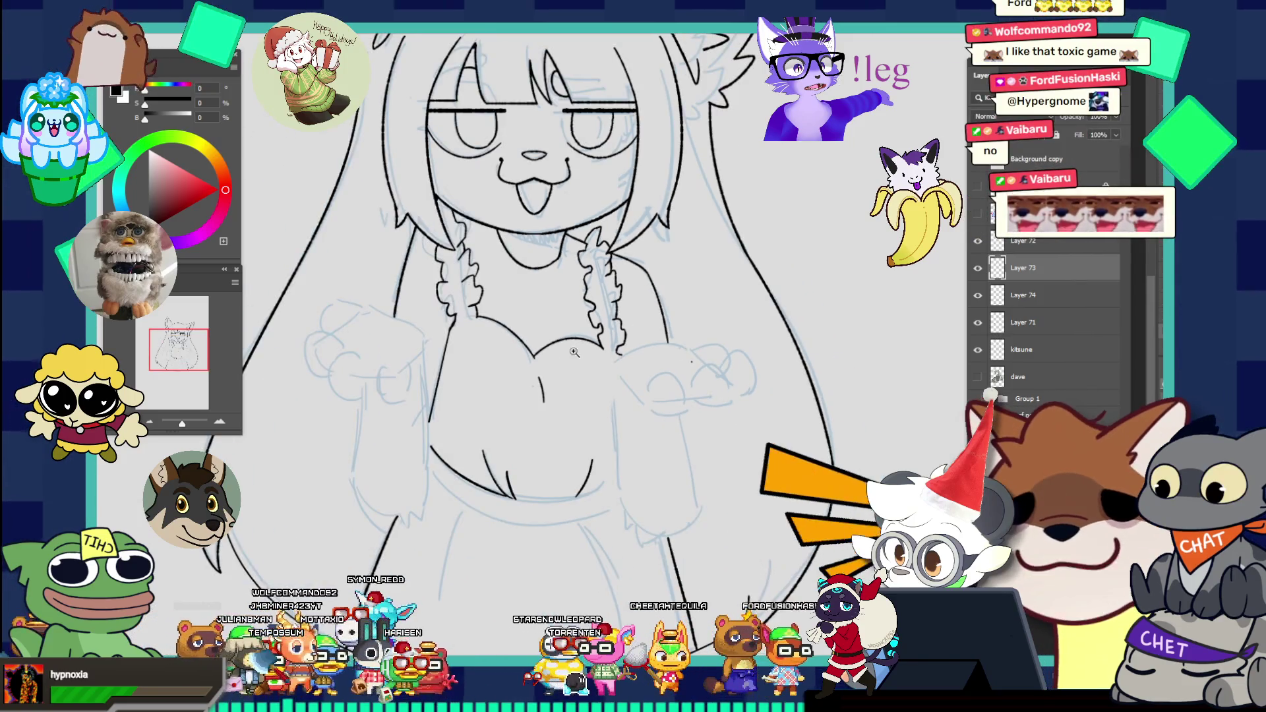
pyautogui.scroll(-1, 432, 344)
pyautogui.scroll(1, 432, 344)
pyautogui.scroll(1, 521, 325)
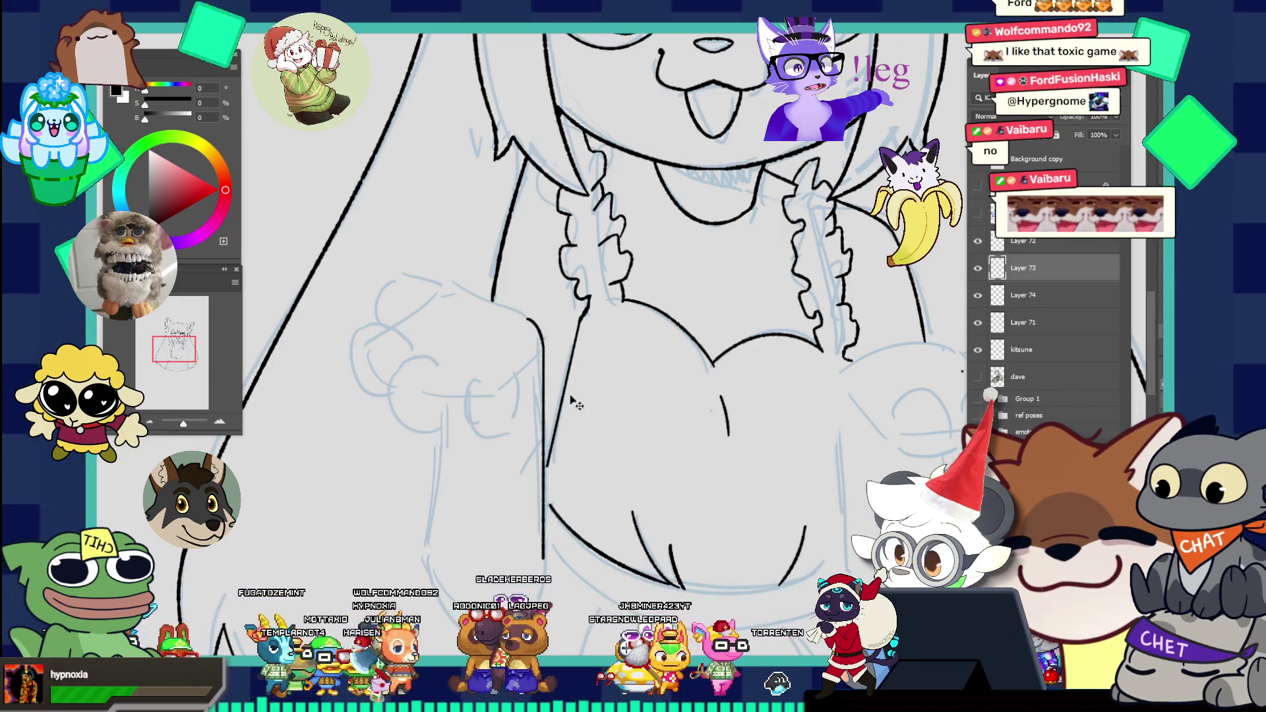
pyautogui.scroll(-2, 692, 415)
pyautogui.scroll(1, 739, 429)
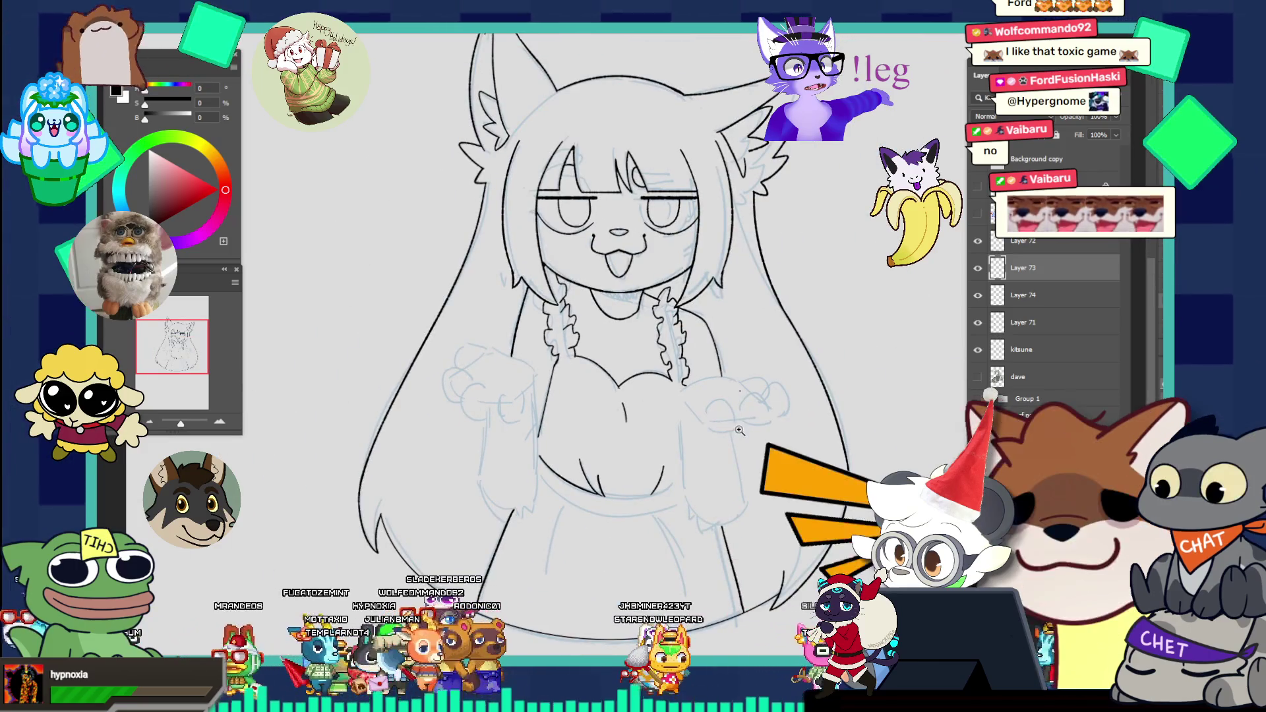
pyautogui.scroll(-1, 738, 430)
pyautogui.scroll(1, 719, 419)
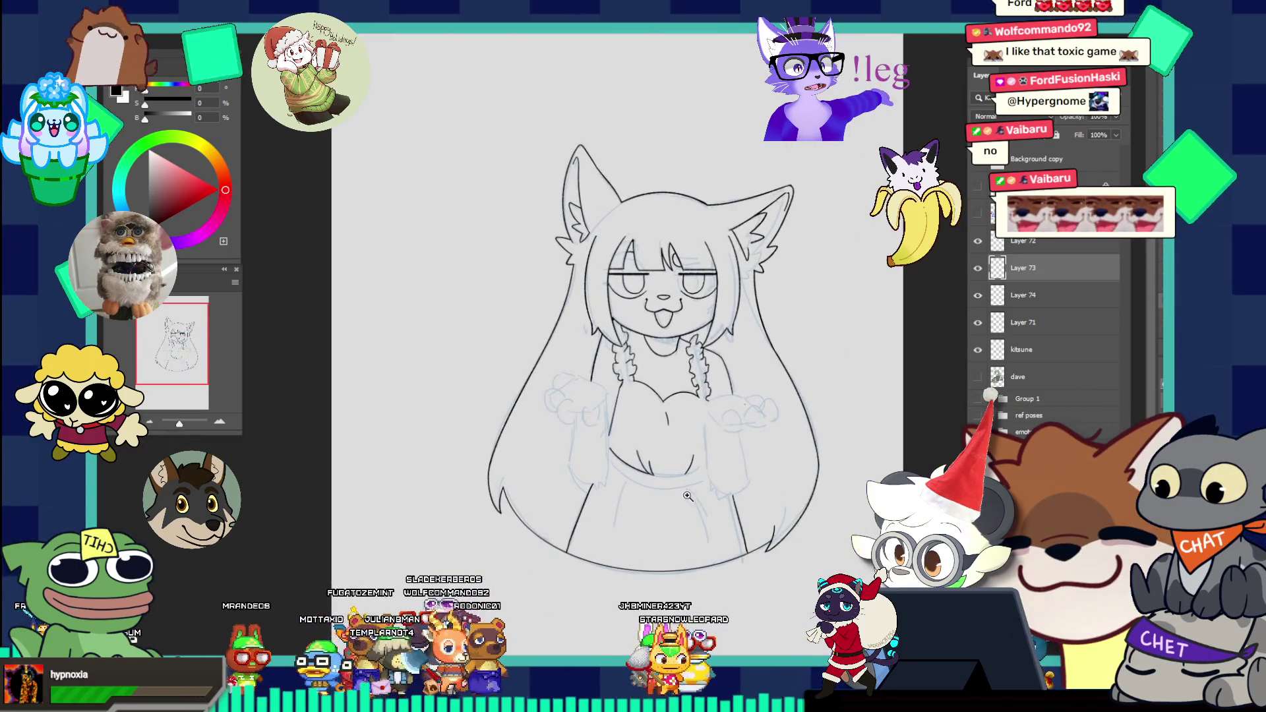
pyautogui.scroll(2, 720, 418)
pyautogui.scroll(2, 693, 446)
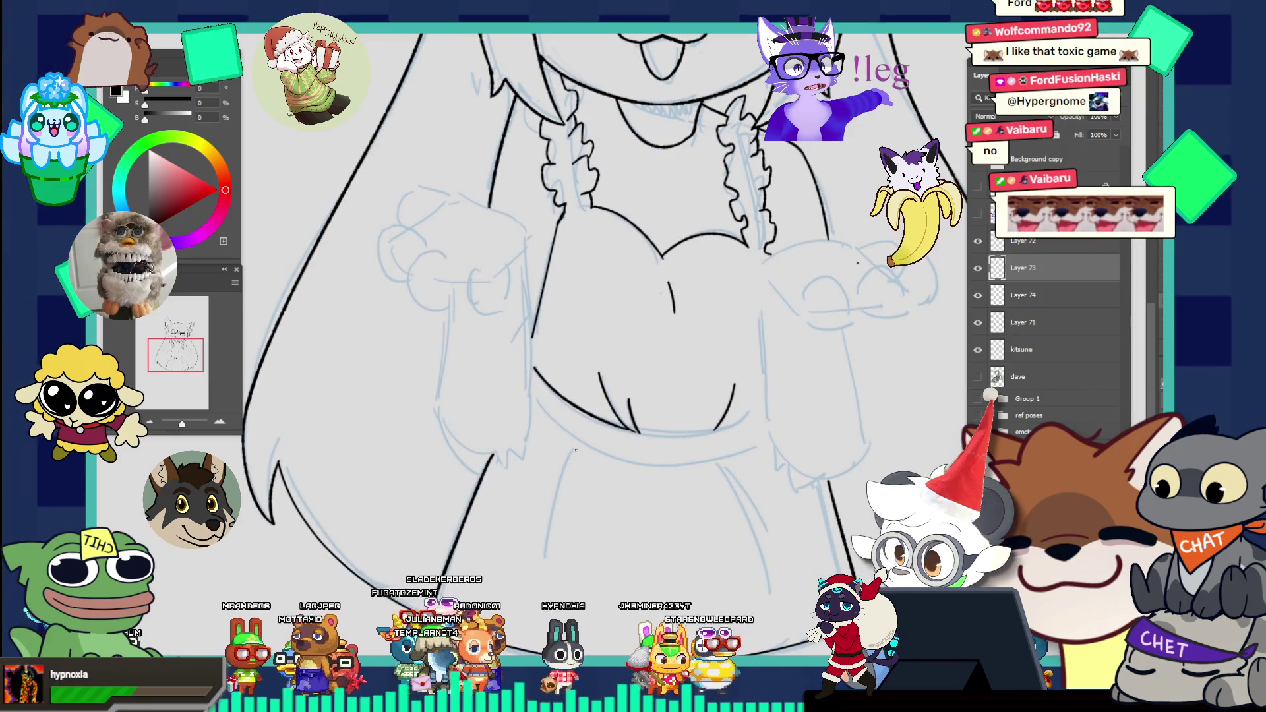
# Step: Ink a short chest stroke, the long left skirt line and the waist curve under the chest
pyautogui.moveTo(626, 399); pyautogui.dragTo(633, 424)
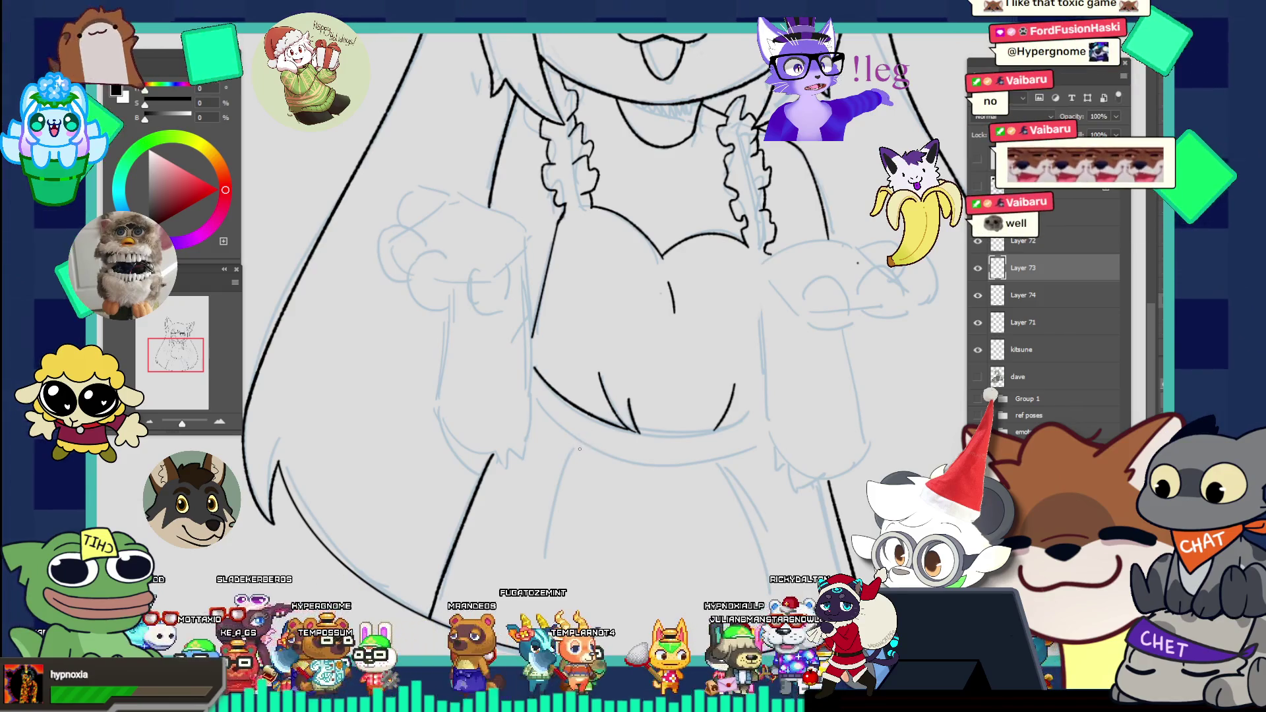
pyautogui.moveTo(582, 451); pyautogui.dragTo(541, 578)
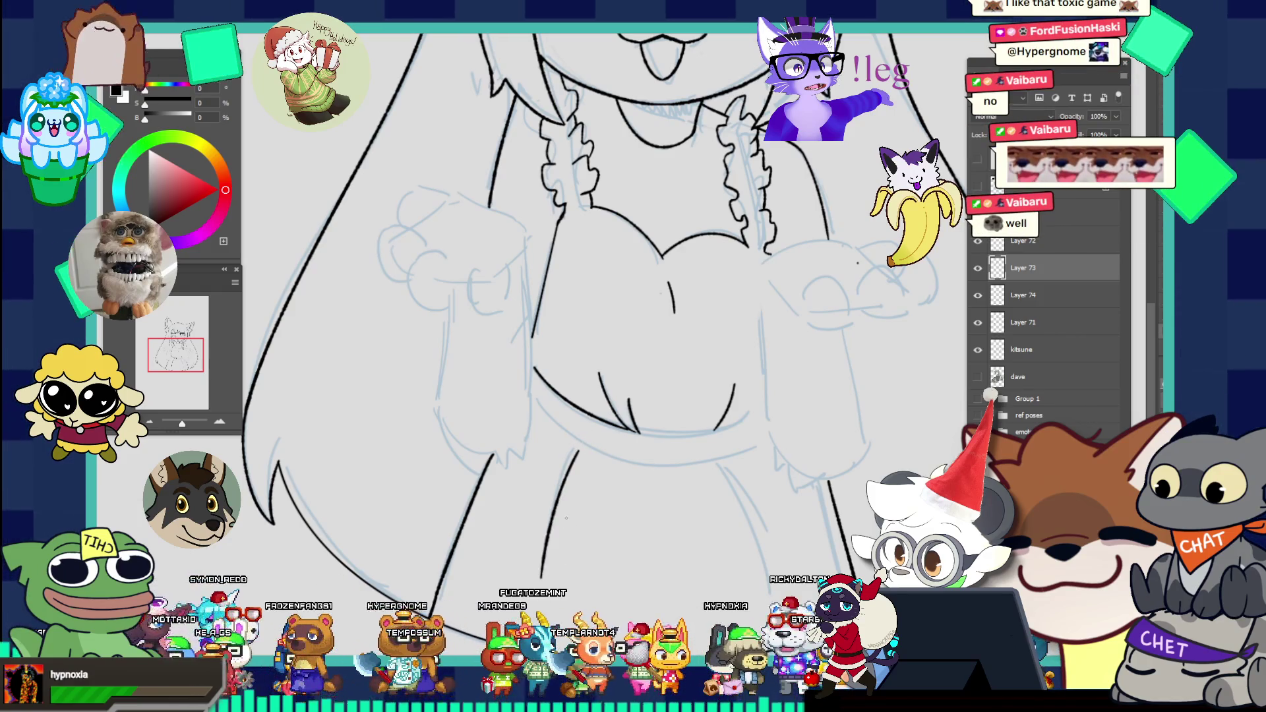
pyautogui.moveTo(530, 386); pyautogui.dragTo(742, 490)
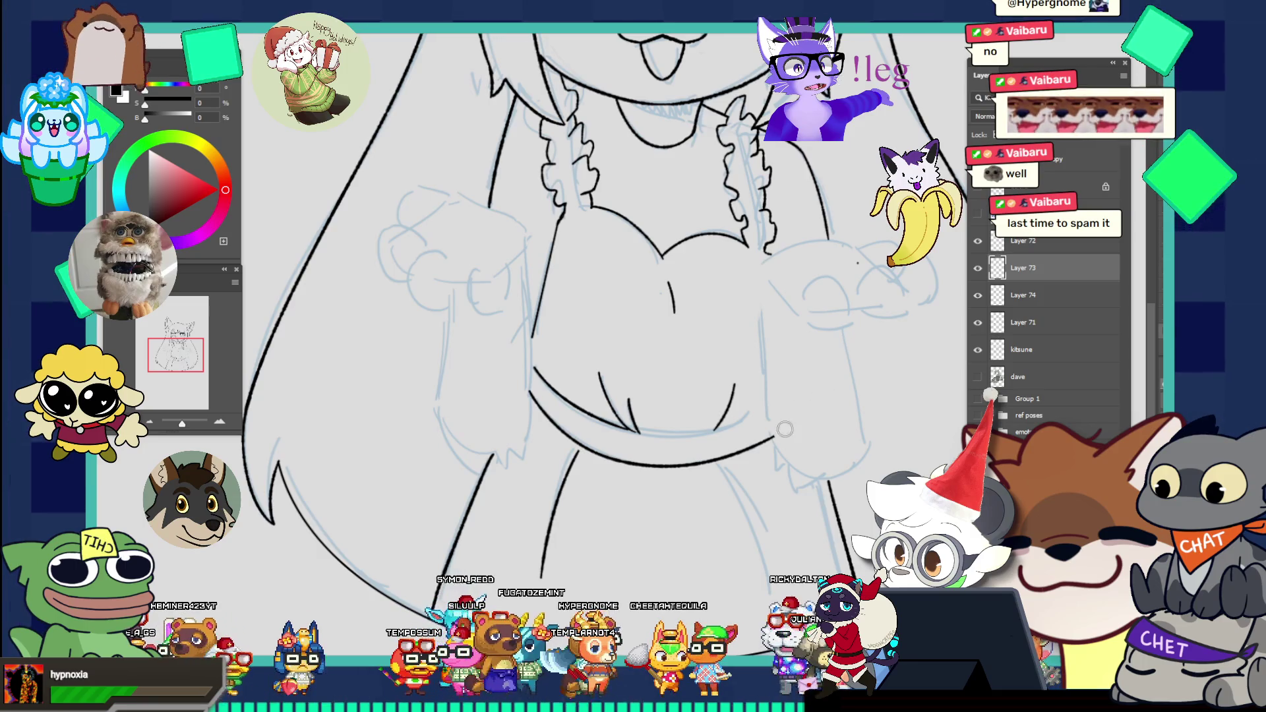
pyautogui.scroll(-5, 817, 341)
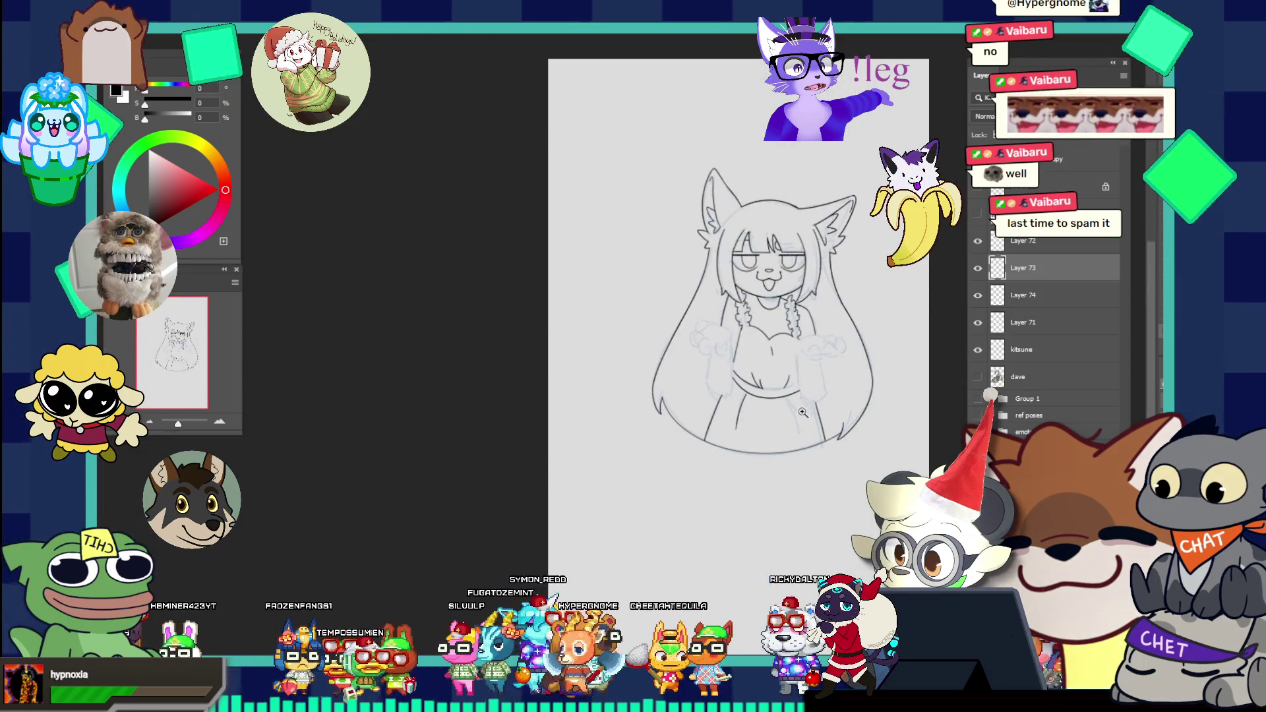
pyautogui.scroll(5, 855, 443)
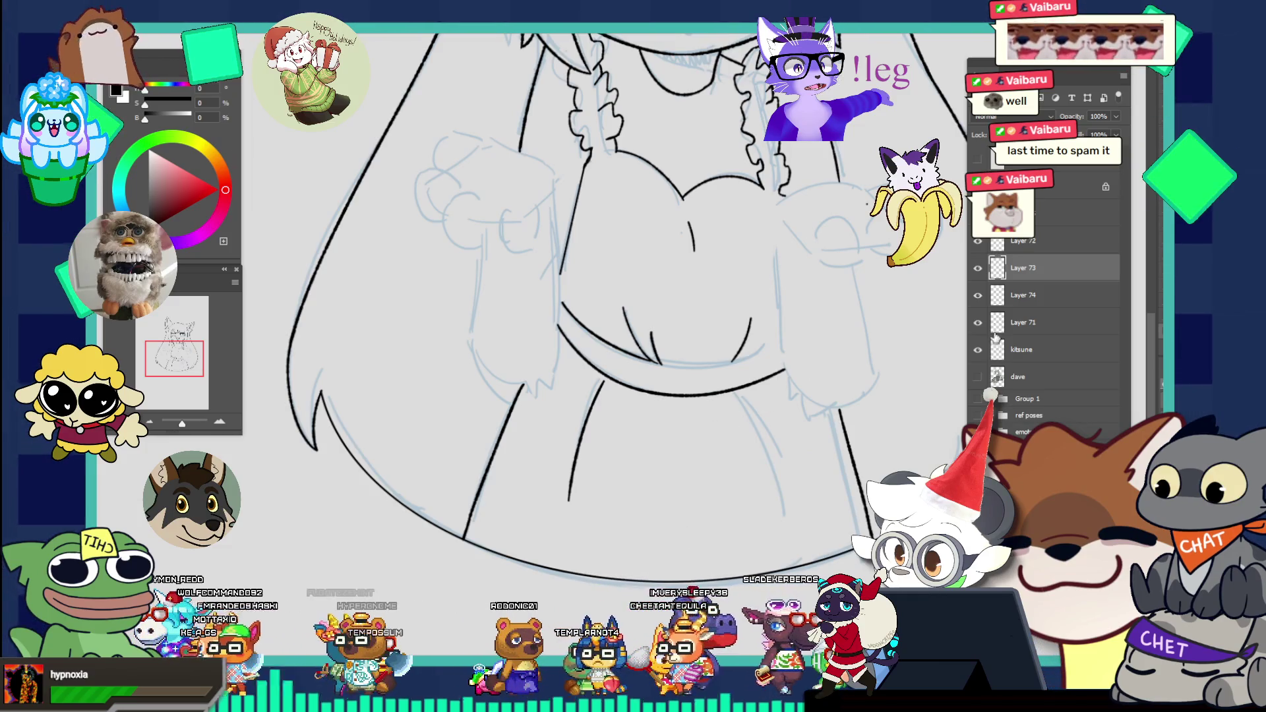
# Step: Show the colour reference sheet and slide it down-left over the lower part of the sketch
pyautogui.hotkey('ctrl', 'Tab')
pyautogui.hotkey('ctrl', 'Tab')
pyautogui.hotkey('ctrl', 'Tab')
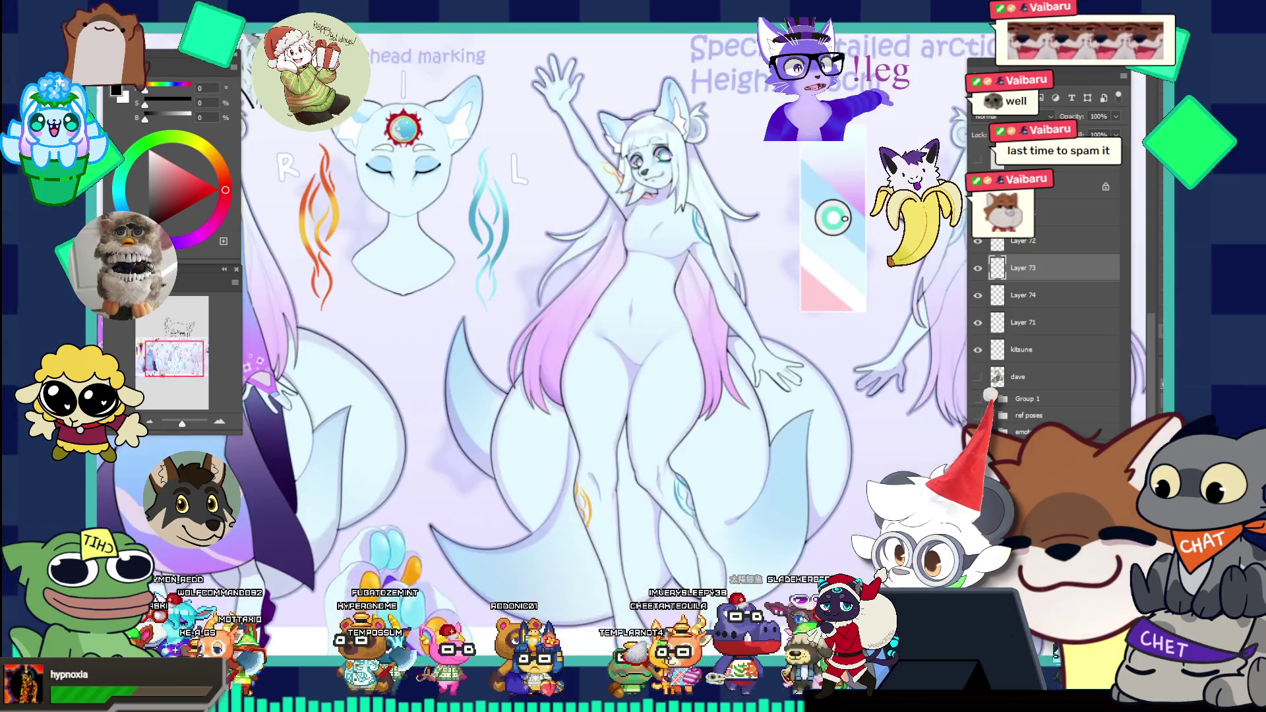
pyautogui.hotkey('ctrl', 'Tab')
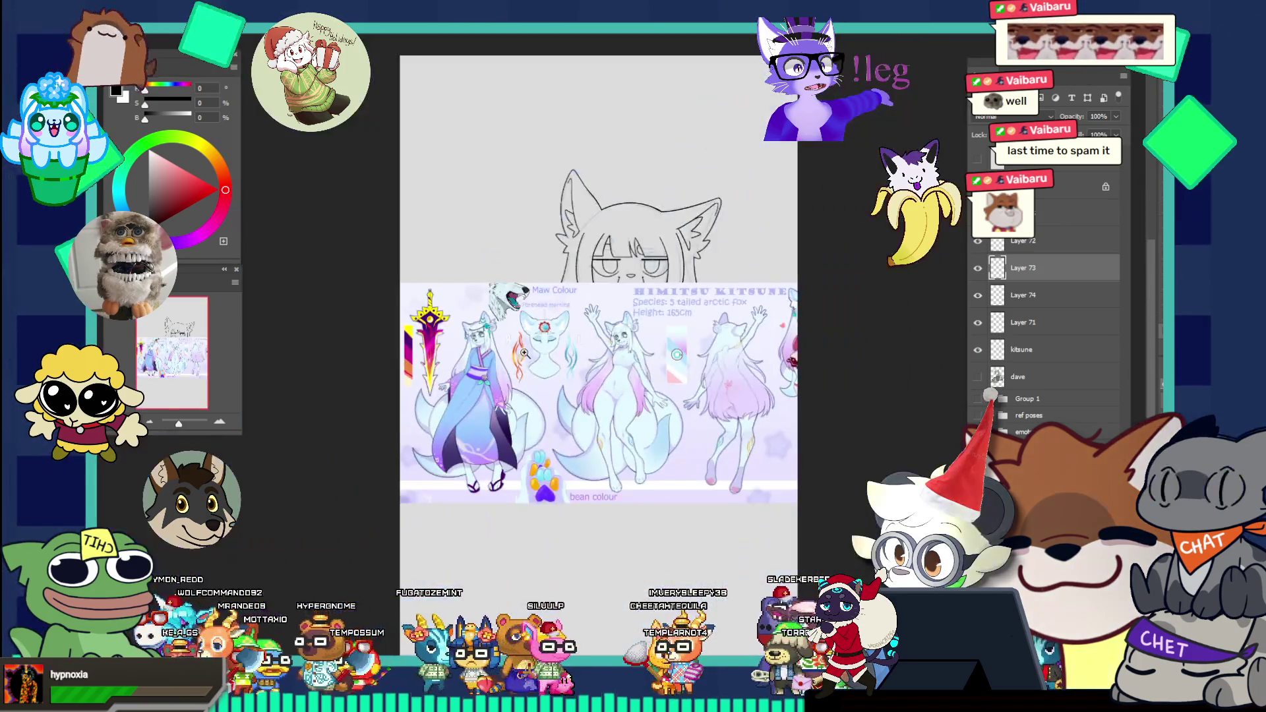
pyautogui.scroll(3, 769, 364)
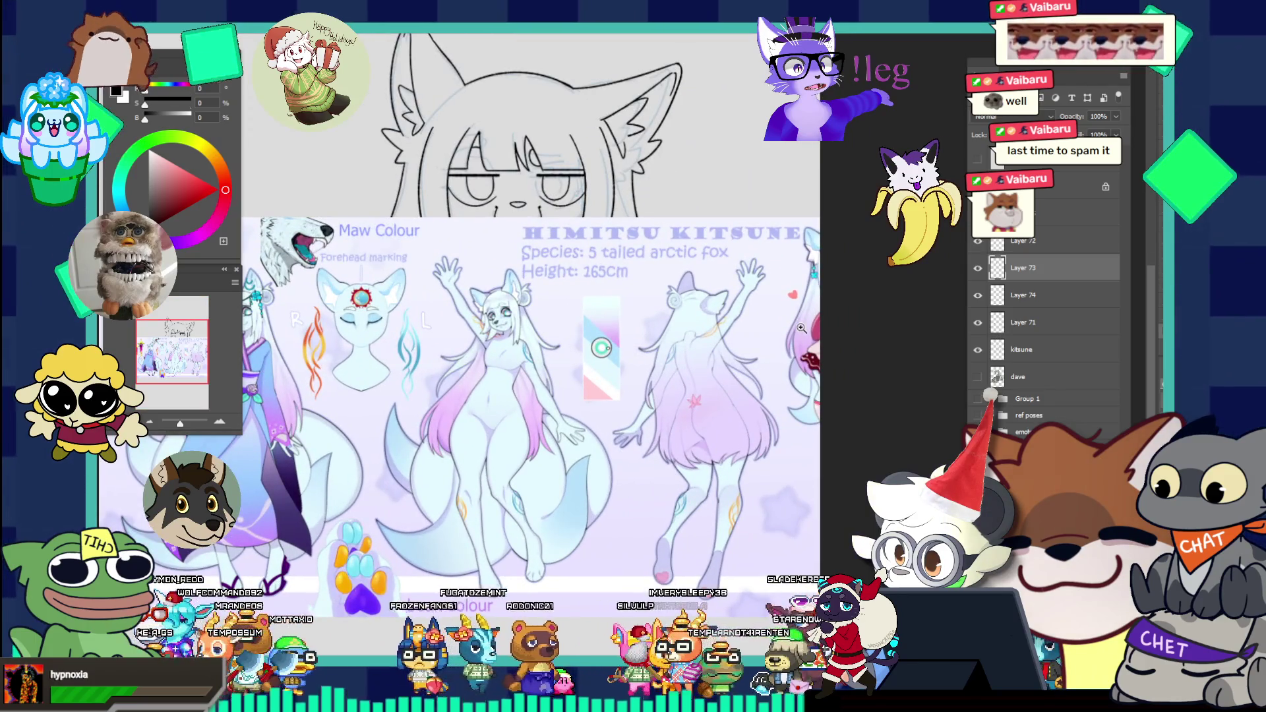
pyautogui.moveTo(867, 300)
pyautogui.mouseDown()
pyautogui.moveTo(591, 407)
pyautogui.moveTo(535, 631)
pyautogui.moveTo(547, 584)
pyautogui.mouseUp()
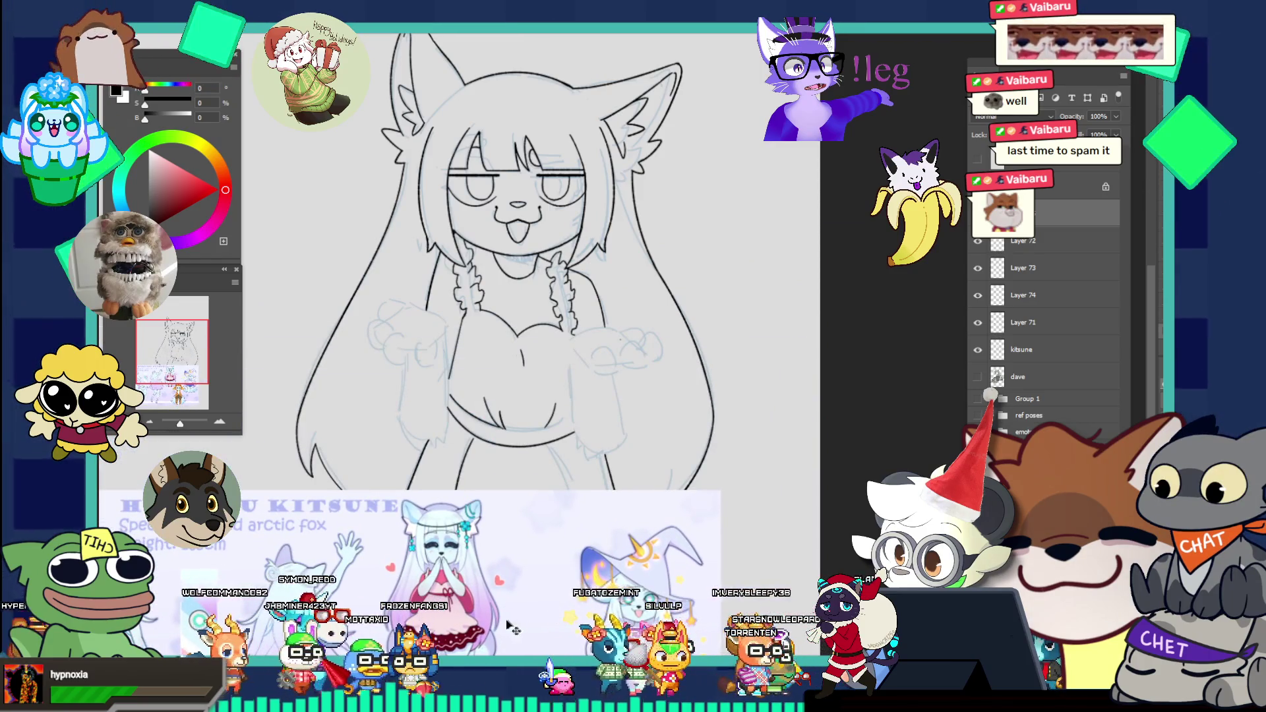
pyautogui.scroll(3, 515, 625)
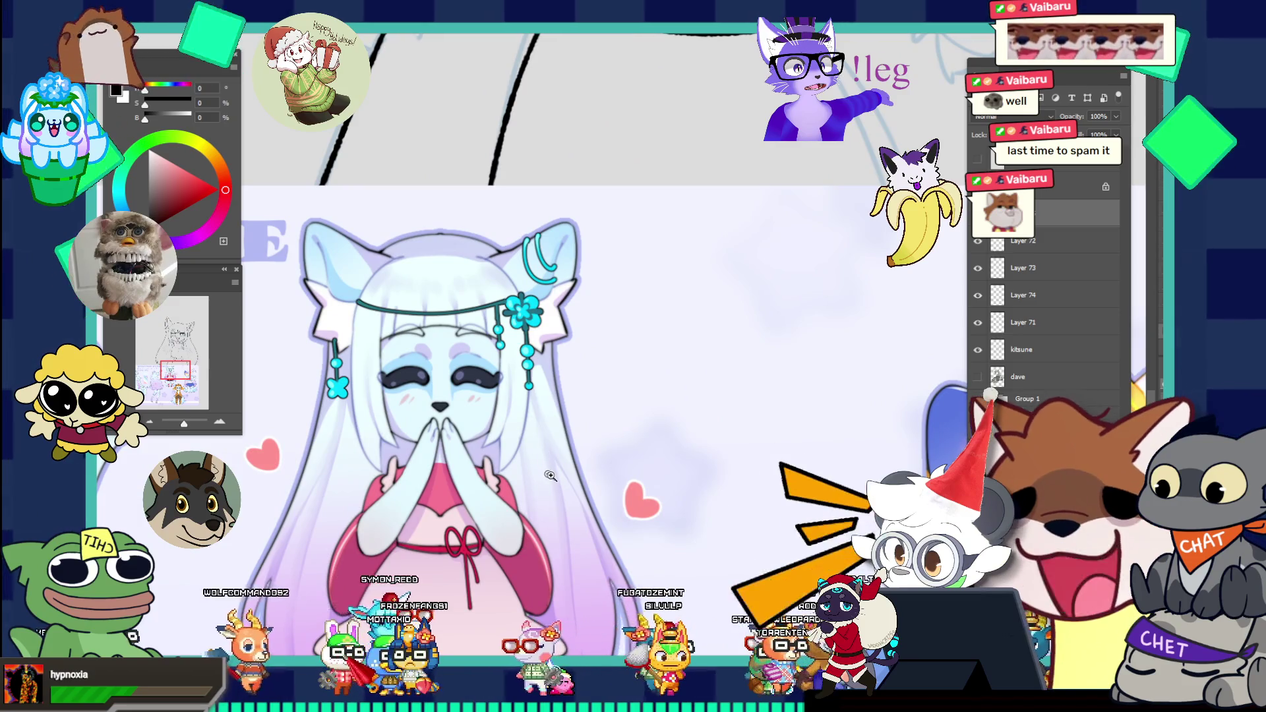
pyautogui.scroll(-2, 551, 476)
pyautogui.scroll(-2, 512, 390)
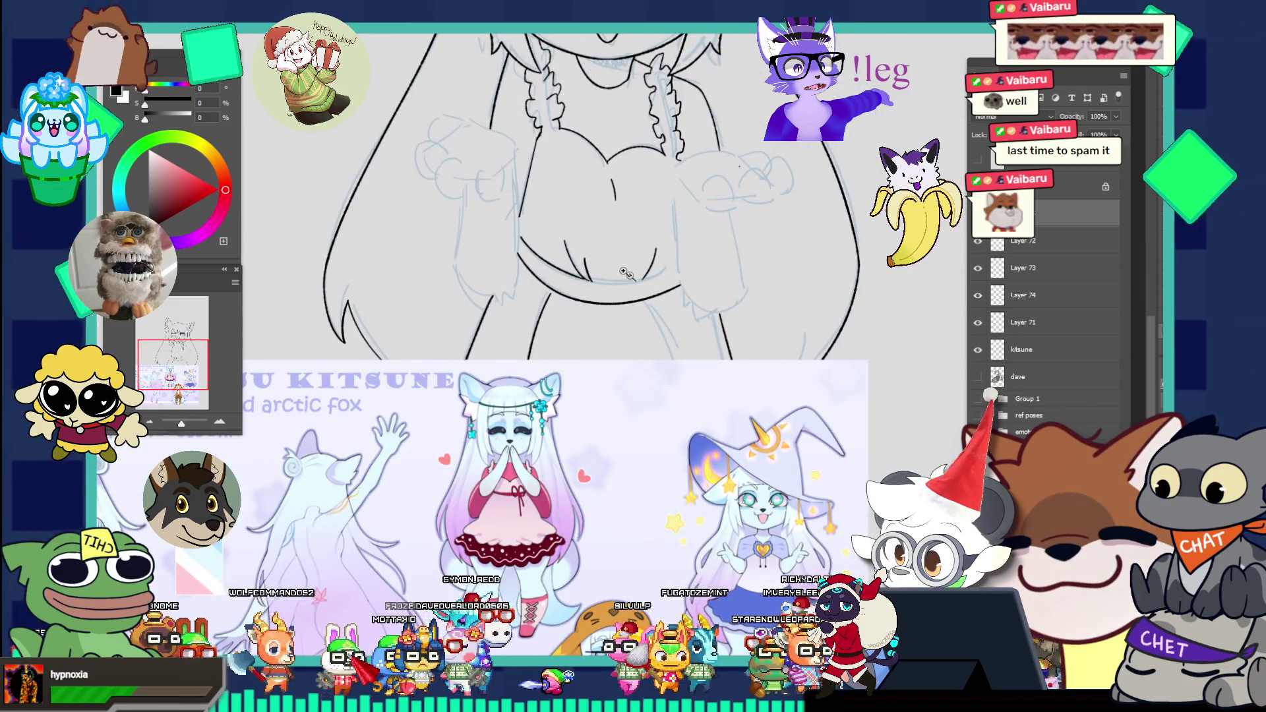
pyautogui.scroll(1, 624, 273)
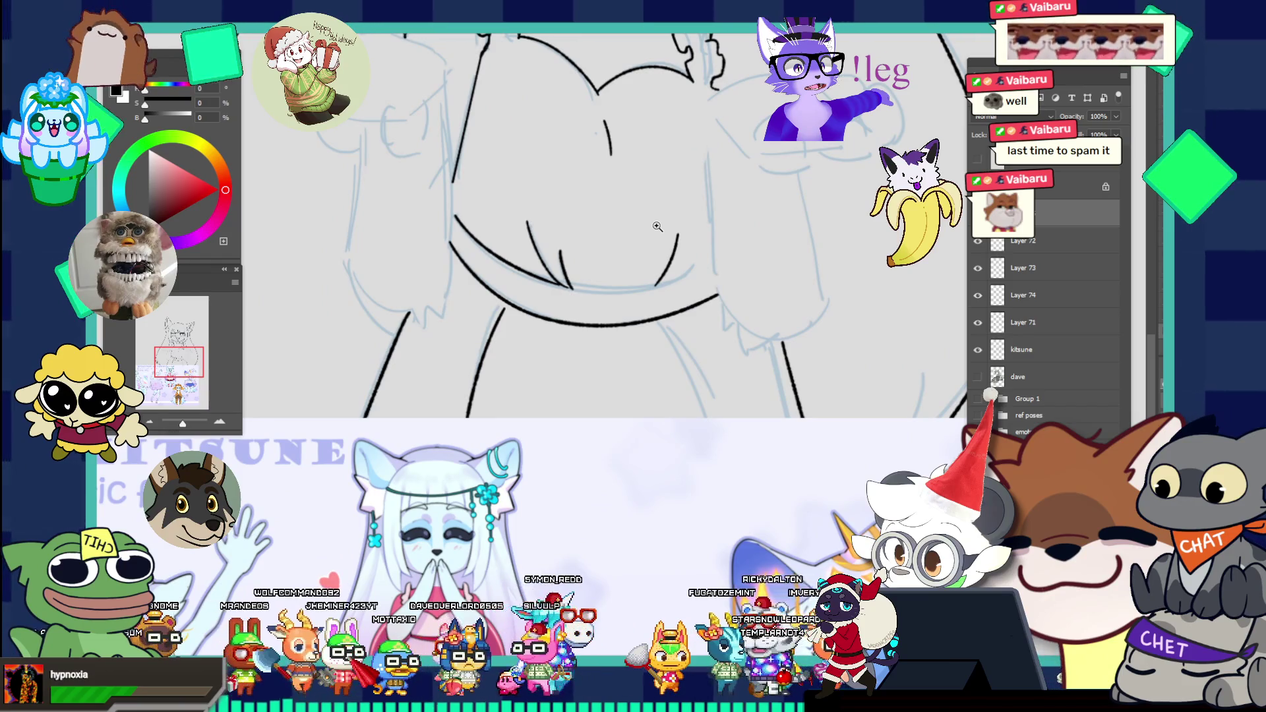
# Step: Hide the reference sheet and, on Layer 71, attempt the curved chest line under the collar with repeated undos
pyautogui.hotkey('ctrl', ',')
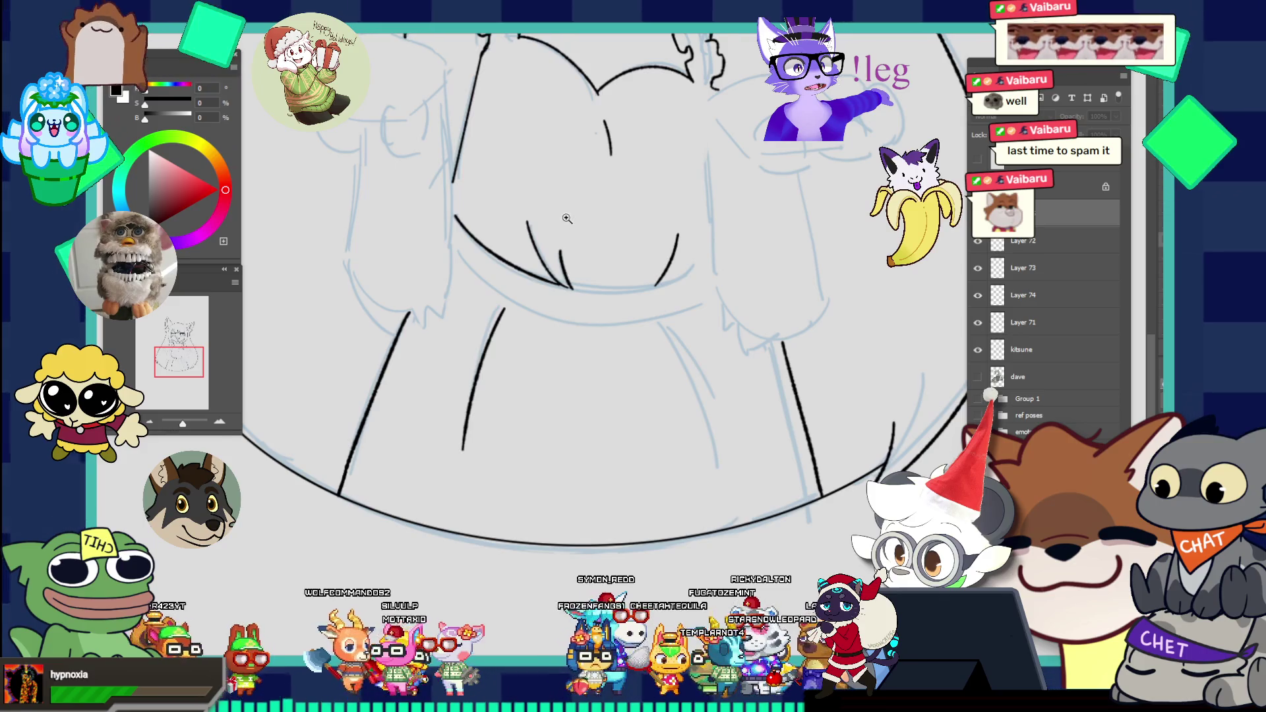
pyautogui.scroll(1, 564, 188)
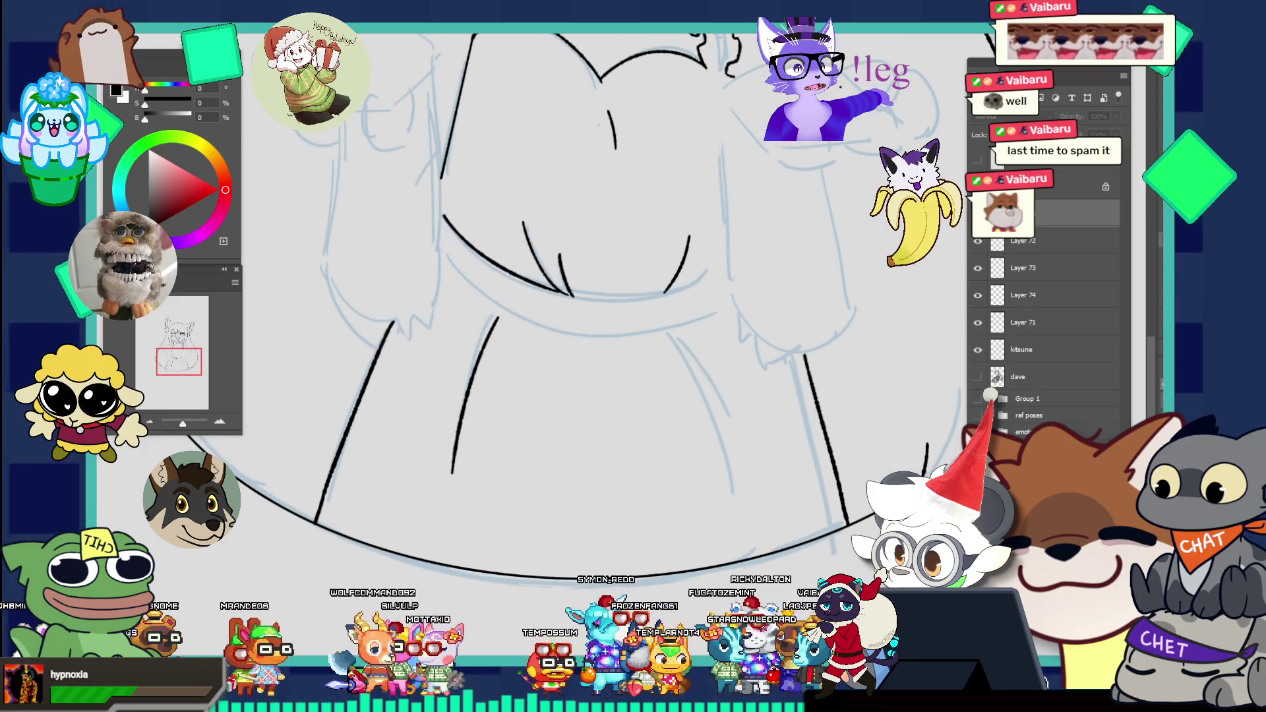
pyautogui.keyDown('ctrl'); pyautogui.click(542, 282); pyautogui.keyUp('ctrl')
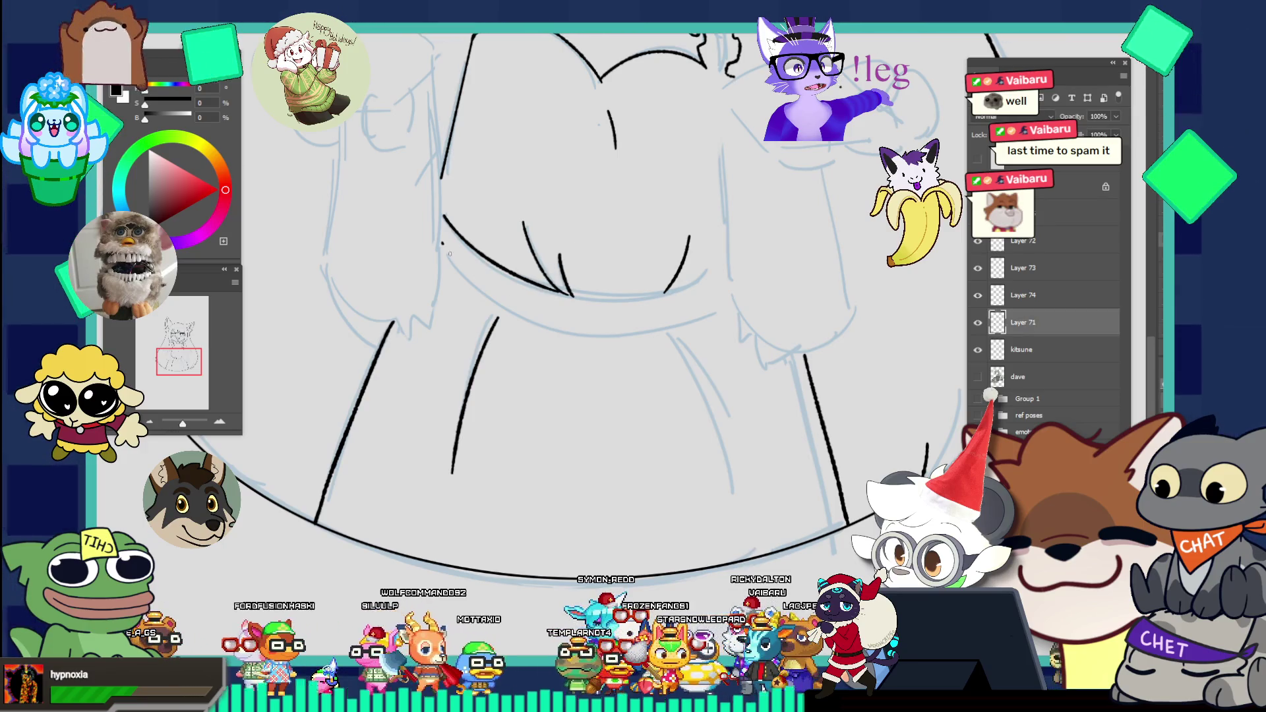
pyautogui.moveTo(499, 287); pyautogui.dragTo(742, 319)
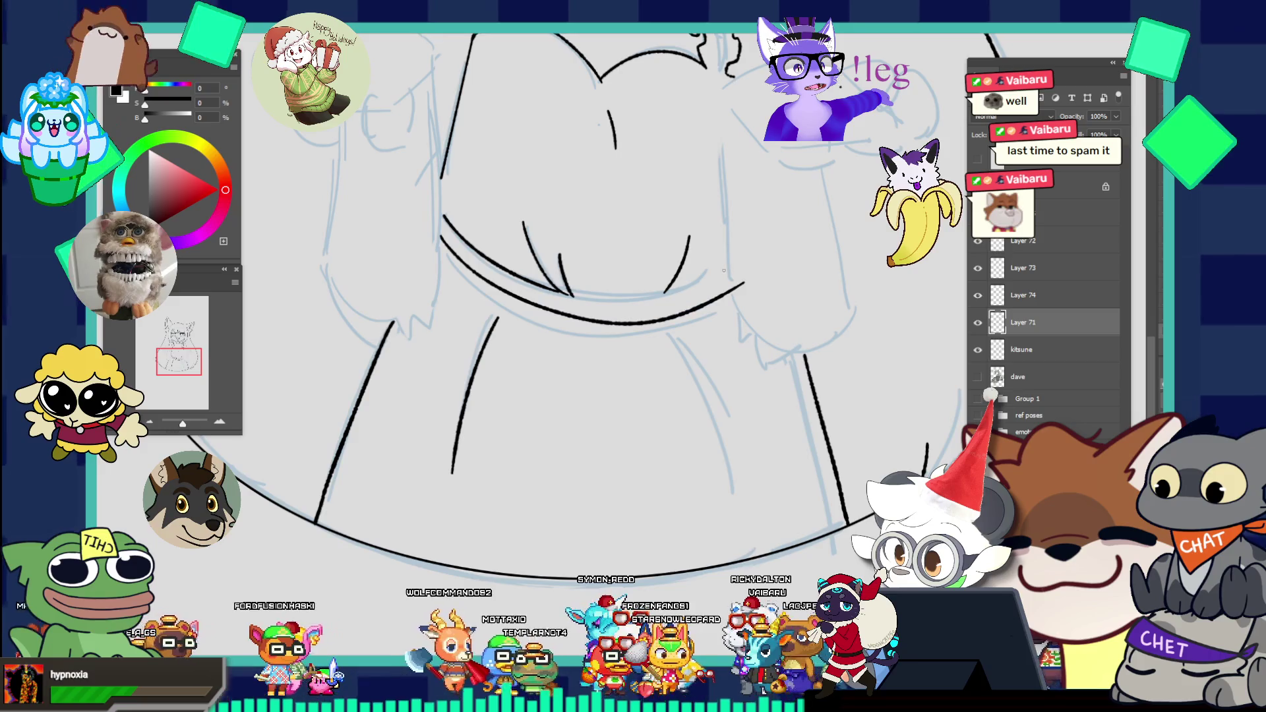
pyautogui.hotkey('ctrl', 'z')
pyautogui.moveTo(436, 241)
pyautogui.mouseDown()
pyautogui.moveTo(622, 317)
pyautogui.moveTo(761, 275)
pyautogui.mouseUp()
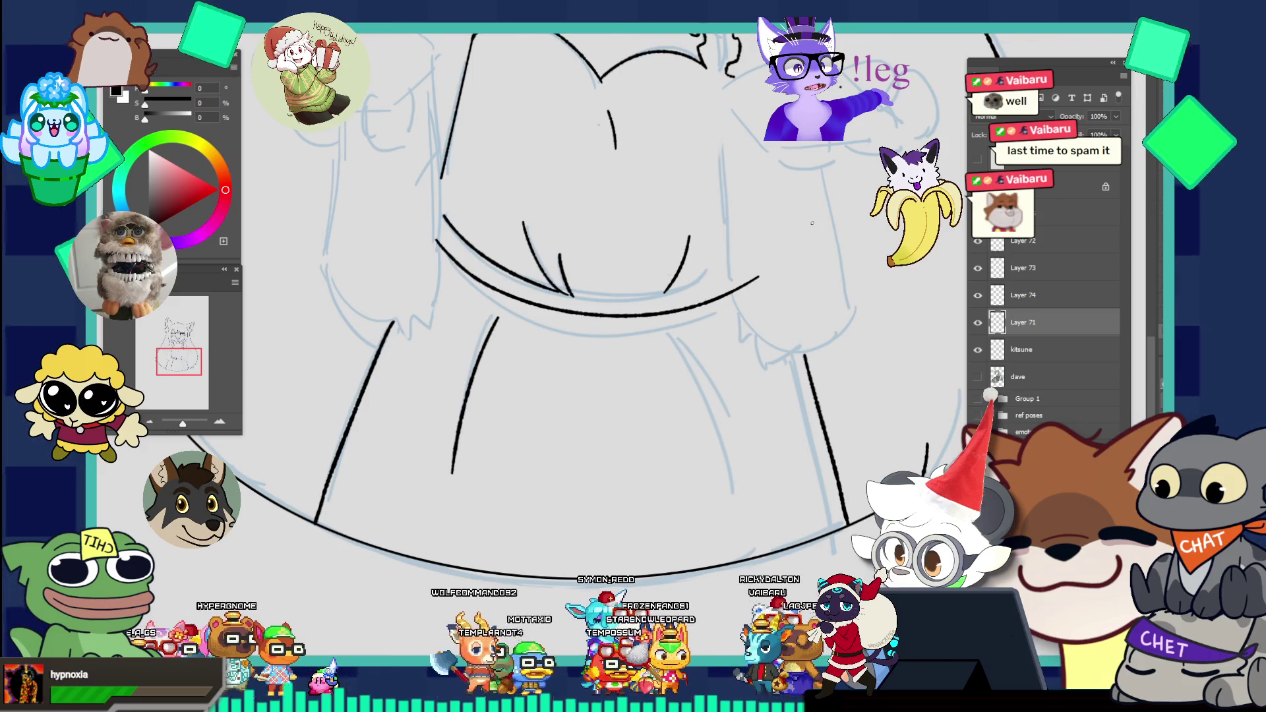
pyautogui.hotkey('ctrl', 'z')
pyautogui.hotkey('ctrl', 'z')
pyautogui.moveTo(443, 216); pyautogui.dragTo(572, 294)
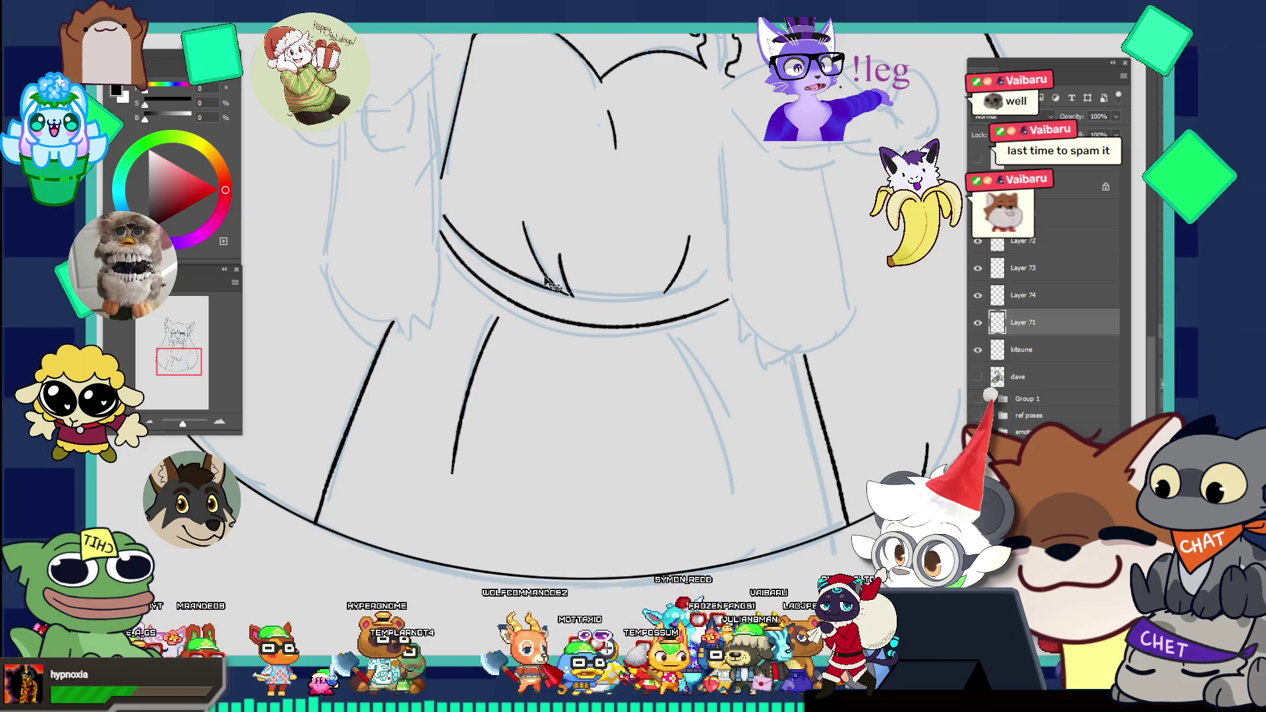
pyautogui.moveTo(442, 230); pyautogui.dragTo(747, 289)
pyautogui.hotkey('ctrl', 'z')
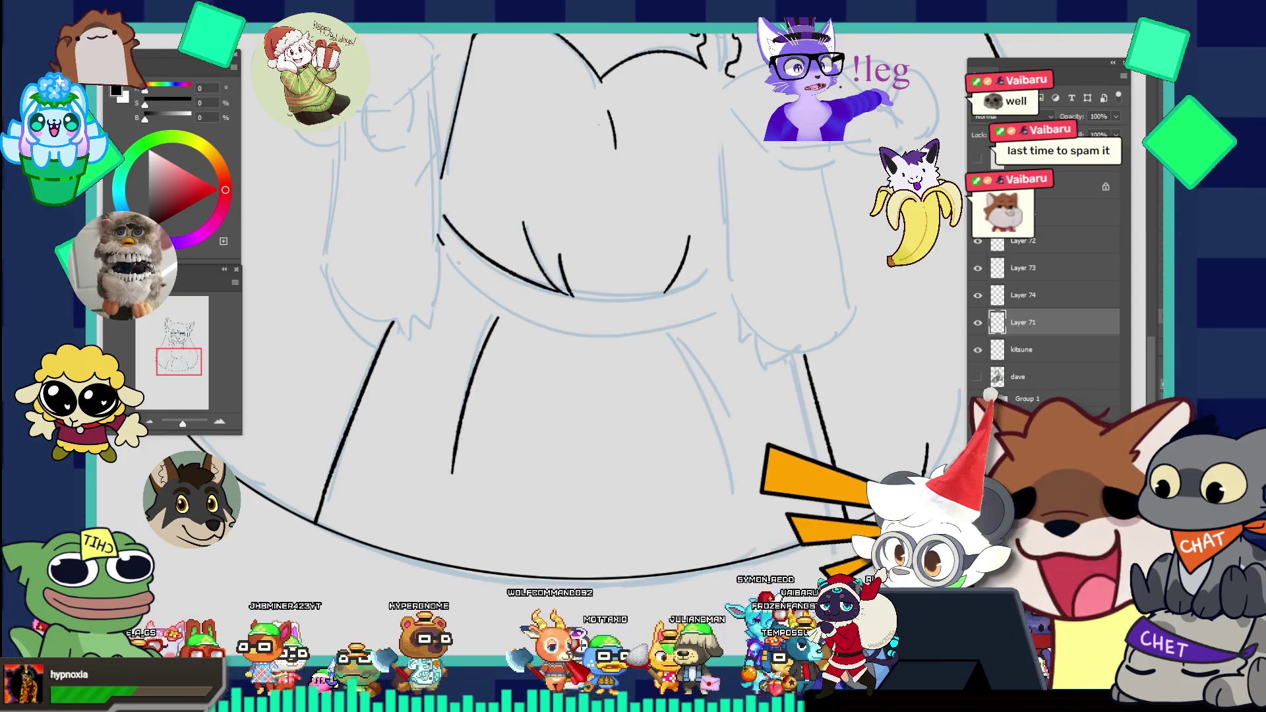
pyautogui.moveTo(442, 228); pyautogui.dragTo(770, 287)
pyautogui.hotkey('ctrl', 'z')
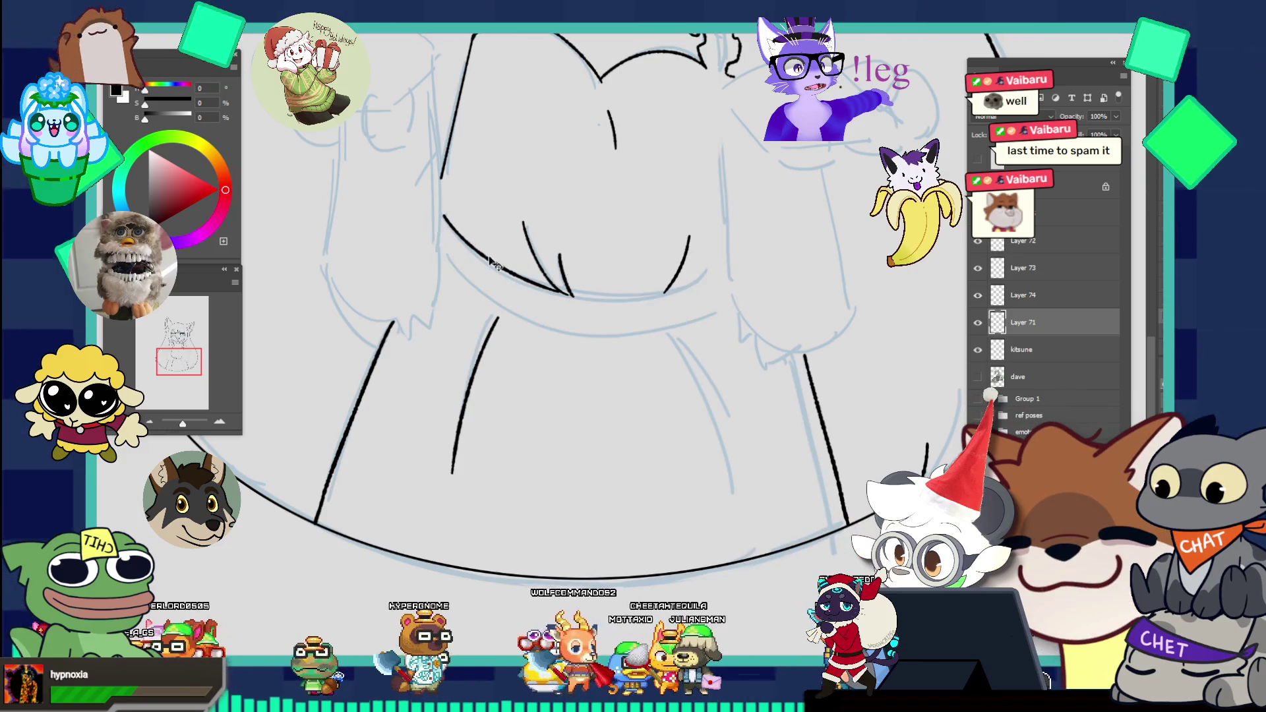
pyautogui.moveTo(447, 247); pyautogui.dragTo(770, 272)
pyautogui.hotkey('ctrl', 'z')
pyautogui.moveTo(450, 248); pyautogui.dragTo(572, 324)
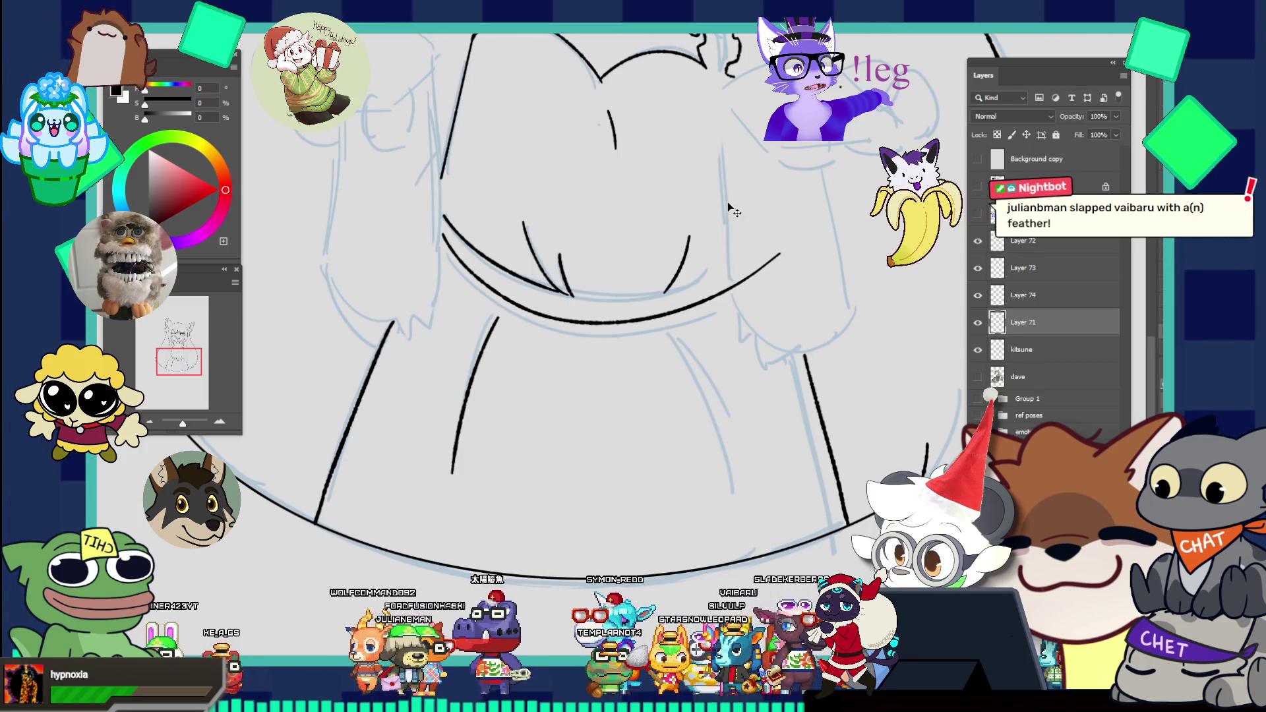
# Step: Retry the chest curve several more times until a flatter curve under the collar stays
pyautogui.hotkey('ctrl', 'z')
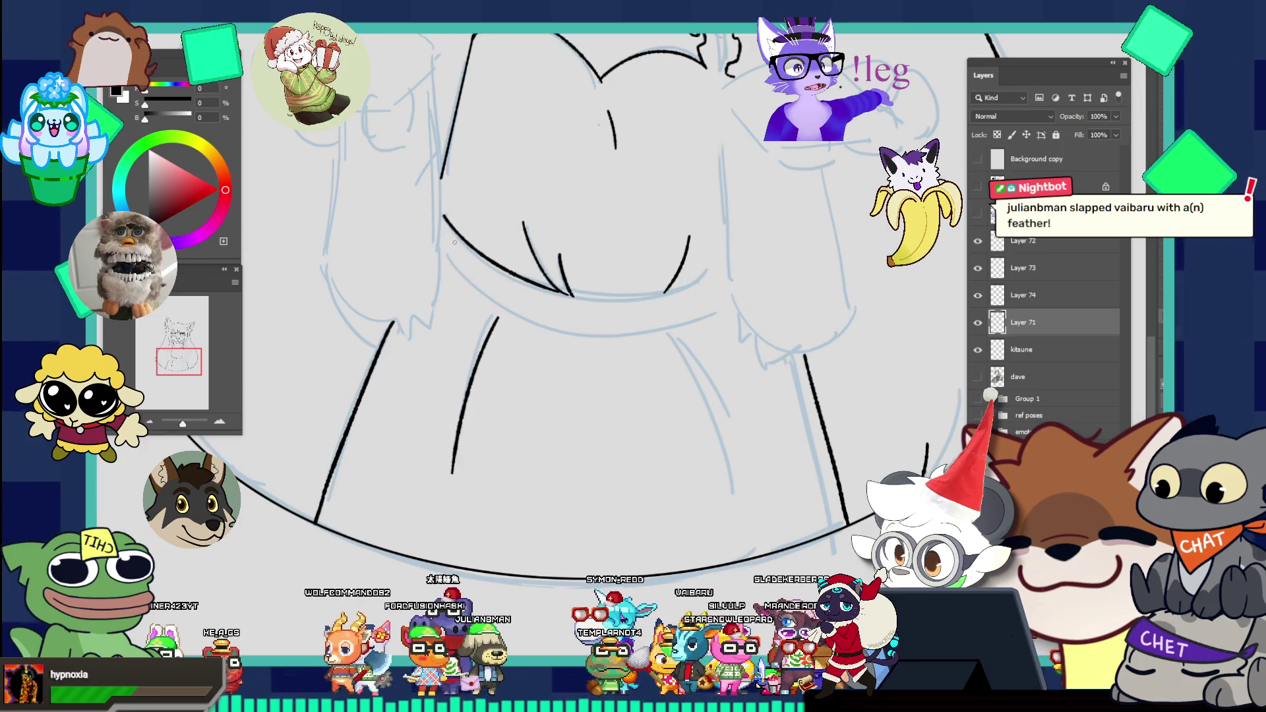
pyautogui.moveTo(507, 297); pyautogui.dragTo(779, 293)
pyautogui.hotkey('ctrl', 'z')
pyautogui.moveTo(475, 277); pyautogui.dragTo(774, 289)
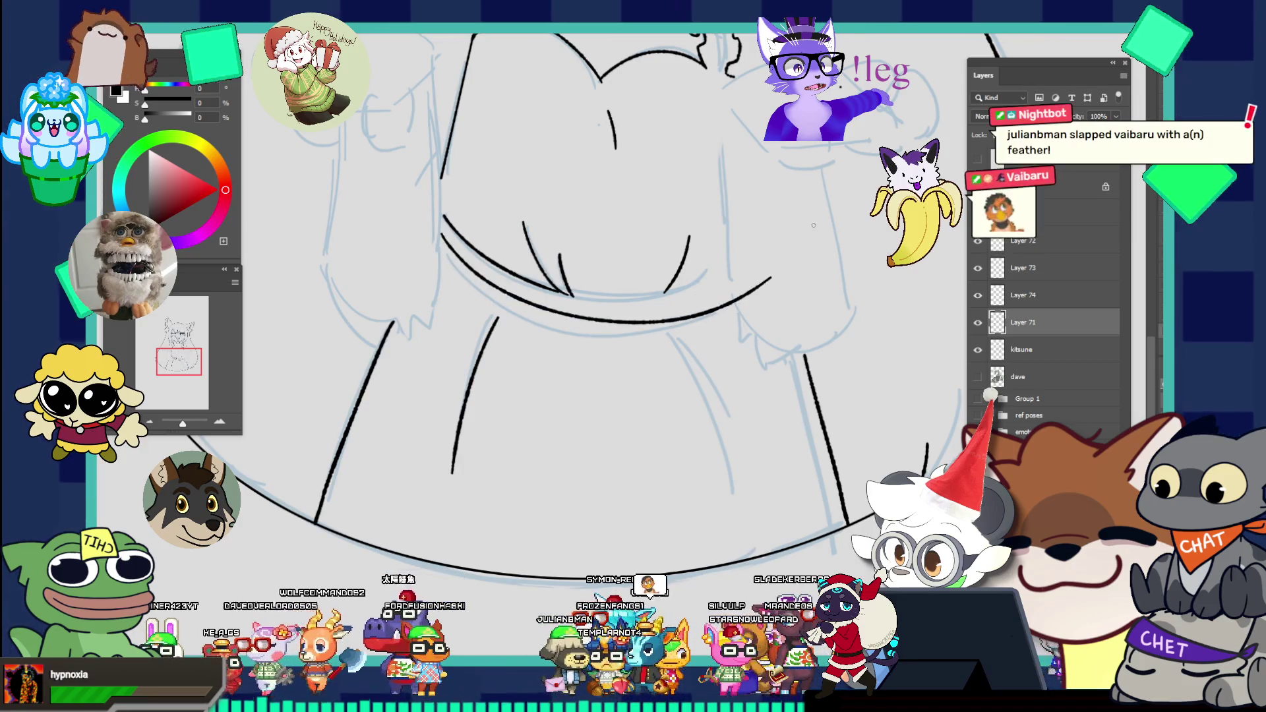
pyautogui.hotkey('ctrl', 'z')
pyautogui.moveTo(455, 256); pyautogui.dragTo(720, 296)
pyautogui.hotkey('ctrl', 'z')
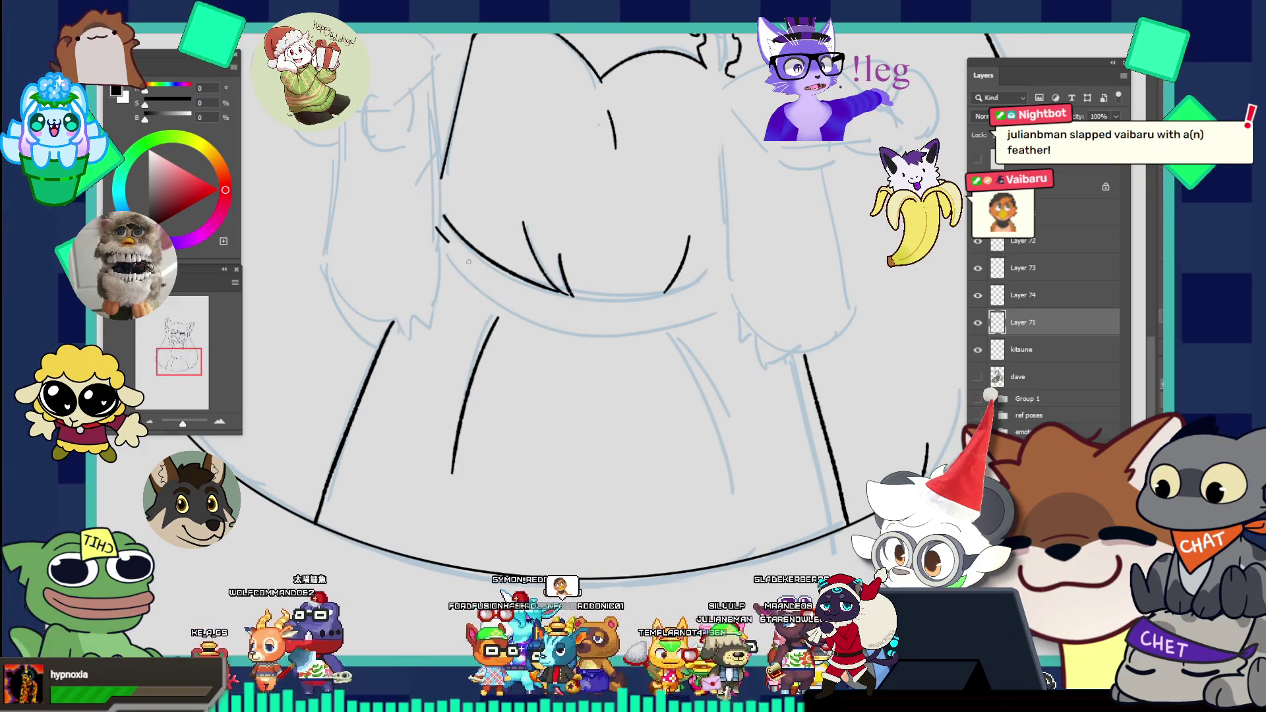
pyautogui.moveTo(437, 229); pyautogui.dragTo(719, 269)
pyautogui.hotkey('ctrl', 'z')
pyautogui.moveTo(442, 216); pyautogui.dragTo(756, 275)
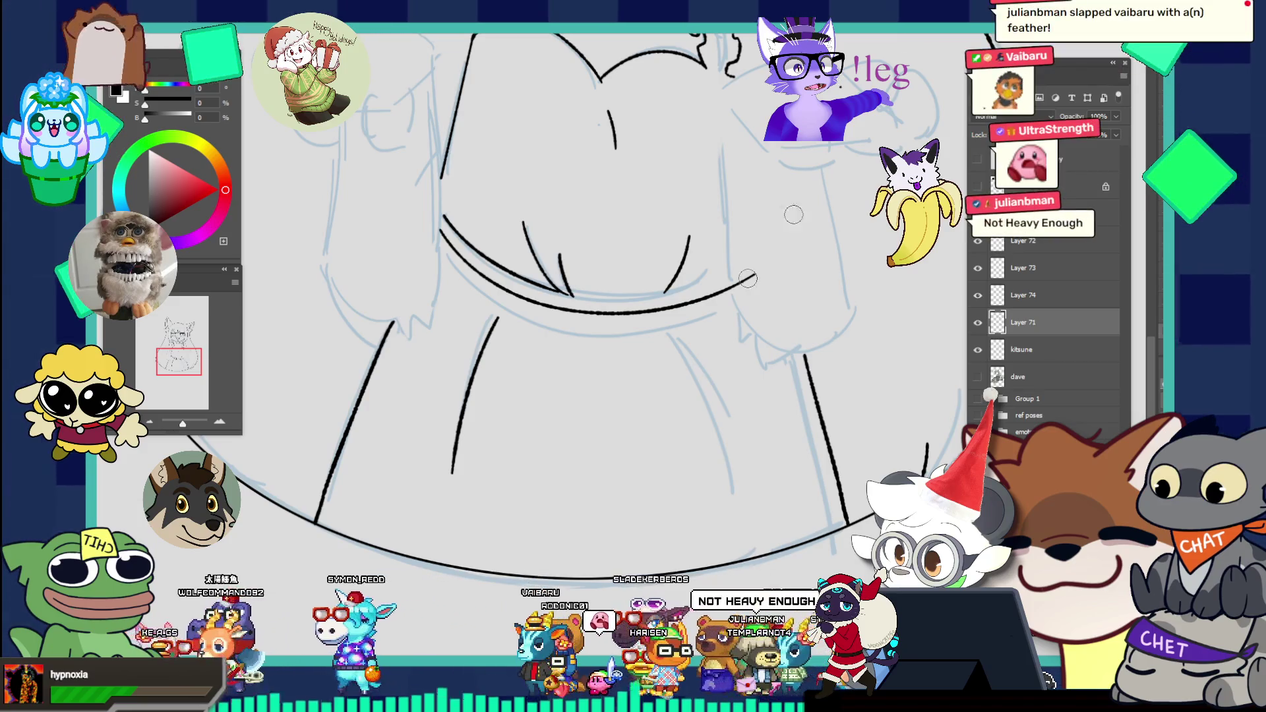
pyautogui.hotkey('ctrl', 'z')
pyautogui.moveTo(441, 215); pyautogui.dragTo(730, 287)
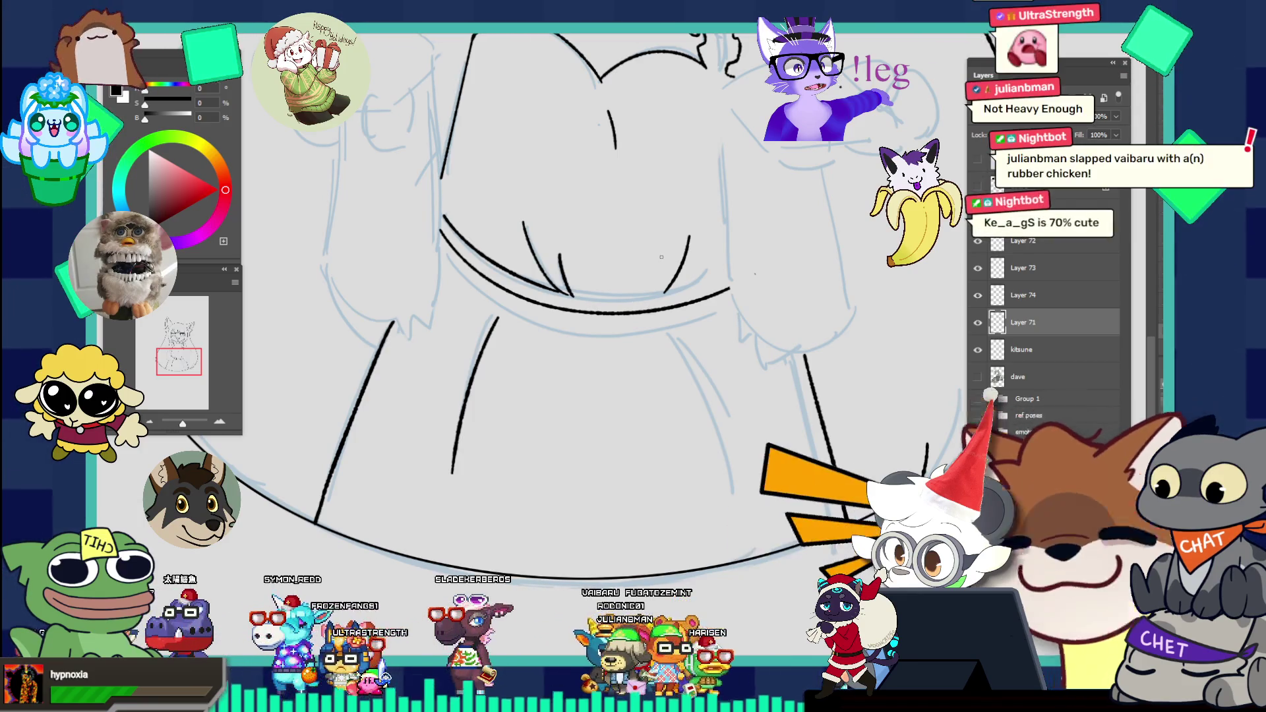
# Step: Ink a vertical fold line on the lower body and touch up the right end of the chest curve
pyautogui.moveTo(640, 313); pyautogui.dragTo(635, 412)
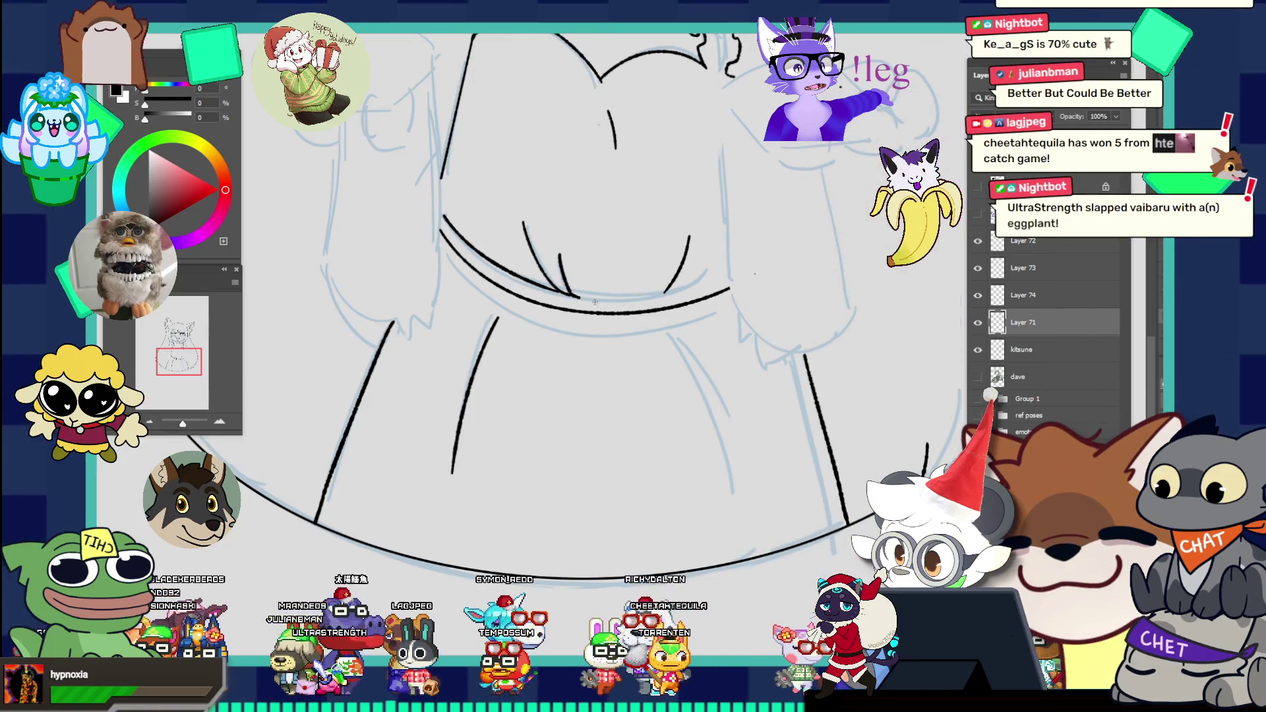
pyautogui.moveTo(574, 296); pyautogui.dragTo(675, 291)
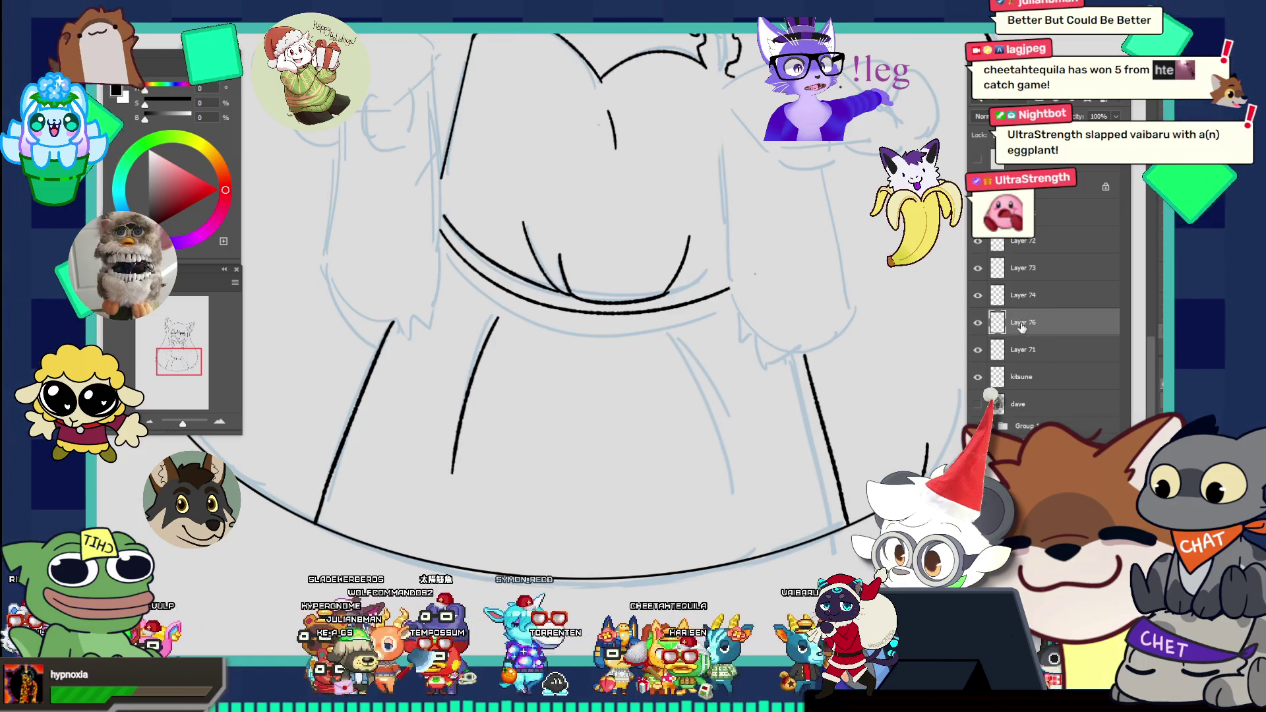
# Step: Add a new empty layer with a black (000000) outline Stroke layer style applied
pyautogui.click(1037, 242)
pyautogui.hotkey('ctrl', 'shift', 'alt', 'n')
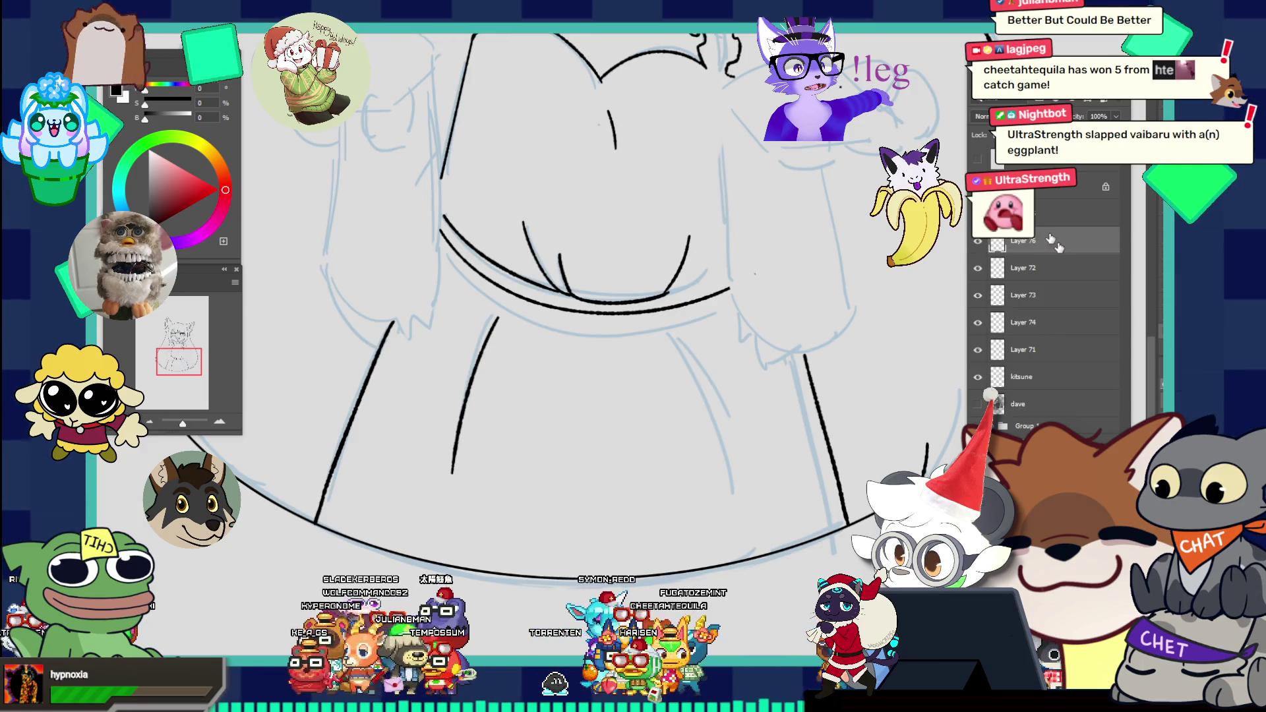
pyautogui.doubleClick(1058, 248)
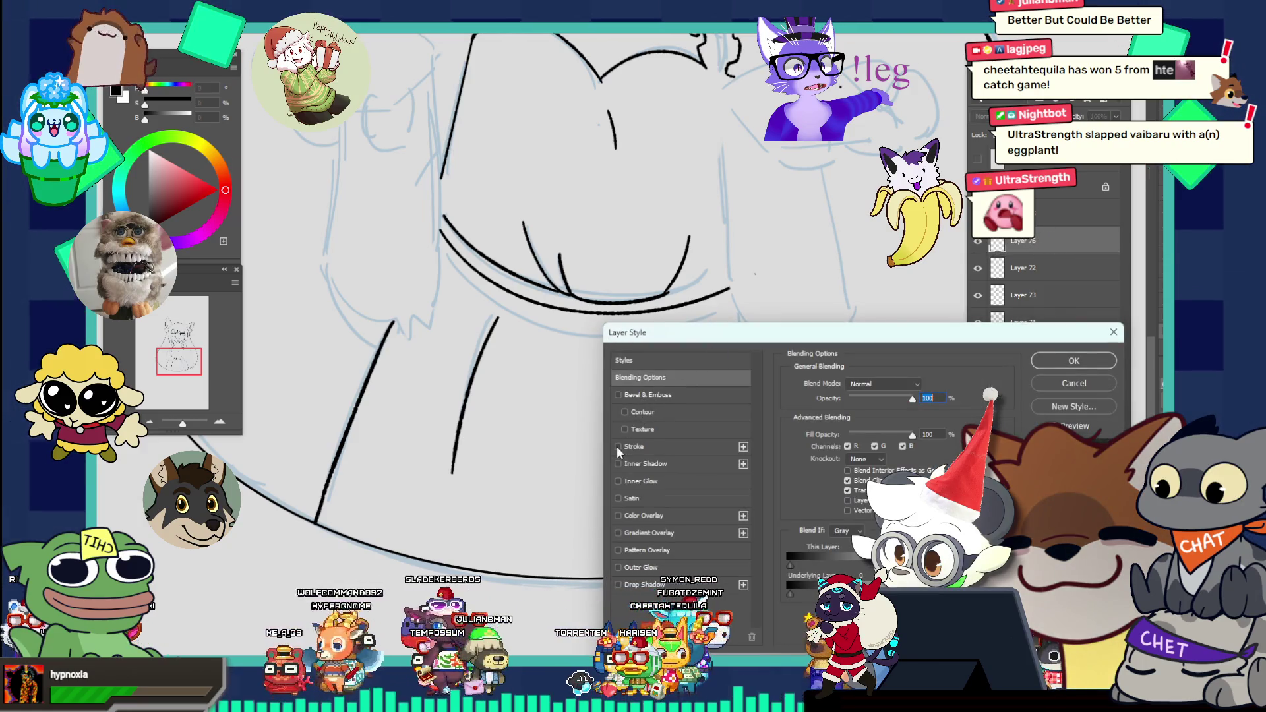
pyautogui.click(644, 445)
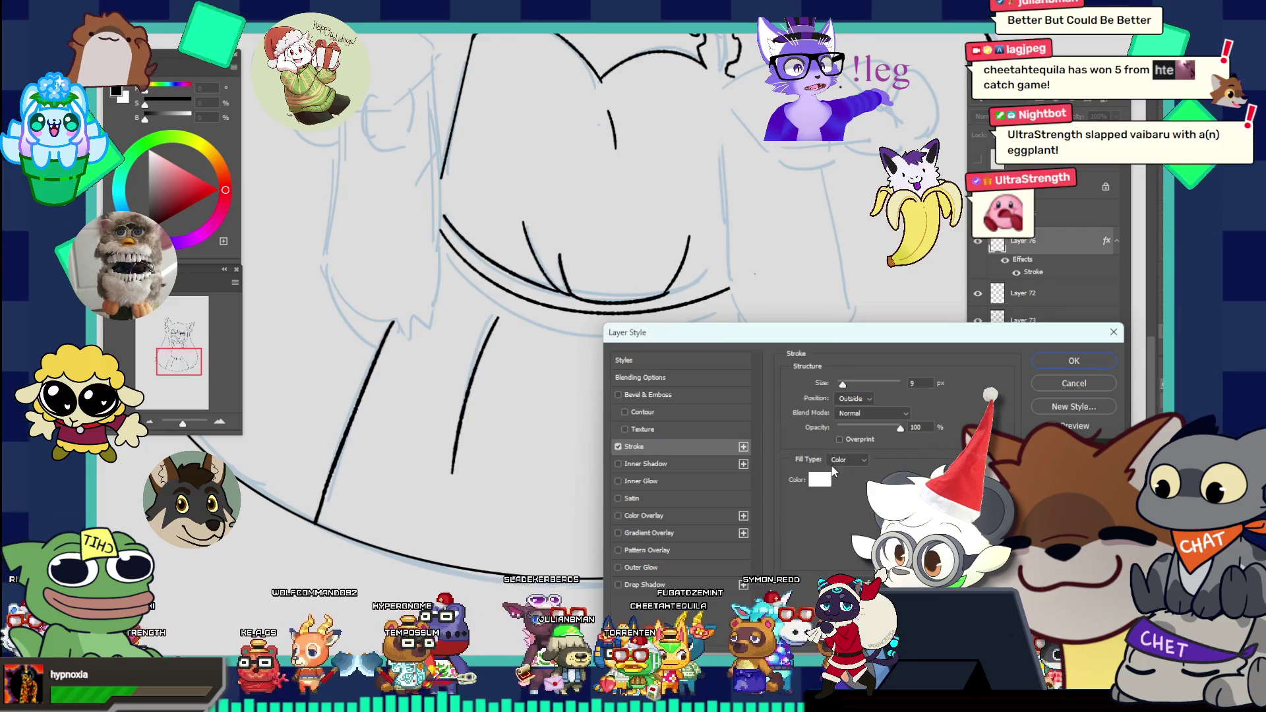
pyautogui.click(820, 480)
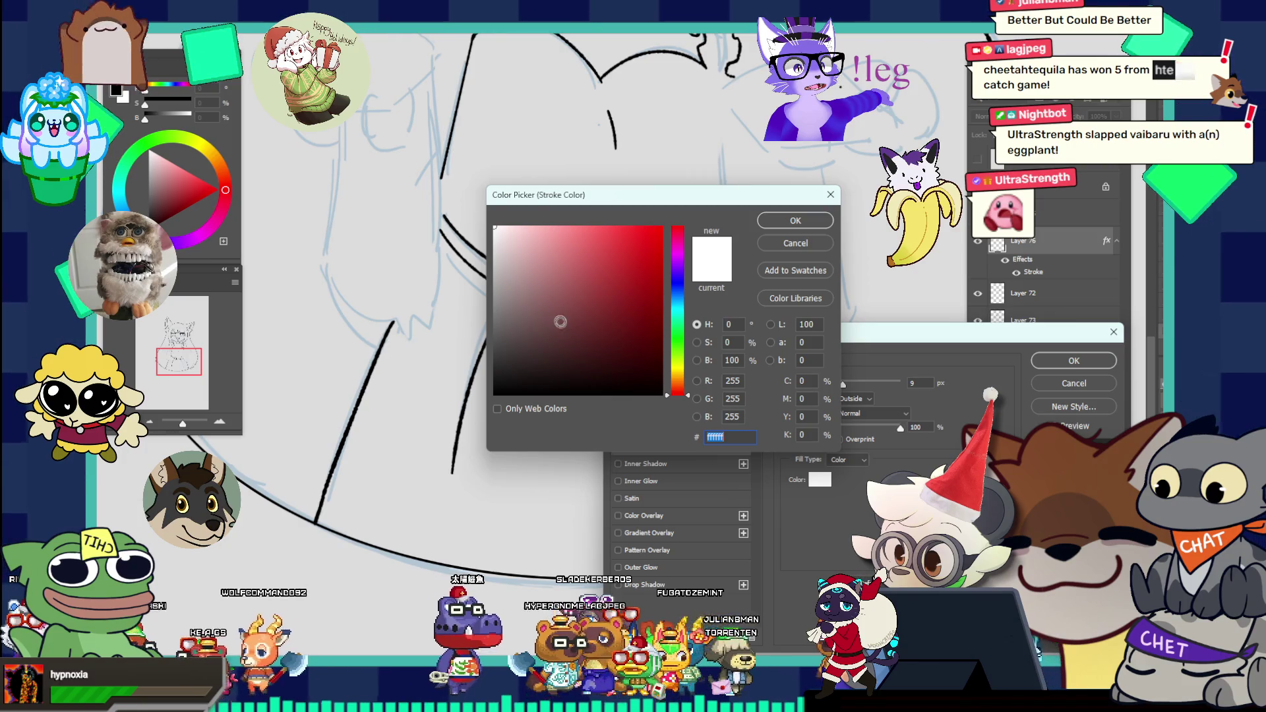
pyautogui.write('000000')
pyautogui.click(807, 219)
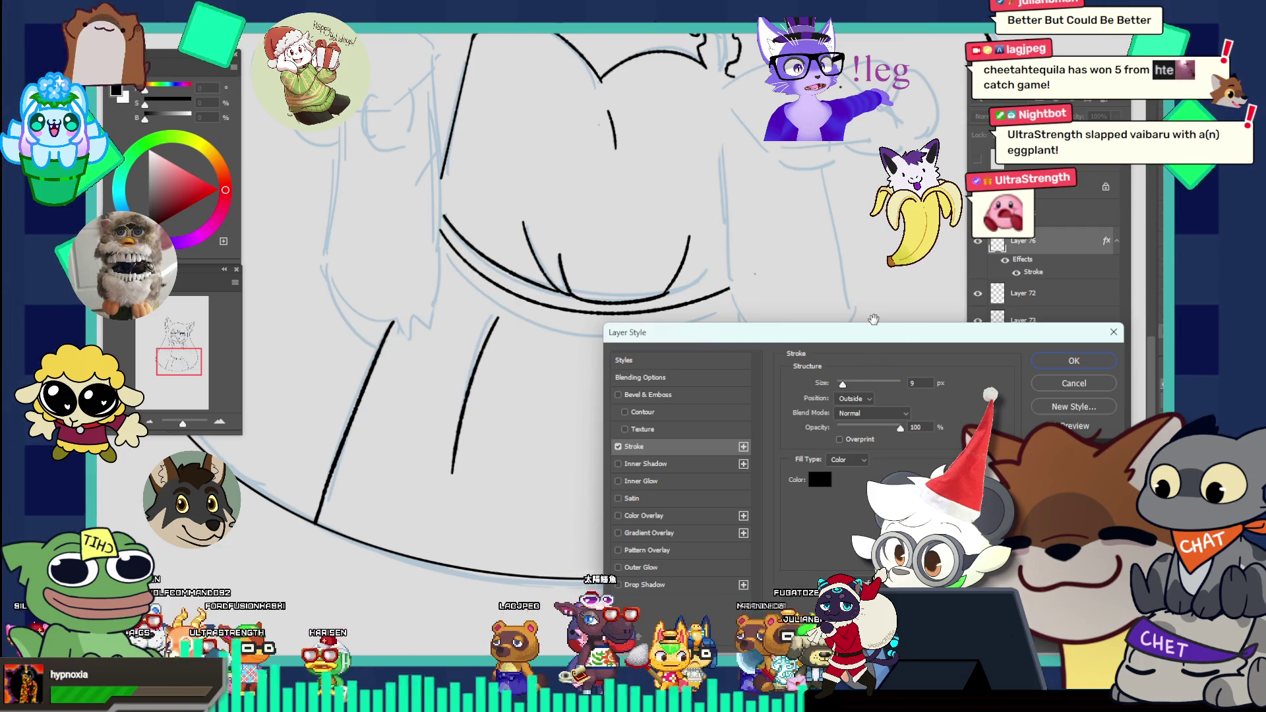
pyautogui.click(1066, 358)
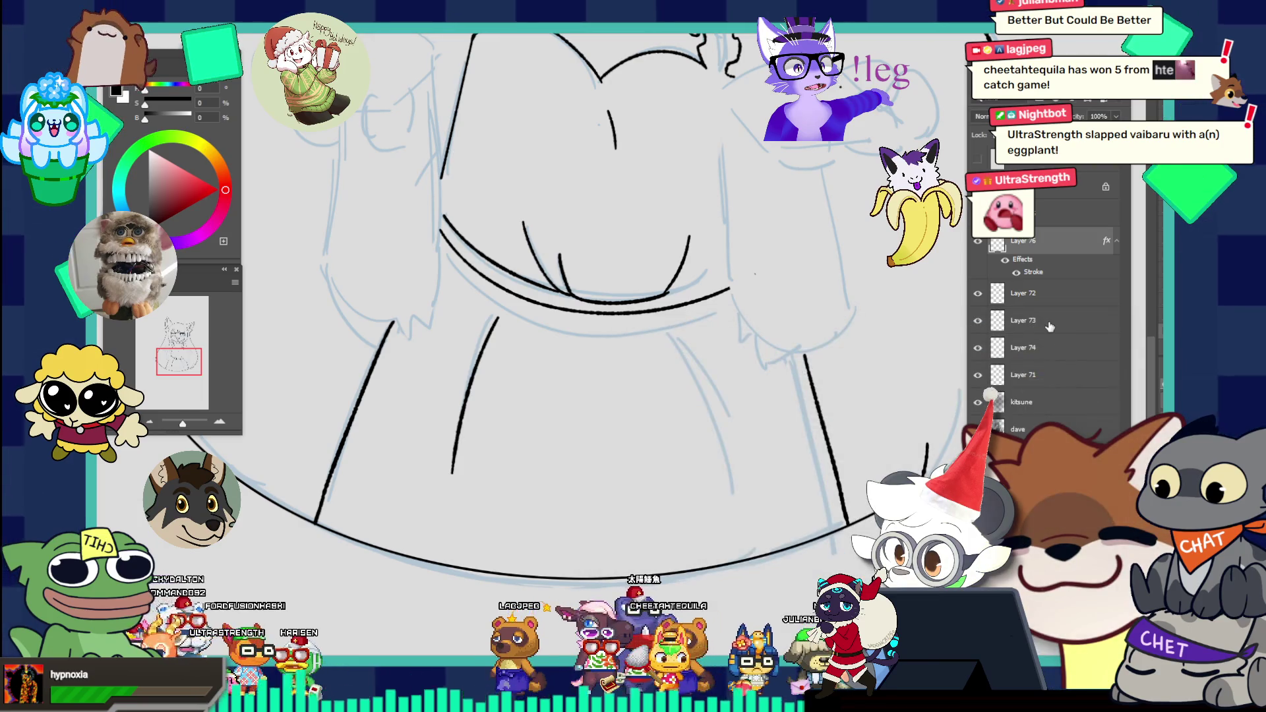
pyautogui.press('x')
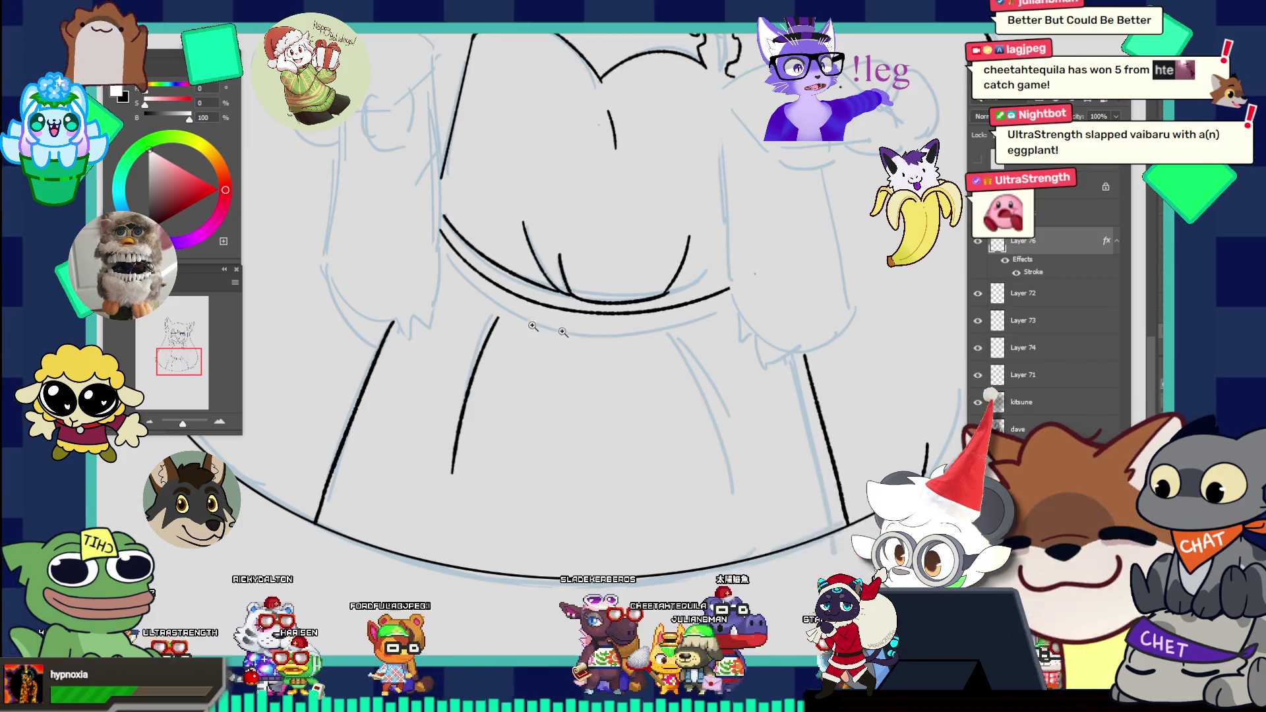
# Step: Sample the ribbon red from the pink-dress character on the reference sheet, then return to the lineart
pyautogui.hotkey('ctrl', '0')
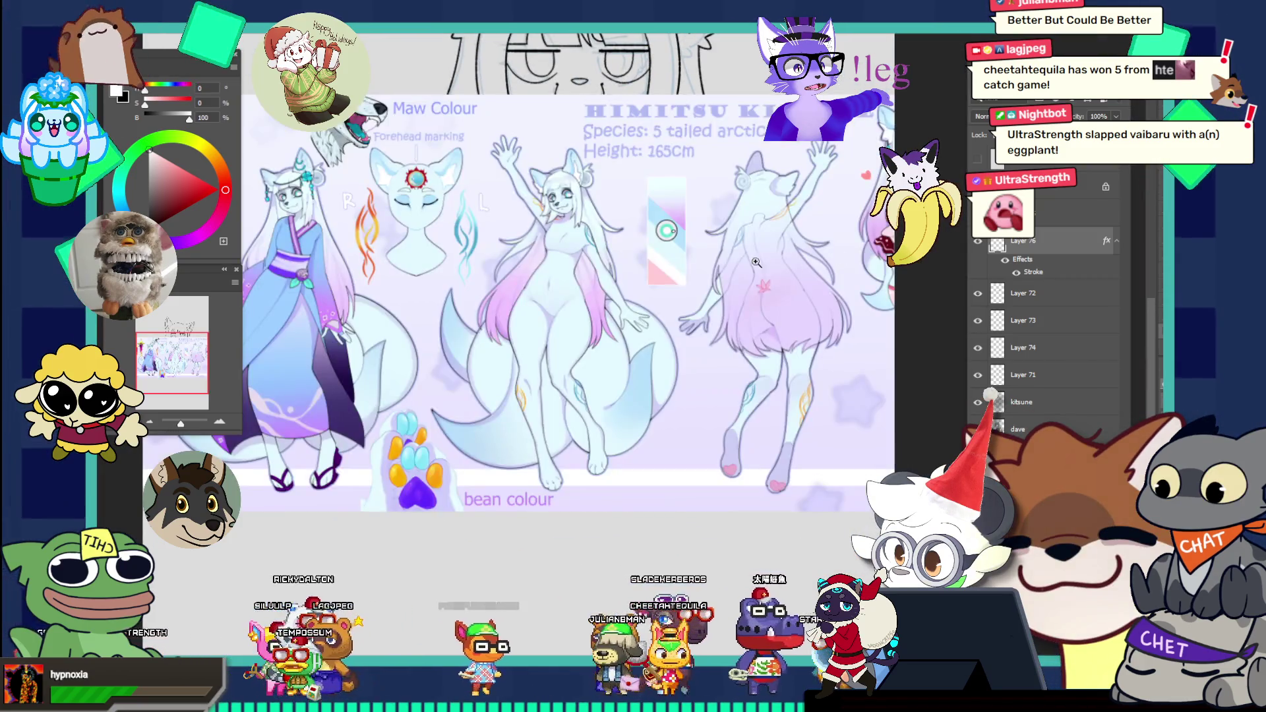
pyautogui.click(826, 220)
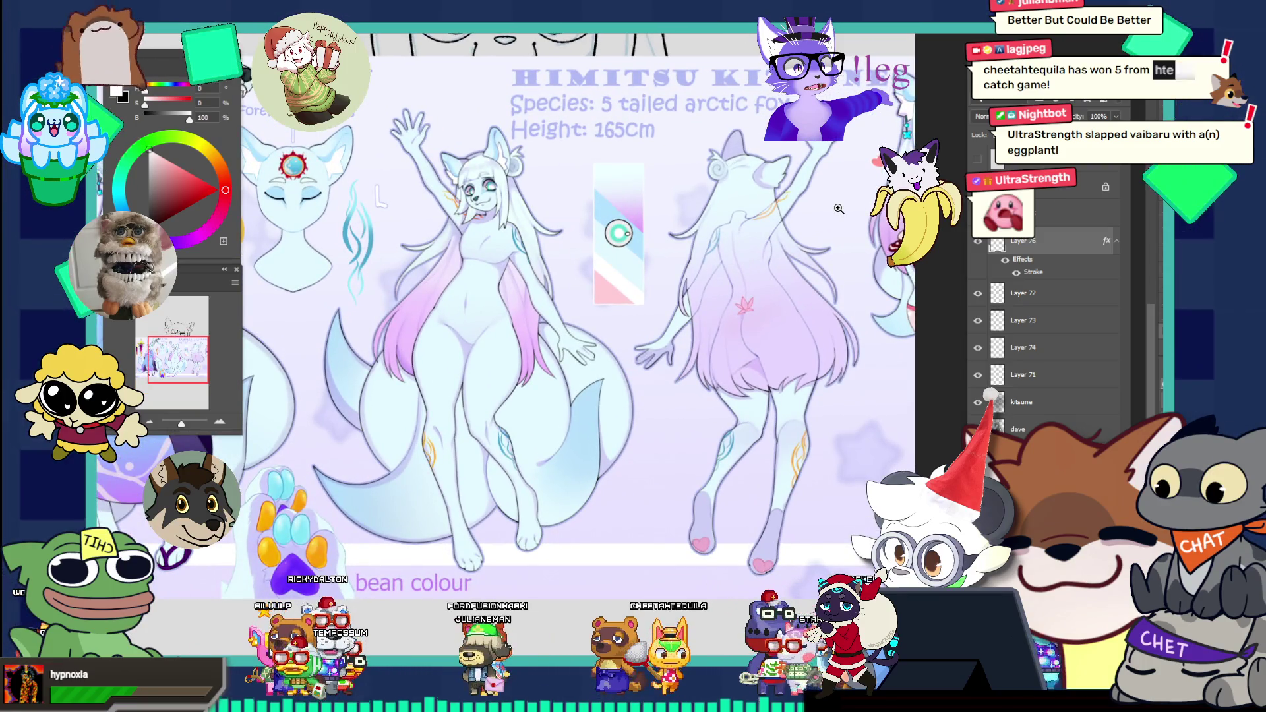
pyautogui.click(752, 230)
pyautogui.press('Return')
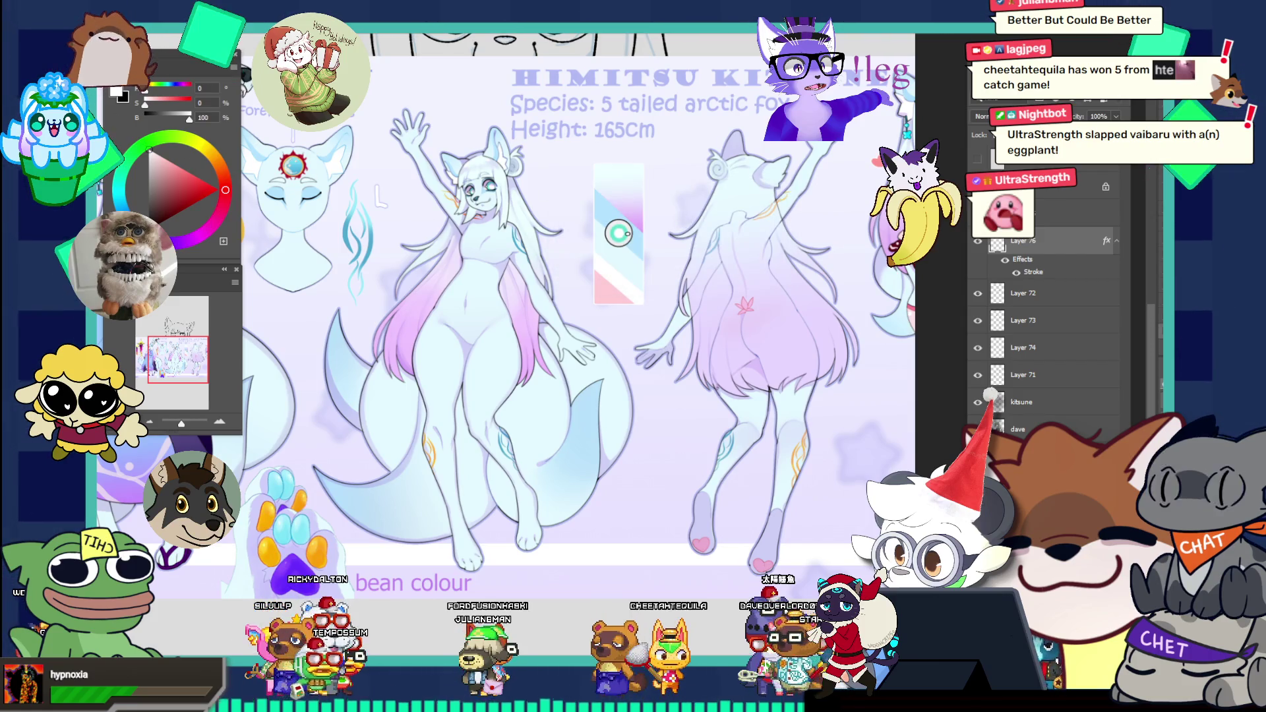
pyautogui.scroll(-2, 521, 393)
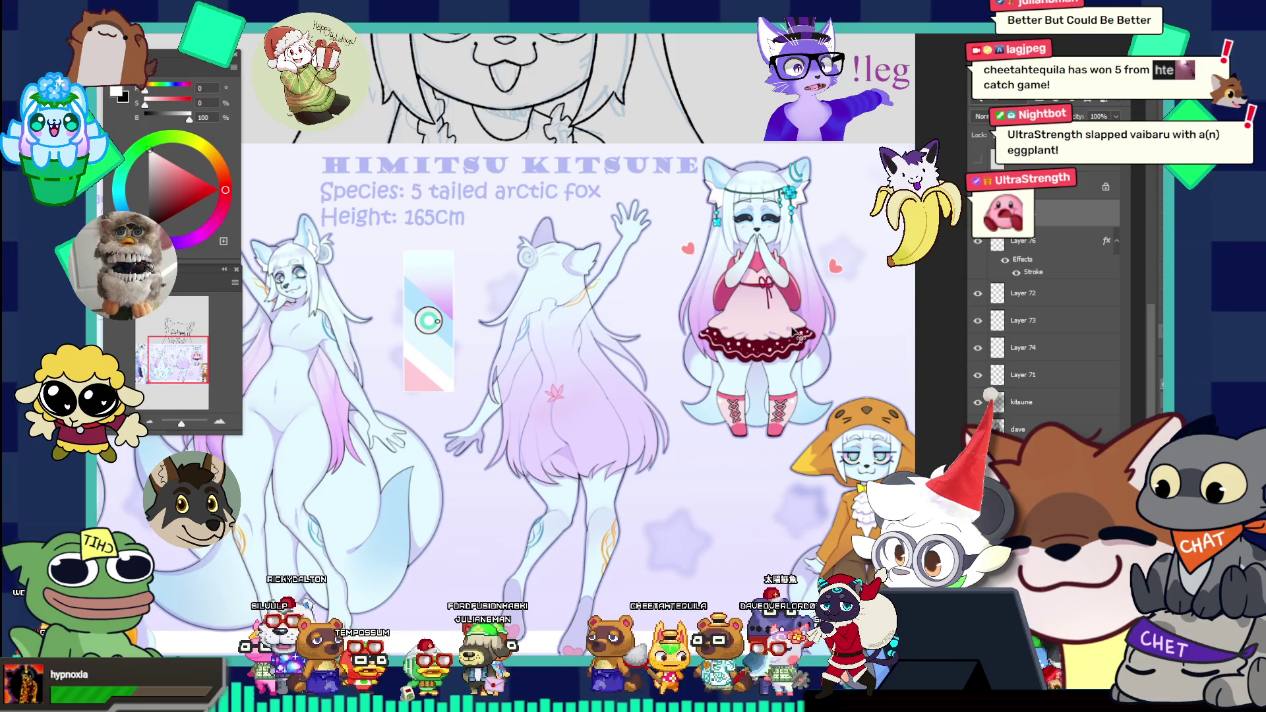
pyautogui.scroll(3, 836, 292)
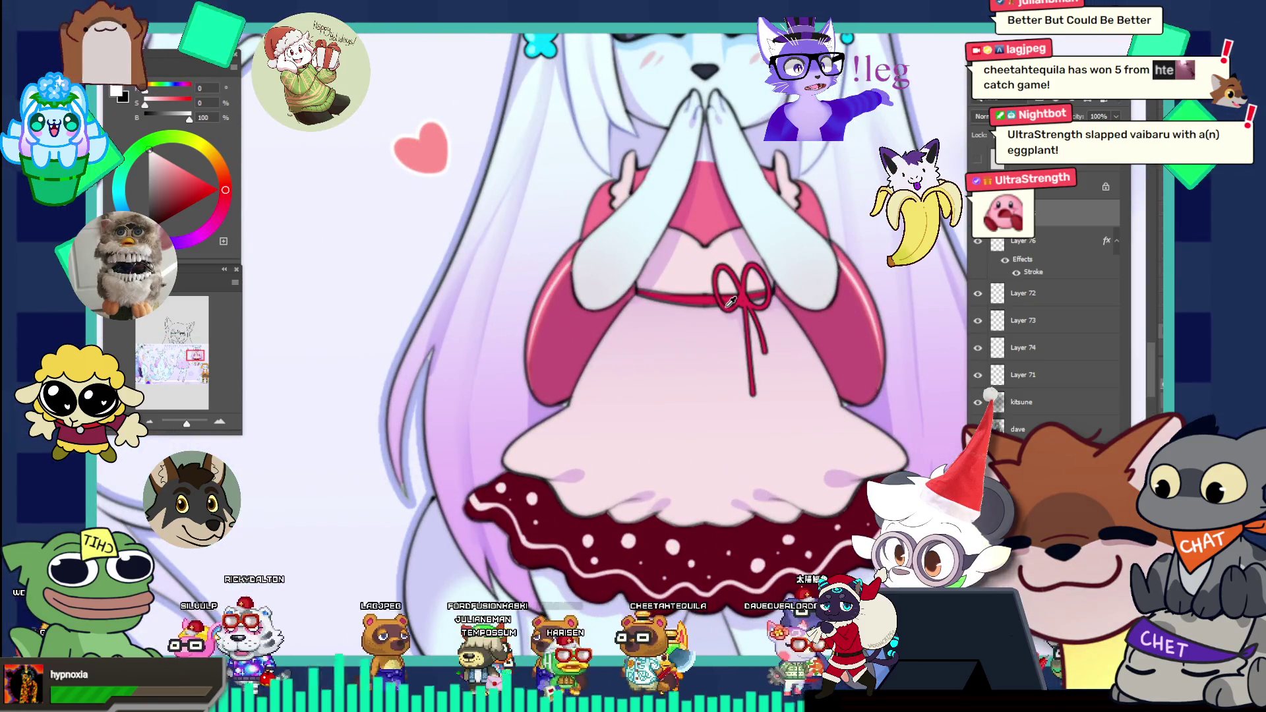
pyautogui.keyDown('alt'); pyautogui.click(764, 297); pyautogui.keyUp('alt')
pyautogui.scroll(-3, 694, 267)
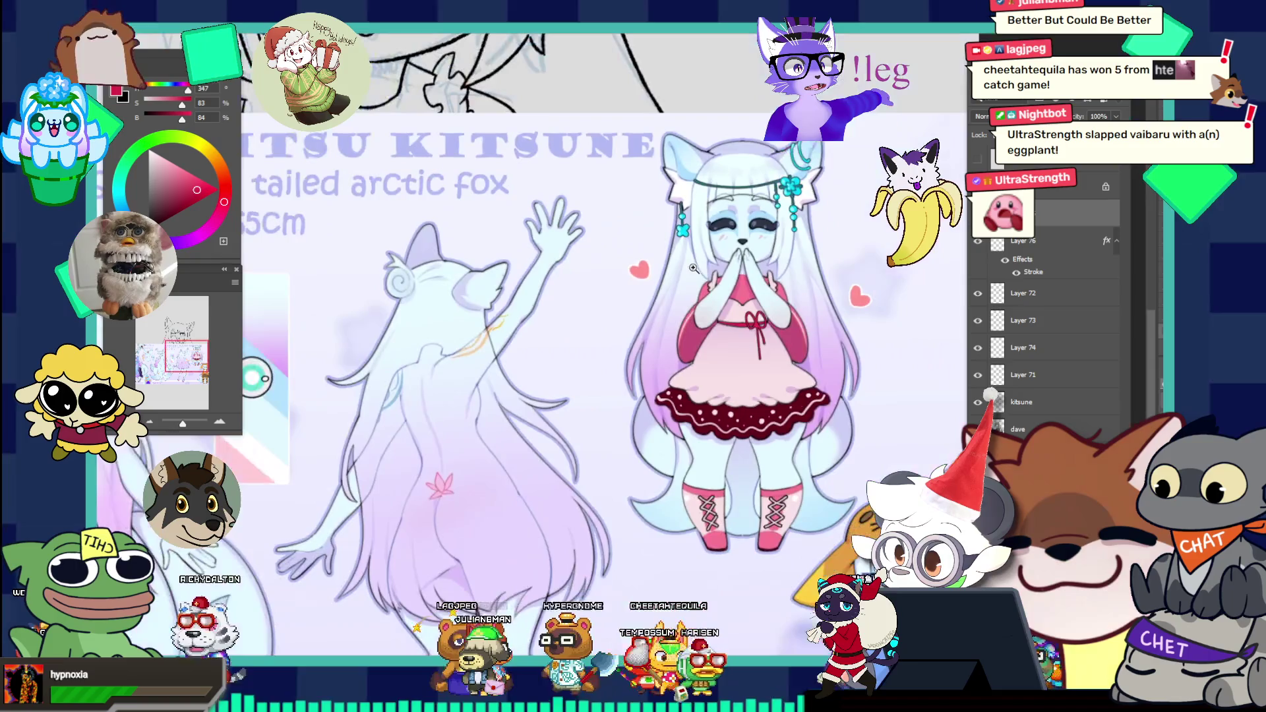
pyautogui.scroll(2, 694, 267)
pyautogui.hotkey('ctrl', 'Tab')
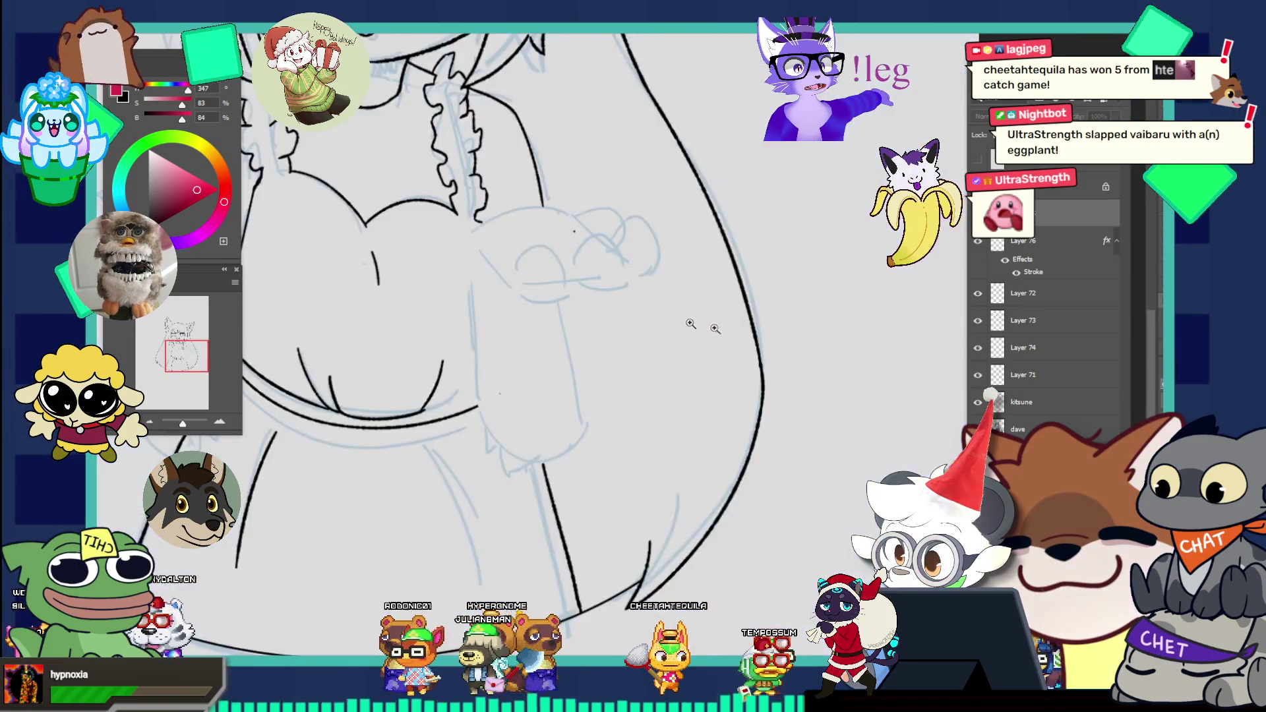
pyautogui.scroll(-2, 600, 258)
pyautogui.scroll(3, 567, 387)
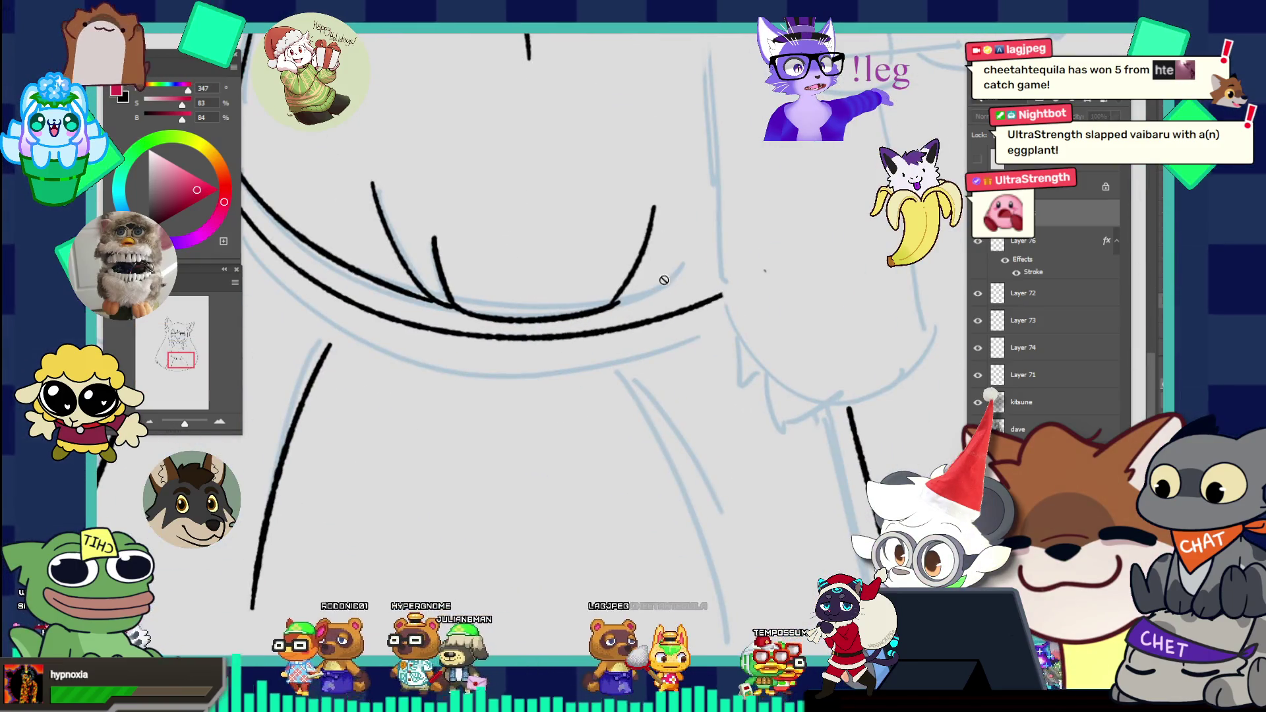
# Step: Check beneath Layer 76 and draw red ribbon strokes below the waistline, undoing until the loop reads right
pyautogui.click(980, 241)
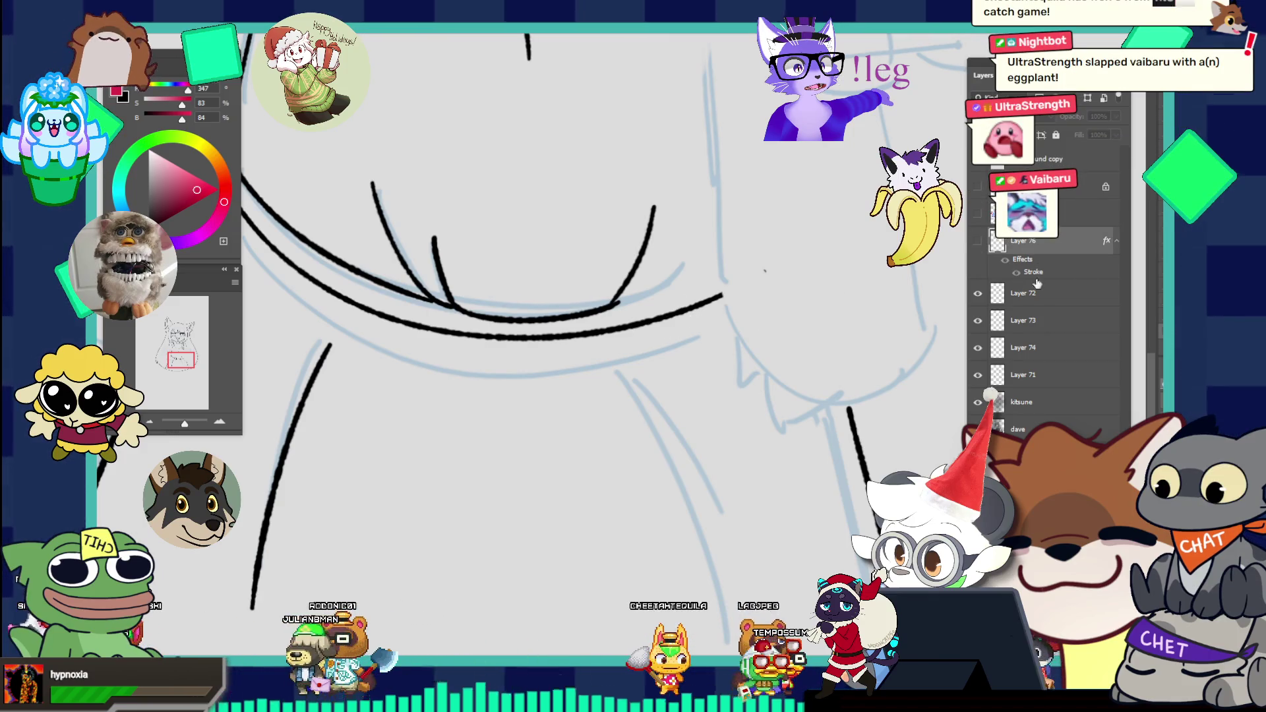
pyautogui.click(977, 241)
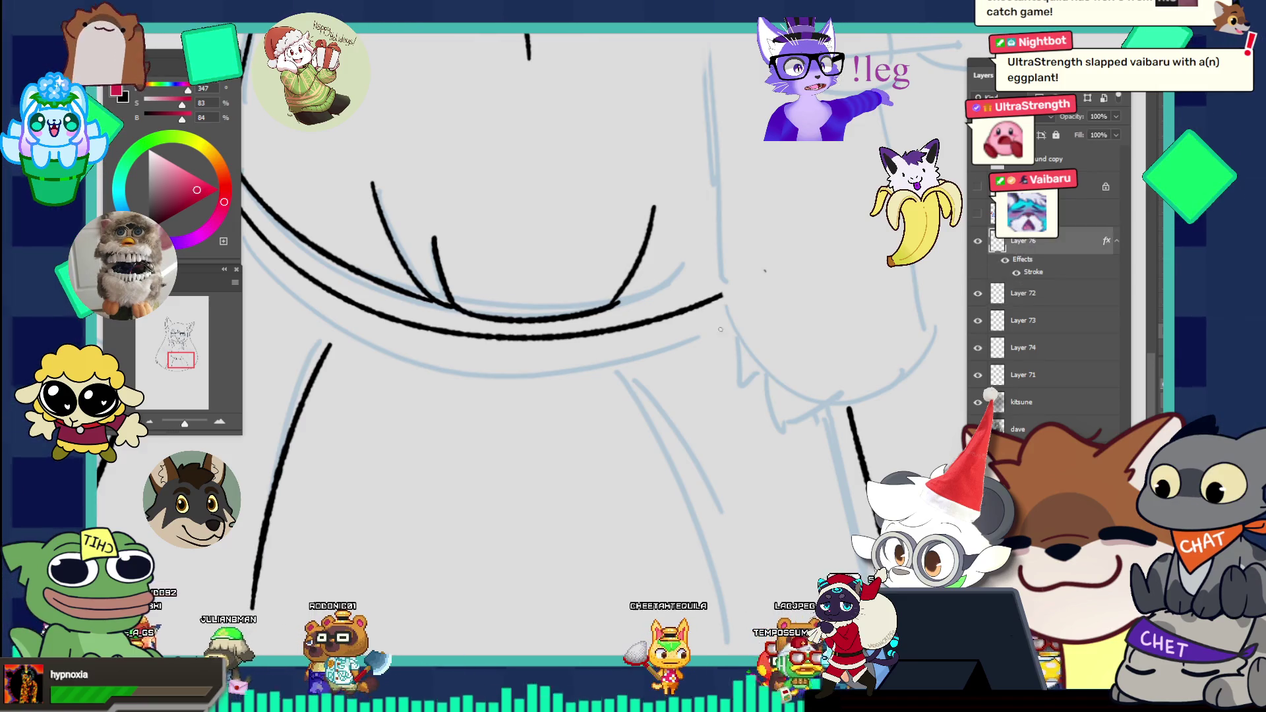
pyautogui.hotkey('ctrl', 'z')
pyautogui.moveTo(650, 311); pyautogui.dragTo(628, 475)
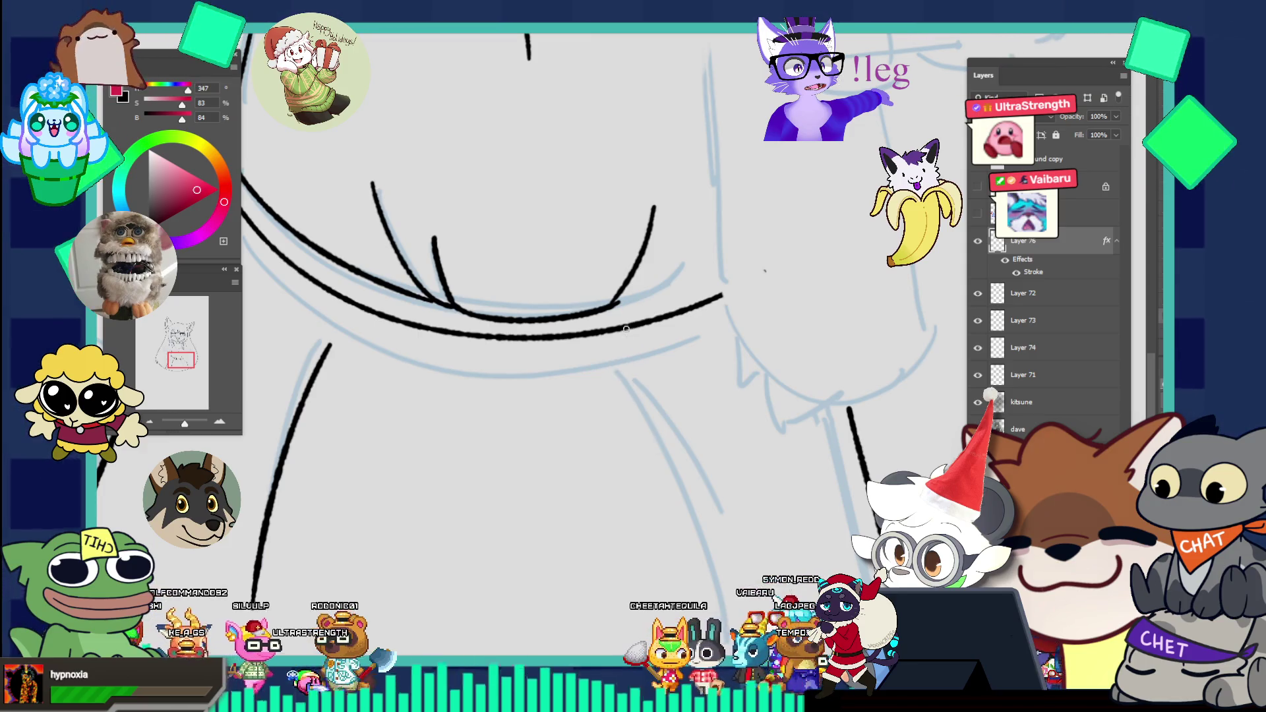
pyautogui.moveTo(621, 319); pyautogui.dragTo(629, 477)
pyautogui.hotkey('ctrl', 'z')
pyautogui.moveTo(633, 319)
pyautogui.mouseDown()
pyautogui.moveTo(644, 430)
pyautogui.moveTo(633, 318)
pyautogui.moveTo(593, 455)
pyautogui.moveTo(636, 332)
pyautogui.mouseUp()
pyautogui.hotkey('ctrl', 'z')
pyautogui.hotkey('ctrl', 'z')
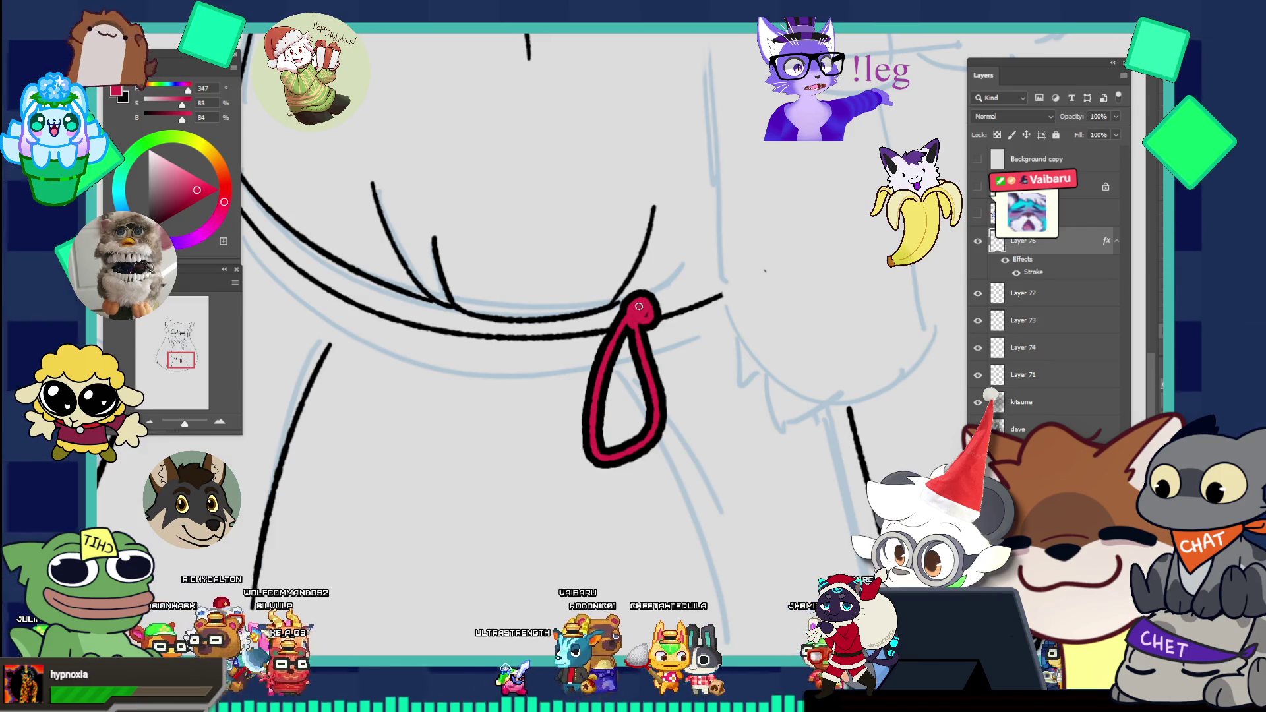
# Step: Review the whole character, zoom back on the red loop and reopen its layer style settings
pyautogui.moveTo(649, 314); pyautogui.dragTo(571, 238)
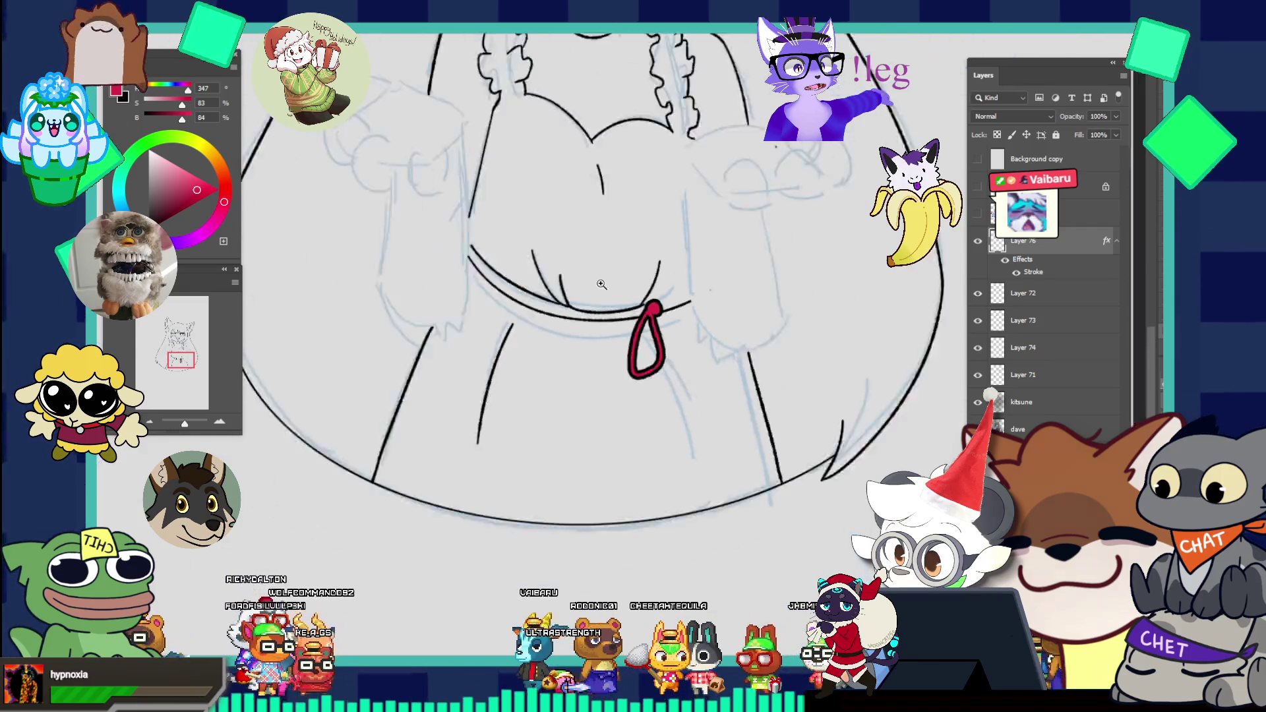
pyautogui.moveTo(679, 302); pyautogui.dragTo(762, 335)
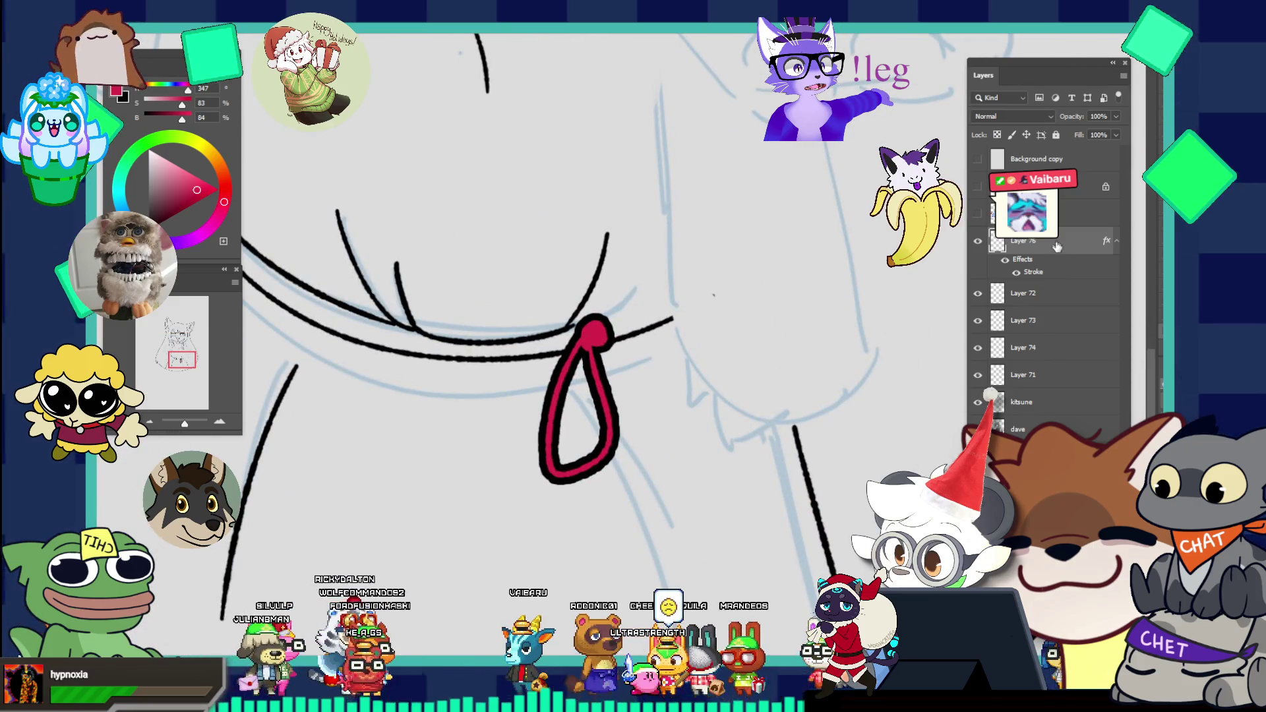
pyautogui.doubleClick(1035, 272)
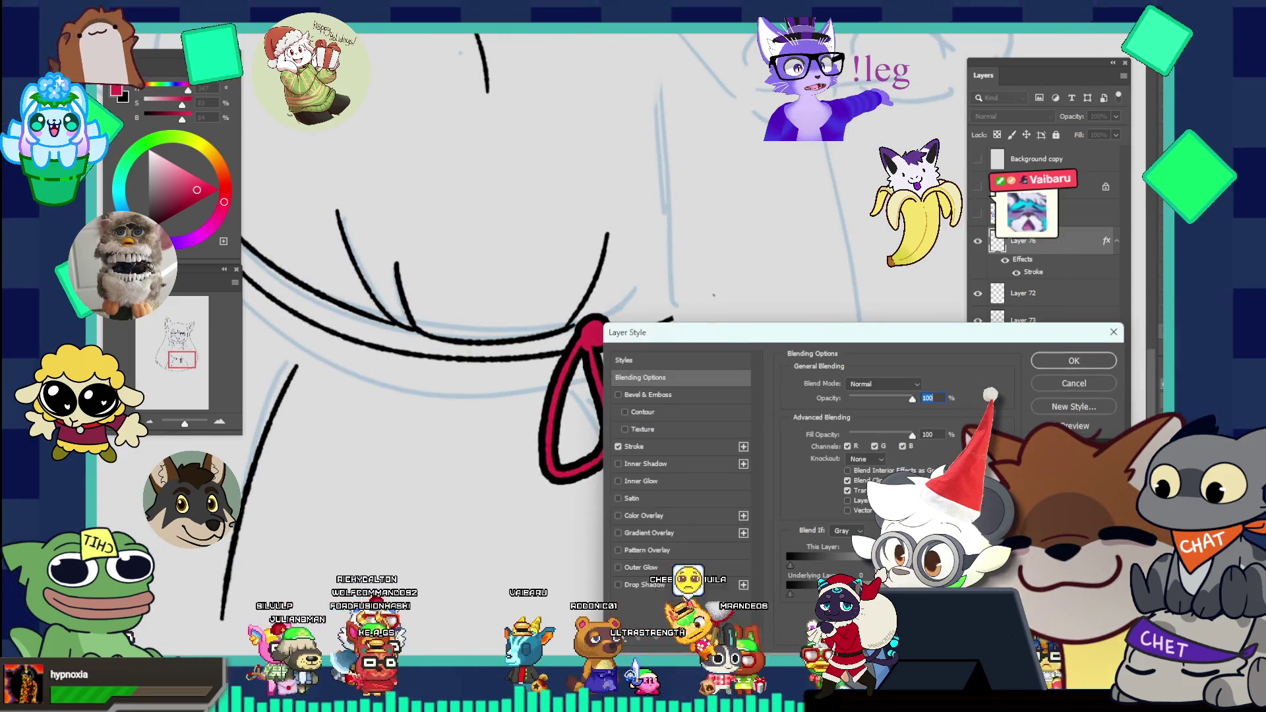
# Step: Set the ribbon layer's outline stroke to 6 px and zoom out to check the figure
pyautogui.click(647, 447)
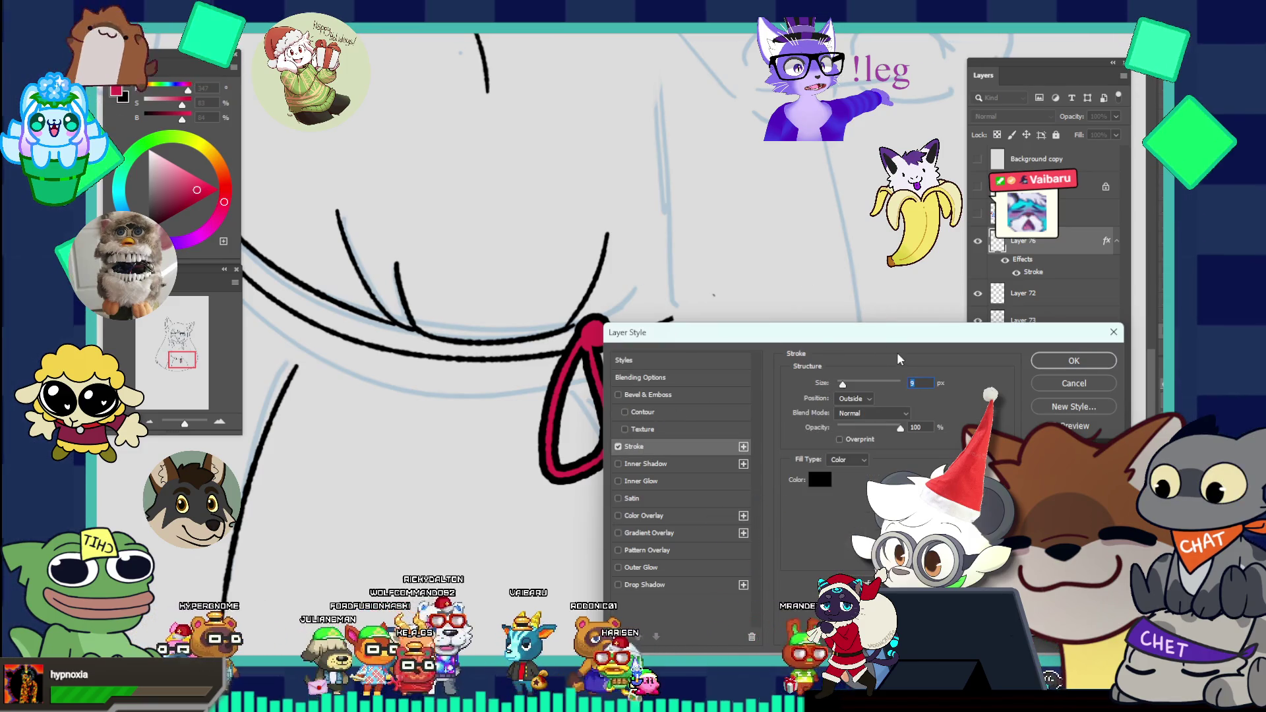
pyautogui.write('6')
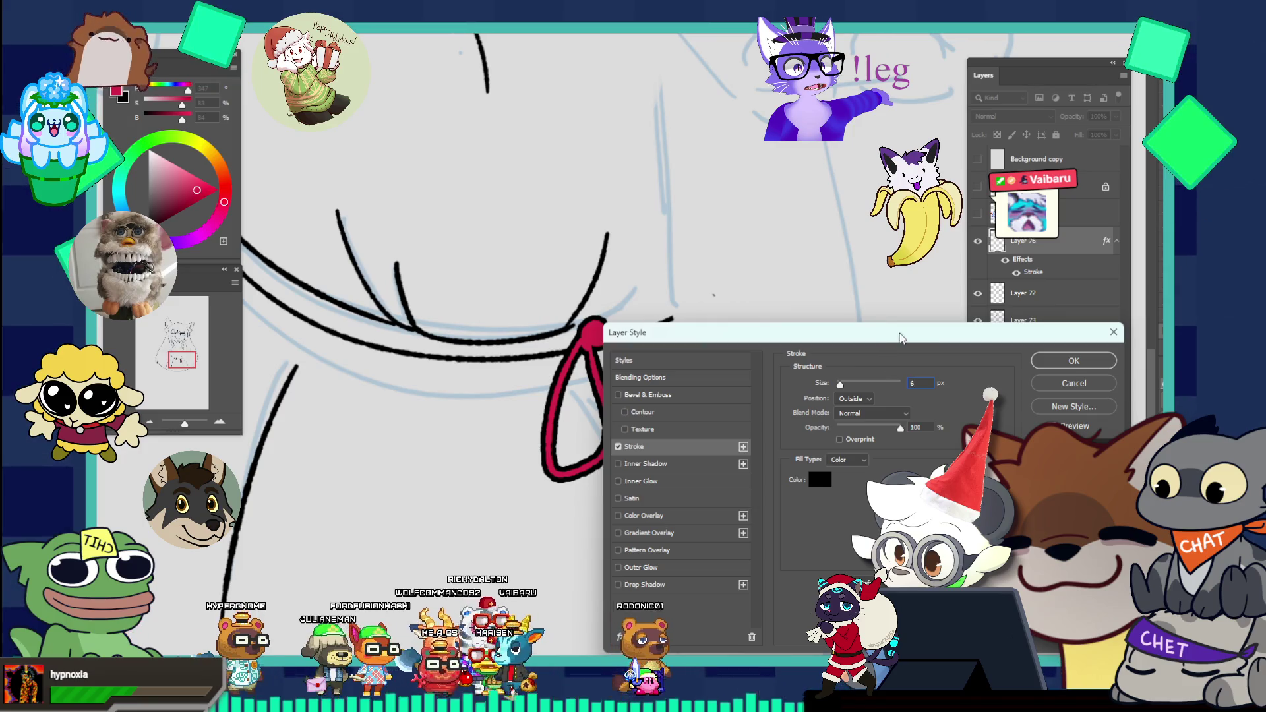
pyautogui.hotkey('ctrl', '-')
pyautogui.press('Return')
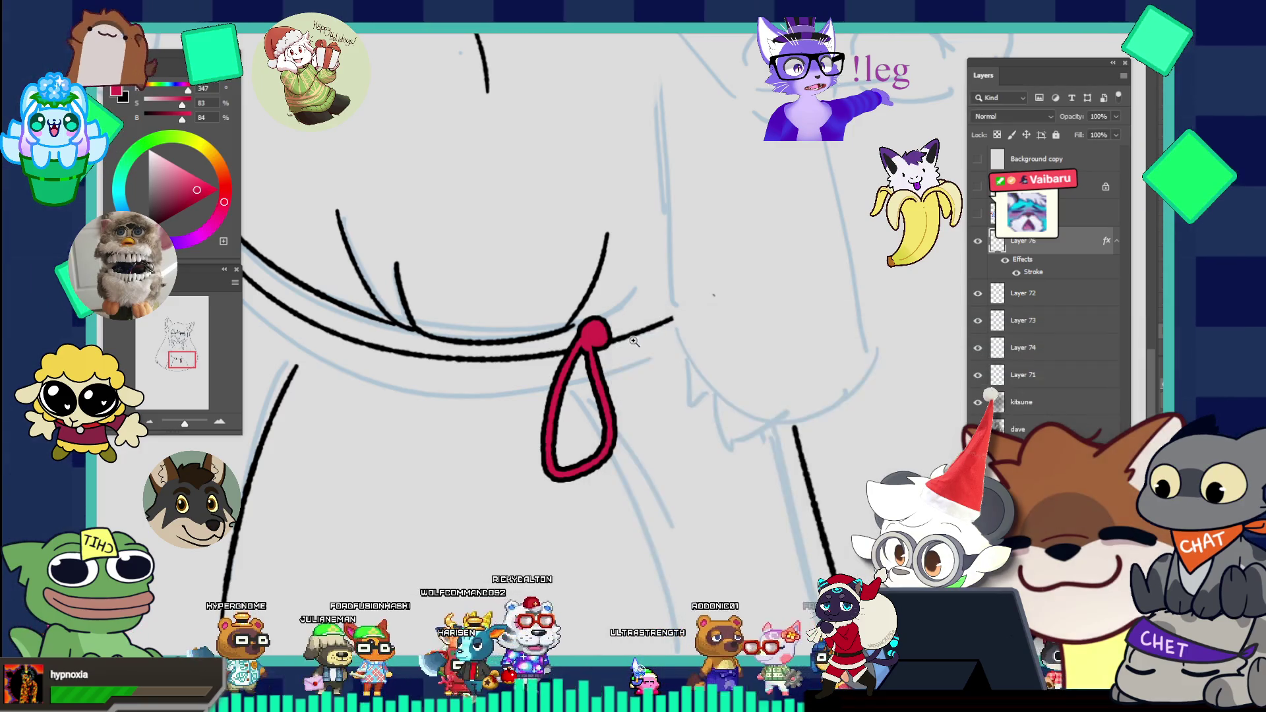
pyautogui.hotkey('ctrl', '-')
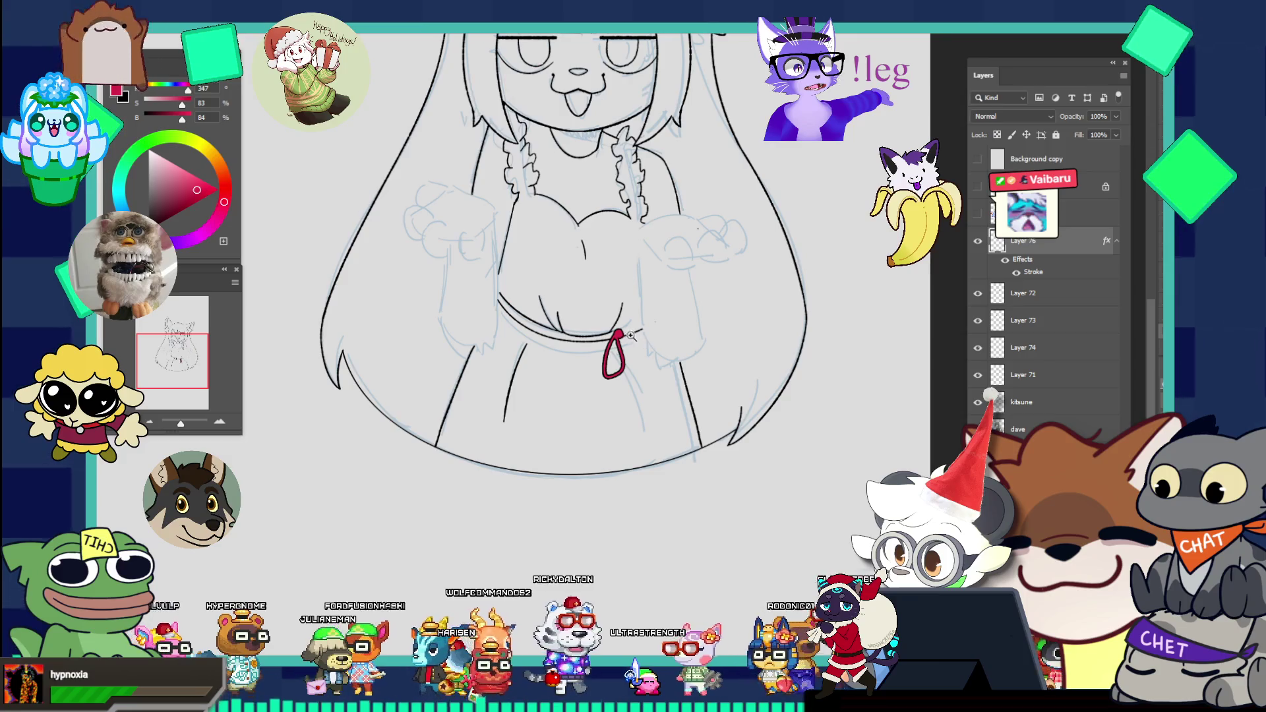
# Step: Undo the red blob at the loop's top and repaint the ribbon join cleanly
pyautogui.click(634, 335)
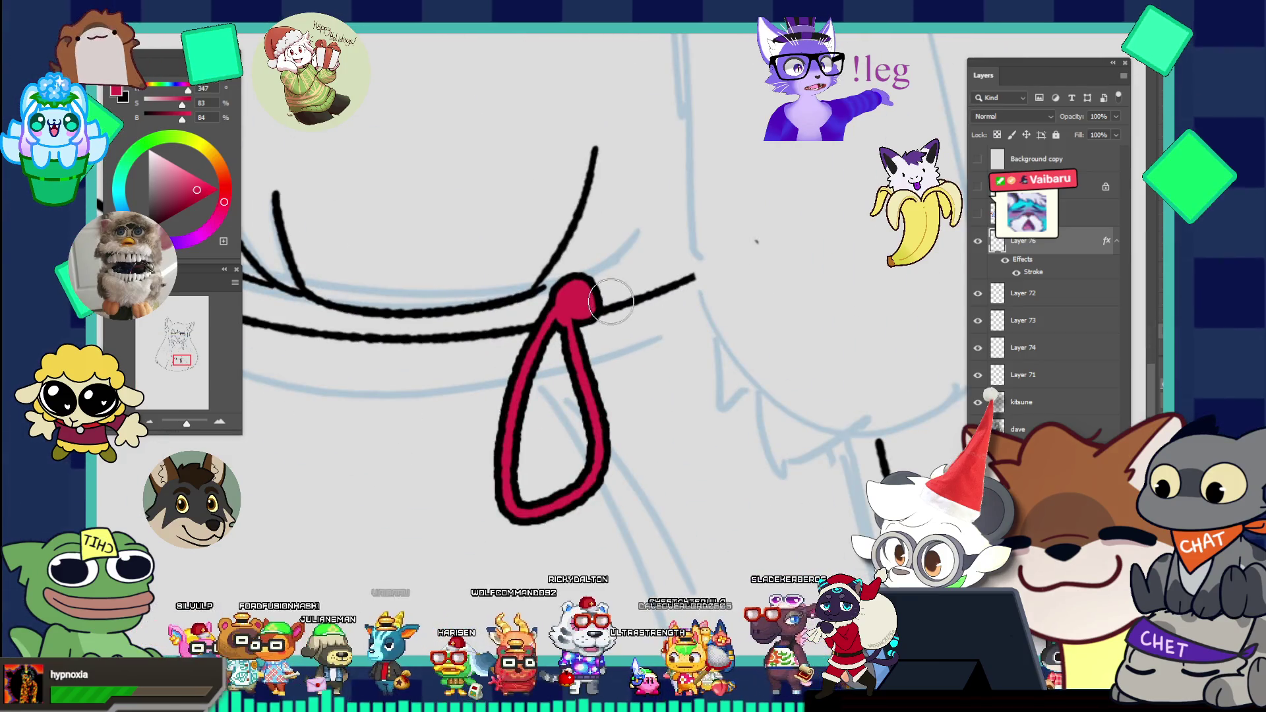
pyautogui.hotkey('ctrl', 'z')
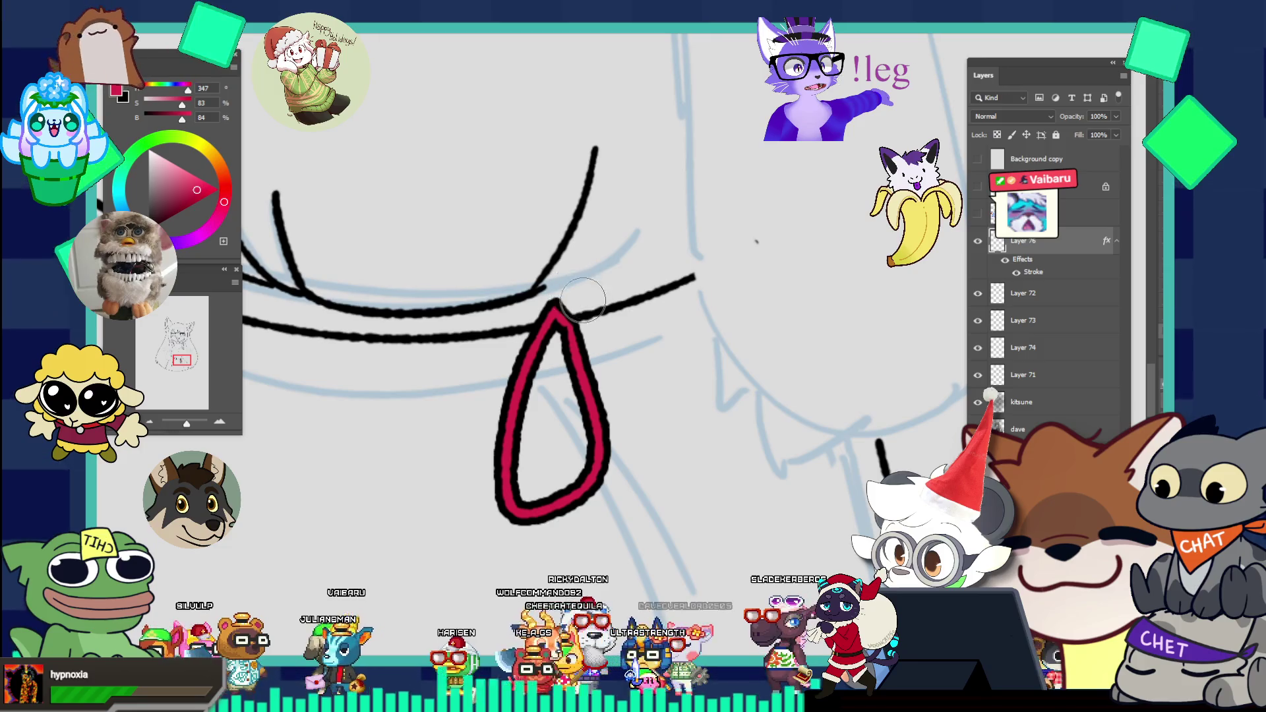
pyautogui.moveTo(573, 297); pyautogui.dragTo(564, 309)
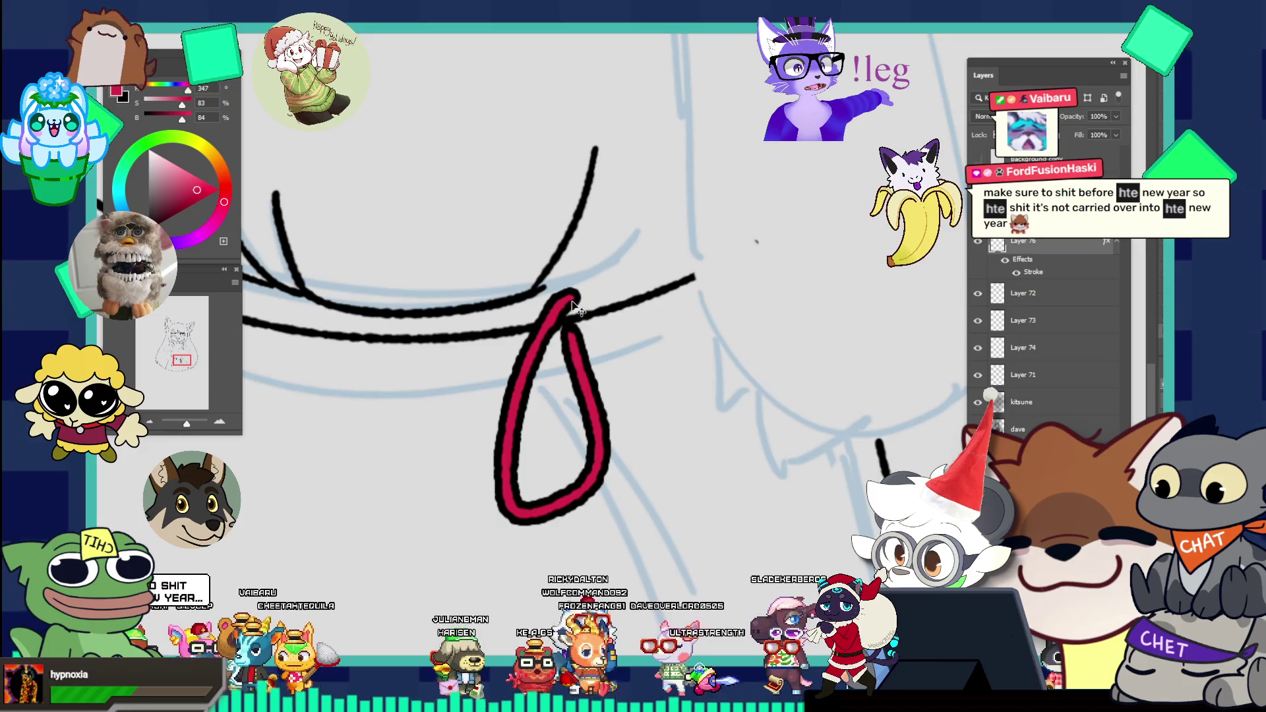
pyautogui.scroll(-2, 574, 308)
pyautogui.scroll(-2, 574, 309)
pyautogui.scroll(3, 644, 373)
pyautogui.scroll(2, 644, 373)
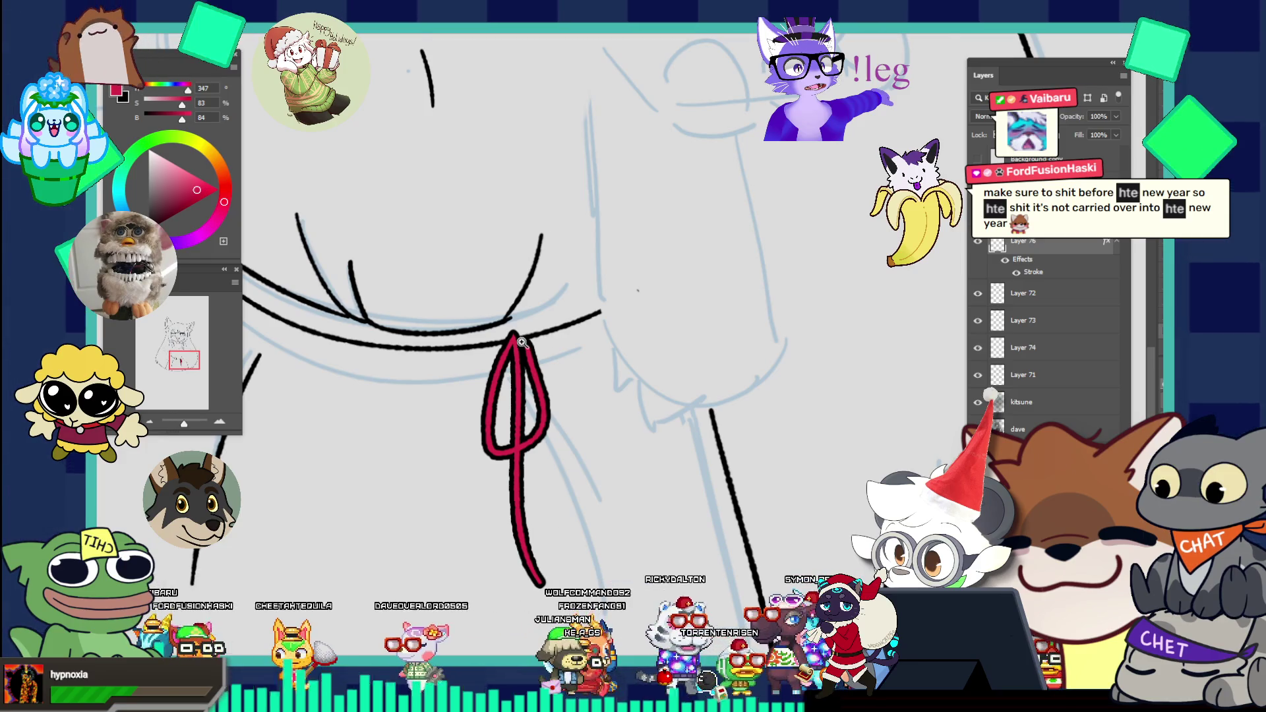
pyautogui.scroll(1, 521, 341)
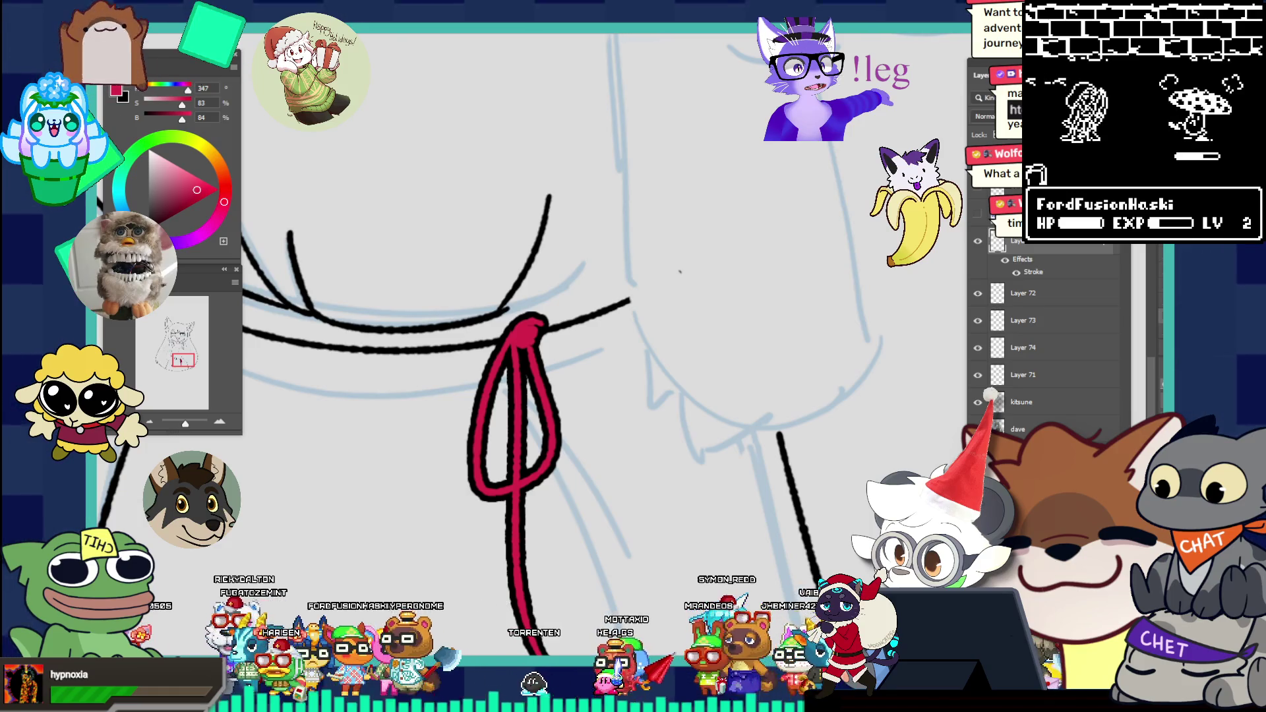
# Step: Draw a red ribbon tail down-right from the bow's knot, then exit the video's fullscreen
pyautogui.moveTo(539, 335); pyautogui.dragTo(585, 426)
pyautogui.press('Escape')
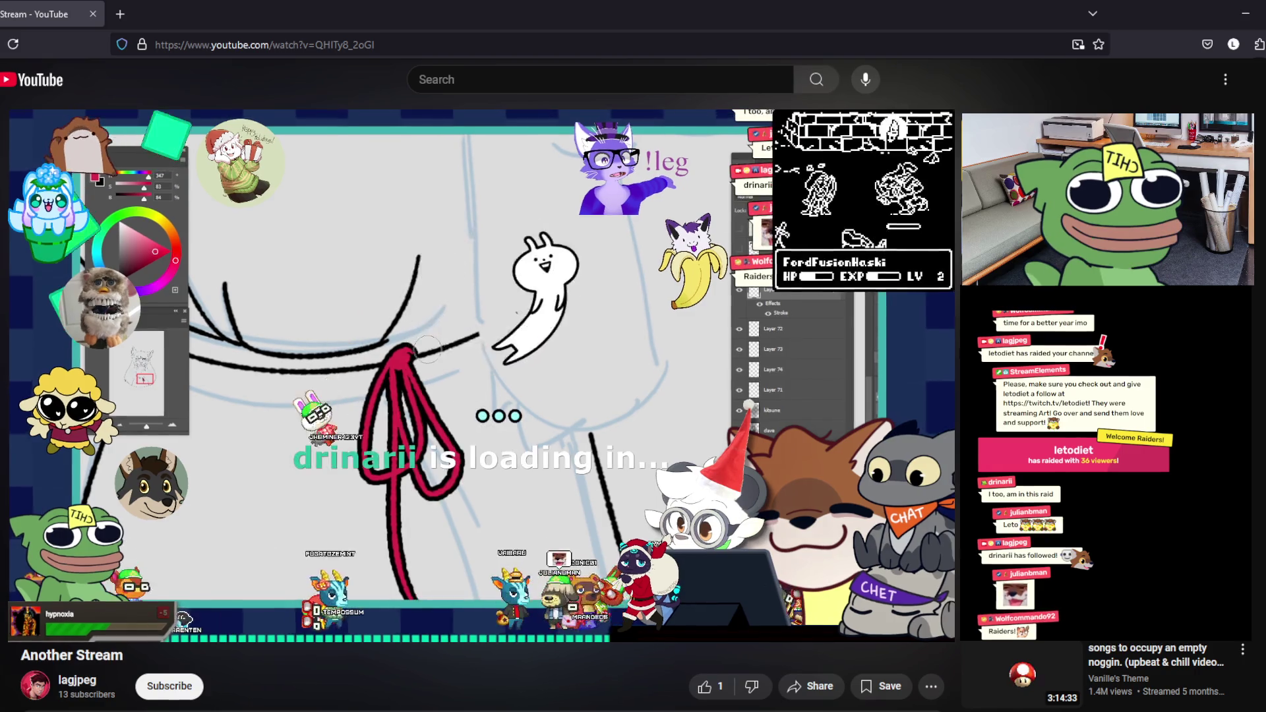
# Step: Return the YouTube stream video to fullscreen
pyautogui.press('f')
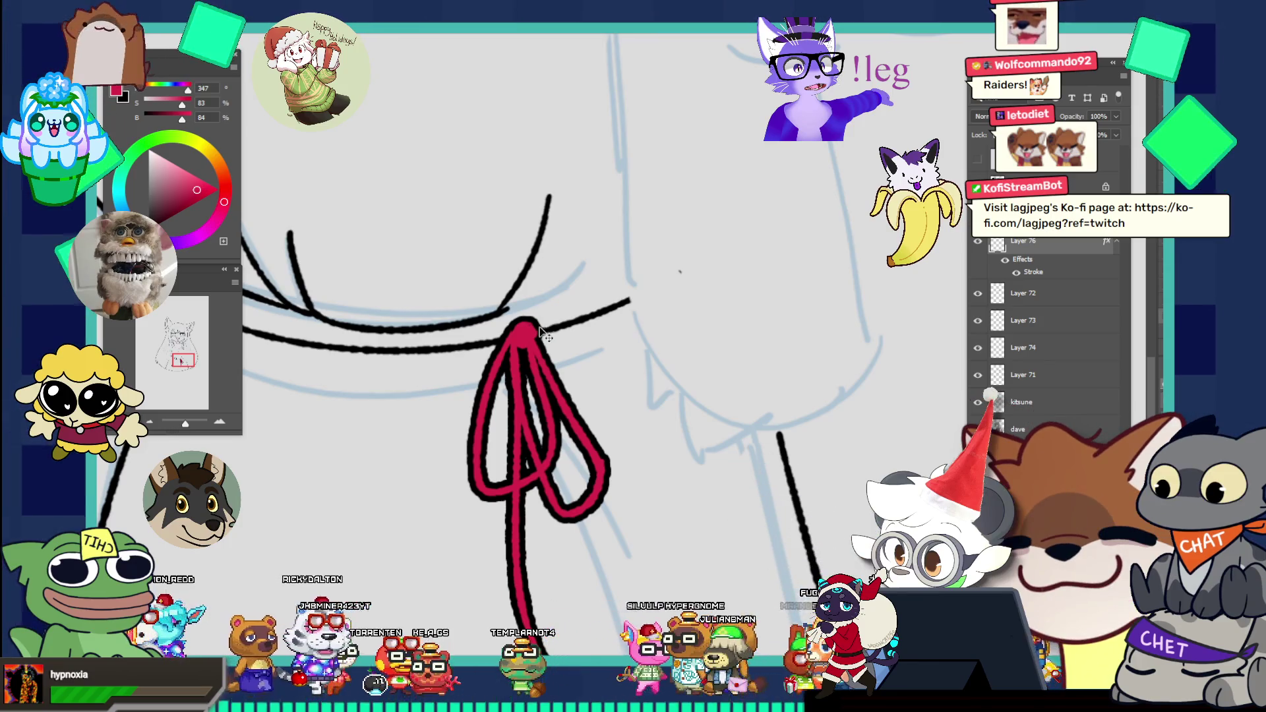
pyautogui.moveTo(573, 485); pyautogui.dragTo(623, 648)
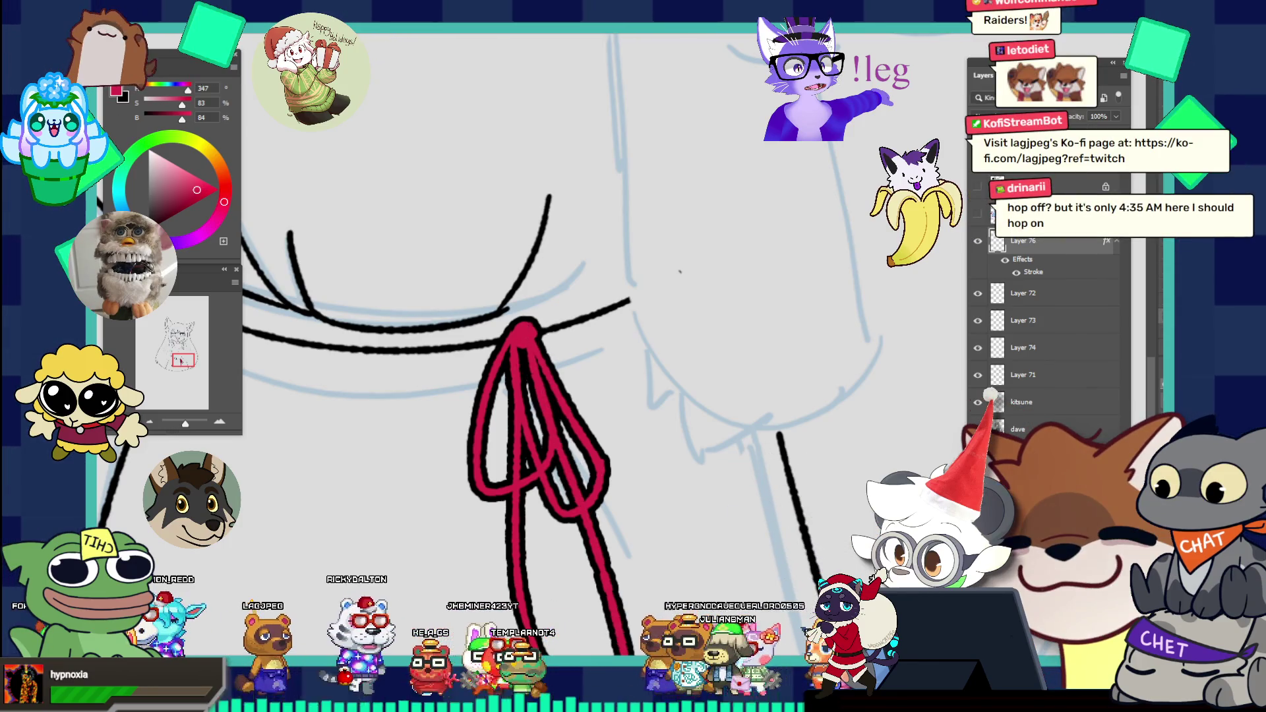
pyautogui.scroll(-2, 612, 514)
pyautogui.scroll(-2, 574, 416)
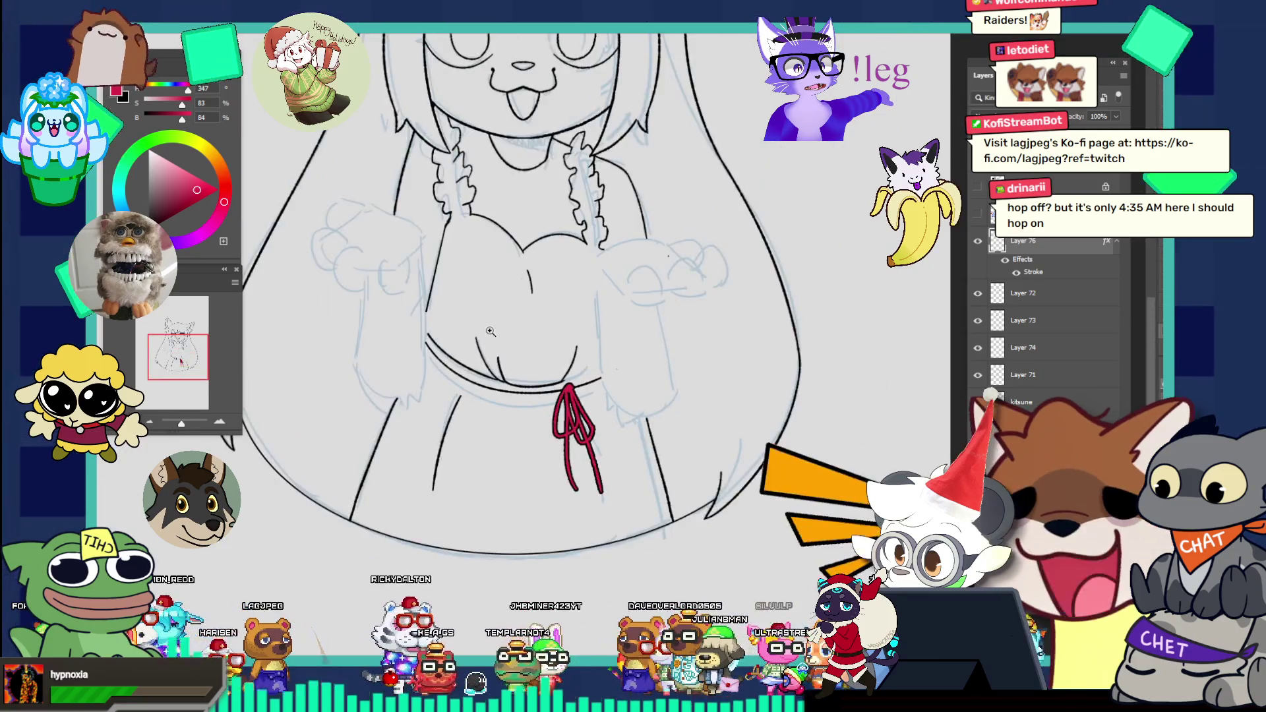
pyautogui.scroll(-2, 538, 317)
pyautogui.scroll(2, 613, 336)
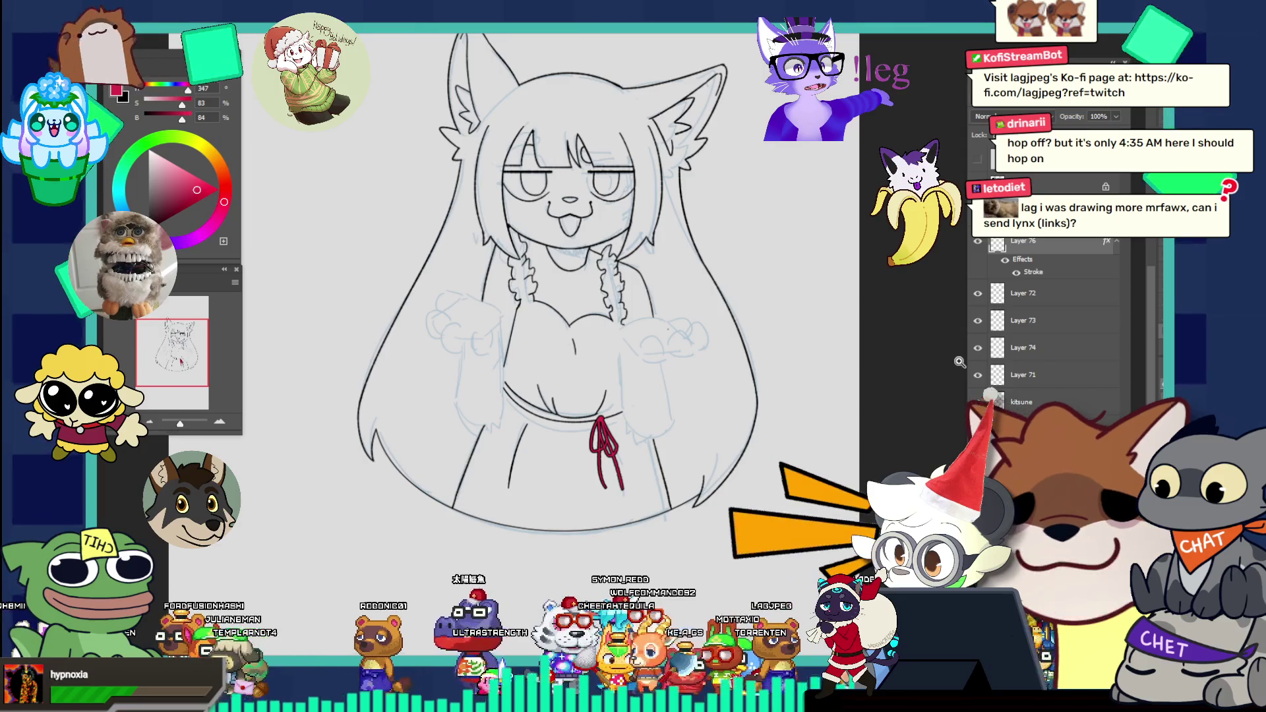
pyautogui.click(544, 415)
pyautogui.click(590, 409)
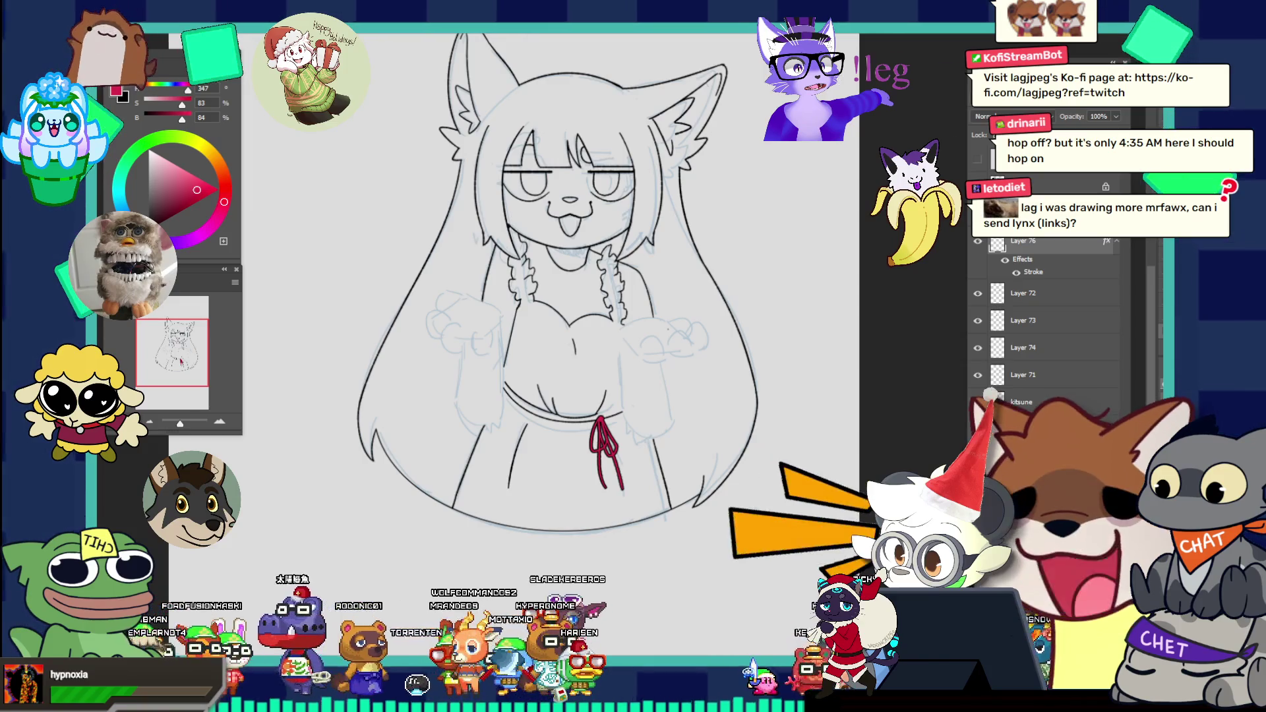
pyautogui.scroll(2, 614, 439)
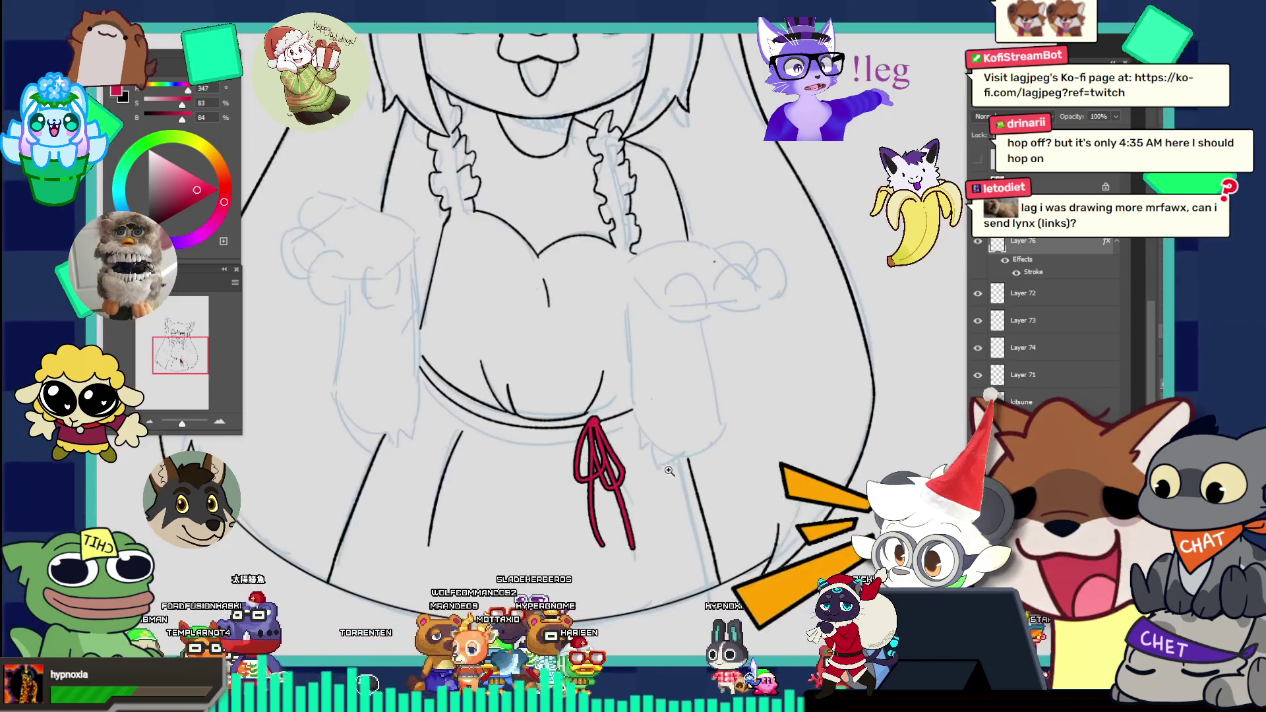
pyautogui.scroll(2, 618, 441)
pyautogui.scroll(2, 628, 443)
pyautogui.scroll(1, 636, 445)
# Step: Scale the red waist ribbon up slightly and fit the whole drawing in view
pyautogui.moveTo(642, 482)
pyautogui.mouseDown()
pyautogui.moveTo(650, 495)
pyautogui.moveTo(630, 480)
pyautogui.mouseUp()
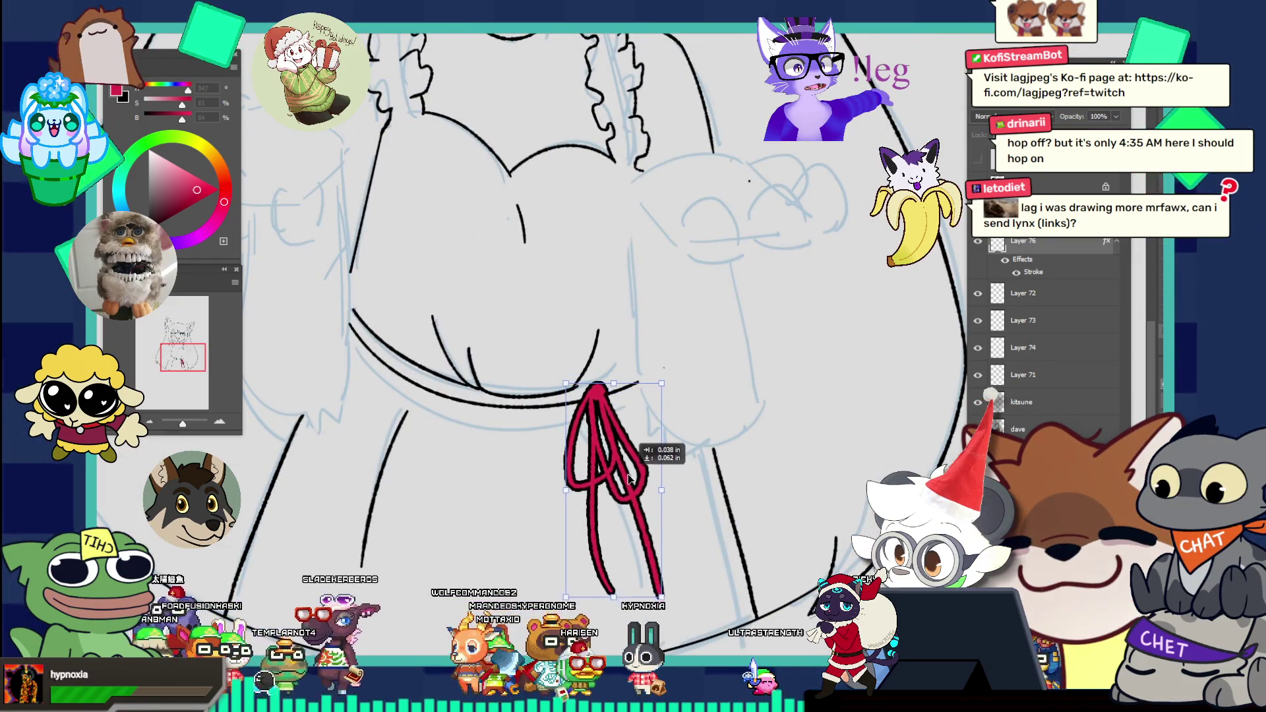
pyautogui.hotkey('ctrl', '0')
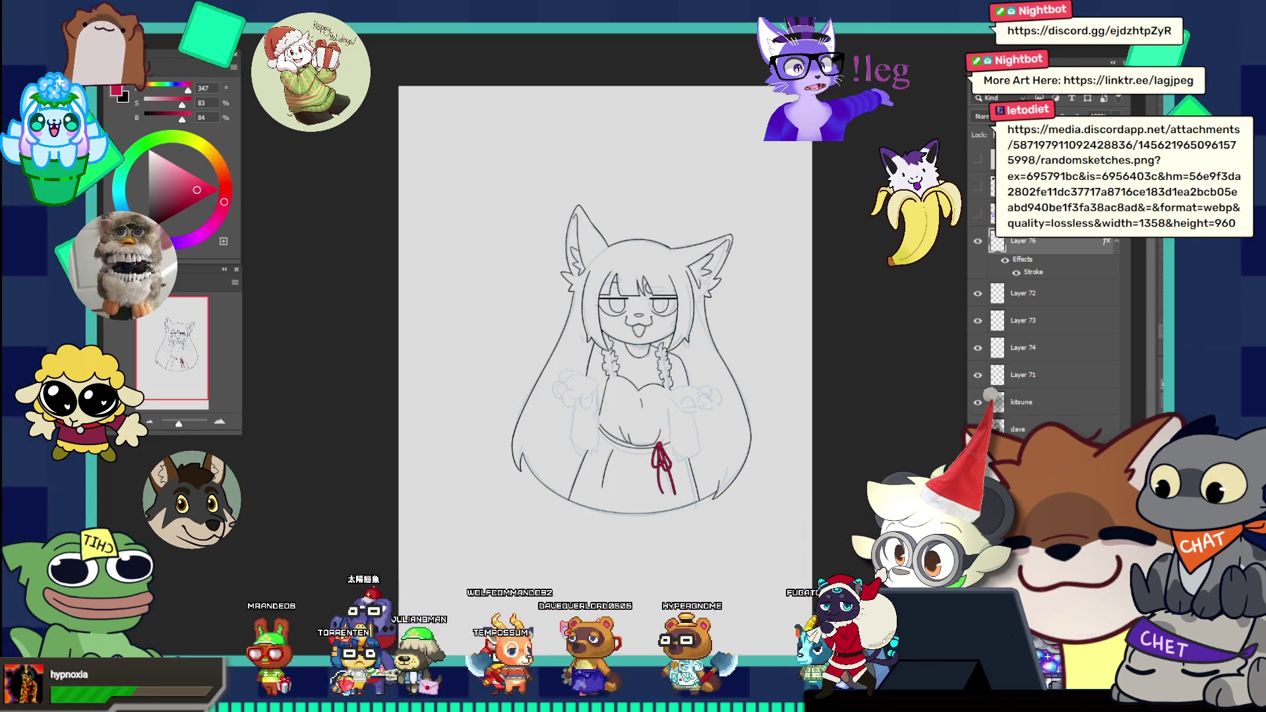
# Step: Switch away from Photoshop to the browser's sauna illustration, then to the portfolio site
pyautogui.hotkey('alt', 'Tab')
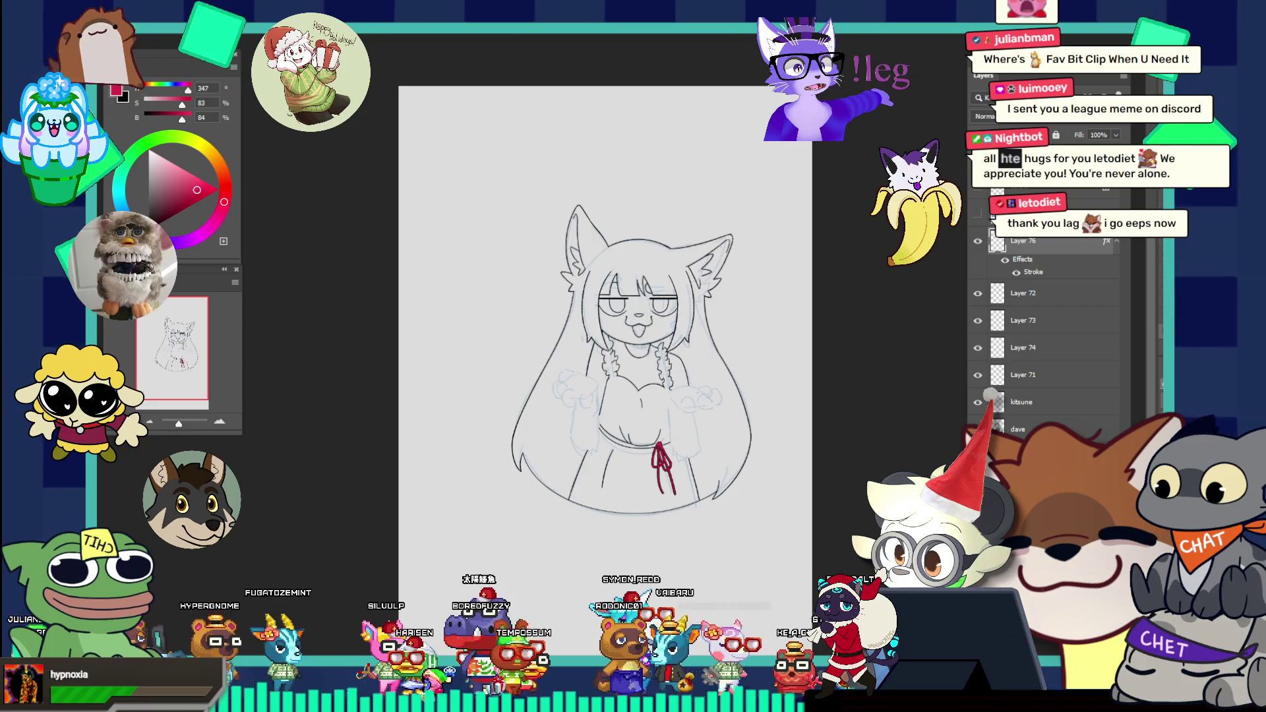
pyautogui.hotkey('alt', 'Tab')
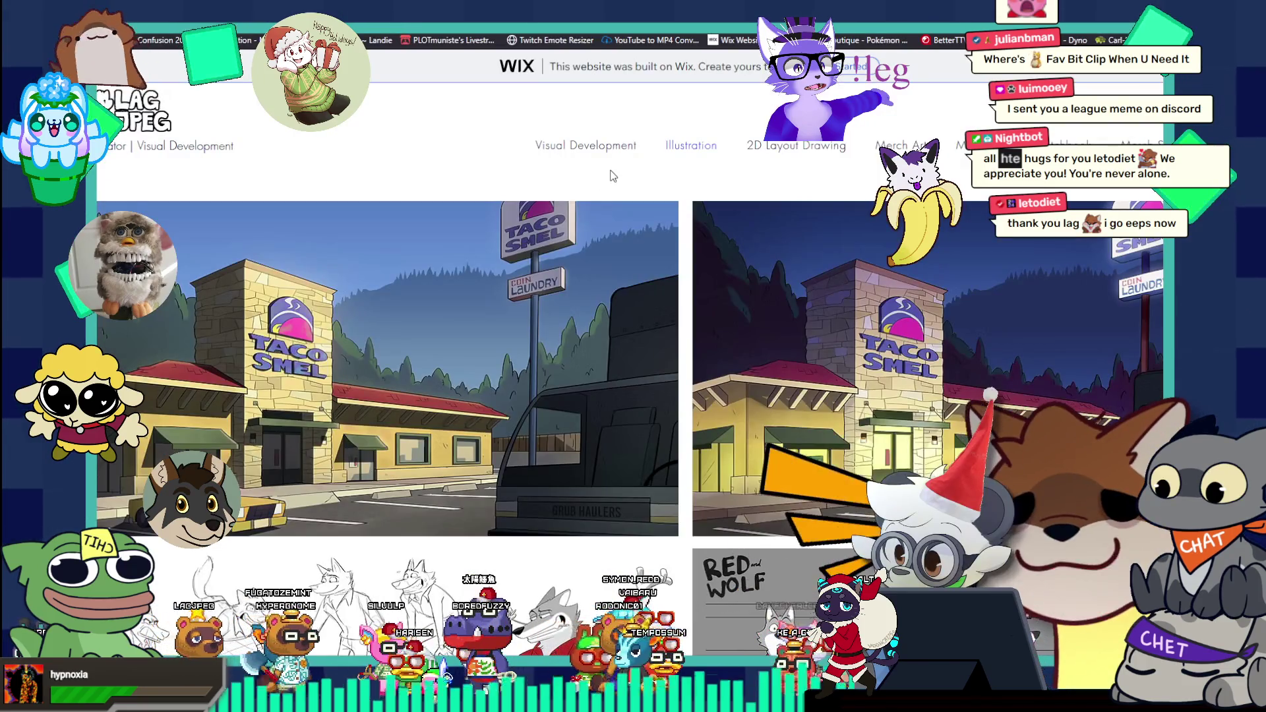
pyautogui.scroll(-1, 610, 174)
pyautogui.scroll(-1, 610, 176)
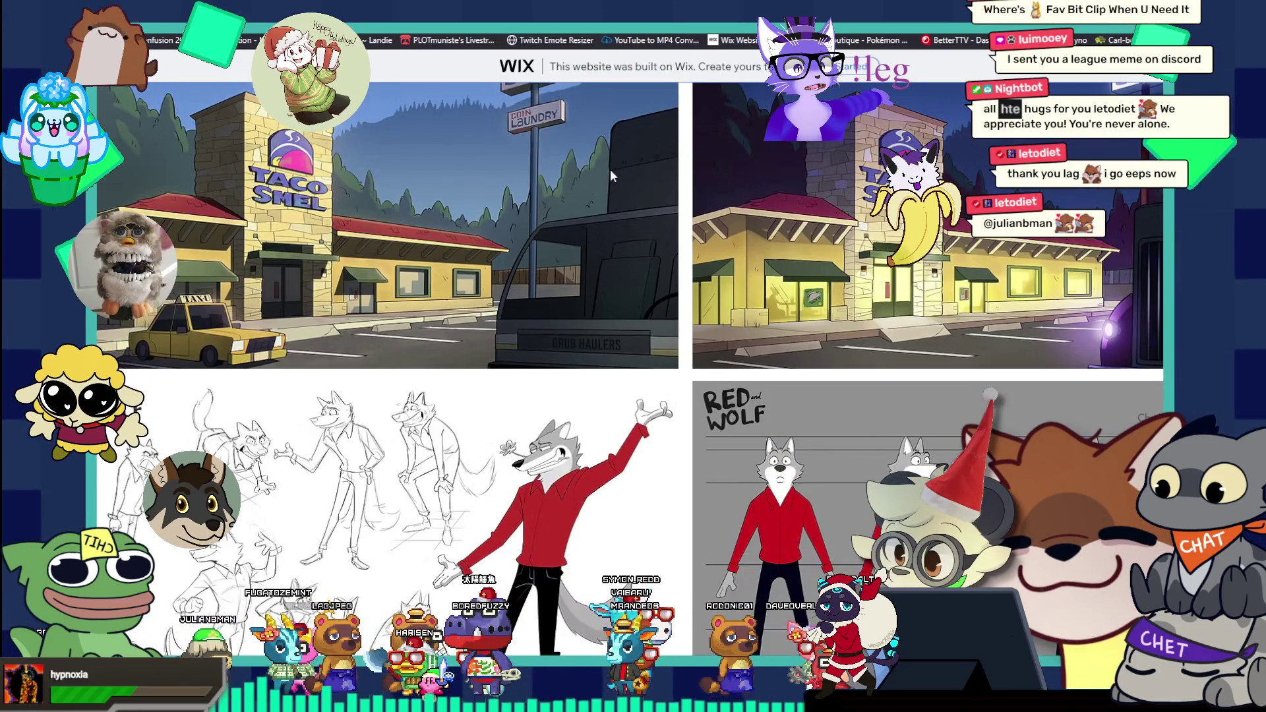
pyautogui.scroll(-2, 610, 169)
pyautogui.scroll(-1, 610, 175)
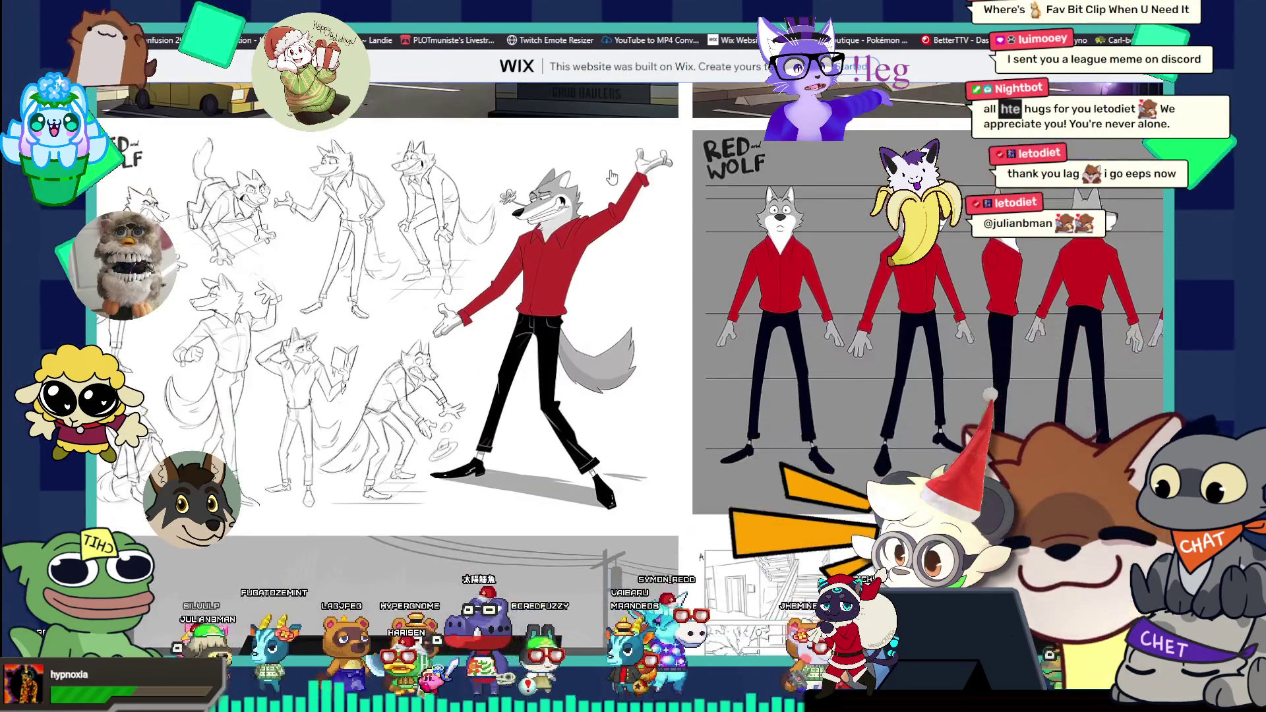
pyautogui.scroll(-2, 611, 176)
pyautogui.scroll(-1, 610, 176)
pyautogui.scroll(-3, 610, 175)
pyautogui.scroll(-3, 611, 177)
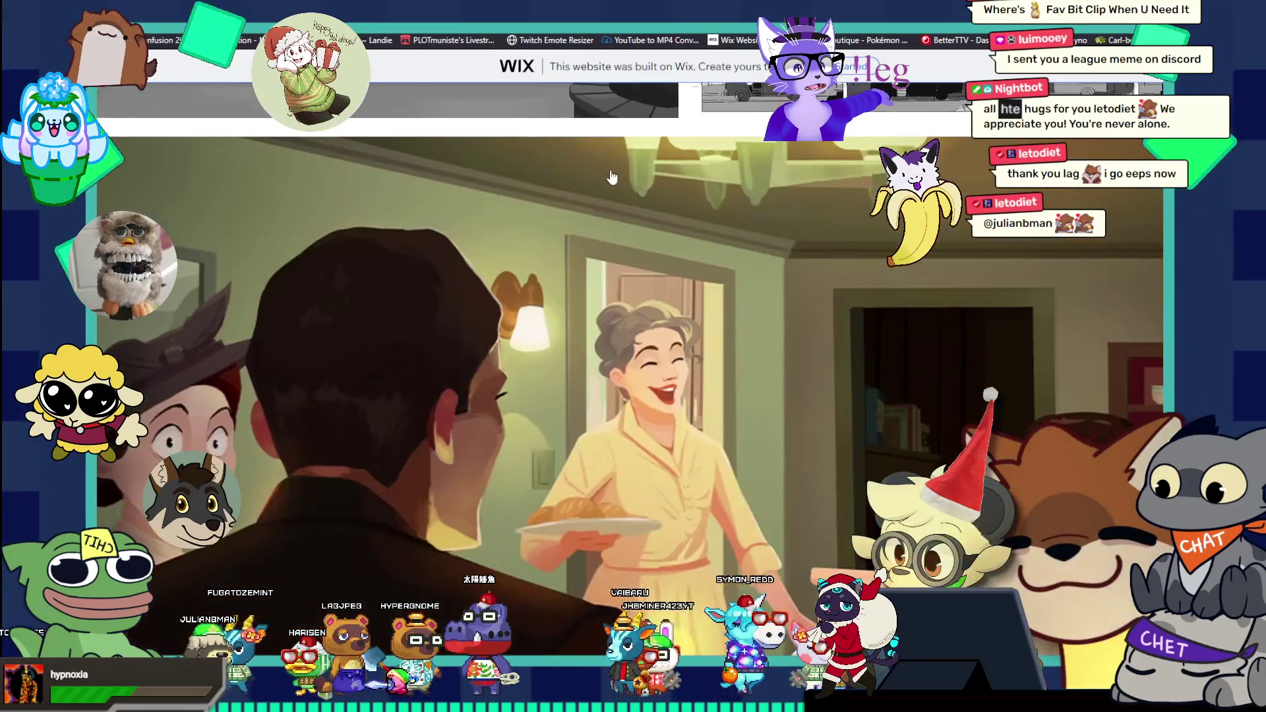
pyautogui.scroll(-2, 610, 176)
pyautogui.scroll(-1, 611, 176)
pyautogui.scroll(3, 611, 177)
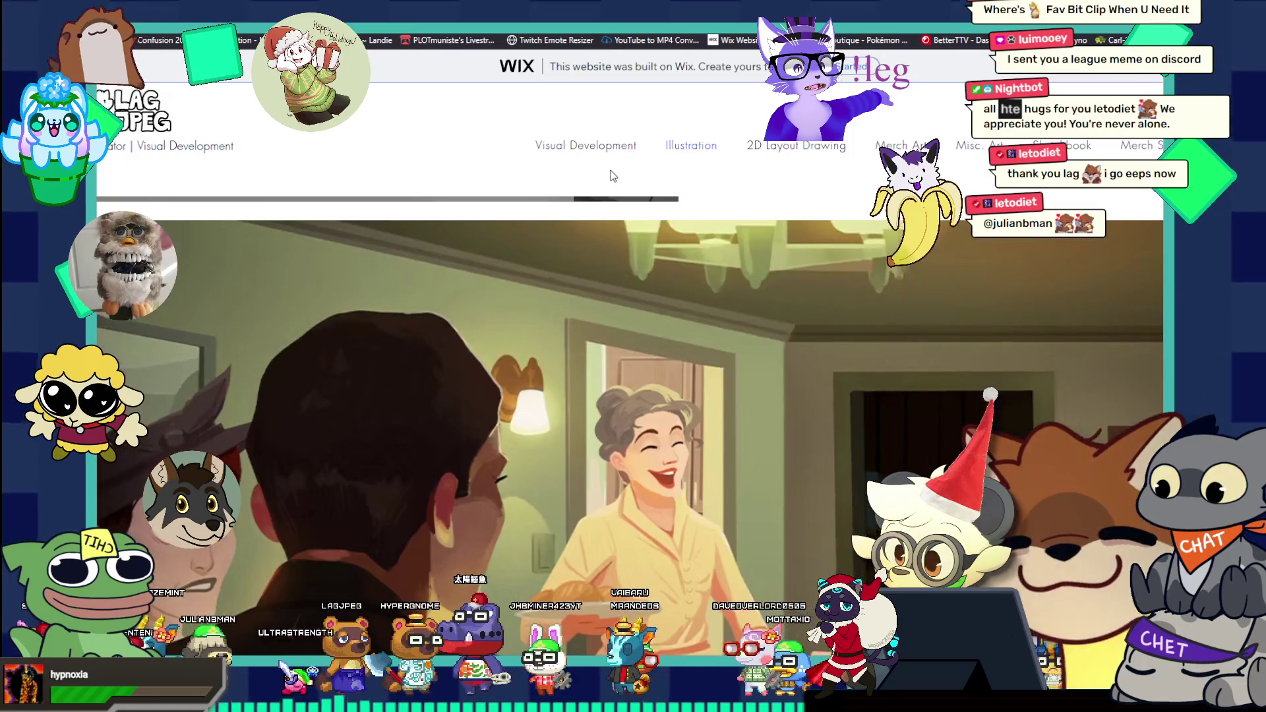
pyautogui.scroll(-2, 610, 176)
pyautogui.scroll(-2, 611, 176)
pyautogui.scroll(-2, 610, 176)
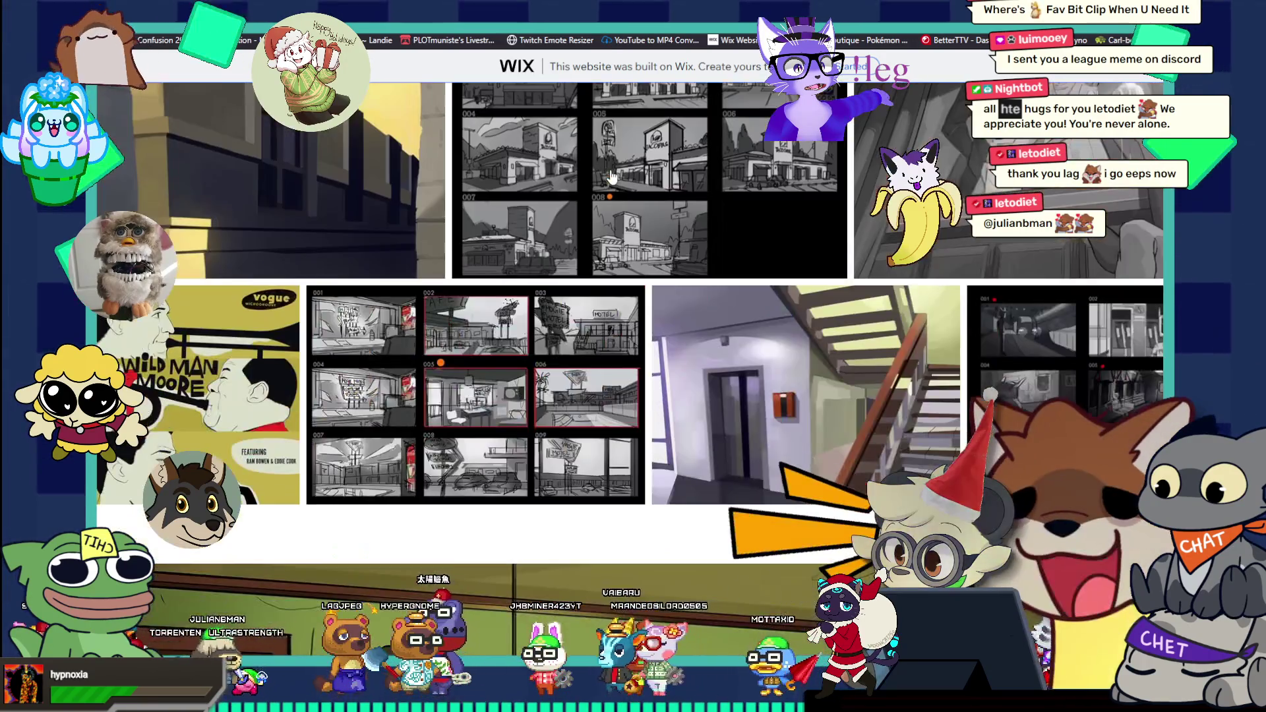
pyautogui.scroll(-2, 611, 176)
pyautogui.scroll(2, 610, 176)
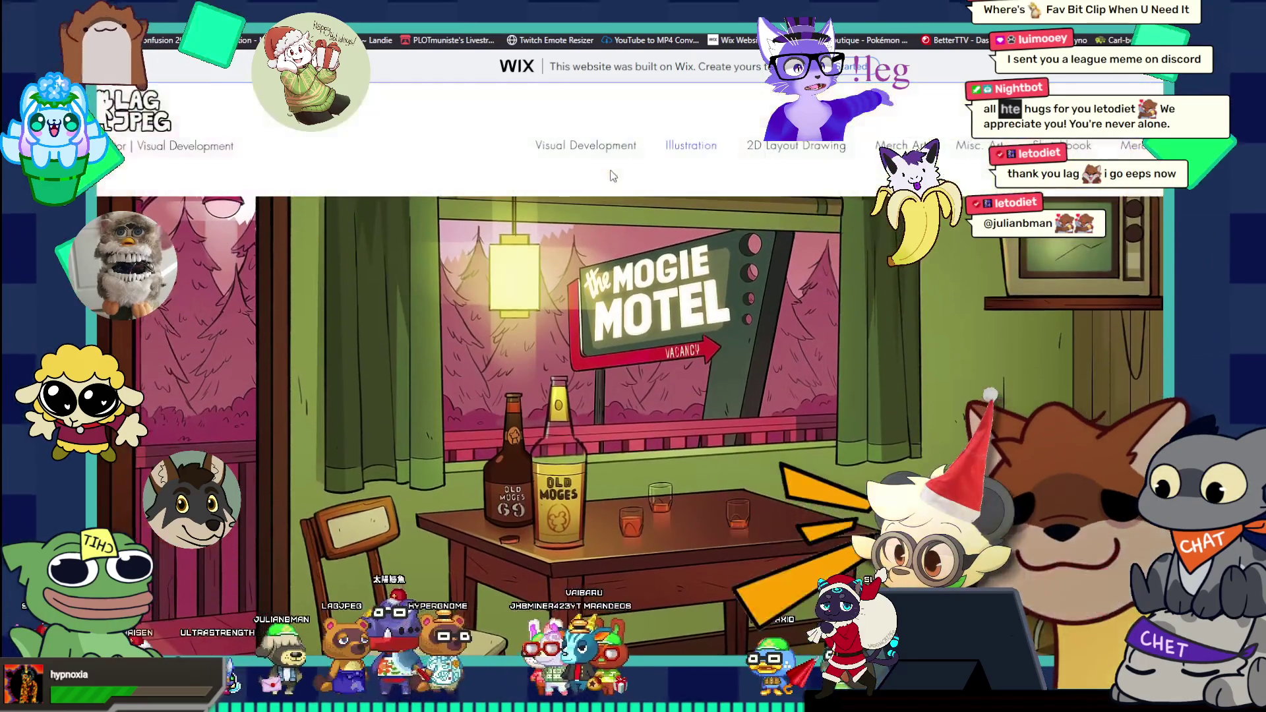
# Step: Enlarge the Mogie Motel illustration on the Wix portfolio page
pyautogui.click(623, 322)
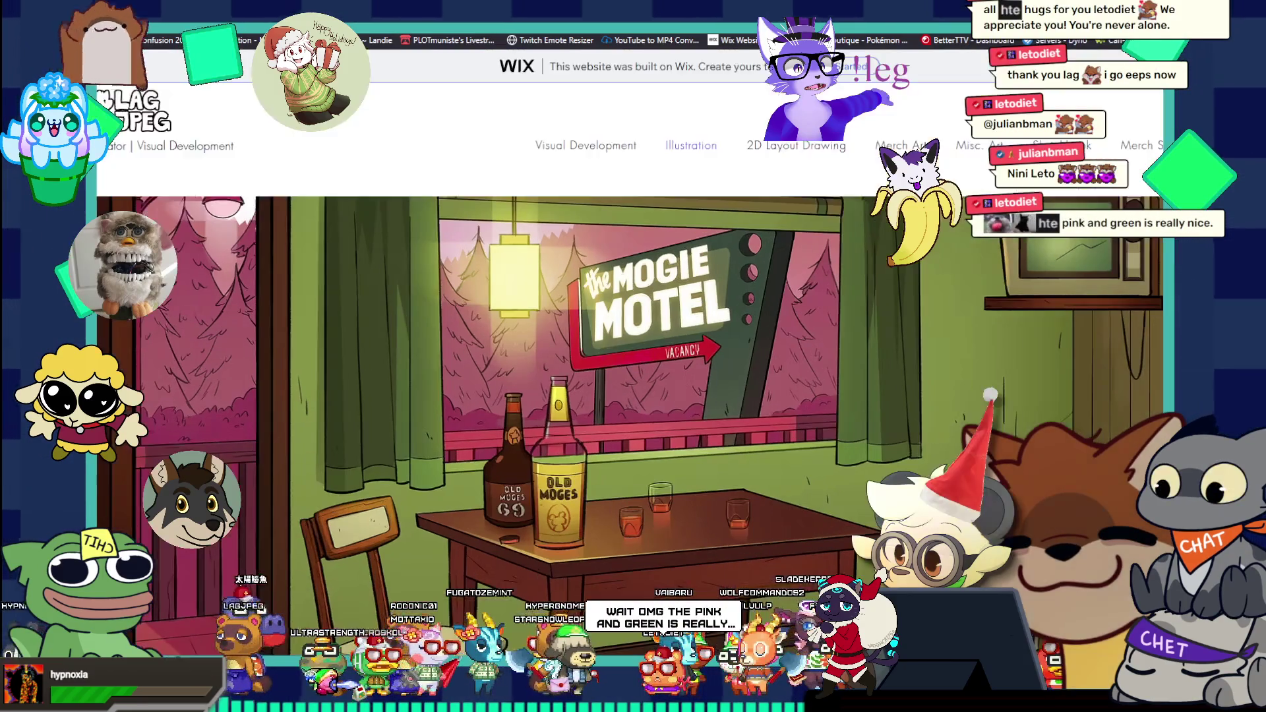
pyautogui.scroll(-5, 856, 361)
pyautogui.scroll(-3, 856, 360)
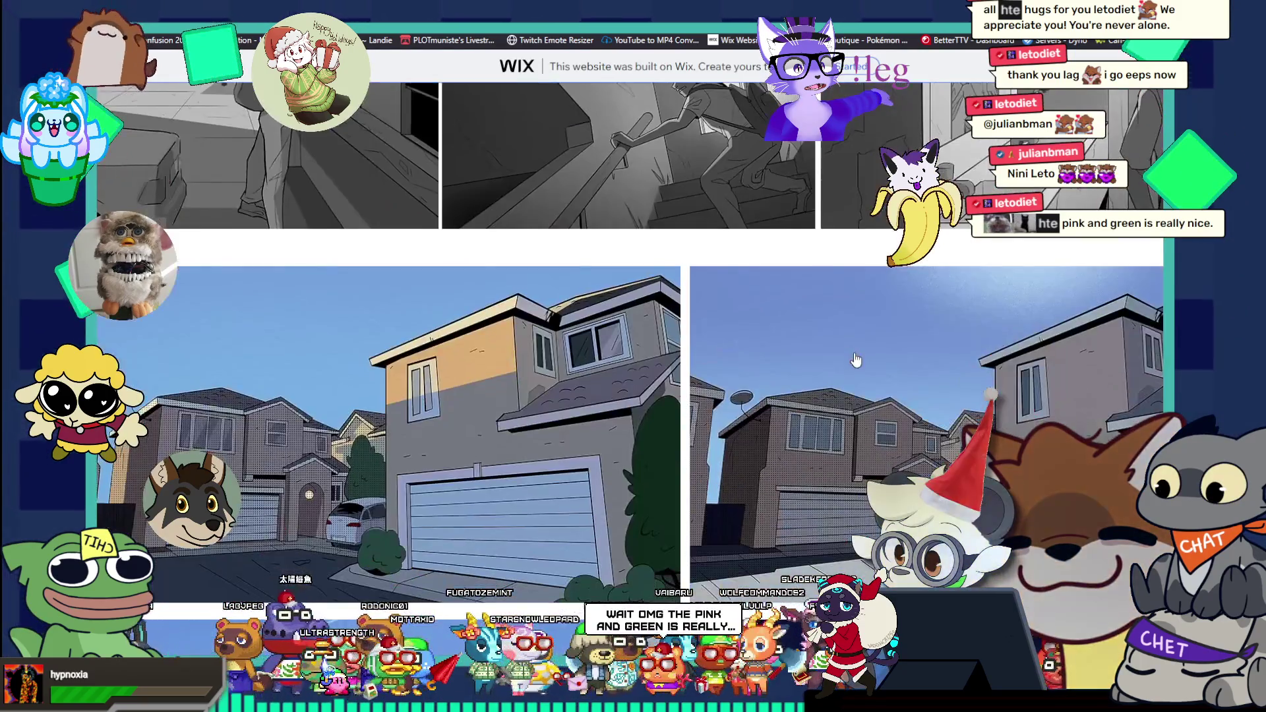
pyautogui.scroll(-2, 856, 360)
pyautogui.scroll(5, 856, 361)
pyautogui.scroll(5, 855, 360)
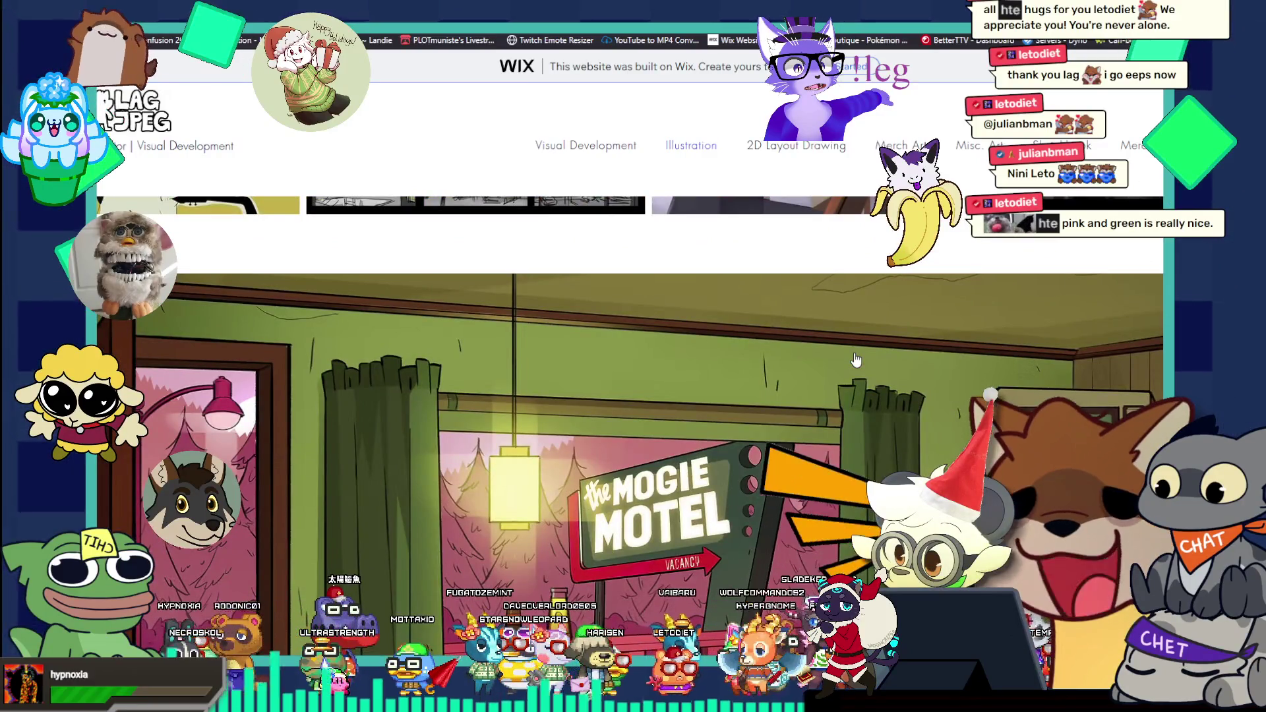
pyautogui.scroll(-2, 855, 360)
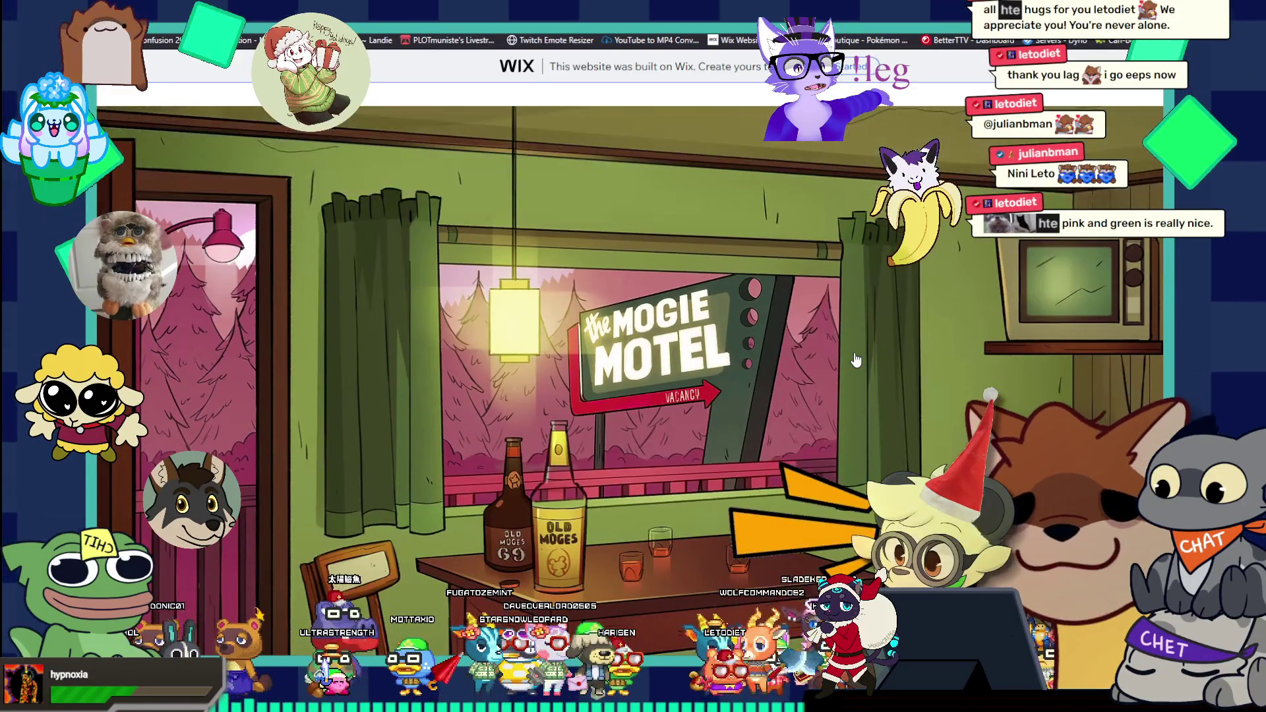
pyautogui.scroll(-4, 856, 360)
pyautogui.scroll(-3, 856, 360)
pyautogui.scroll(-3, 856, 360)
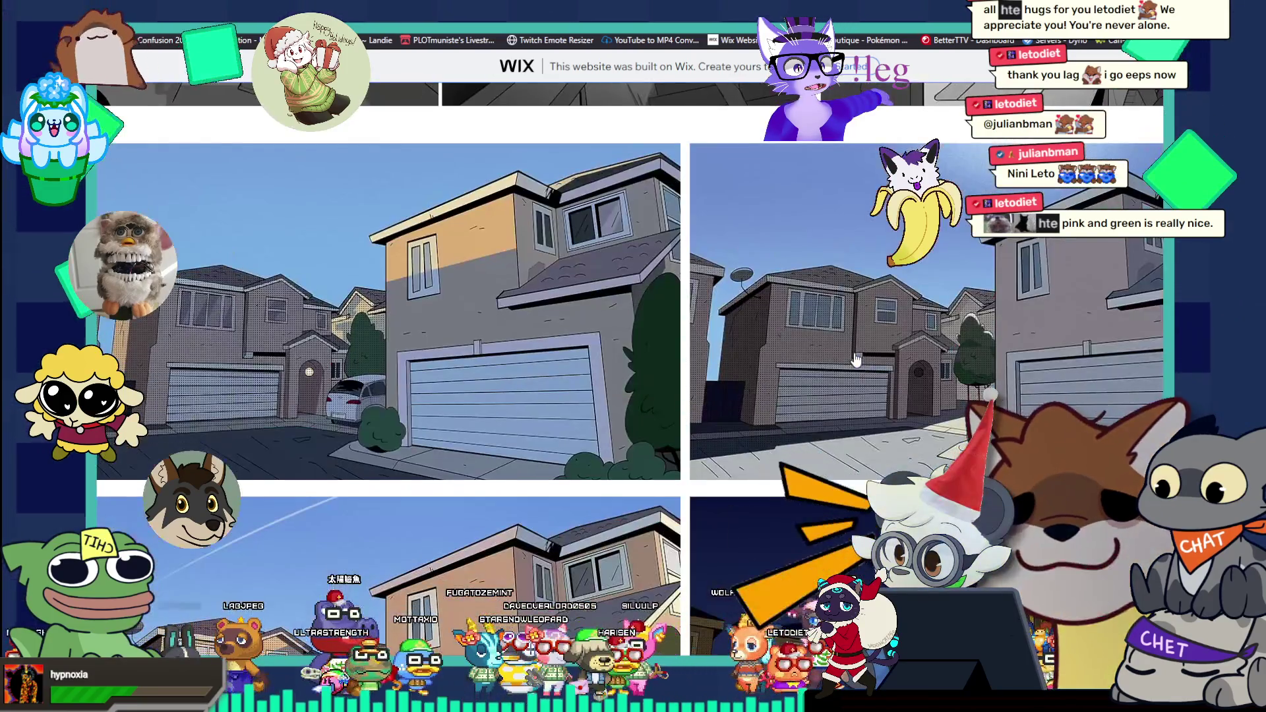
pyautogui.scroll(-3, 855, 361)
pyautogui.scroll(-2, 856, 360)
pyautogui.scroll(5, 856, 360)
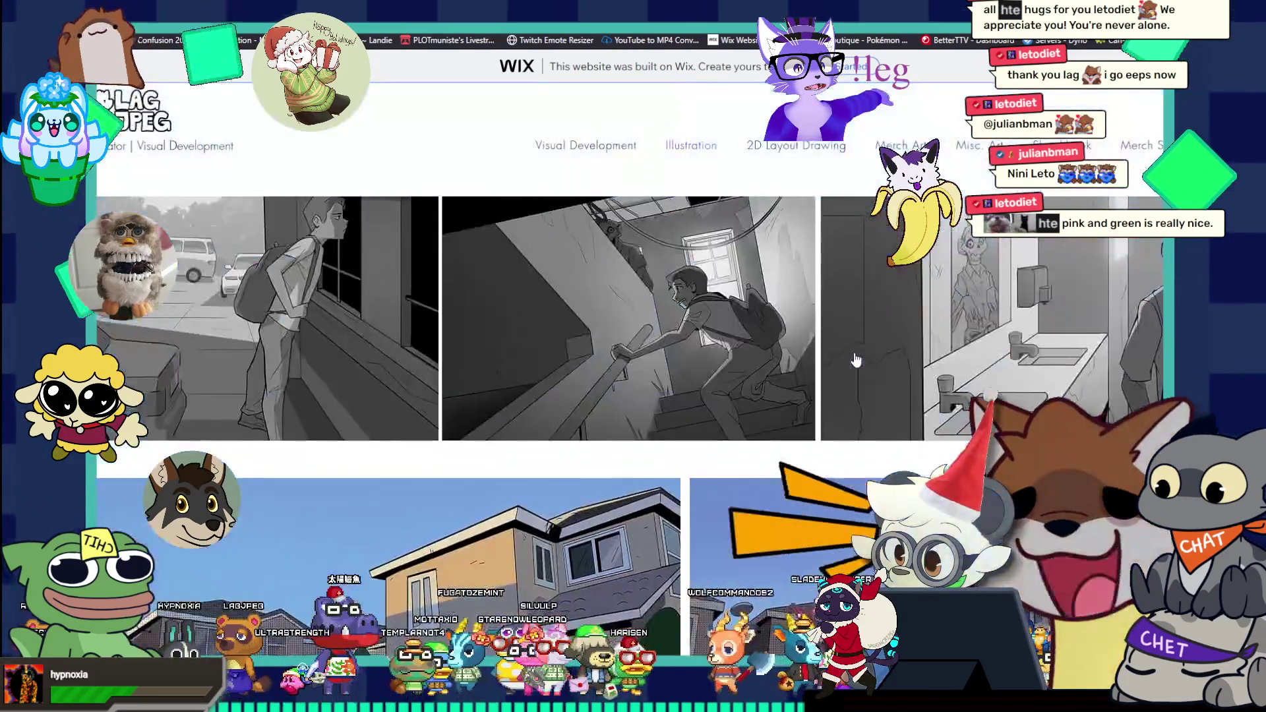
pyautogui.scroll(3, 855, 360)
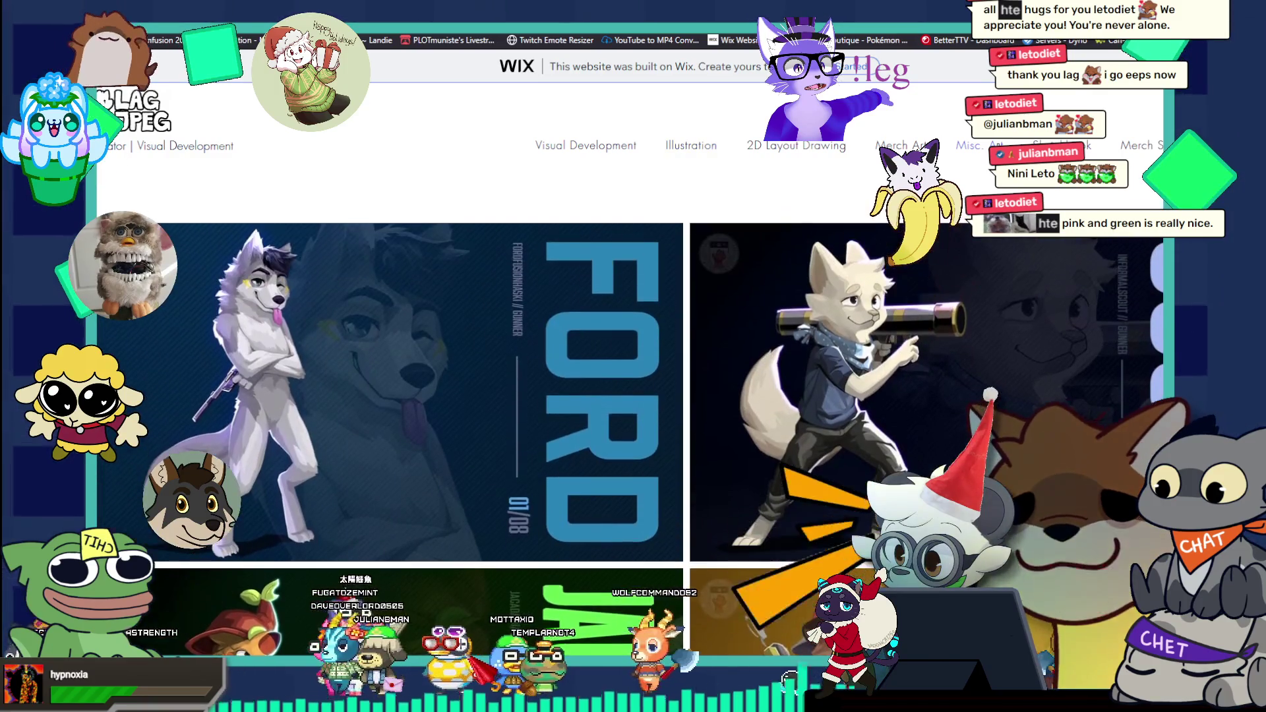
# Step: View the FORD artwork enlarged, then switch back to the fox-girl drawing in Photoshop
pyautogui.click(376, 341)
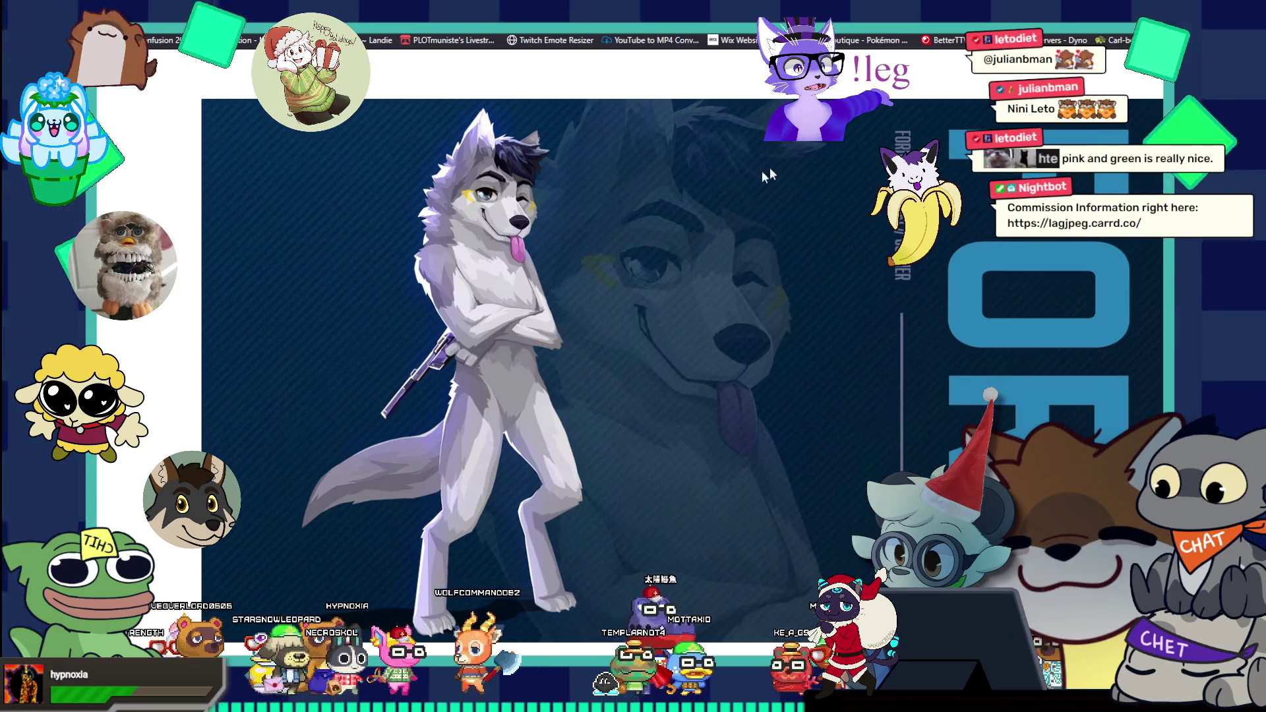
pyautogui.scroll(-5, 1064, 343)
pyautogui.scroll(-5, 1065, 344)
pyautogui.scroll(-5, 1064, 342)
pyautogui.scroll(-5, 1064, 343)
pyautogui.scroll(-5, 1065, 344)
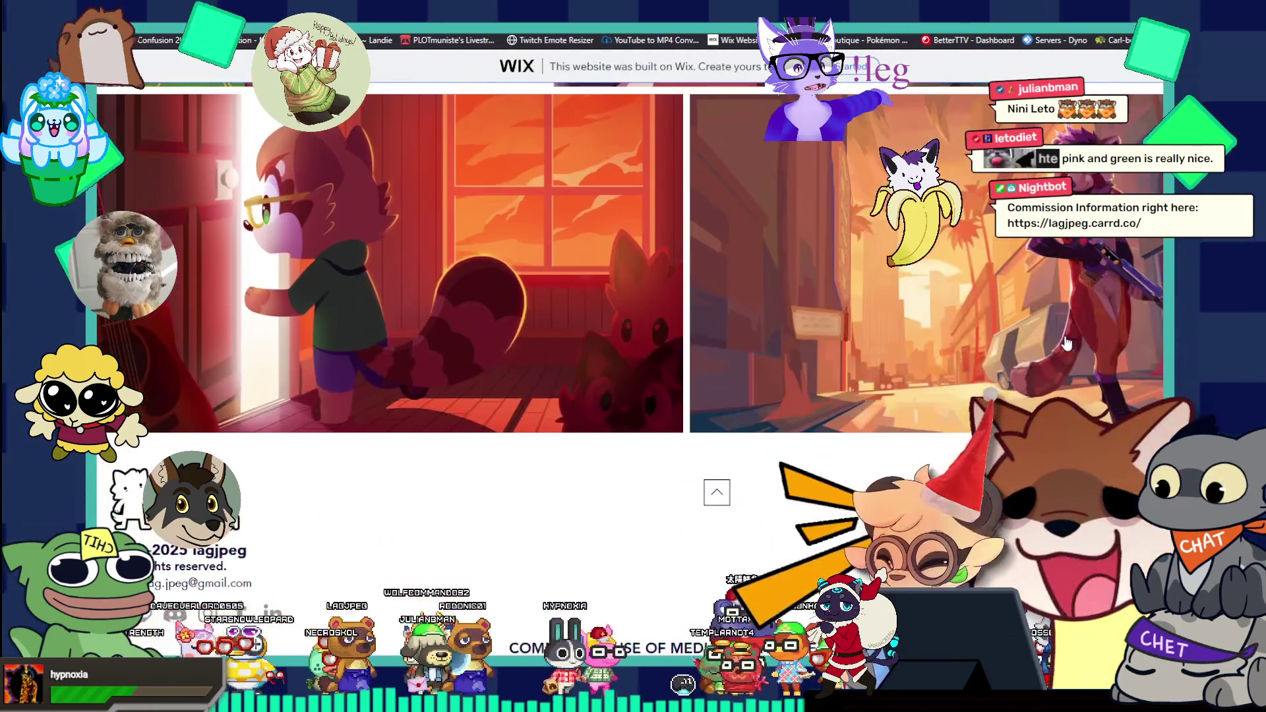
pyautogui.scroll(3, 1065, 343)
pyautogui.scroll(2, 1067, 343)
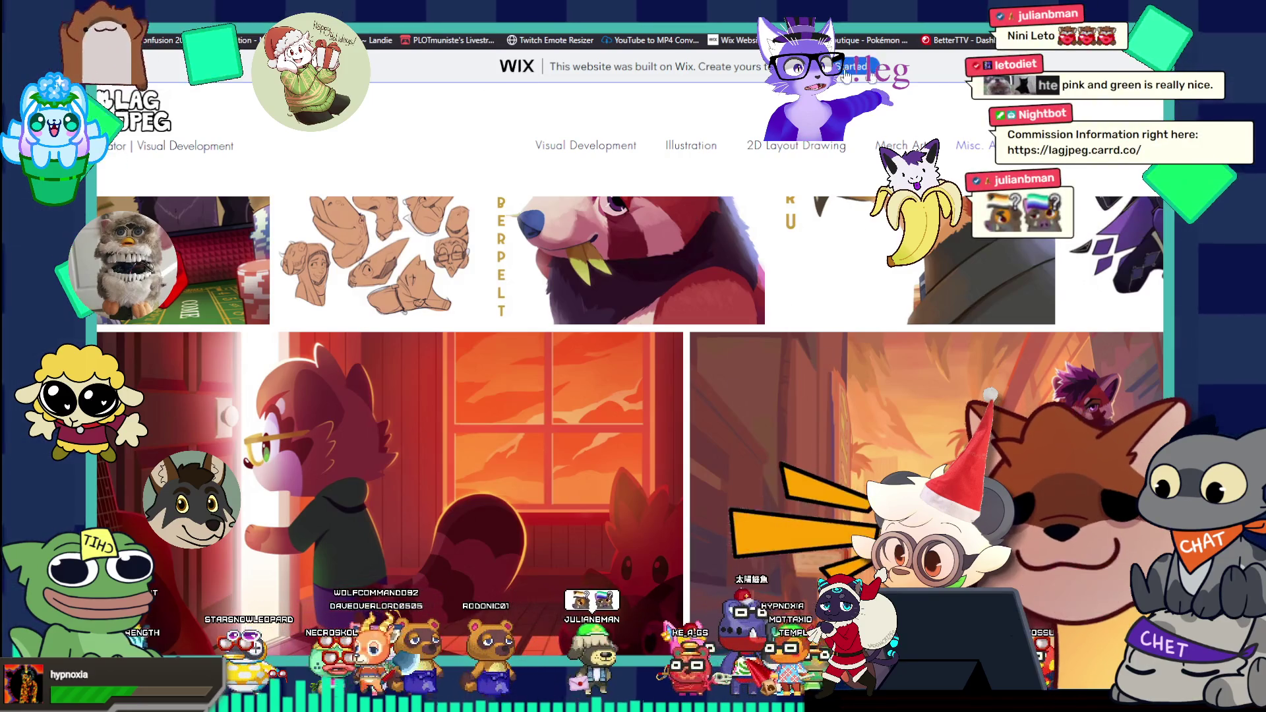
pyautogui.hotkey('alt', 'Tab')
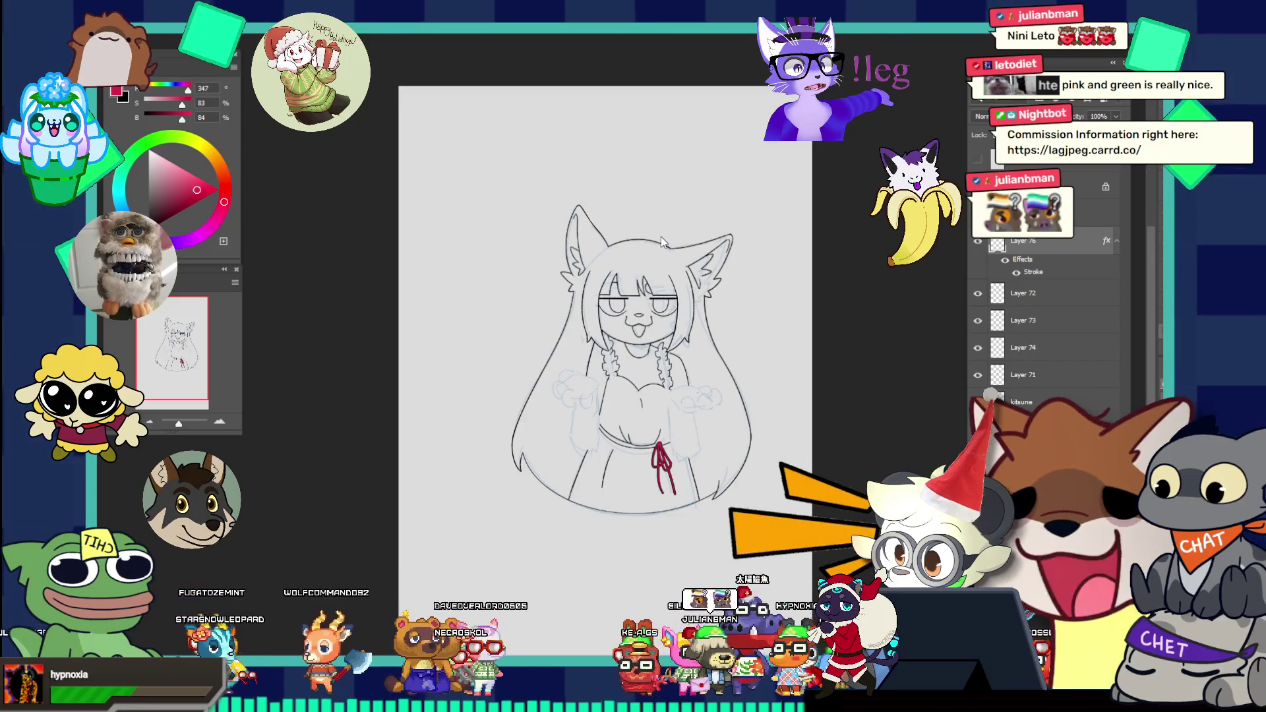
# Step: On Layer 71, ink the black waist line extending right of the ribbon knot
pyautogui.moveTo(661, 445)
pyautogui.mouseDown()
pyautogui.moveTo(721, 477)
pyautogui.moveTo(712, 392)
pyautogui.mouseUp()
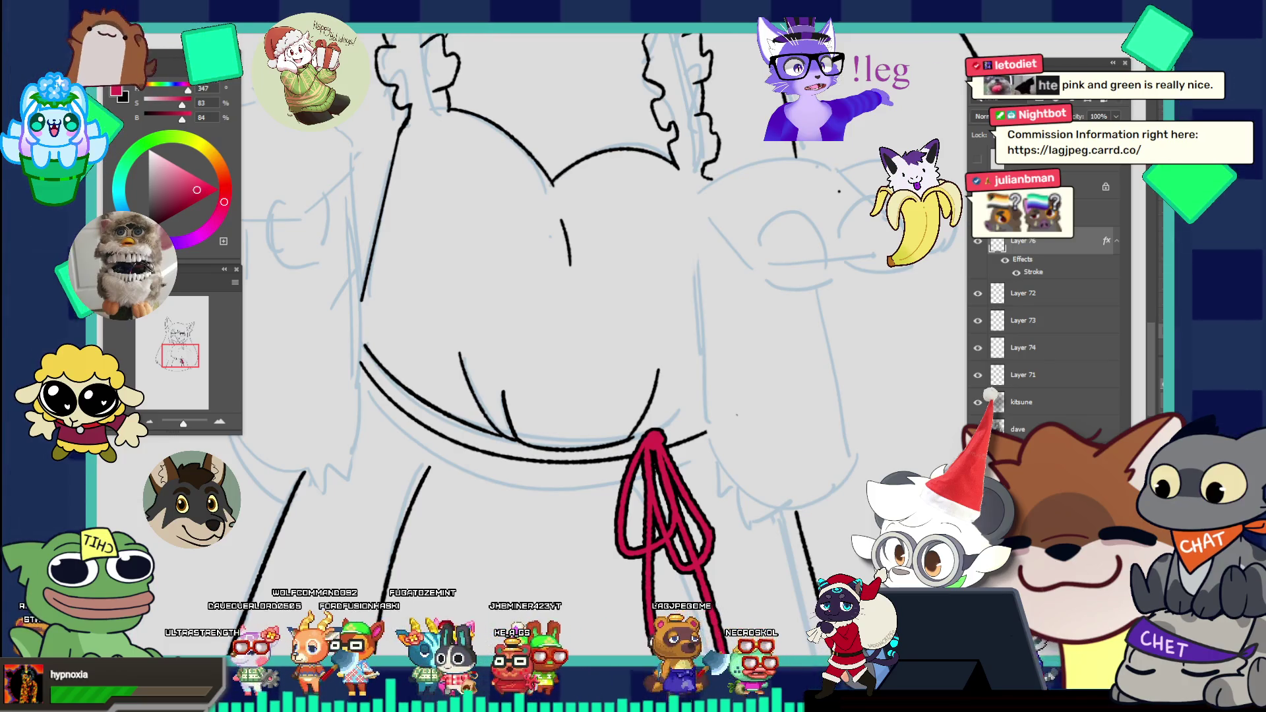
pyautogui.scroll(1, 664, 426)
pyautogui.scroll(1, 658, 396)
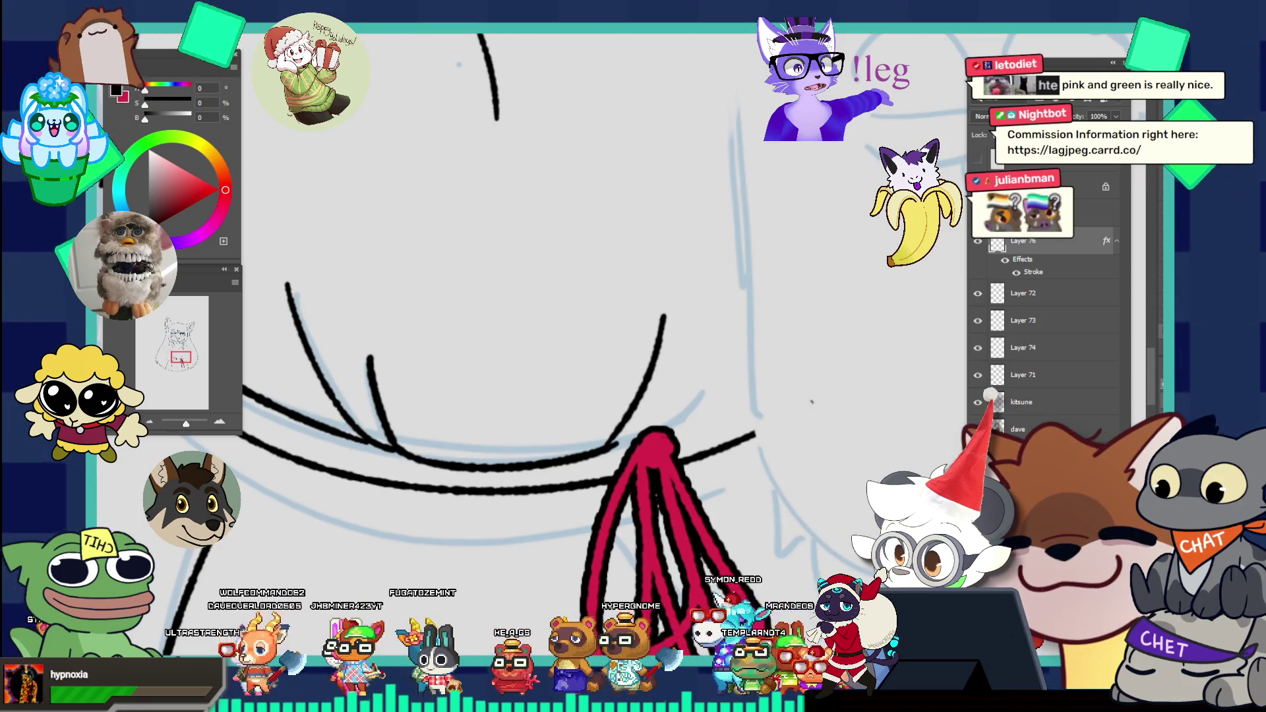
pyautogui.keyDown('ctrl'); pyautogui.click(612, 442); pyautogui.keyUp('ctrl')
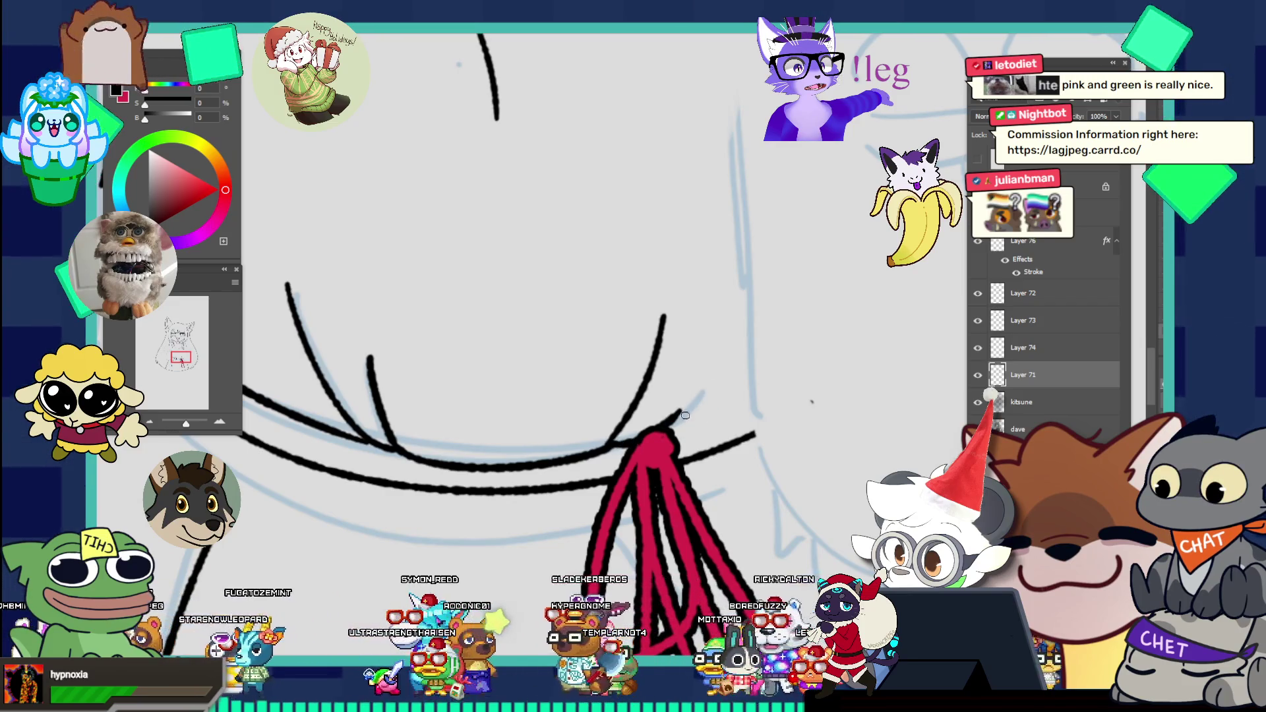
pyautogui.moveTo(662, 428); pyautogui.dragTo(752, 394)
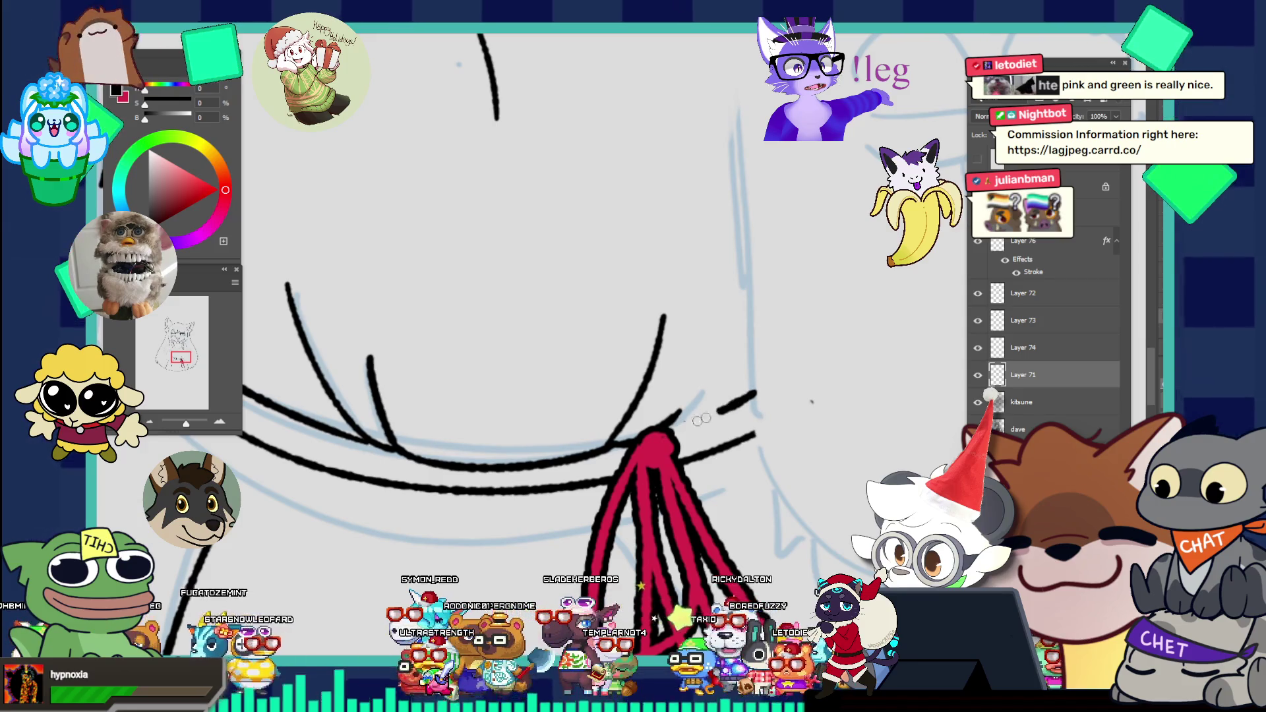
pyautogui.moveTo(673, 423); pyautogui.dragTo(758, 395)
pyautogui.hotkey('ctrl', '-')
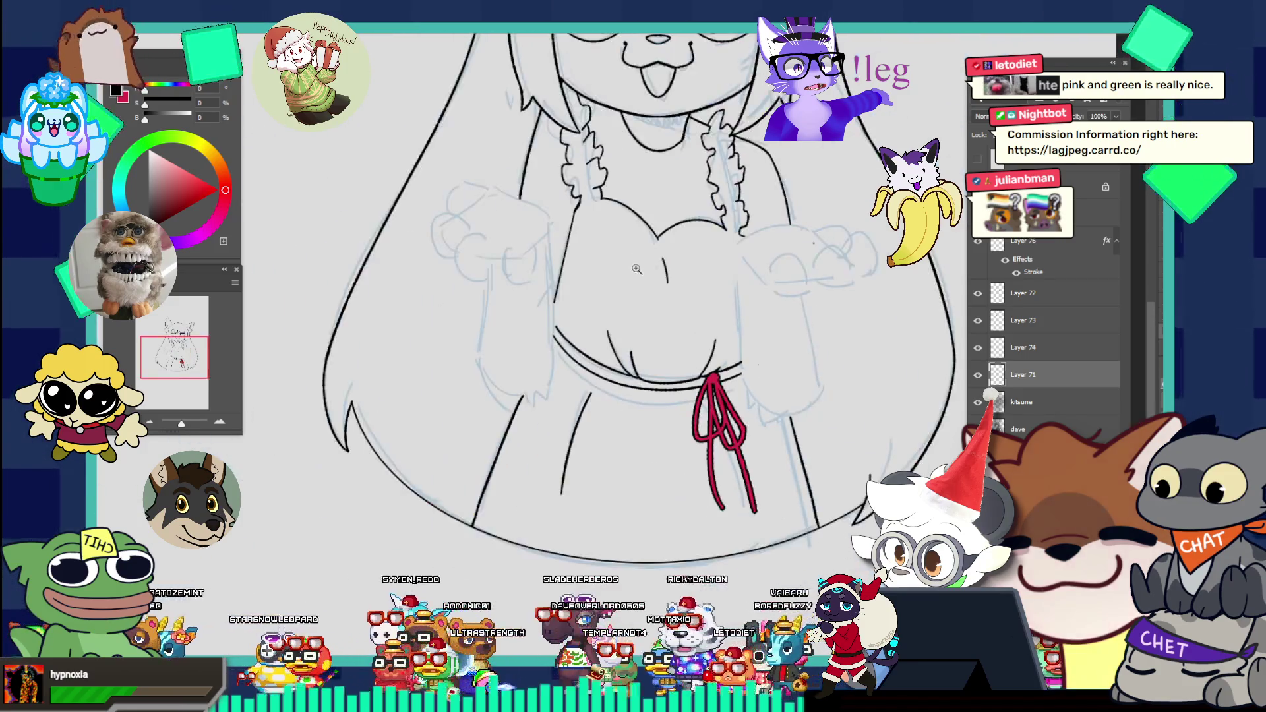
# Step: Zoom in on the face and back out to review the whole inked character
pyautogui.hotkey('ctrl', '-')
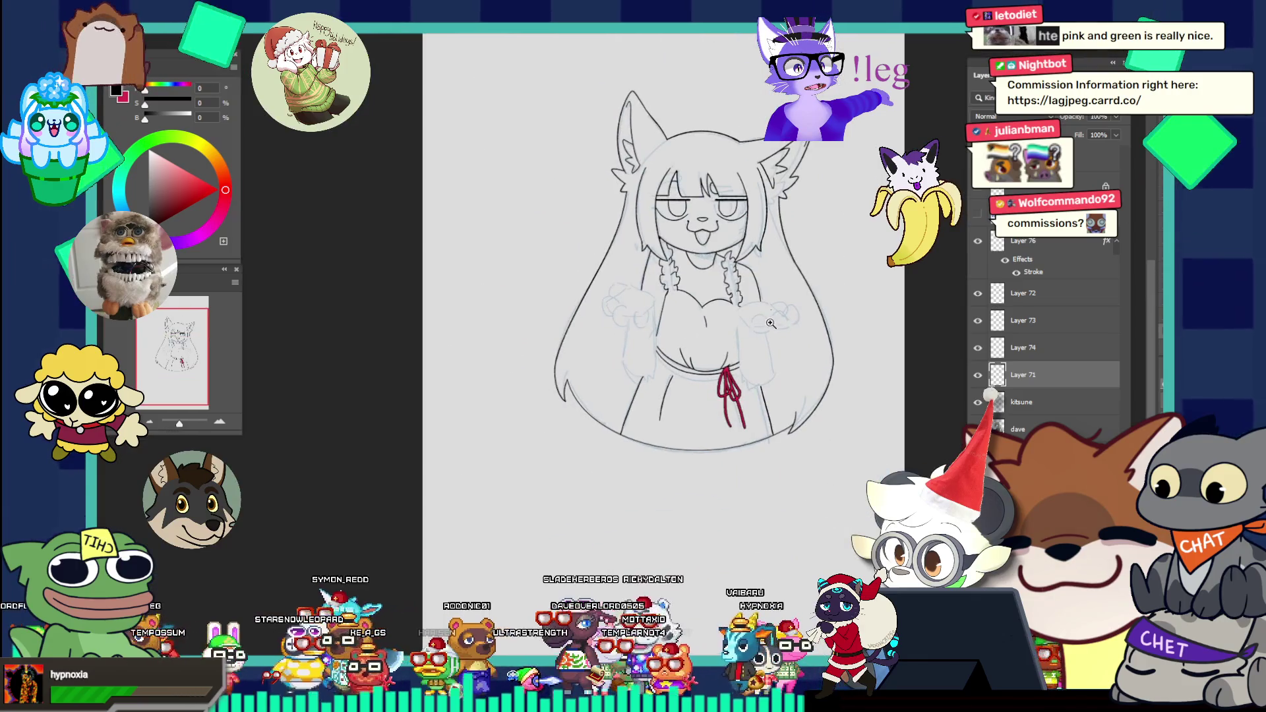
pyautogui.hotkey('ctrl', '+')
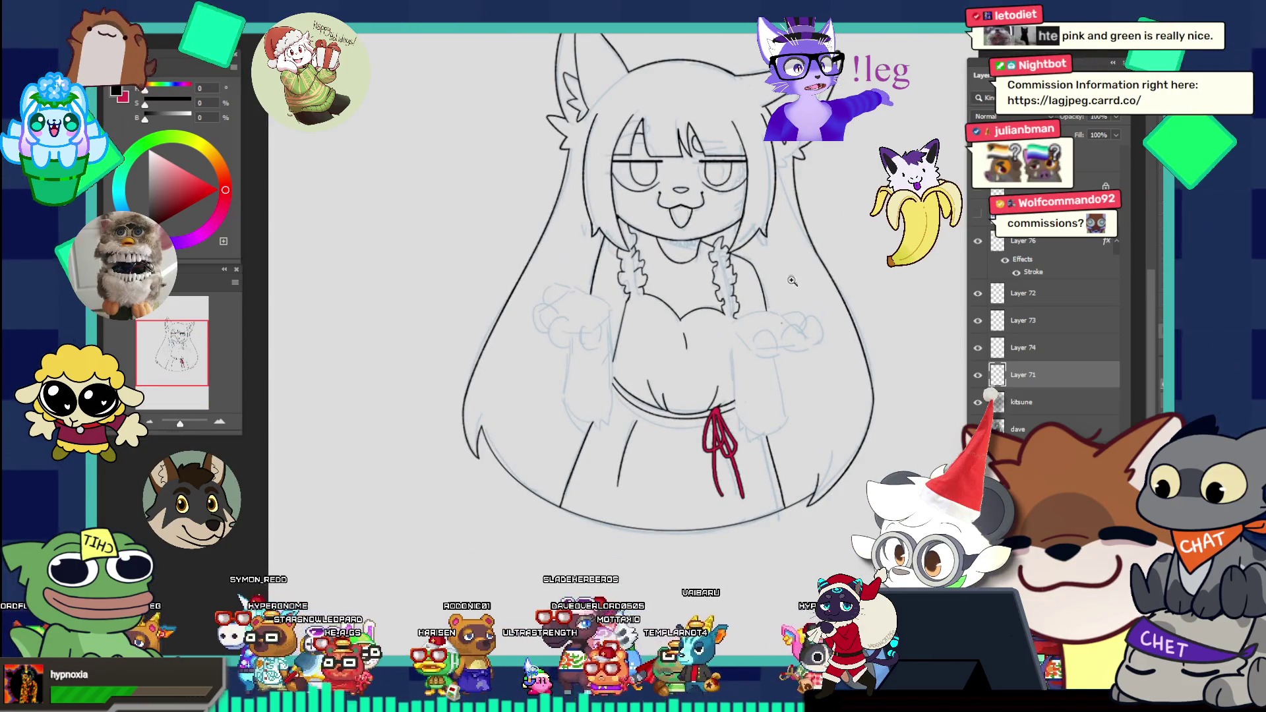
pyautogui.hotkey('ctrl', '+')
pyautogui.hotkey('ctrl', '+')
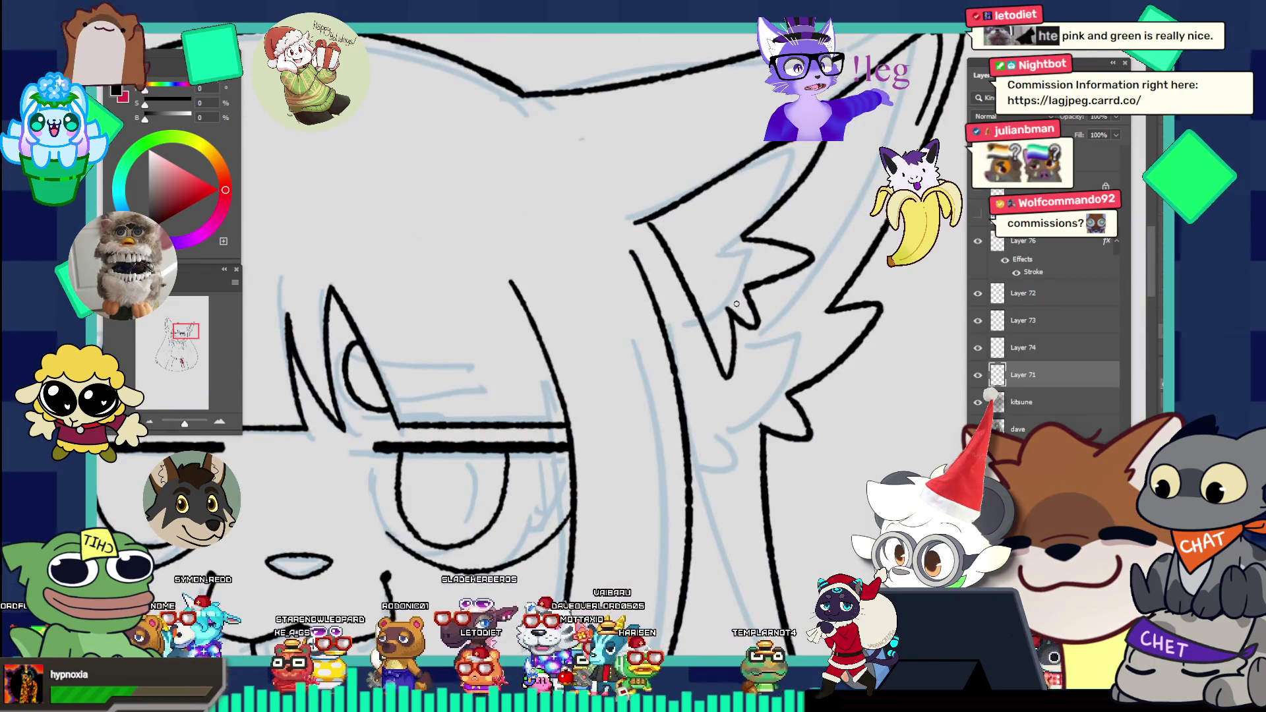
pyautogui.hotkey('ctrl', '0')
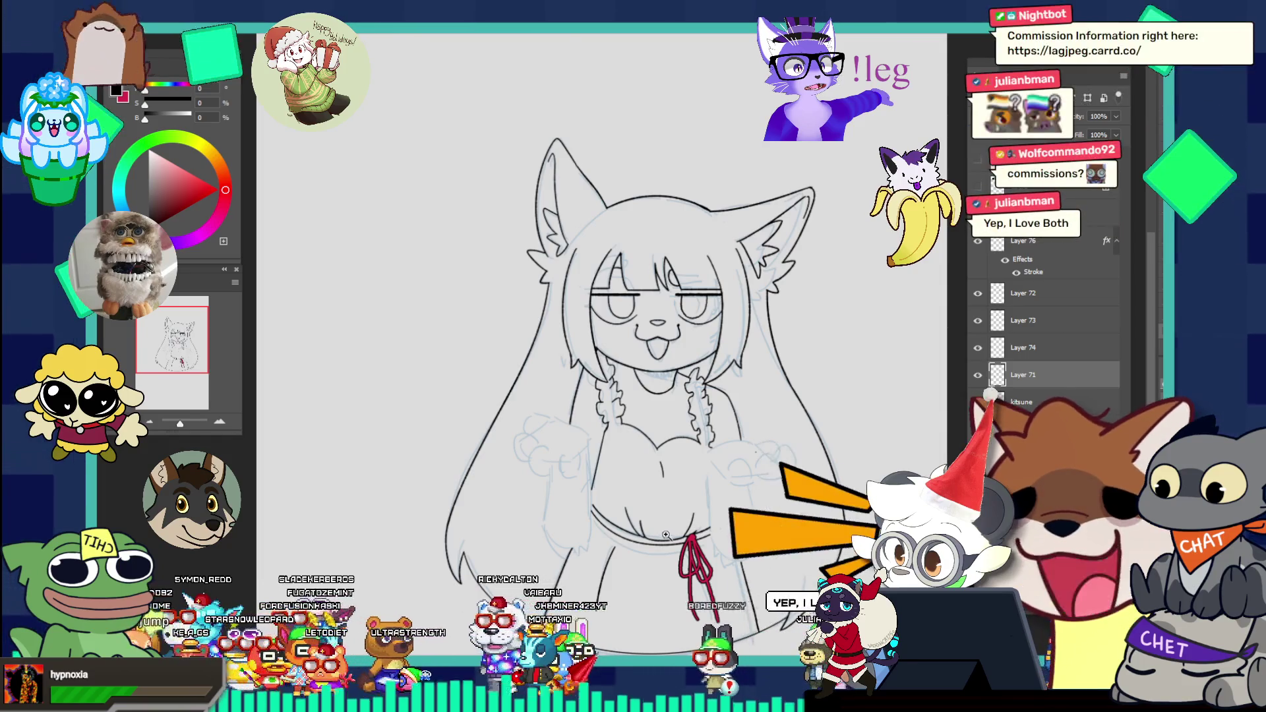
pyautogui.scroll(3, 693, 505)
pyautogui.scroll(-3, 711, 493)
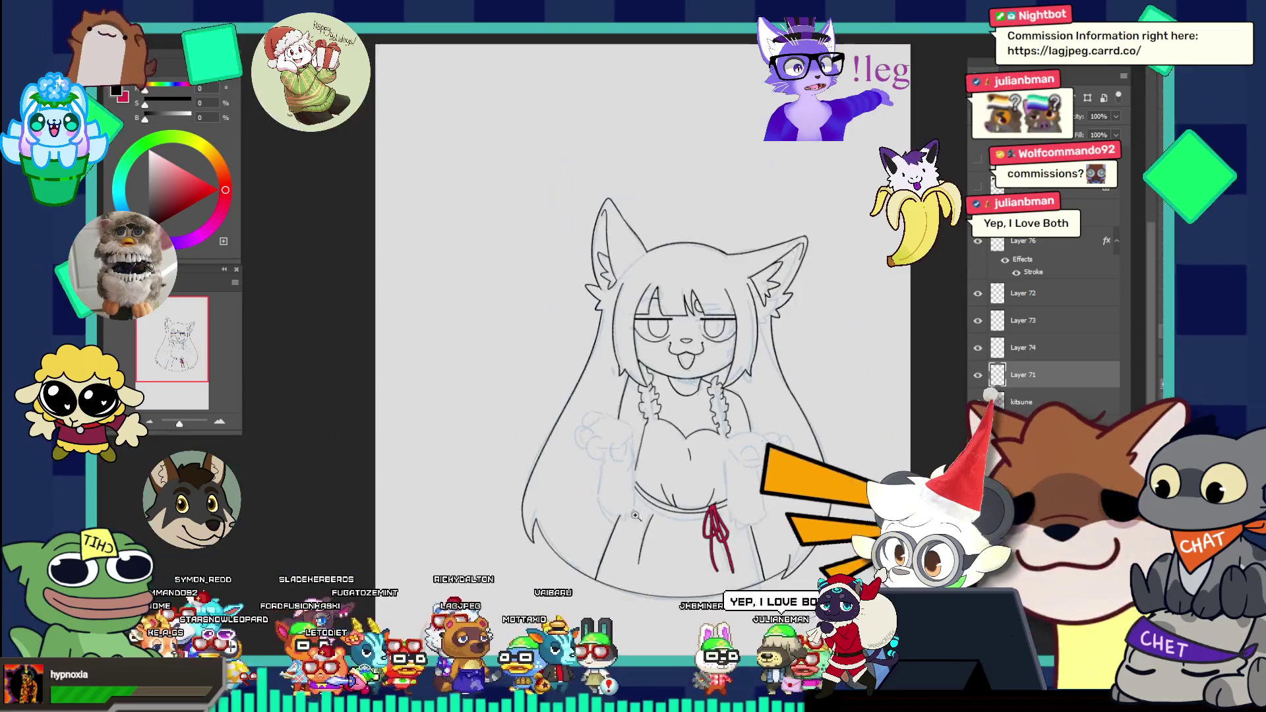
pyautogui.scroll(3, 692, 475)
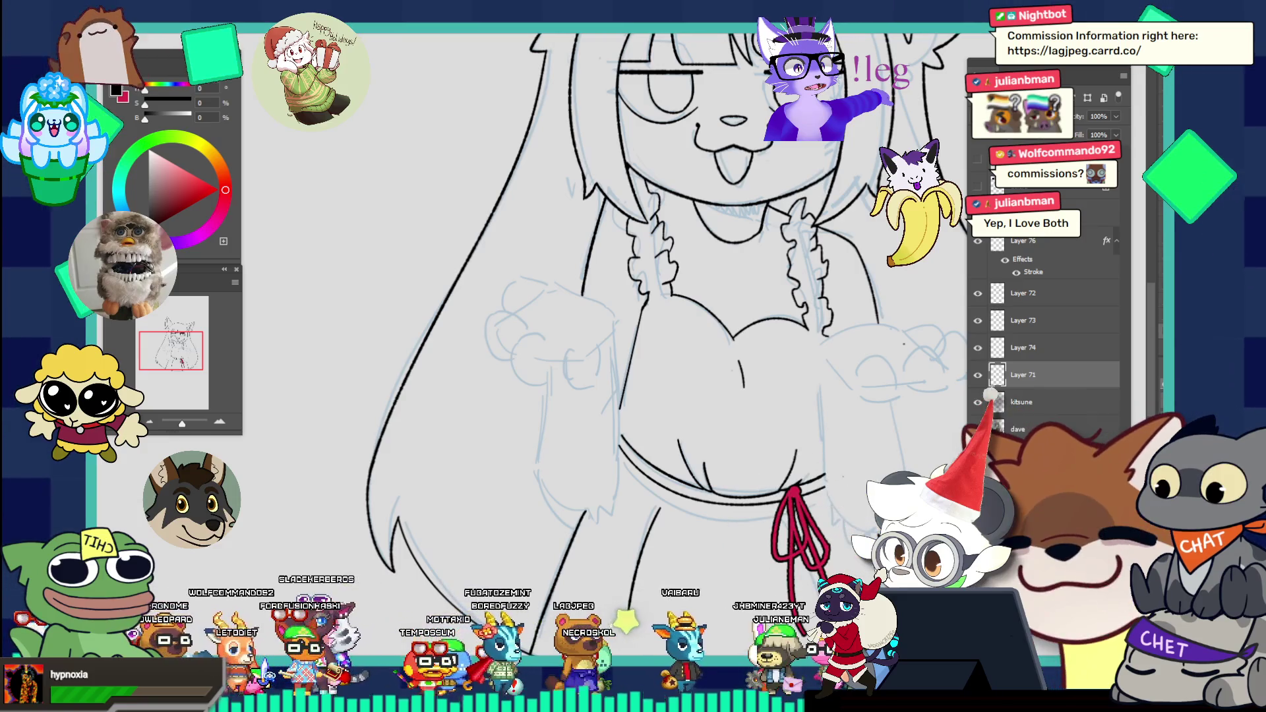
# Step: Ink a short line on the chest near the ruffles, then add new Layer 78 for more lineart
pyautogui.keyDown('alt'); pyautogui.click(569, 296); pyautogui.keyUp('alt')
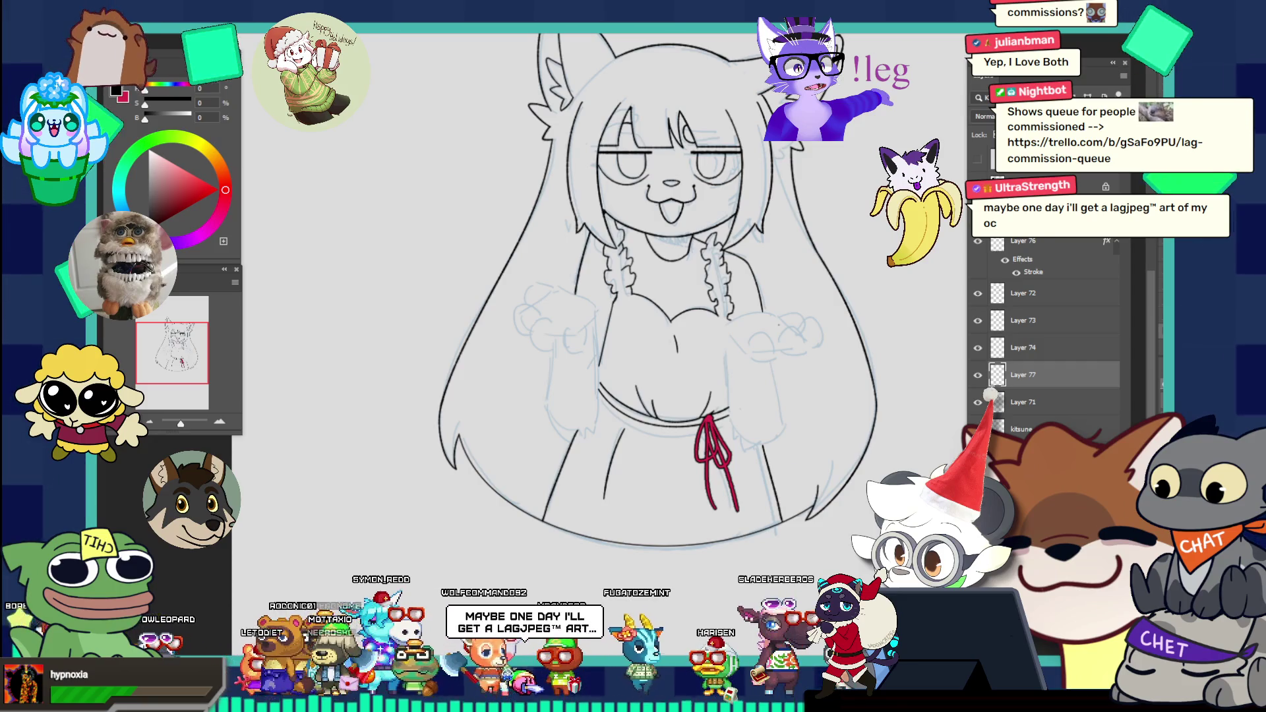
pyautogui.click(607, 283)
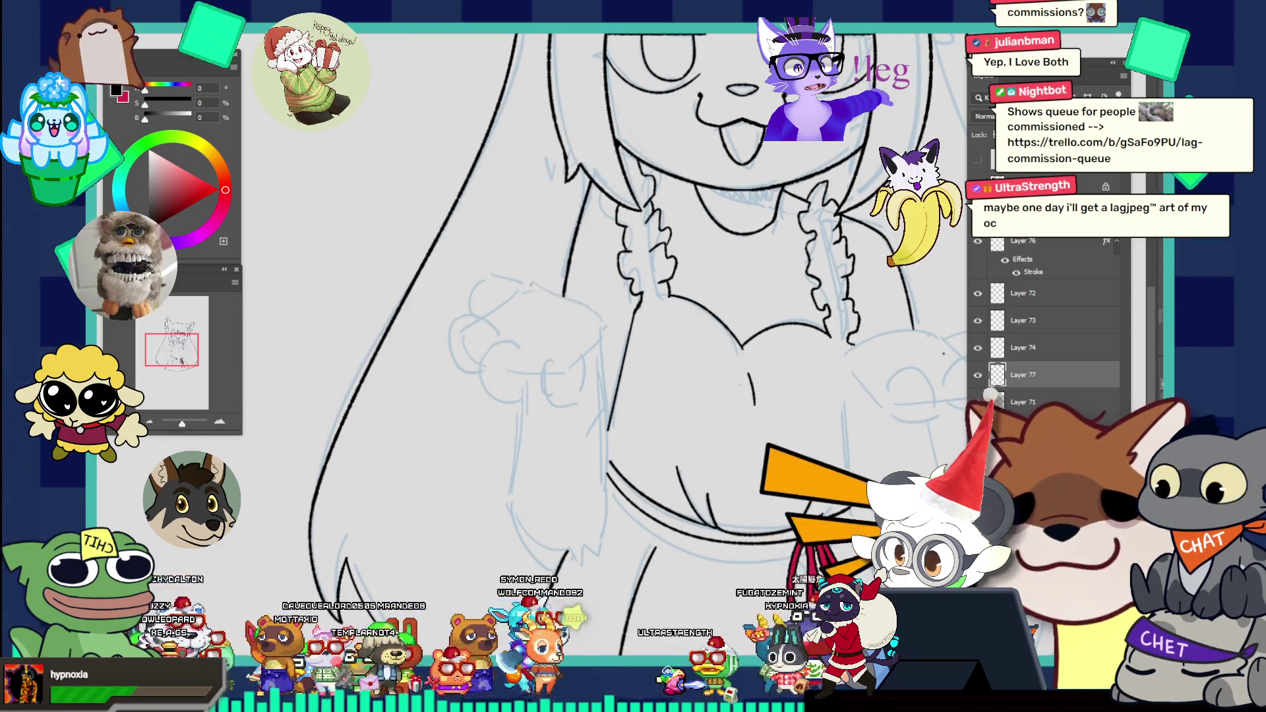
pyautogui.moveTo(532, 284); pyautogui.dragTo(582, 310)
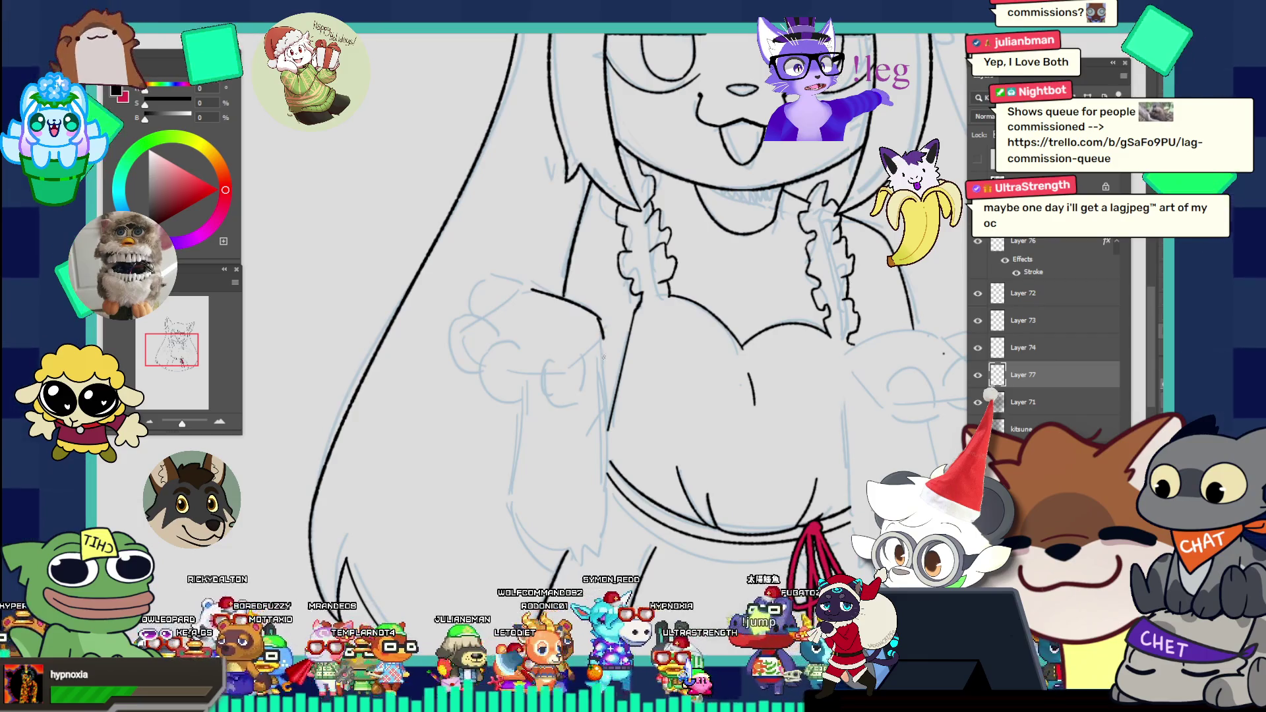
pyautogui.hotkey('ctrl', 'shift', 'alt', 'n')
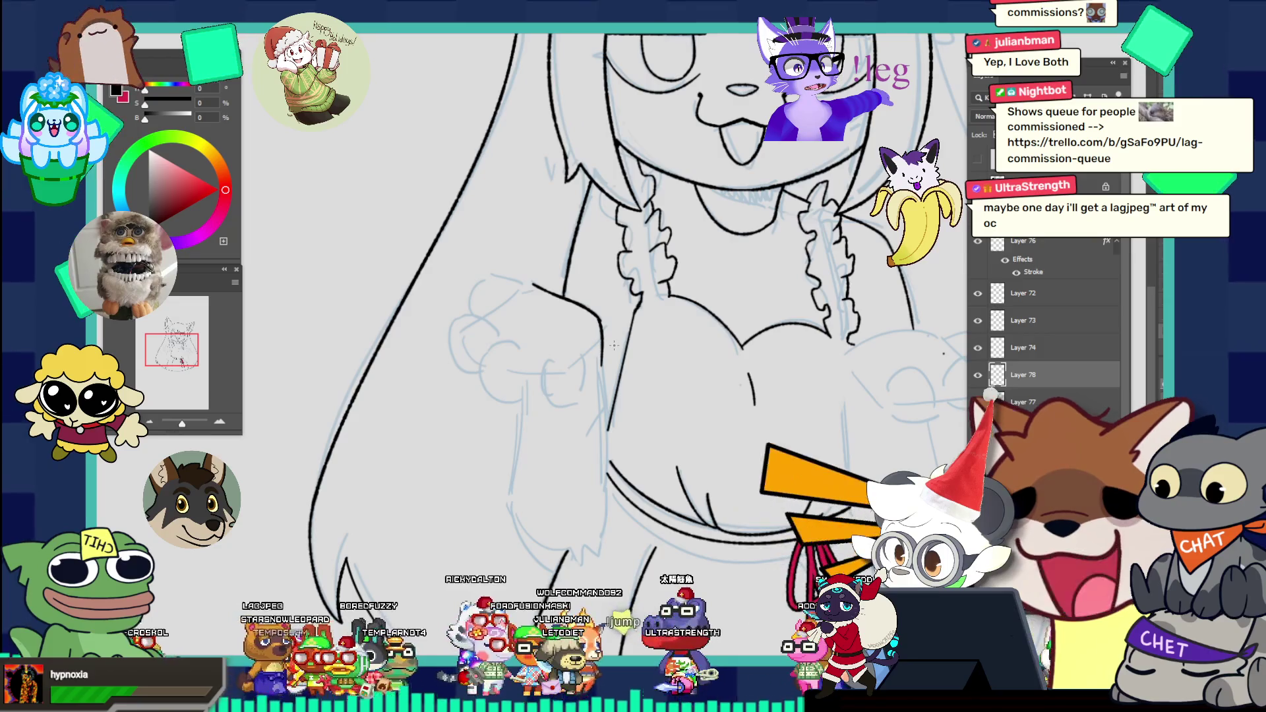
# Step: Ink a long vertical torso line and short strokes joining the jagged hair tip to its neighbour
pyautogui.click(611, 336)
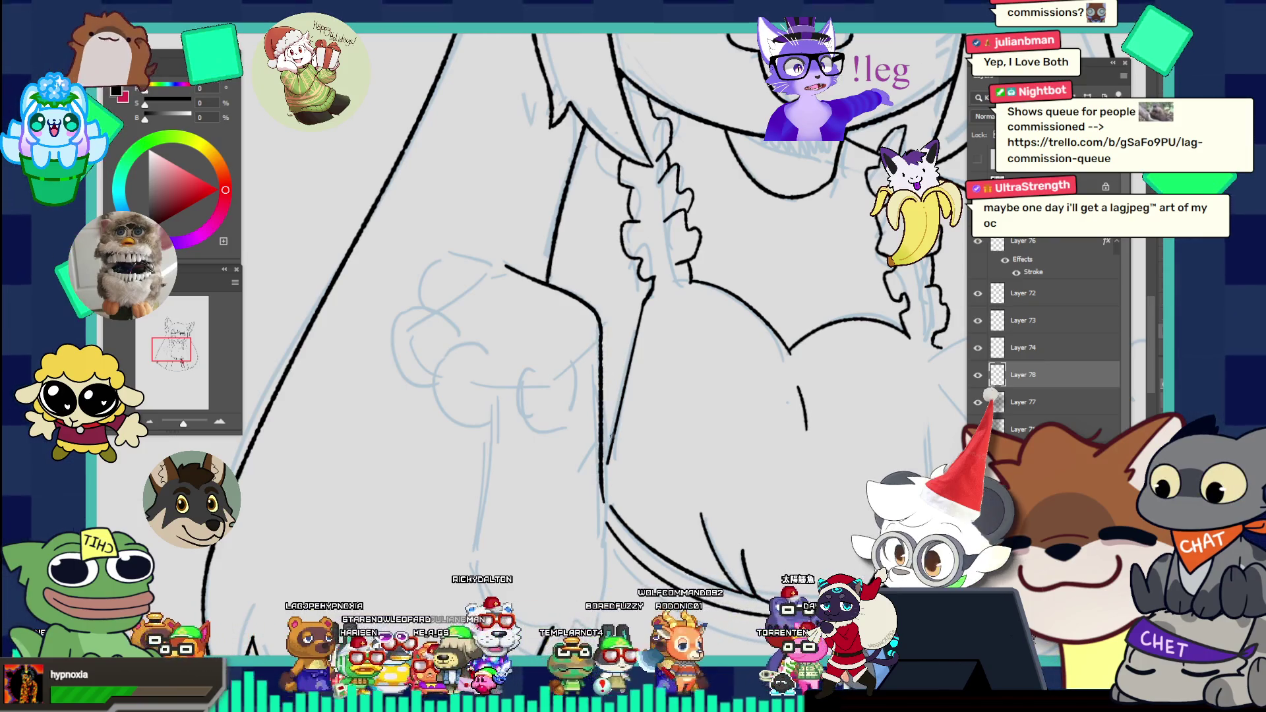
pyautogui.moveTo(599, 335); pyautogui.dragTo(608, 544)
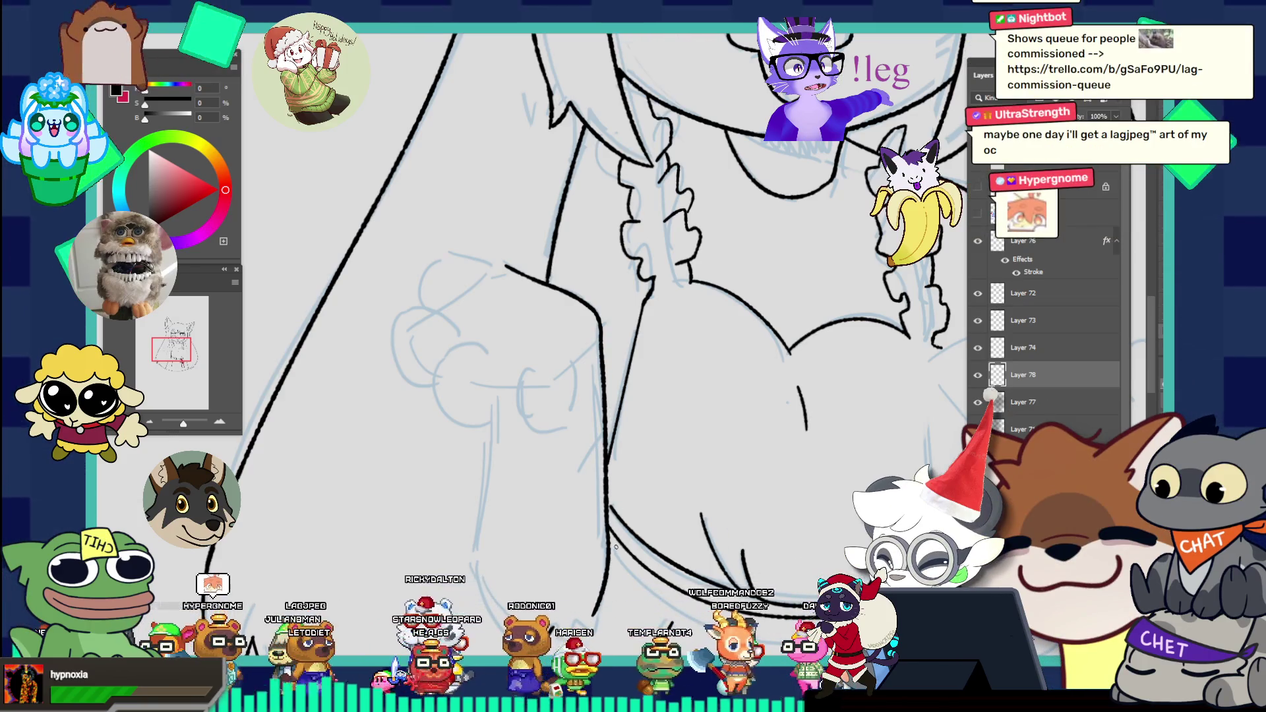
pyautogui.hotkey('ctrl', '0')
pyautogui.scroll(5, 635, 525)
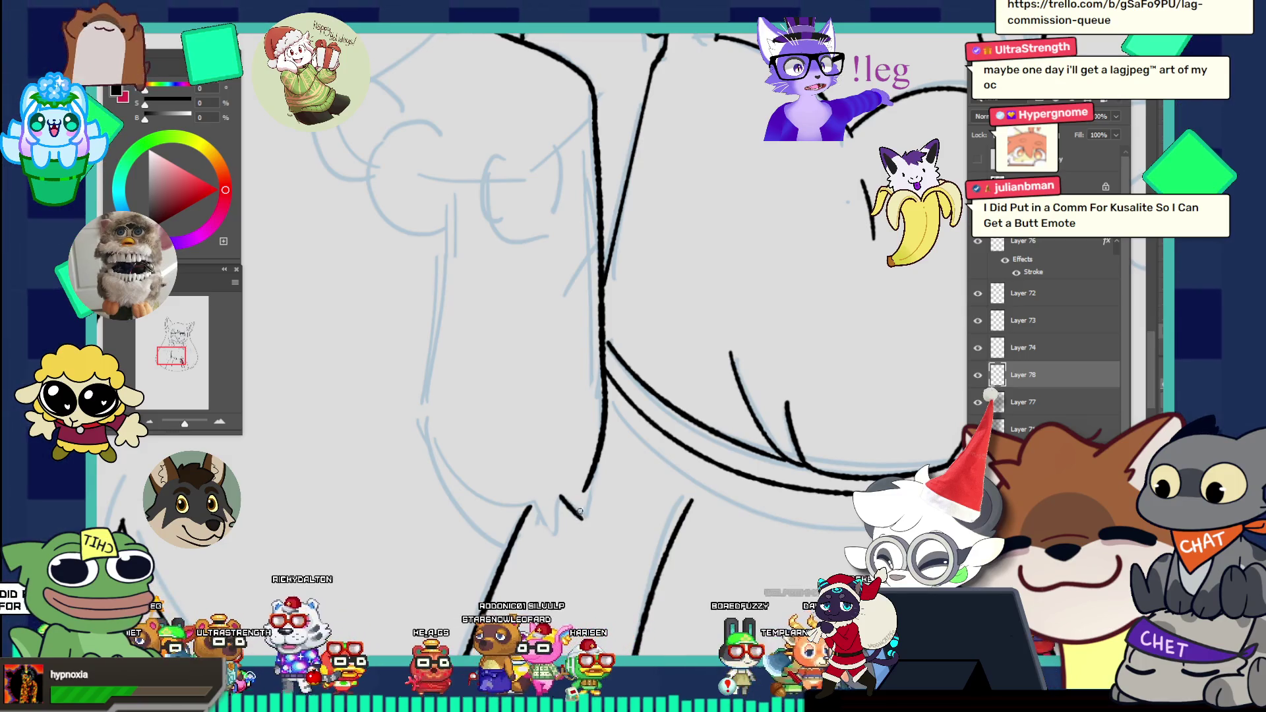
pyautogui.moveTo(561, 497); pyautogui.dragTo(585, 519)
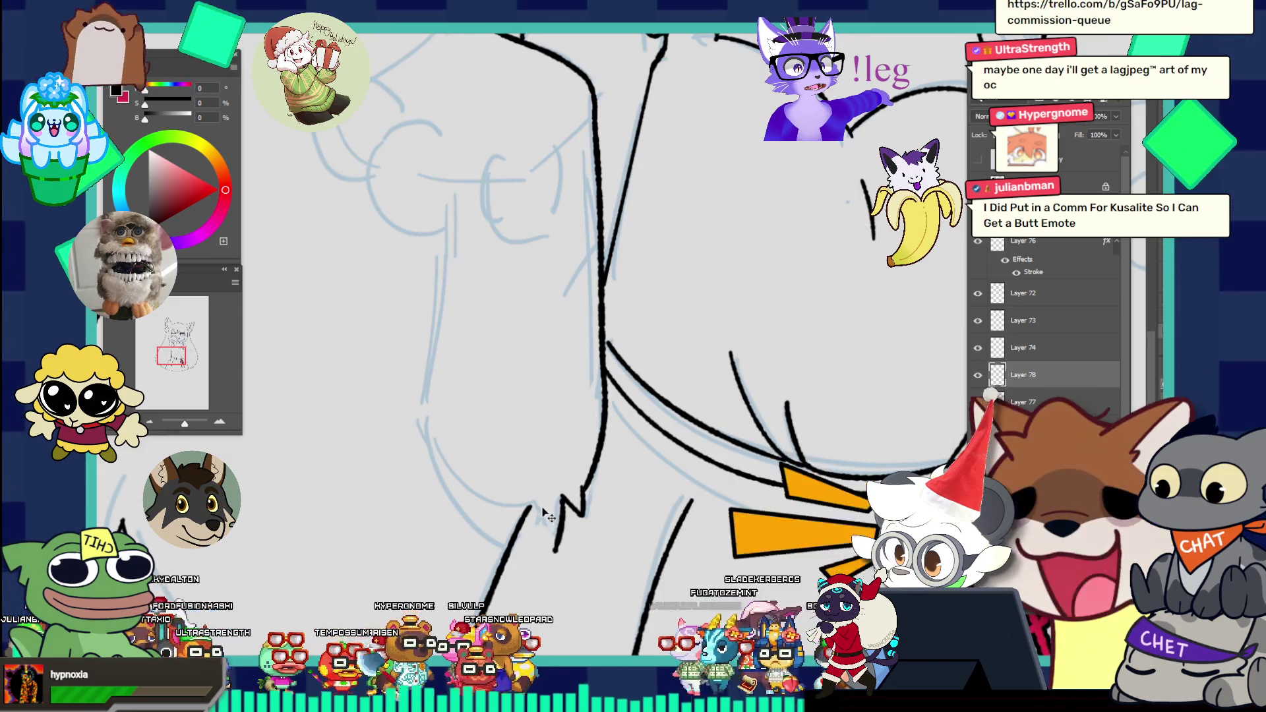
pyautogui.moveTo(525, 502); pyautogui.dragTo(545, 523)
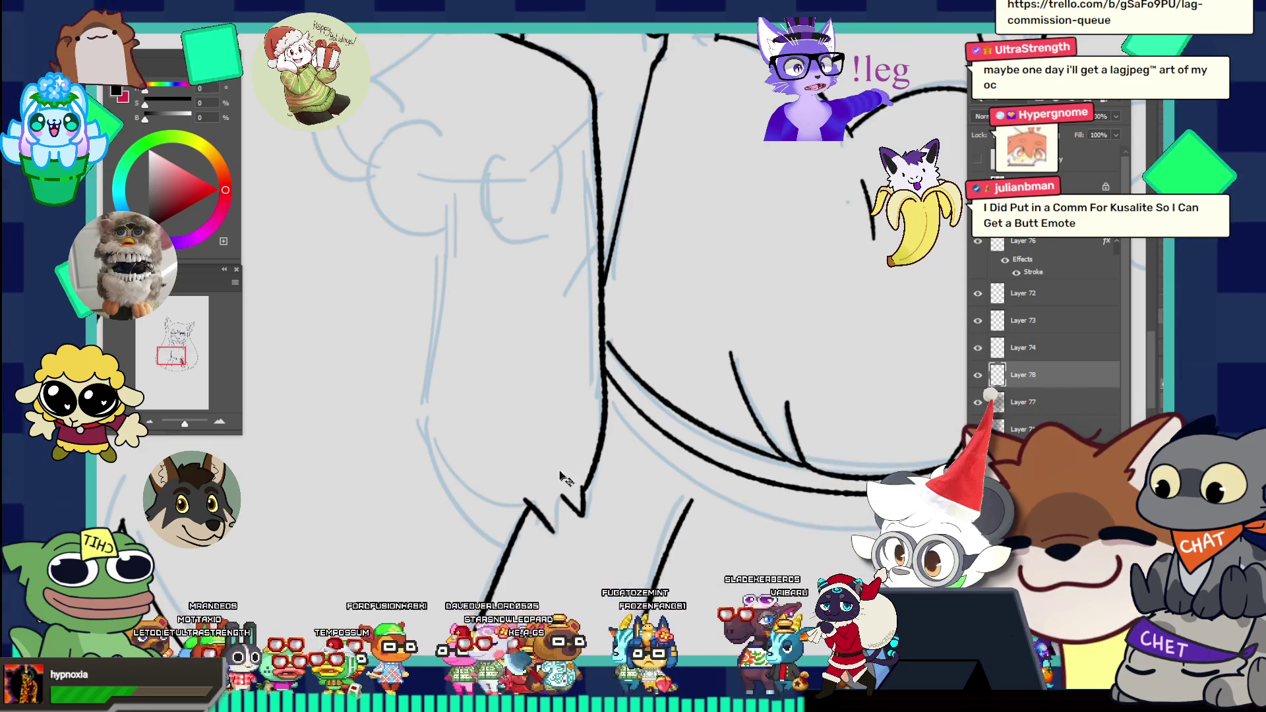
pyautogui.moveTo(582, 492); pyautogui.dragTo(557, 524)
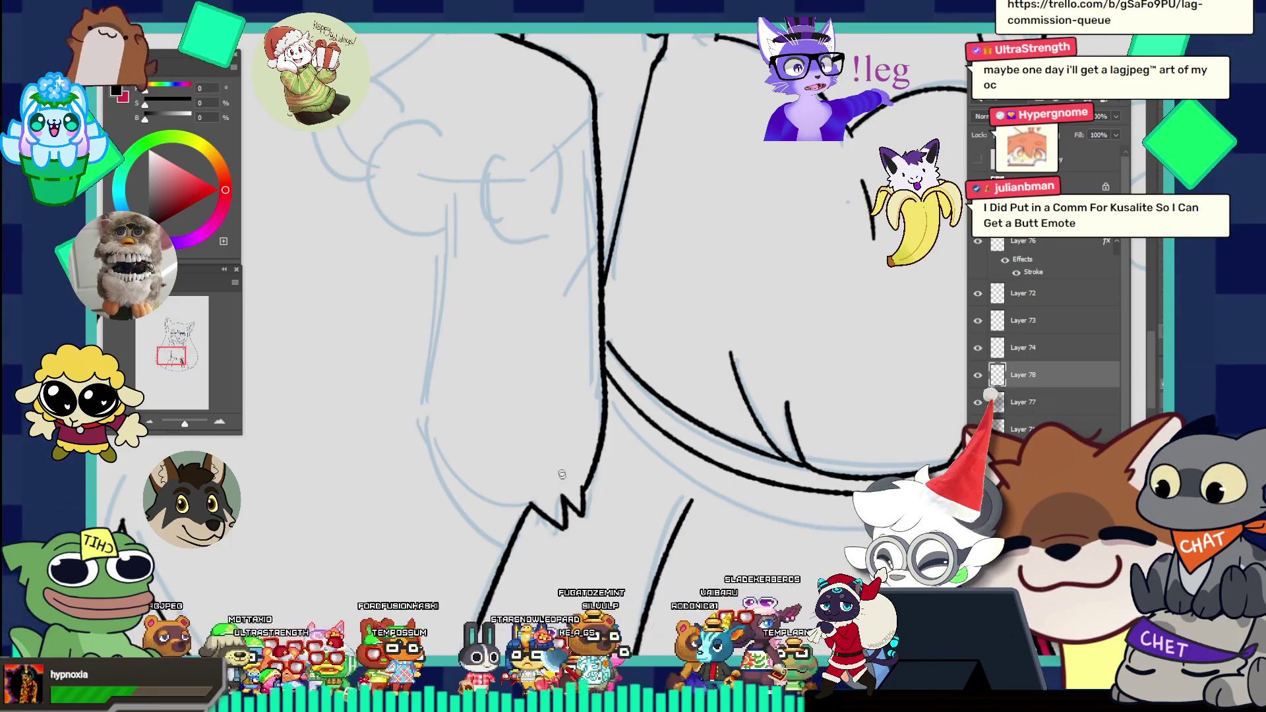
pyautogui.hotkey('ctrl', '0')
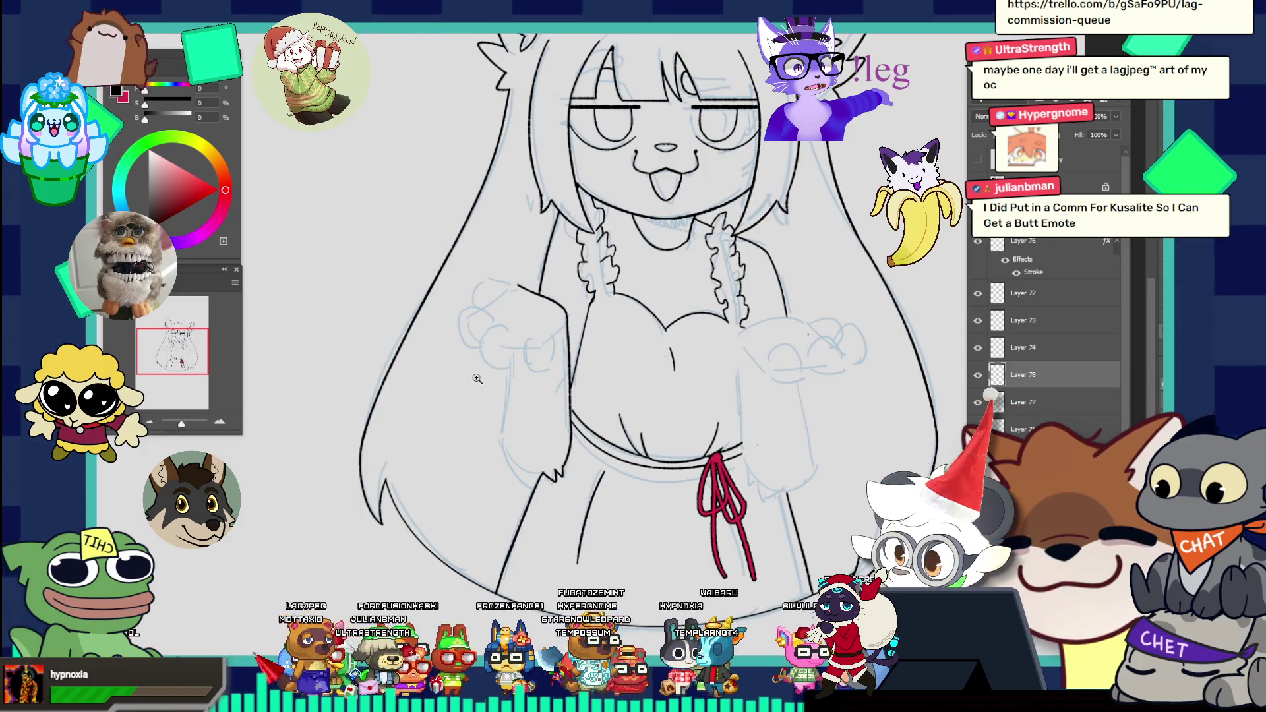
# Step: Ink the left sleeve edge, redrawing it shorter after undos, plus the curve at its bottom
pyautogui.moveTo(478, 378); pyautogui.dragTo(628, 495)
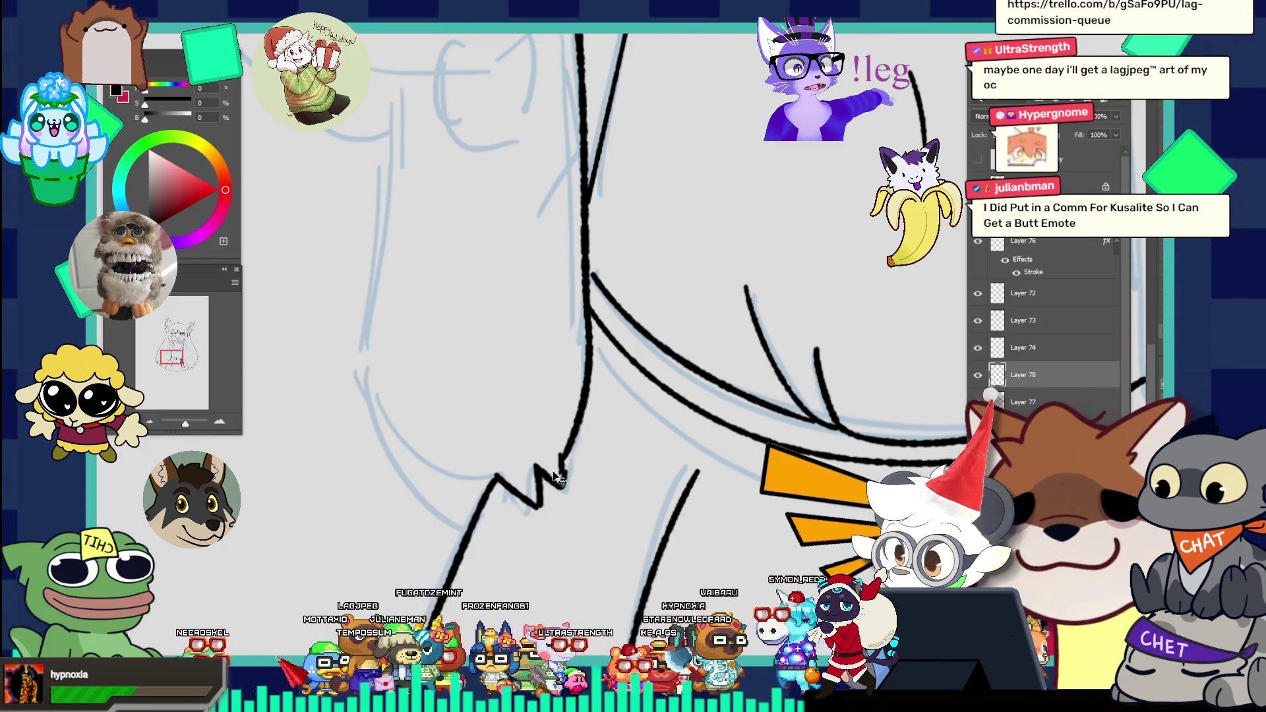
pyautogui.scroll(-1, 527, 391)
pyautogui.moveTo(526, 391); pyautogui.dragTo(445, 322)
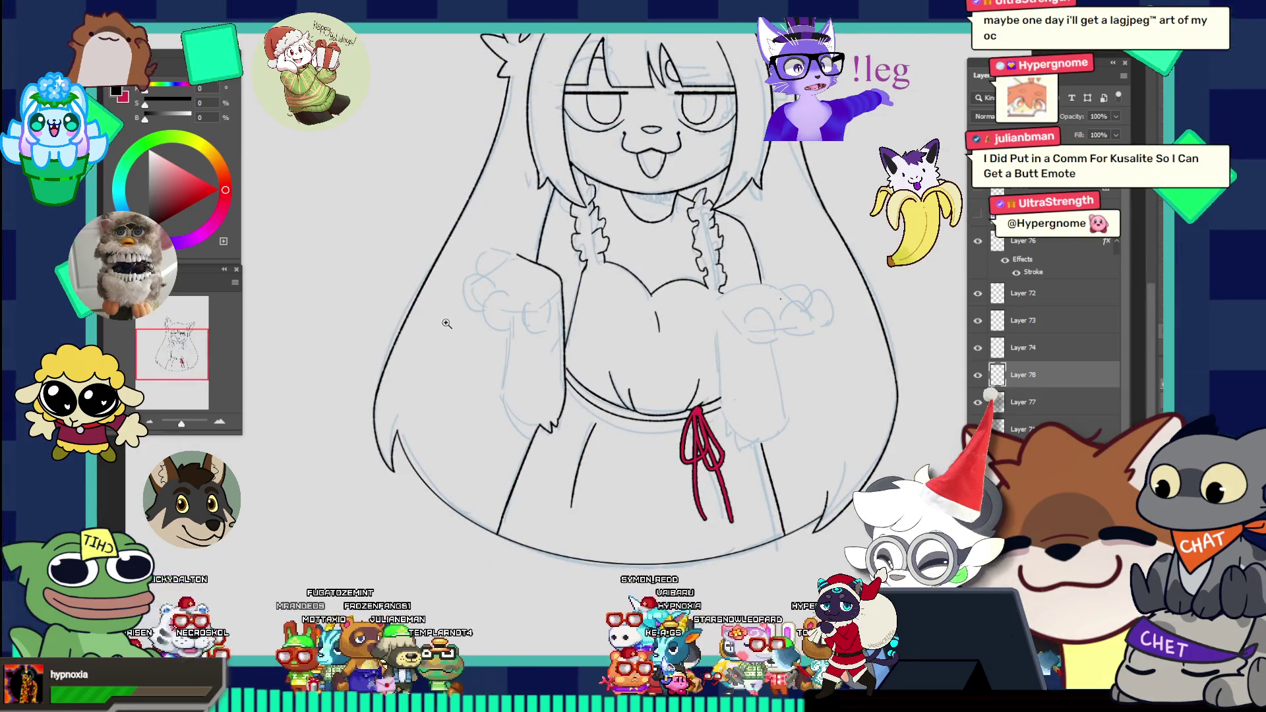
pyautogui.moveTo(533, 413); pyautogui.dragTo(598, 391)
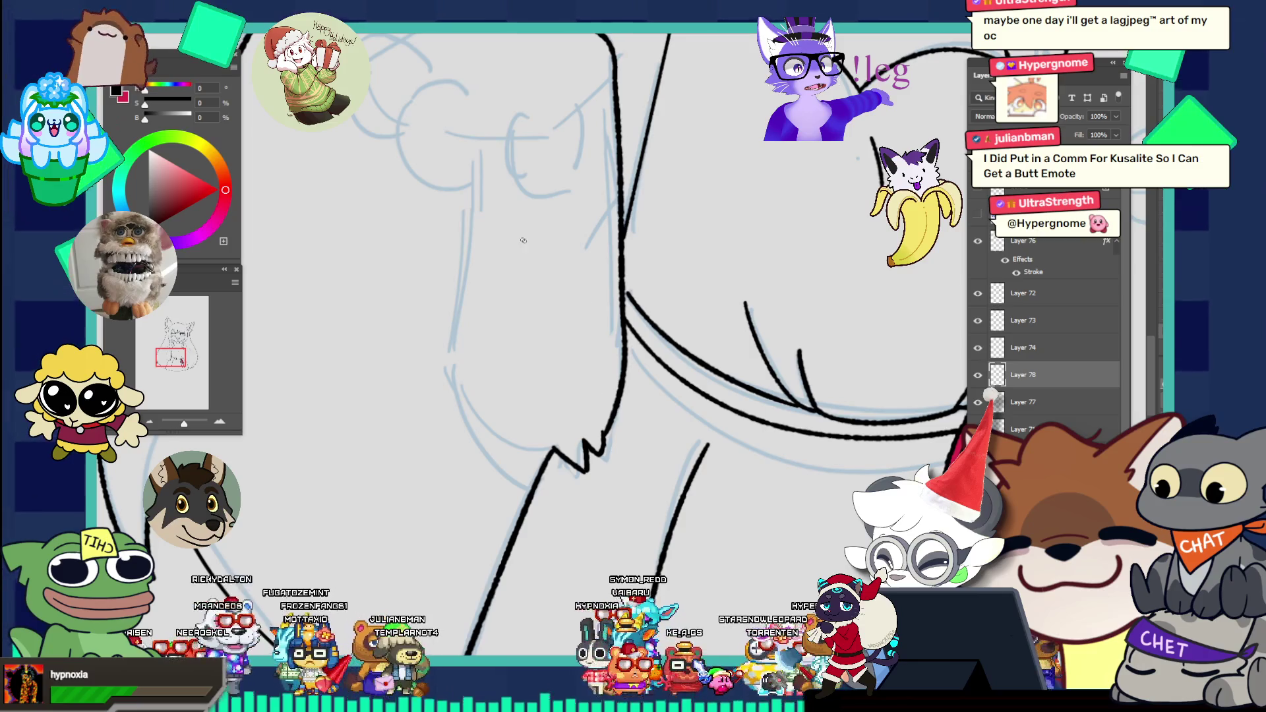
pyautogui.moveTo(472, 185); pyautogui.dragTo(485, 424)
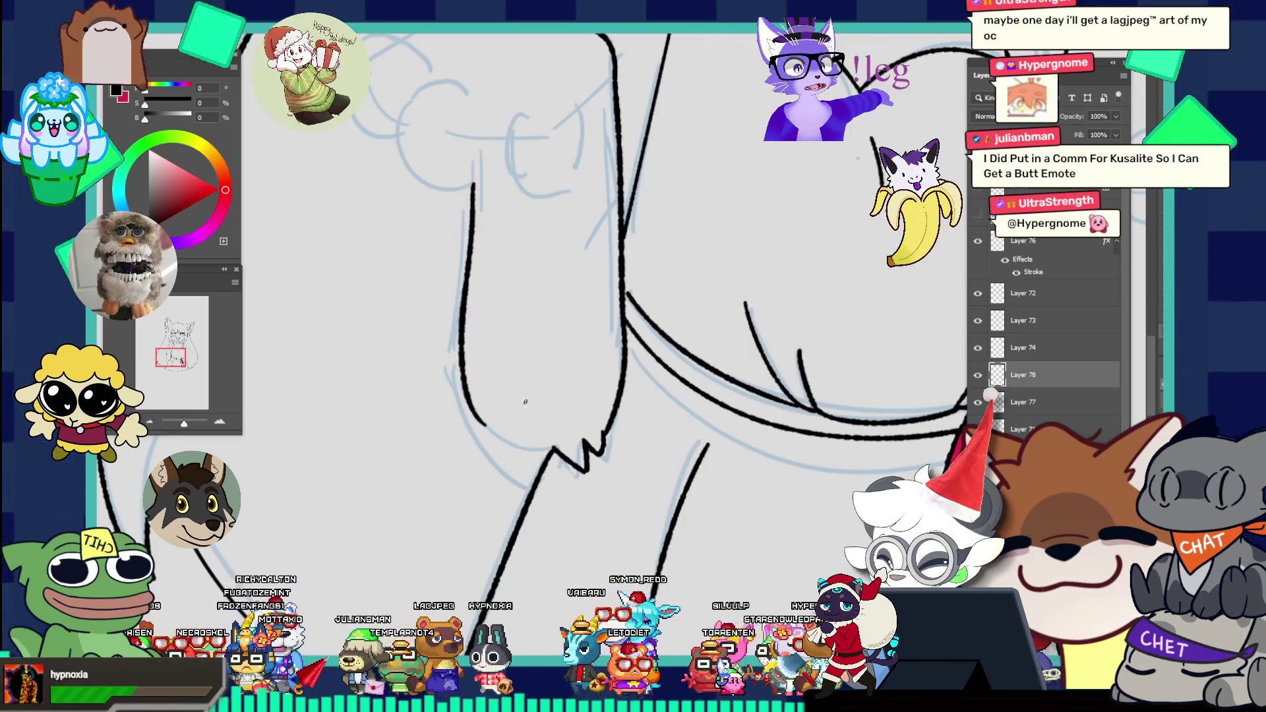
pyautogui.moveTo(473, 188); pyautogui.dragTo(484, 421)
pyautogui.hotkey('ctrl', 'z')
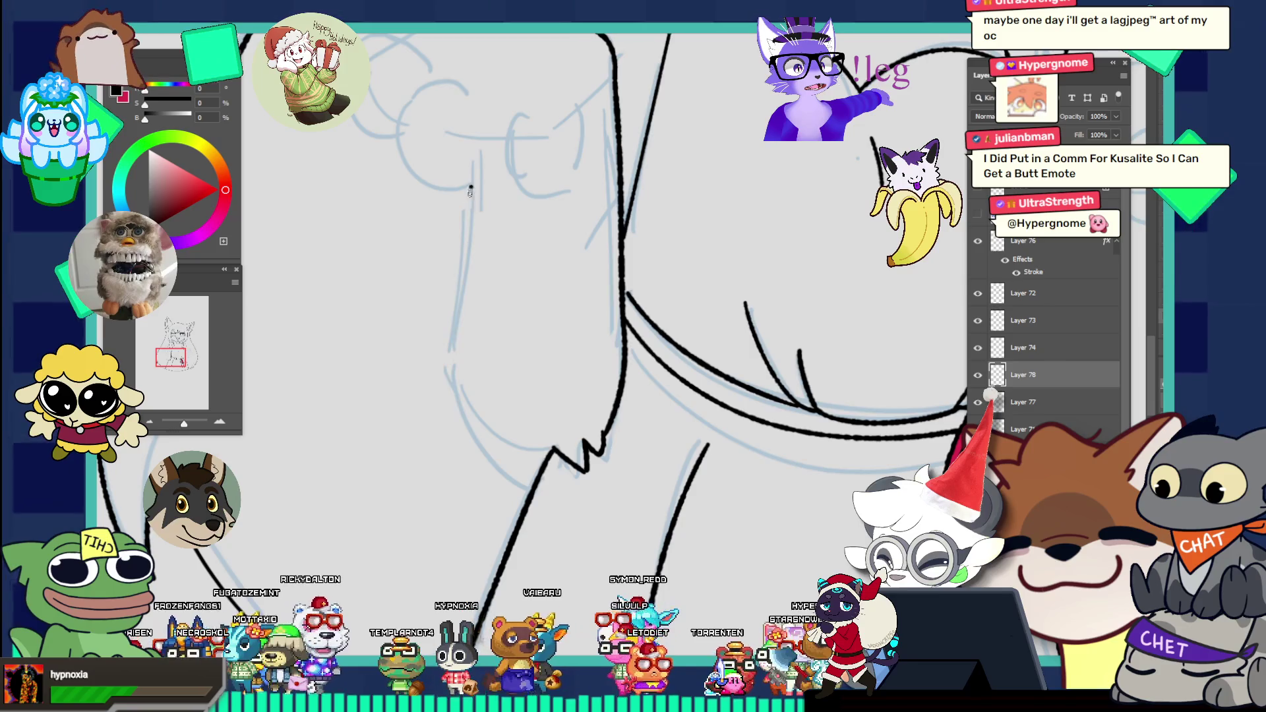
pyautogui.hotkey('ctrl', 'z')
pyautogui.moveTo(471, 186)
pyautogui.mouseDown()
pyautogui.moveTo(457, 371)
pyautogui.moveTo(509, 436)
pyautogui.mouseUp()
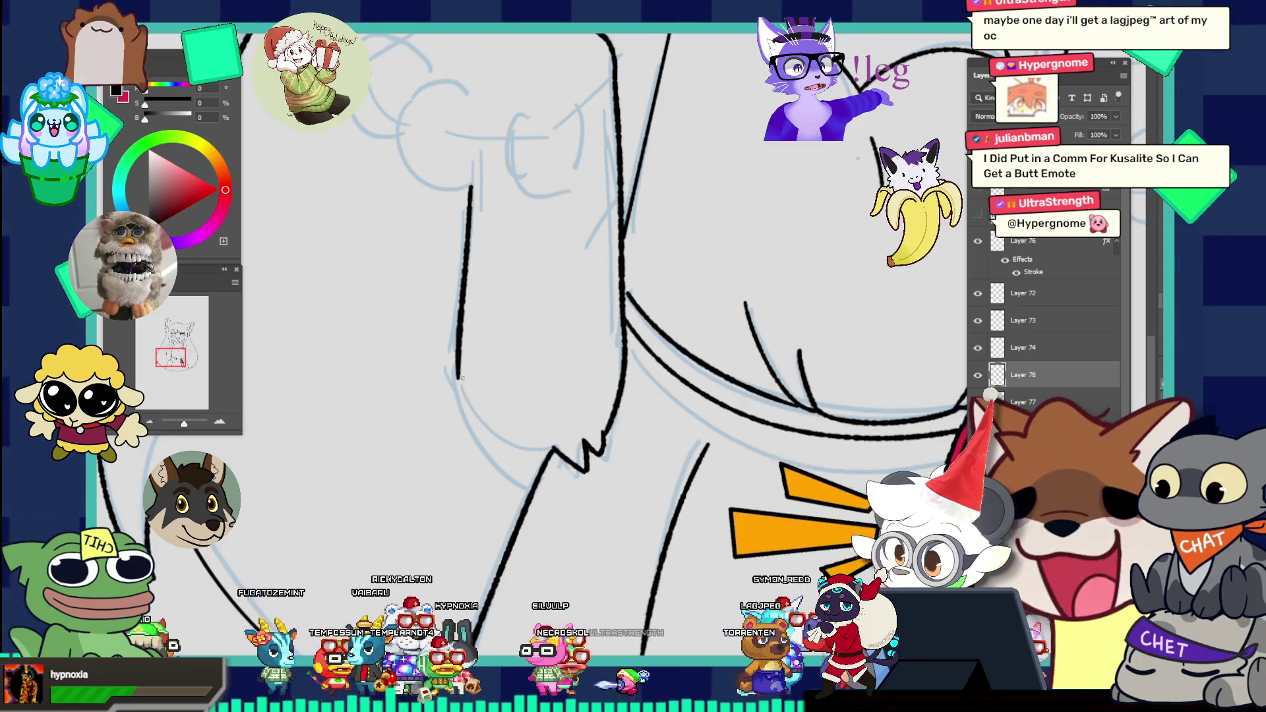
pyautogui.moveTo(458, 378); pyautogui.dragTo(534, 450)
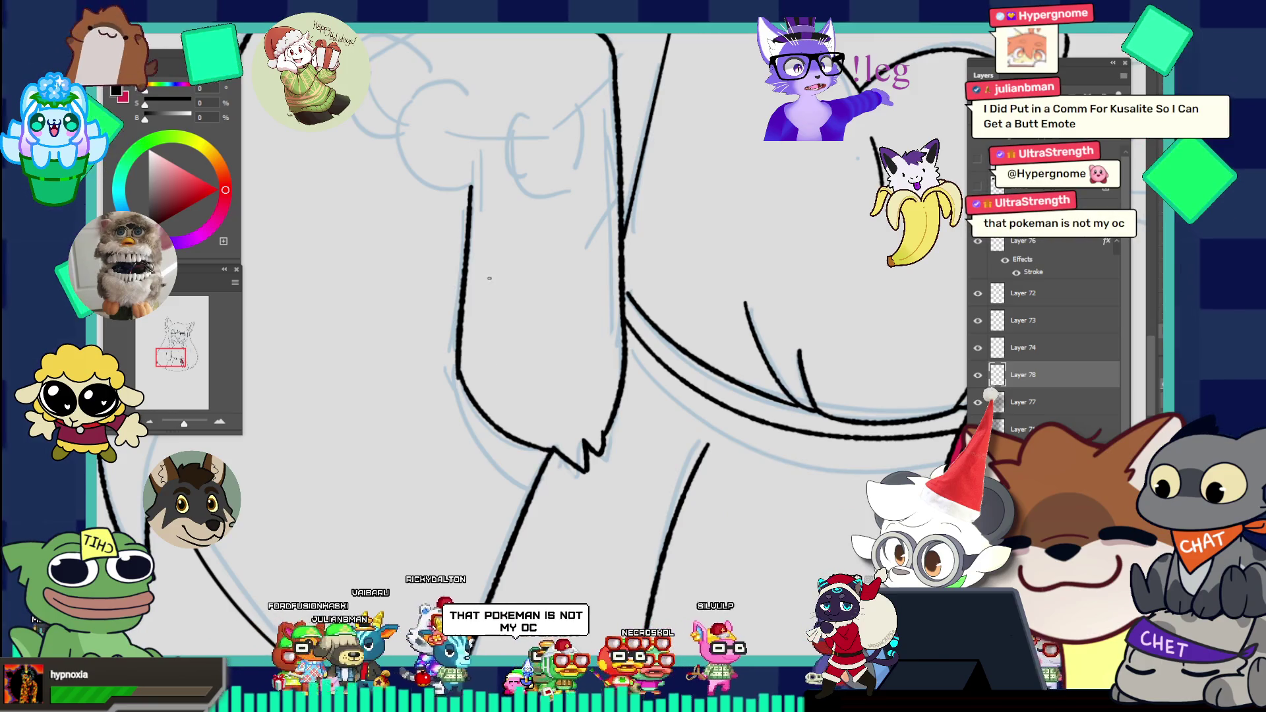
pyautogui.scroll(-3, 496, 365)
pyautogui.scroll(3, 534, 333)
pyautogui.scroll(2, 535, 333)
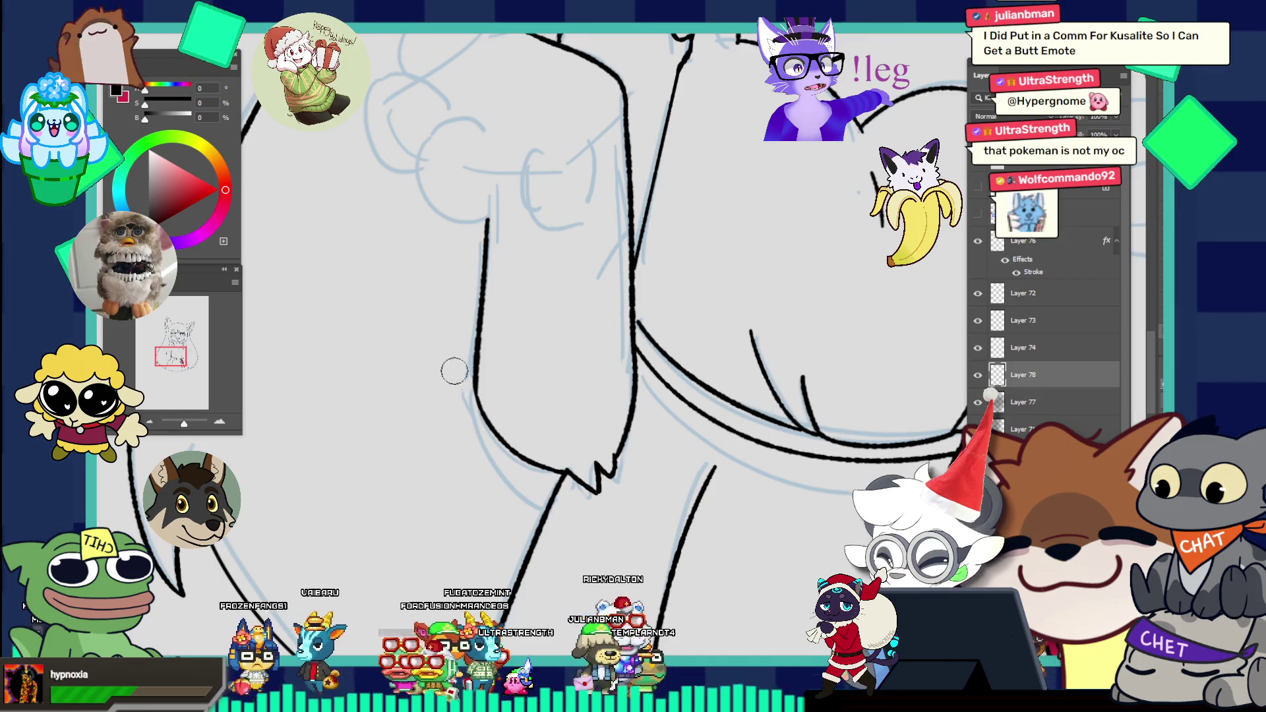
pyautogui.scroll(1, 496, 330)
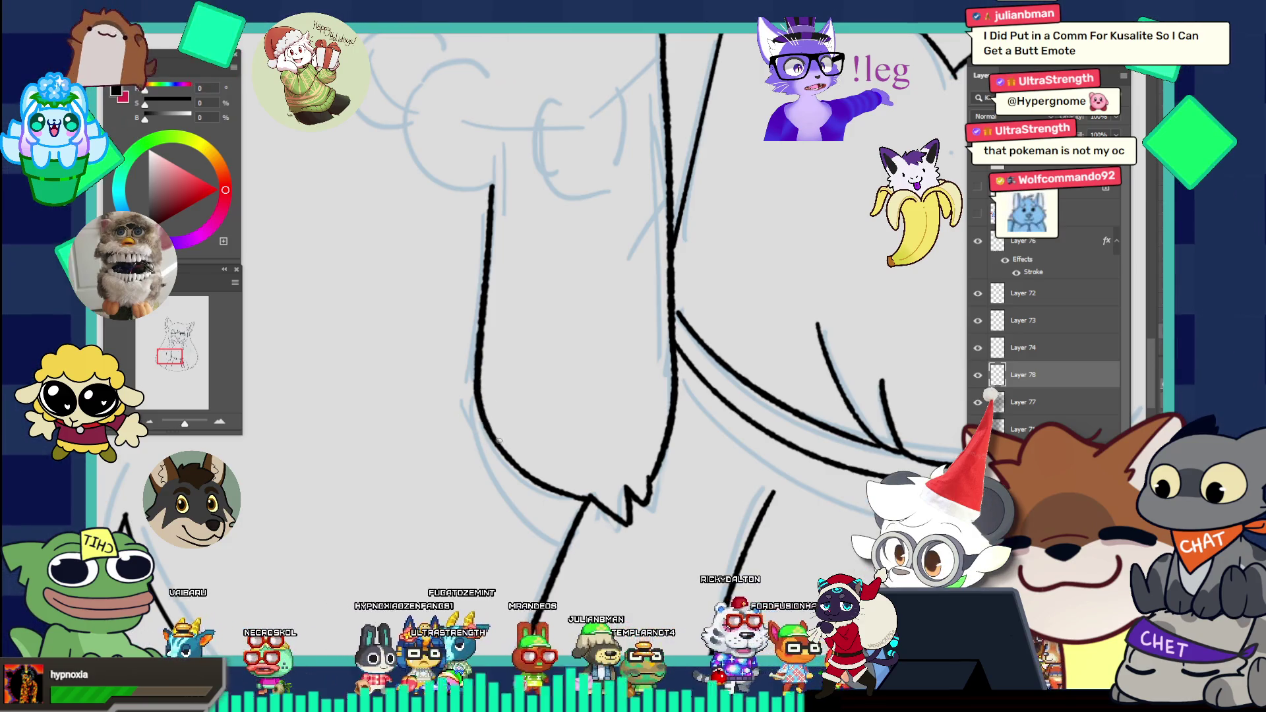
pyautogui.moveTo(513, 345); pyautogui.dragTo(401, 291)
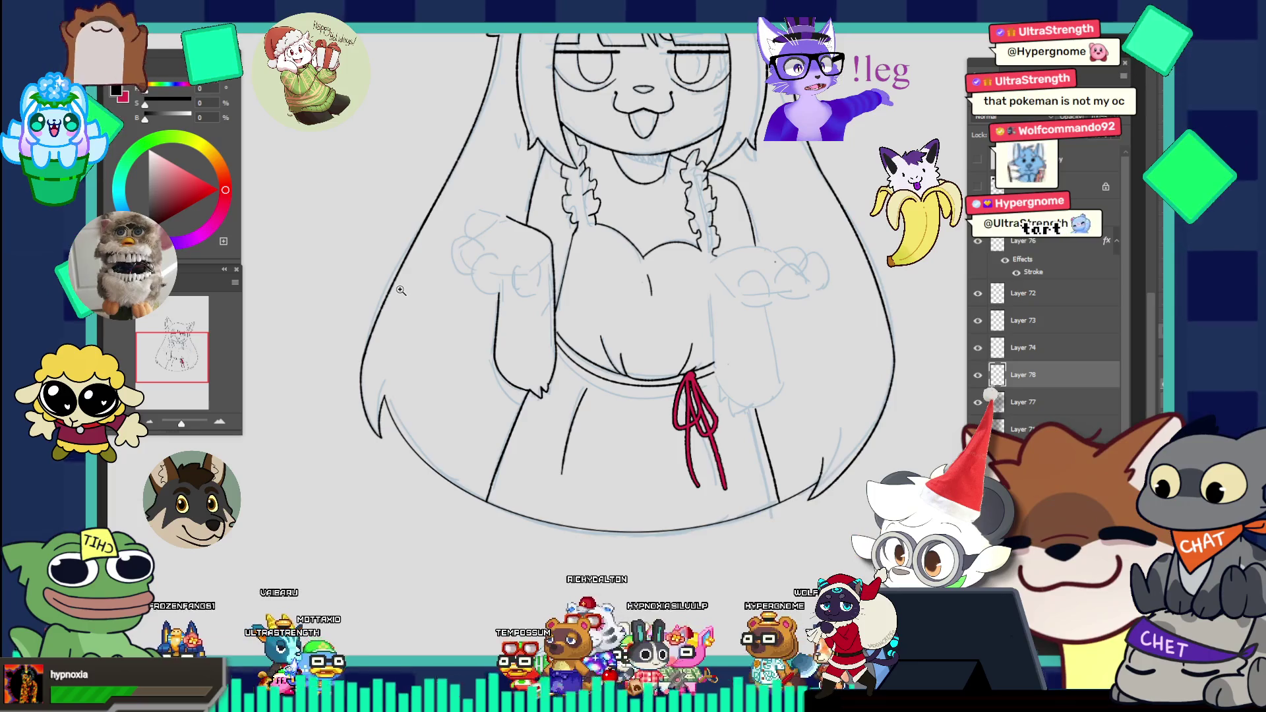
# Step: Undo the curved stroke over the left arm and redraw the curve above the paw hand
pyautogui.hotkey('ctrl', '0')
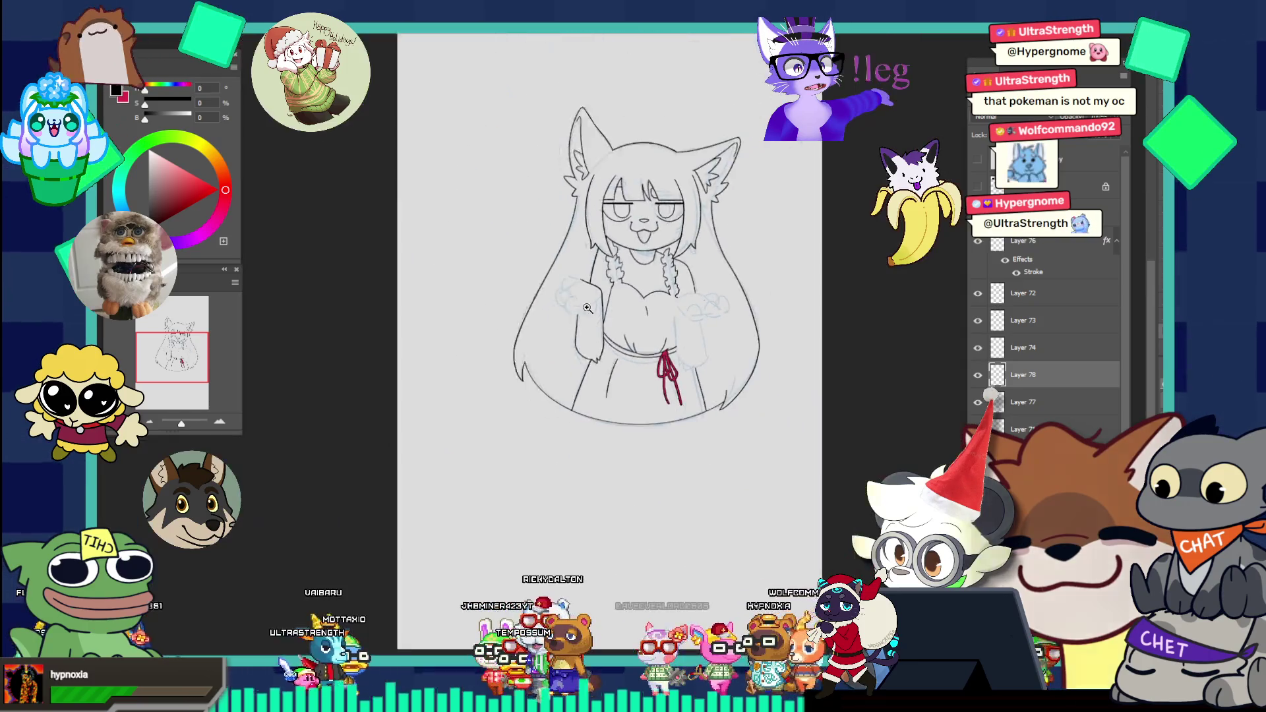
pyautogui.moveTo(567, 289); pyautogui.dragTo(690, 342)
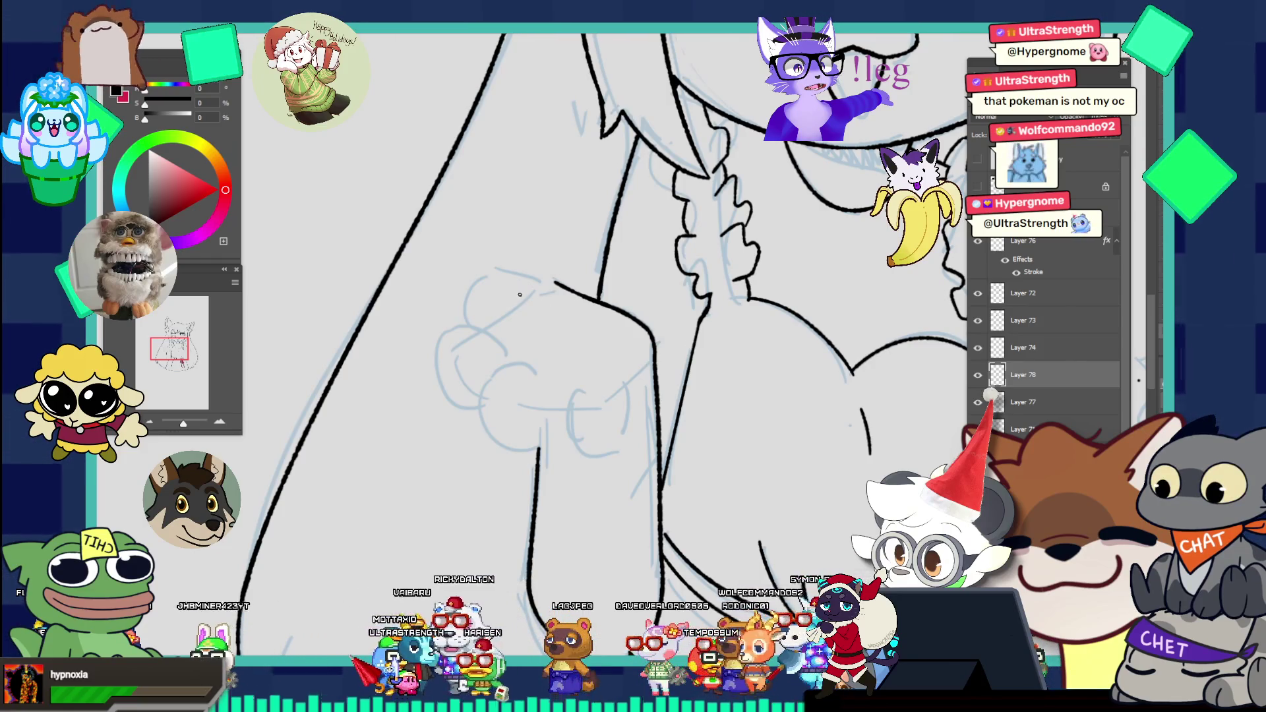
pyautogui.hotkey('ctrl', 'z')
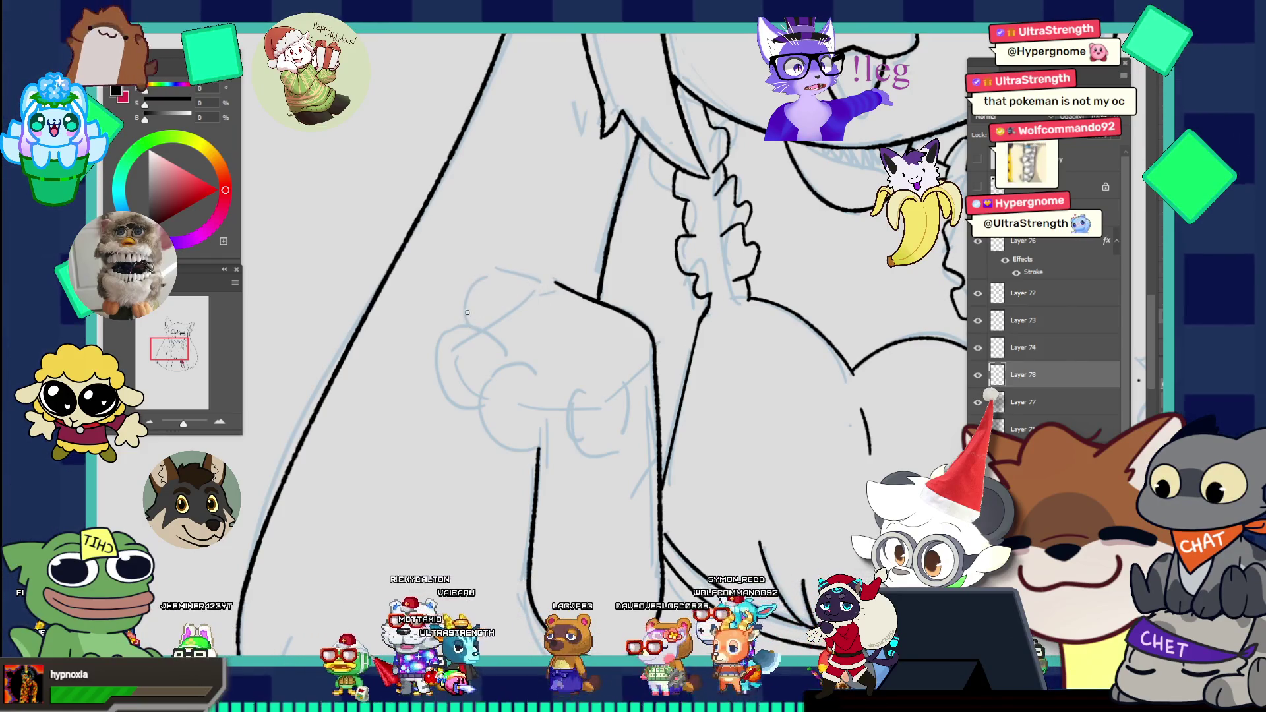
pyautogui.moveTo(474, 284)
pyautogui.mouseDown()
pyautogui.moveTo(536, 277)
pyautogui.moveTo(452, 208)
pyautogui.mouseUp()
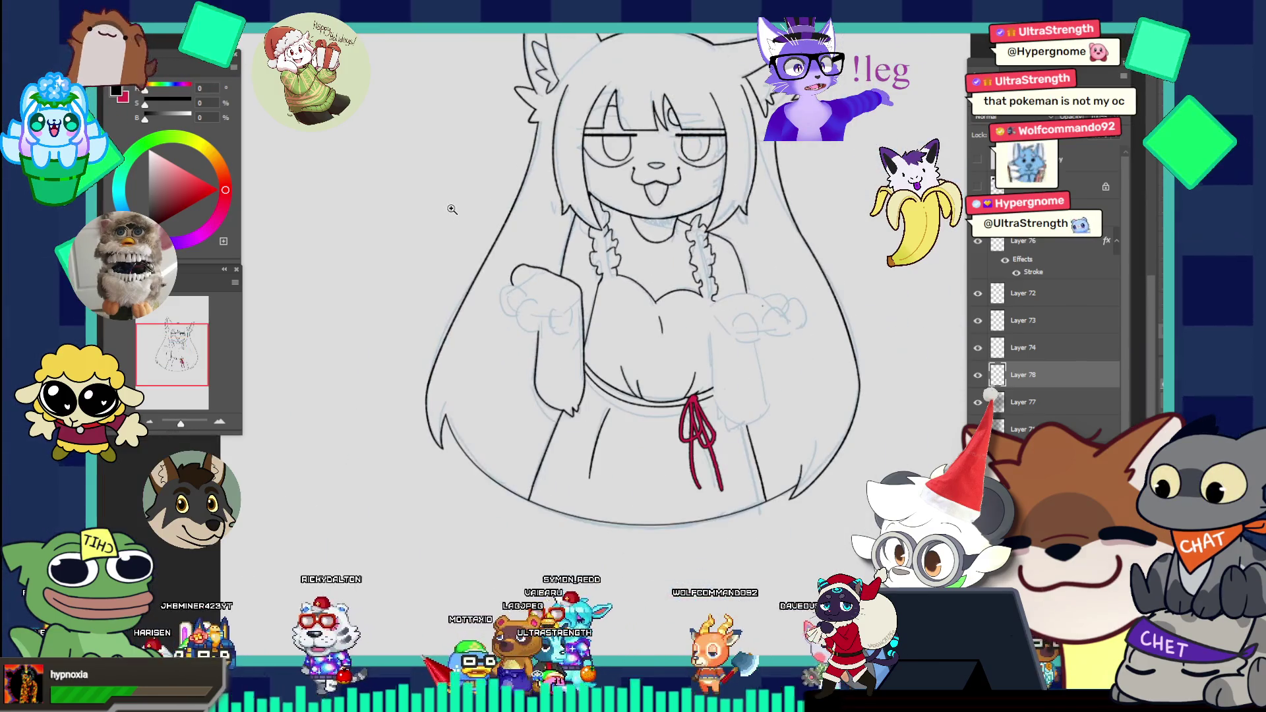
# Step: Paste the character reference sheet to check the paw, then undo it and zoom to the fist
pyautogui.hotkey('ctrl', 'v')
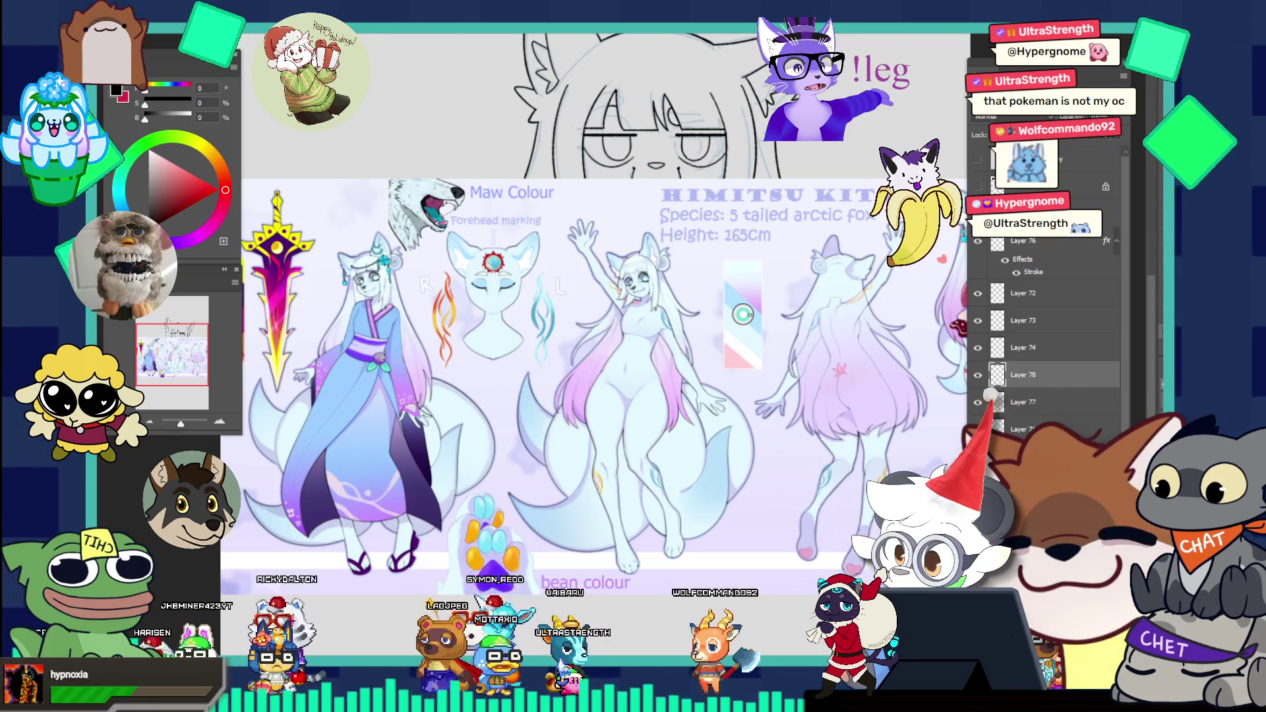
pyautogui.moveTo(488, 555); pyautogui.dragTo(567, 489)
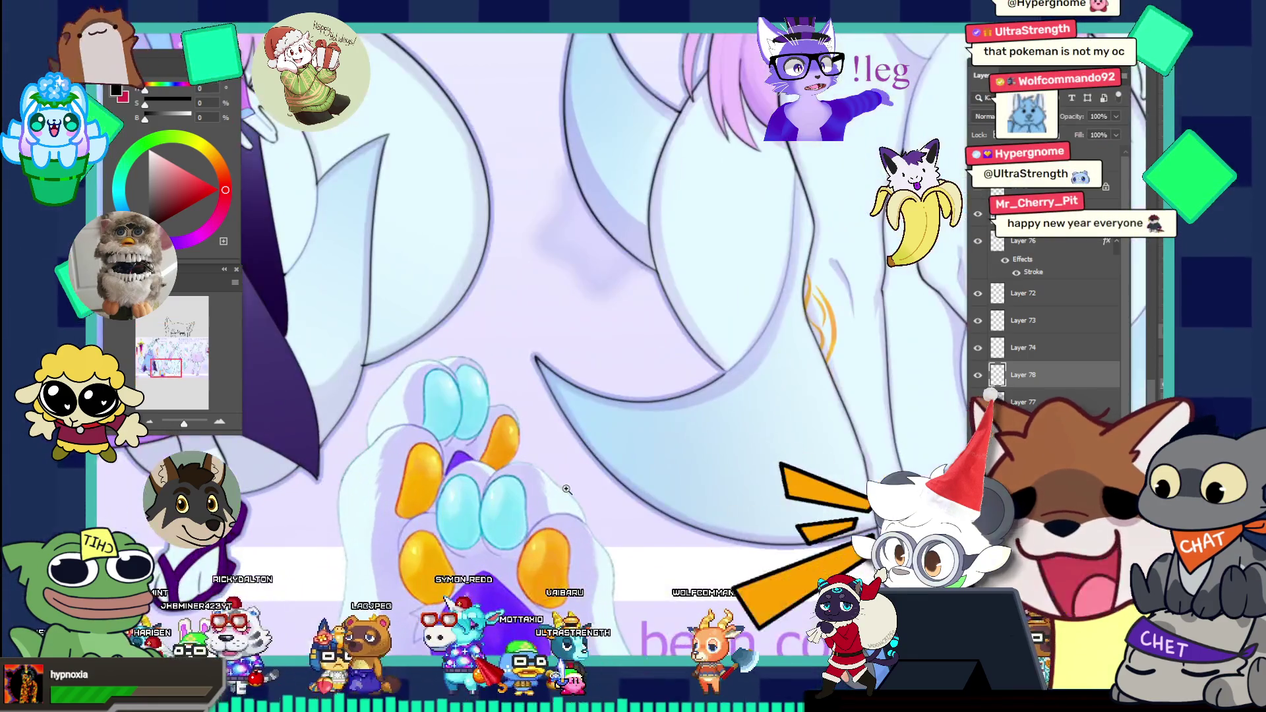
pyautogui.keyDown('alt'); pyautogui.click(647, 391); pyautogui.keyUp('alt')
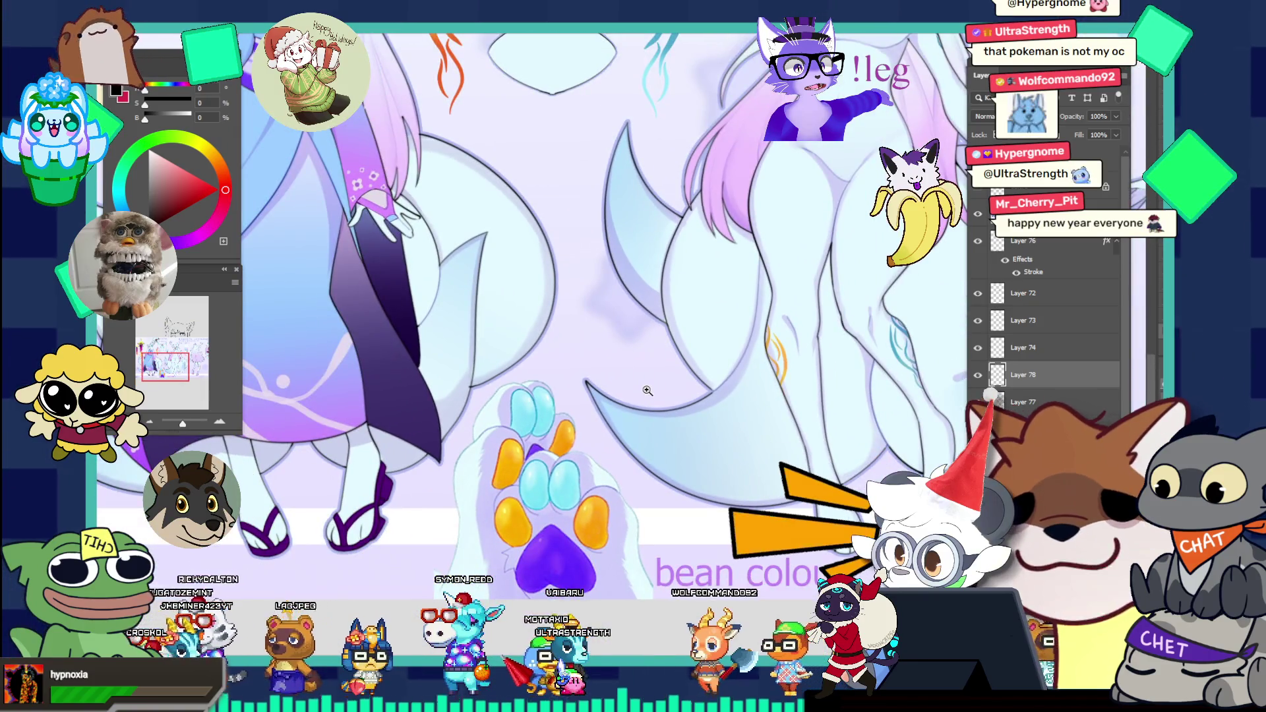
pyautogui.hotkey('ctrl', 'z')
pyautogui.hotkey('ctrl', '0')
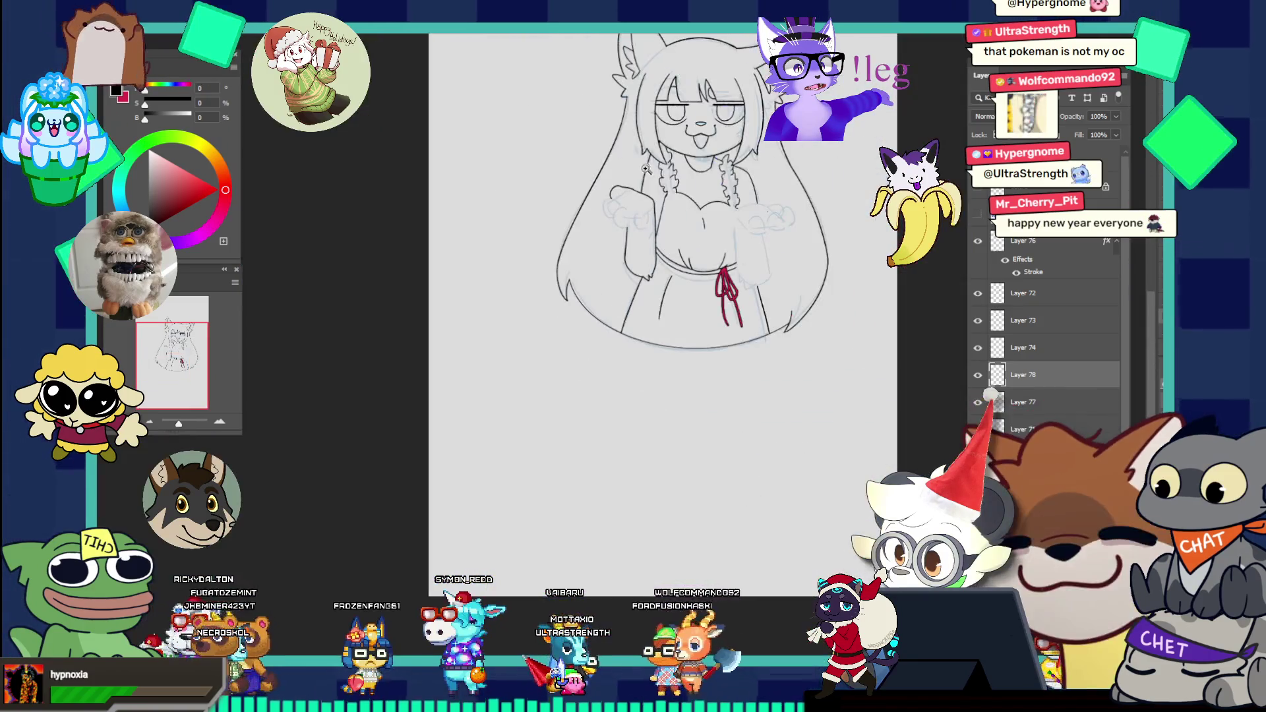
pyautogui.click(585, 253)
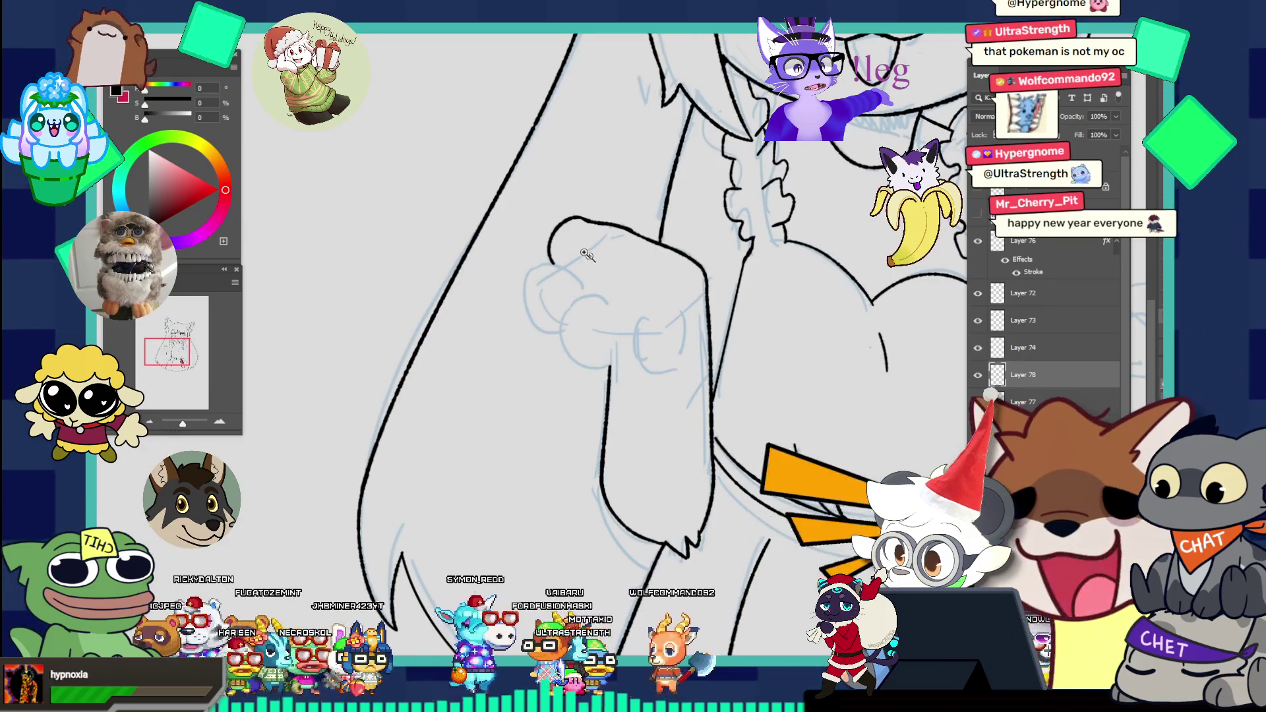
# Step: Redraw the fist outline as a longer arc and undo its lower part
pyautogui.click(586, 253)
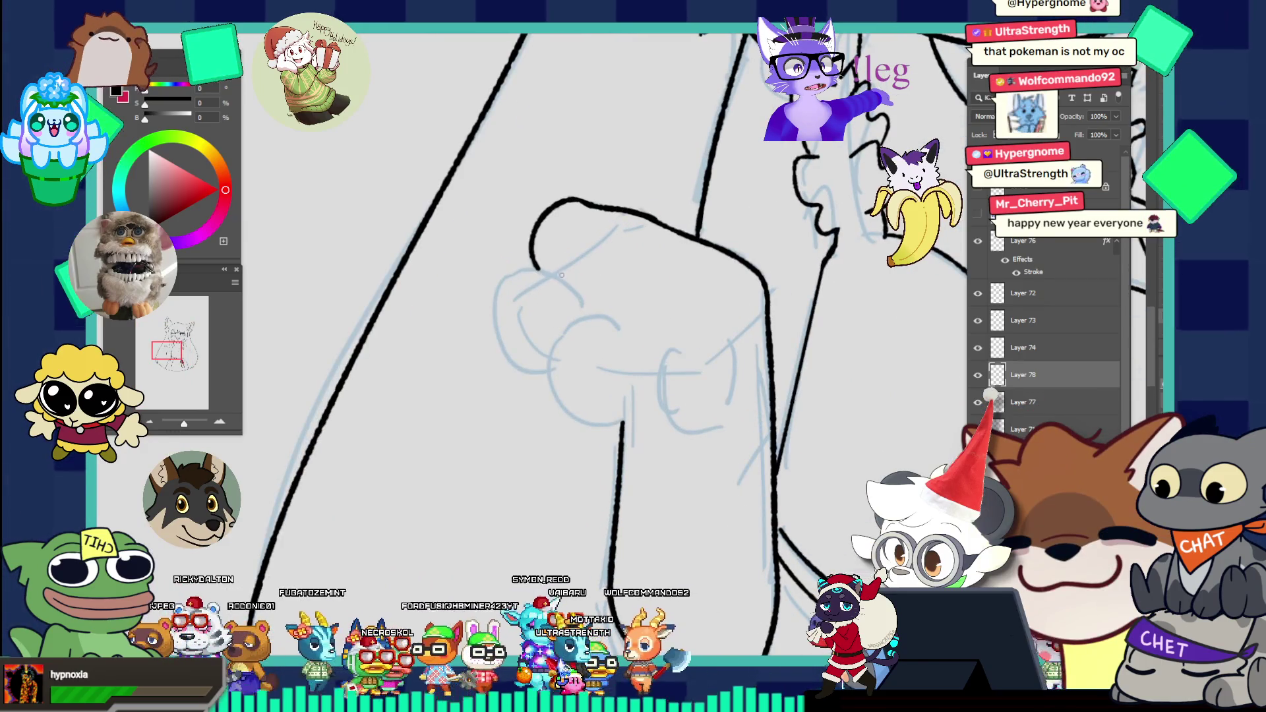
pyautogui.moveTo(569, 269)
pyautogui.mouseDown()
pyautogui.moveTo(487, 347)
pyautogui.moveTo(523, 363)
pyautogui.mouseUp()
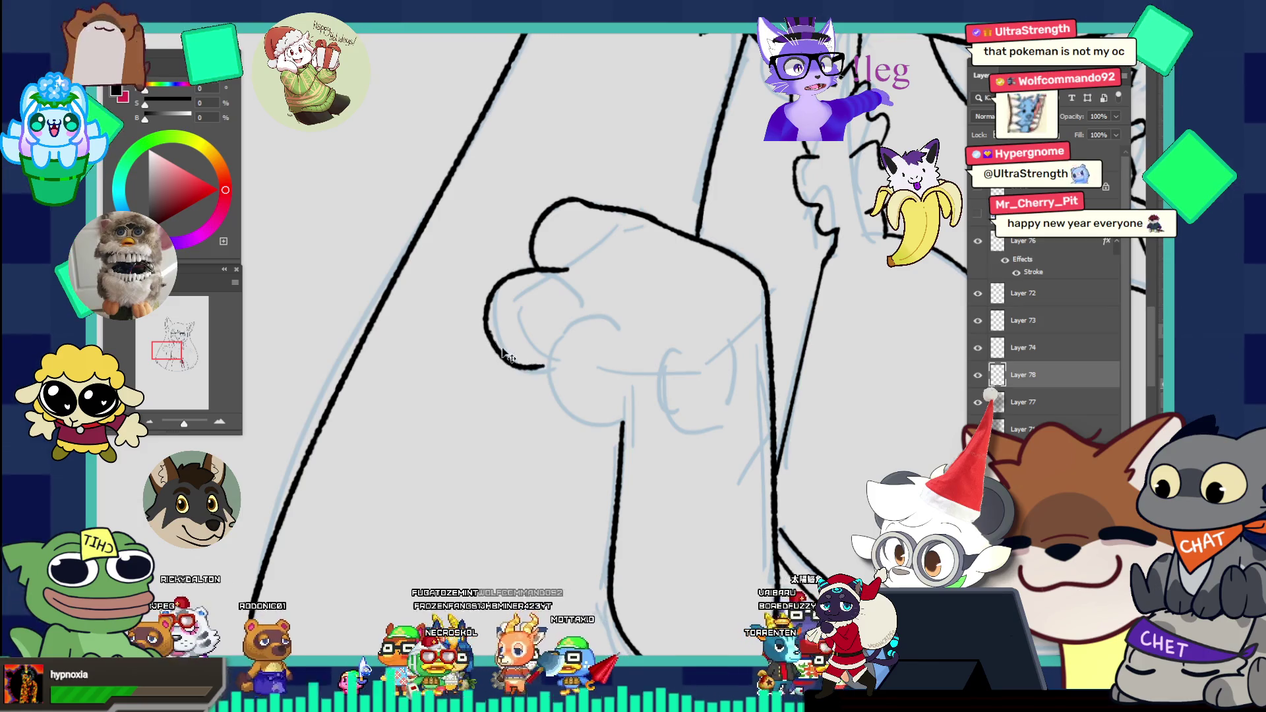
pyautogui.hotkey('ctrl', 'z')
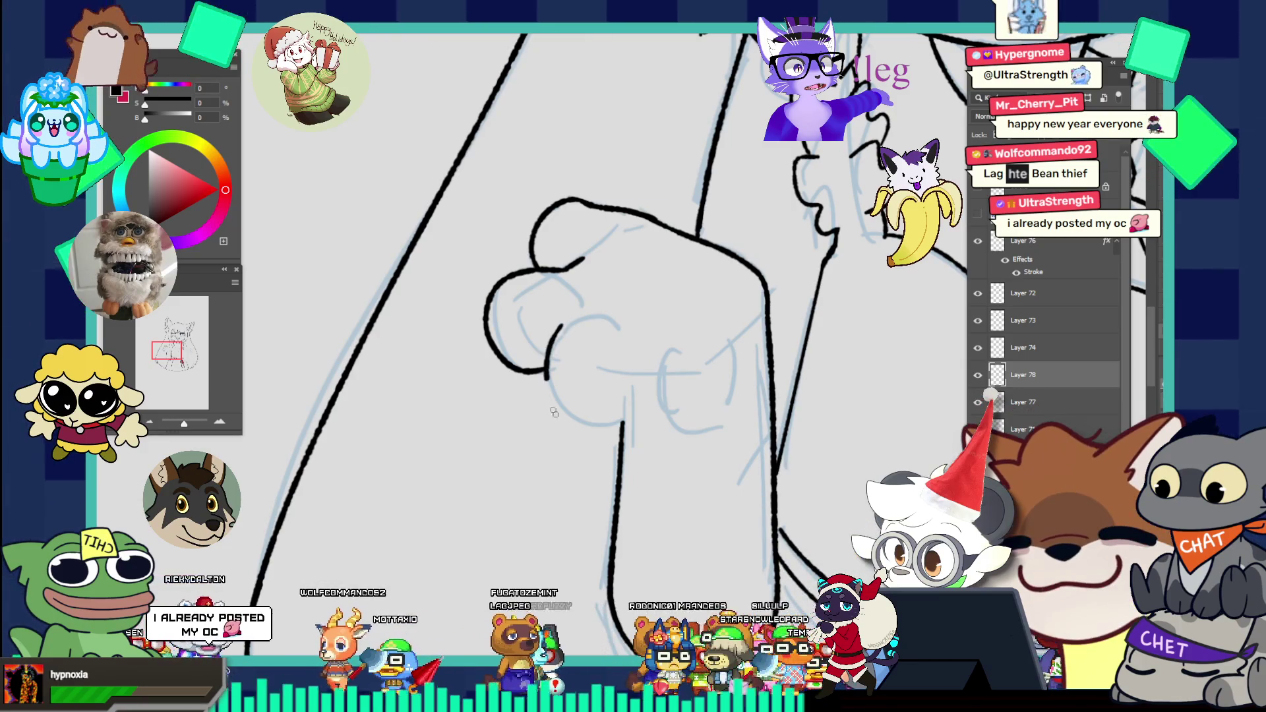
# Step: Ink the knuckle curves dividing the fingers on the fist, retrying strokes and erasing the overshooting end
pyautogui.moveTo(588, 312); pyautogui.dragTo(548, 374)
pyautogui.hotkey('ctrl', 'z')
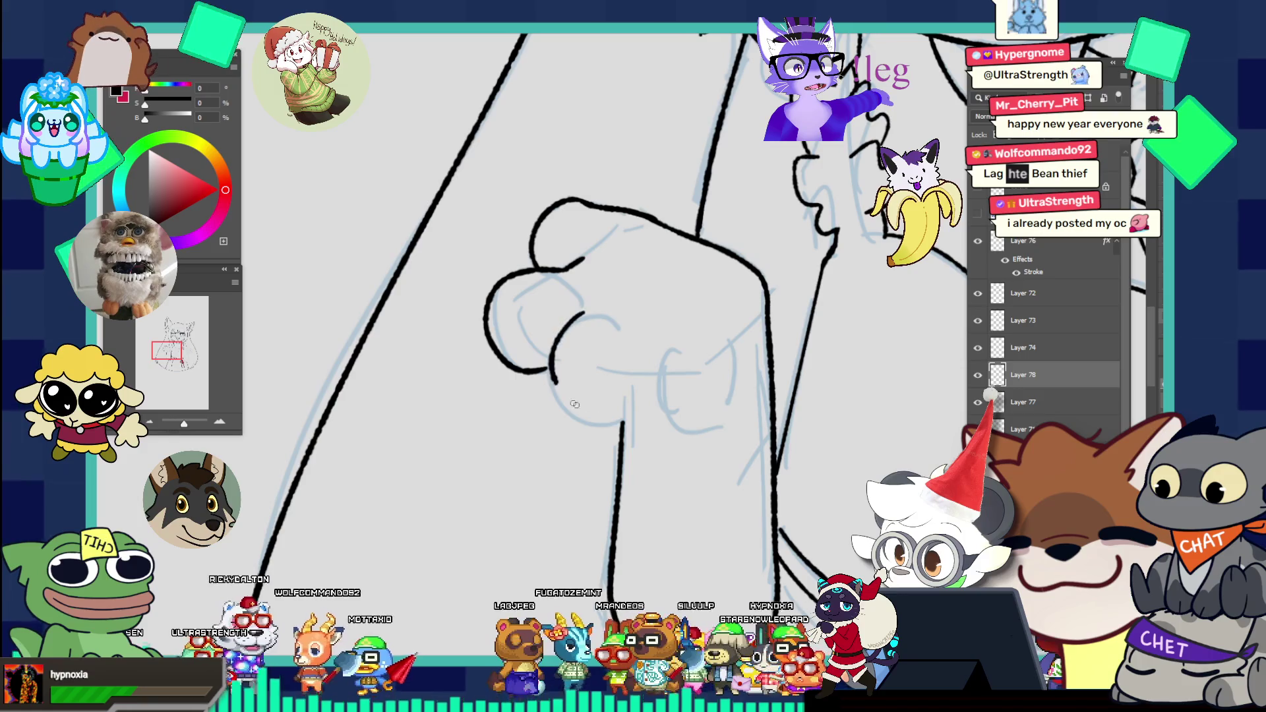
pyautogui.moveTo(582, 317); pyautogui.dragTo(606, 415)
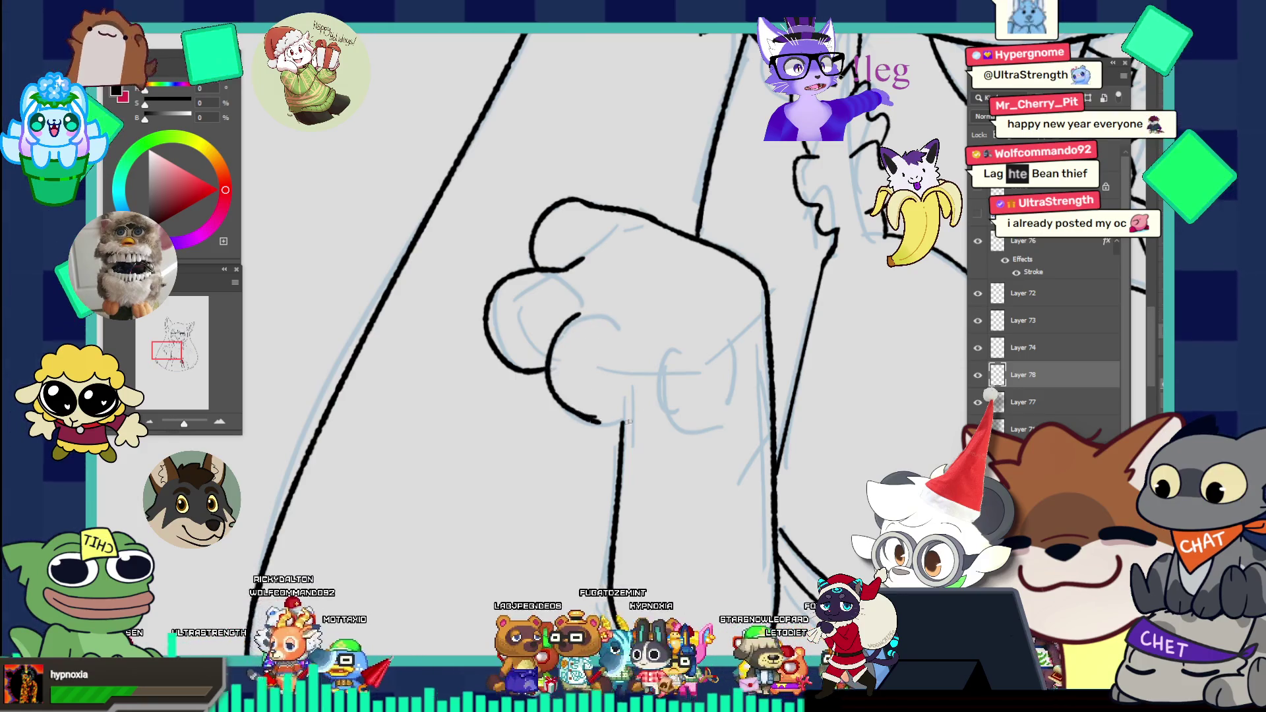
pyautogui.hotkey('ctrl', 'z')
pyautogui.moveTo(571, 321)
pyautogui.mouseDown()
pyautogui.moveTo(603, 421)
pyautogui.moveTo(652, 403)
pyautogui.mouseUp()
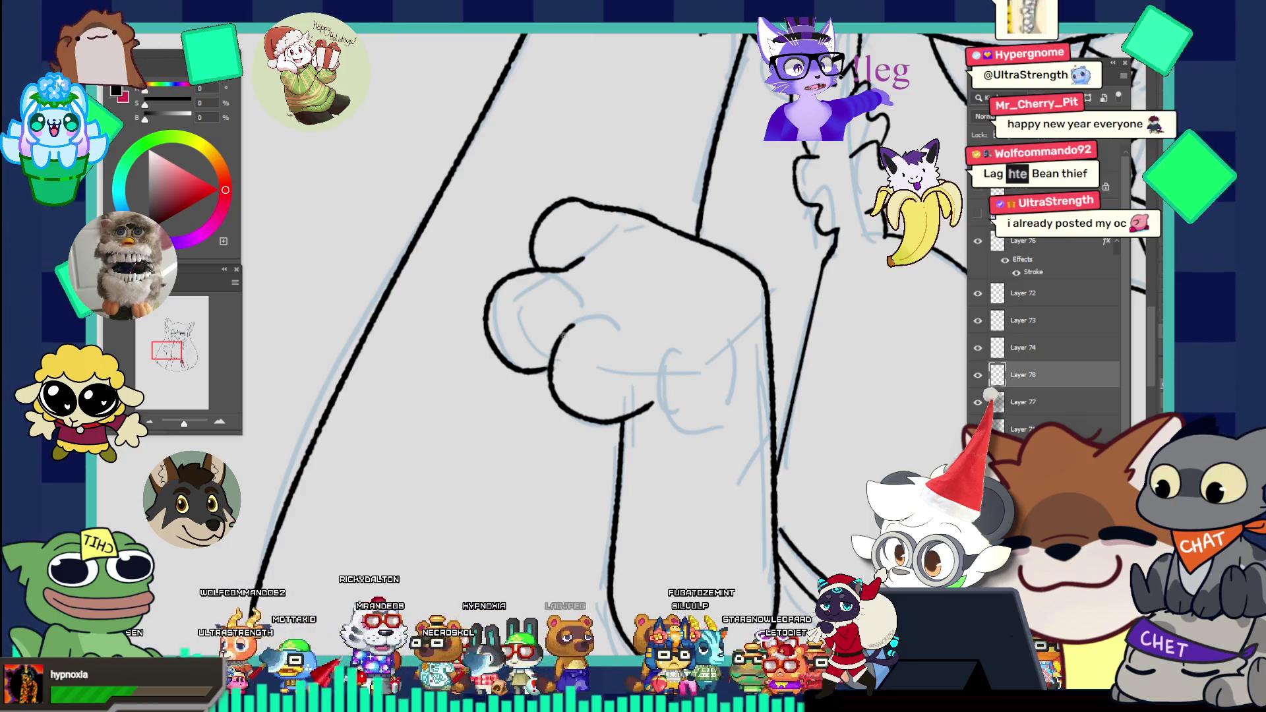
pyautogui.moveTo(613, 325)
pyautogui.mouseDown()
pyautogui.moveTo(572, 324)
pyautogui.moveTo(618, 319)
pyautogui.mouseUp()
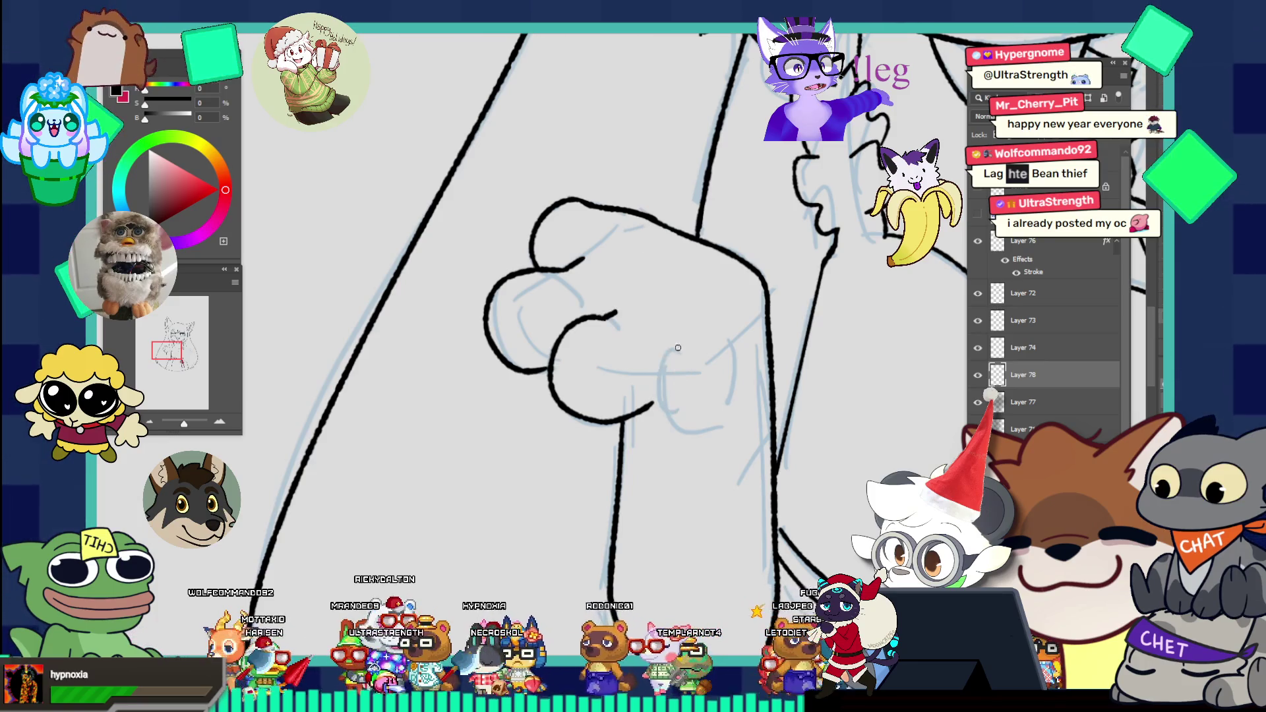
pyautogui.moveTo(678, 348)
pyautogui.mouseDown()
pyautogui.moveTo(692, 426)
pyautogui.moveTo(731, 399)
pyautogui.moveTo(745, 354)
pyautogui.mouseUp()
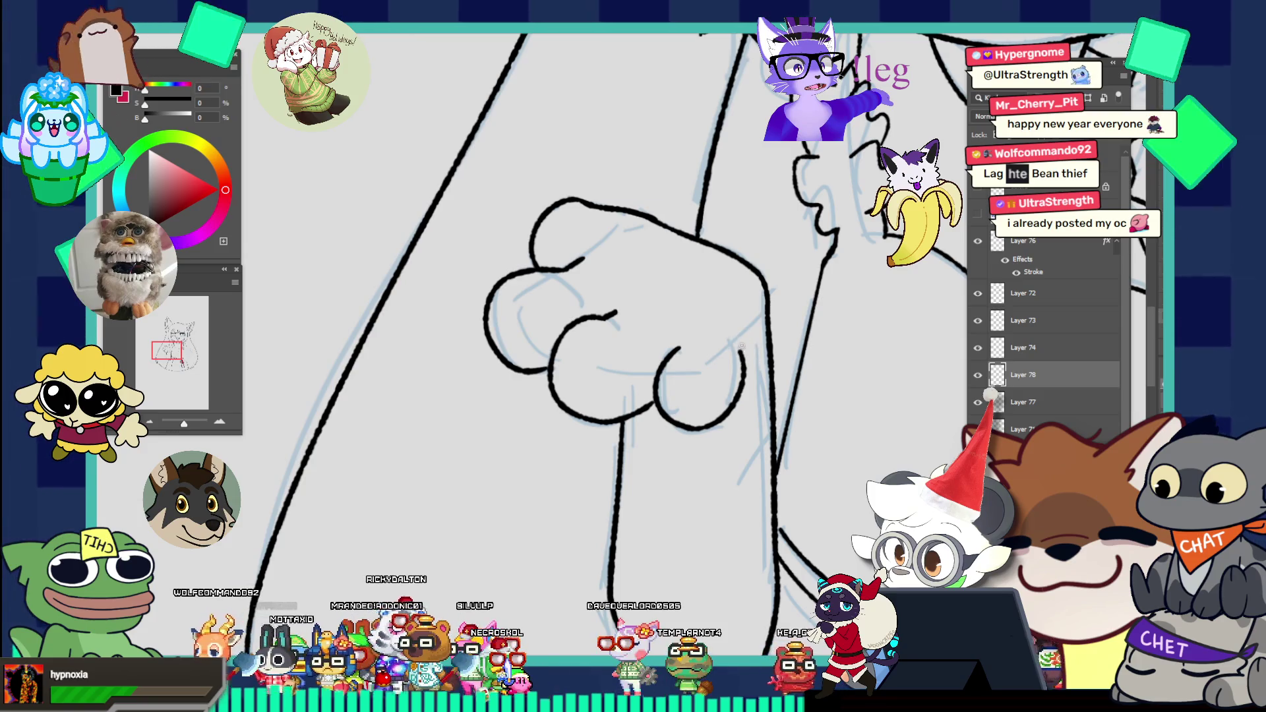
pyautogui.scroll(-3, 734, 313)
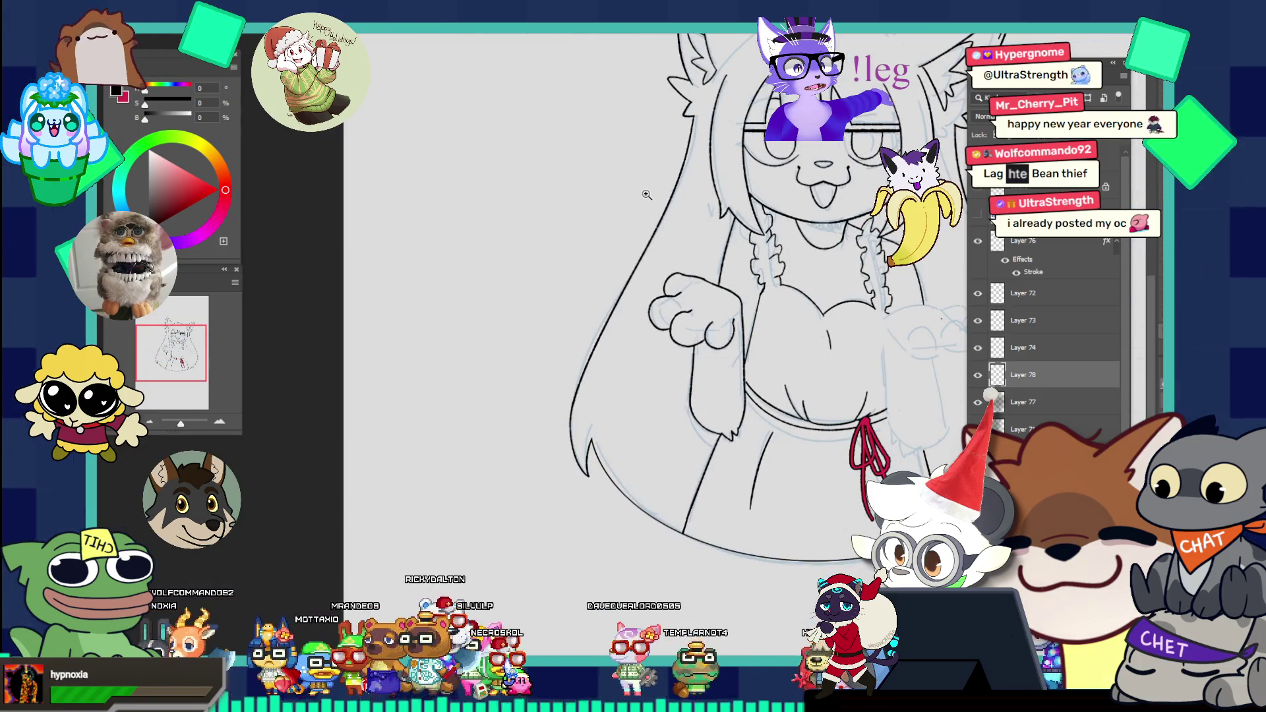
pyautogui.scroll(3, 747, 319)
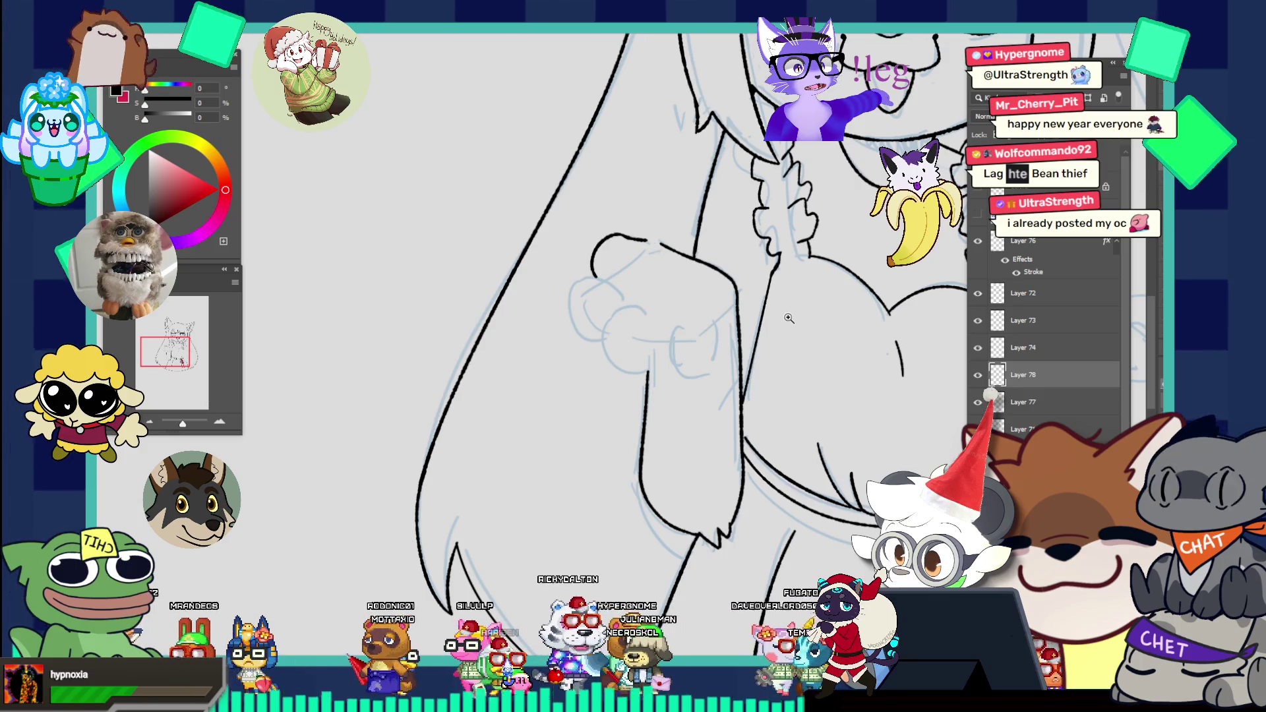
pyautogui.scroll(-3, 918, 309)
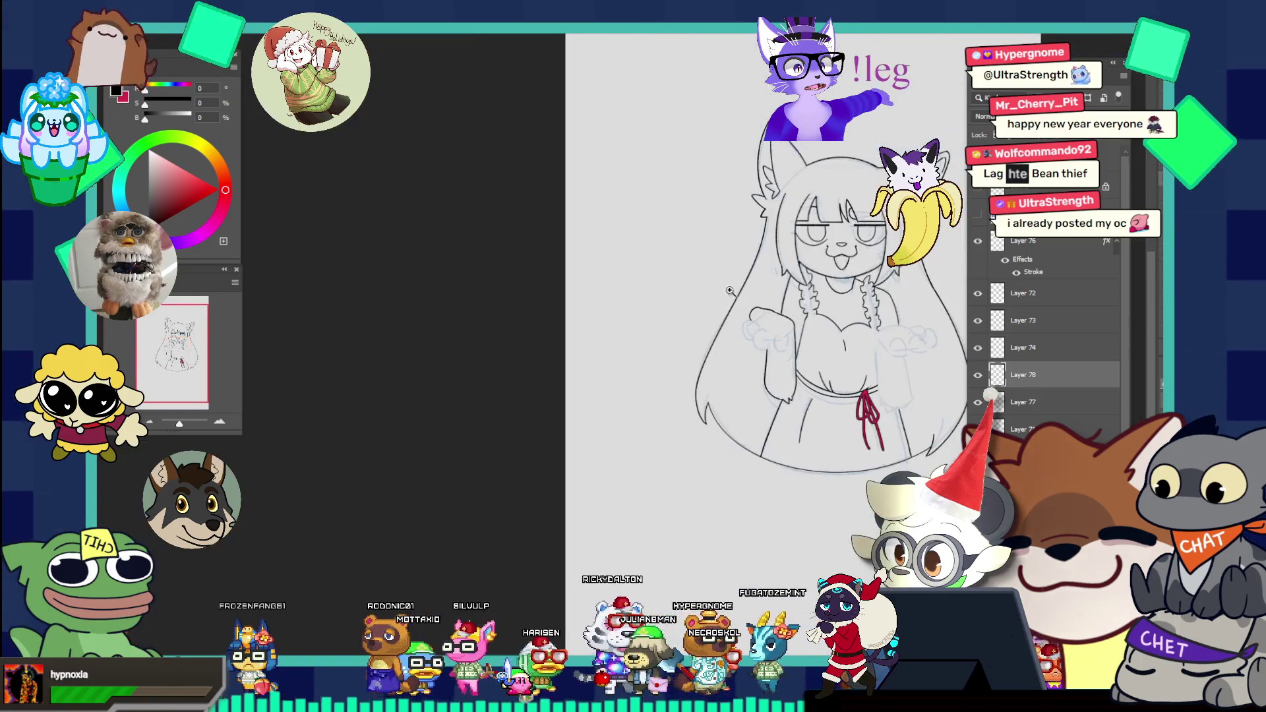
pyautogui.scroll(1, 881, 367)
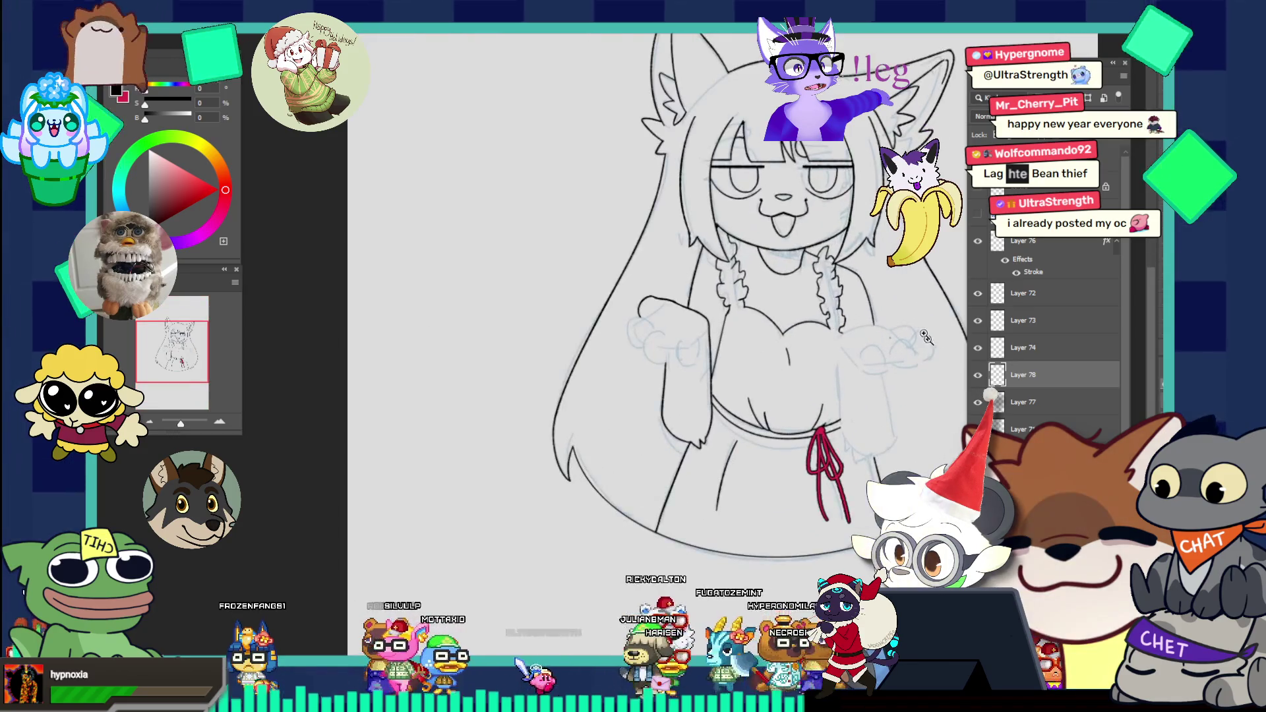
pyautogui.scroll(1, 882, 367)
pyautogui.scroll(1, 882, 367)
pyautogui.scroll(1, 881, 367)
# Step: Draw the curled finger arc on the second paw with a bigger brush, redoing attempts until it has a leg down the right
pyautogui.moveTo(882, 367); pyautogui.dragTo(820, 340)
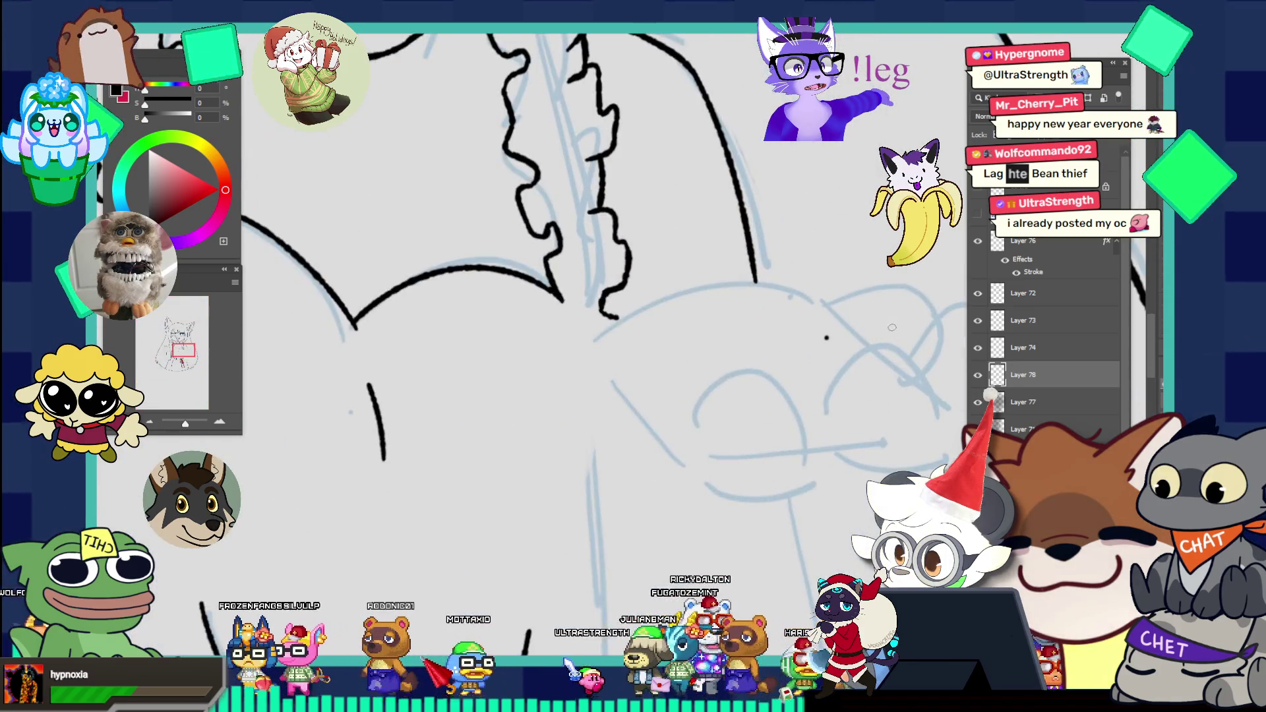
pyautogui.moveTo(700, 418); pyautogui.dragTo(795, 415)
pyautogui.hotkey('ctrl', 'z')
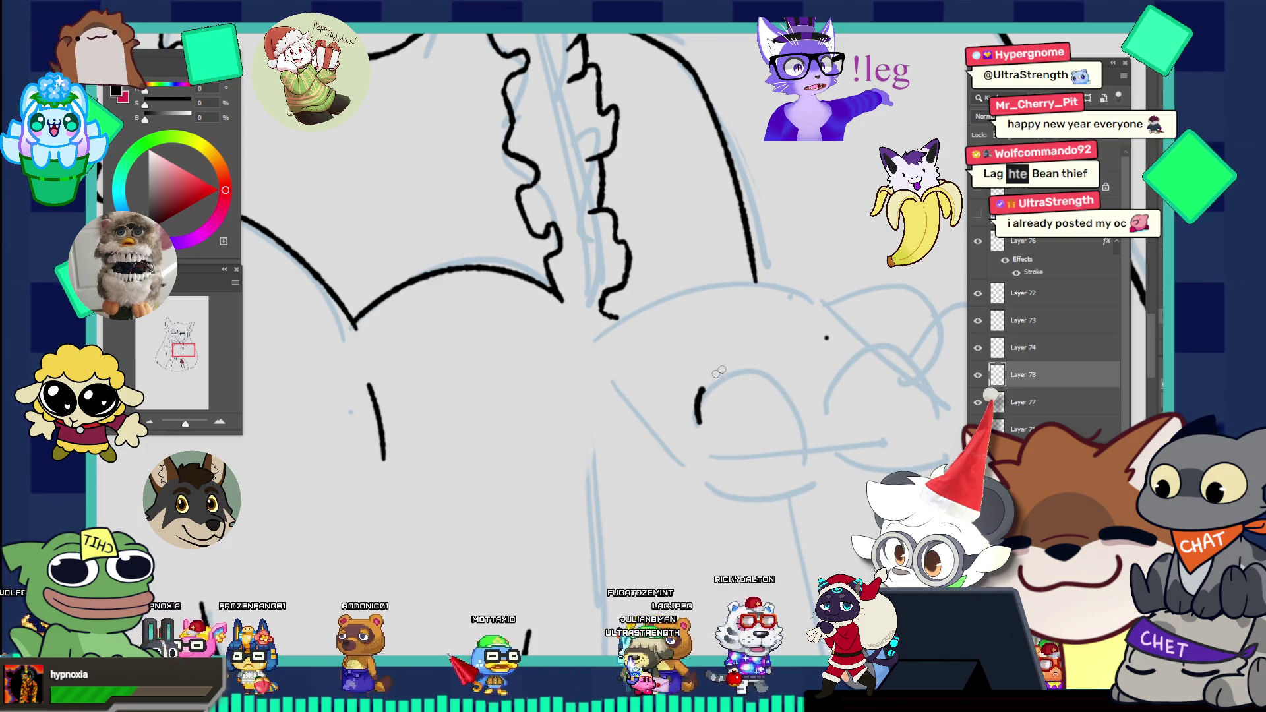
pyautogui.moveTo(697, 422); pyautogui.dragTo(816, 426)
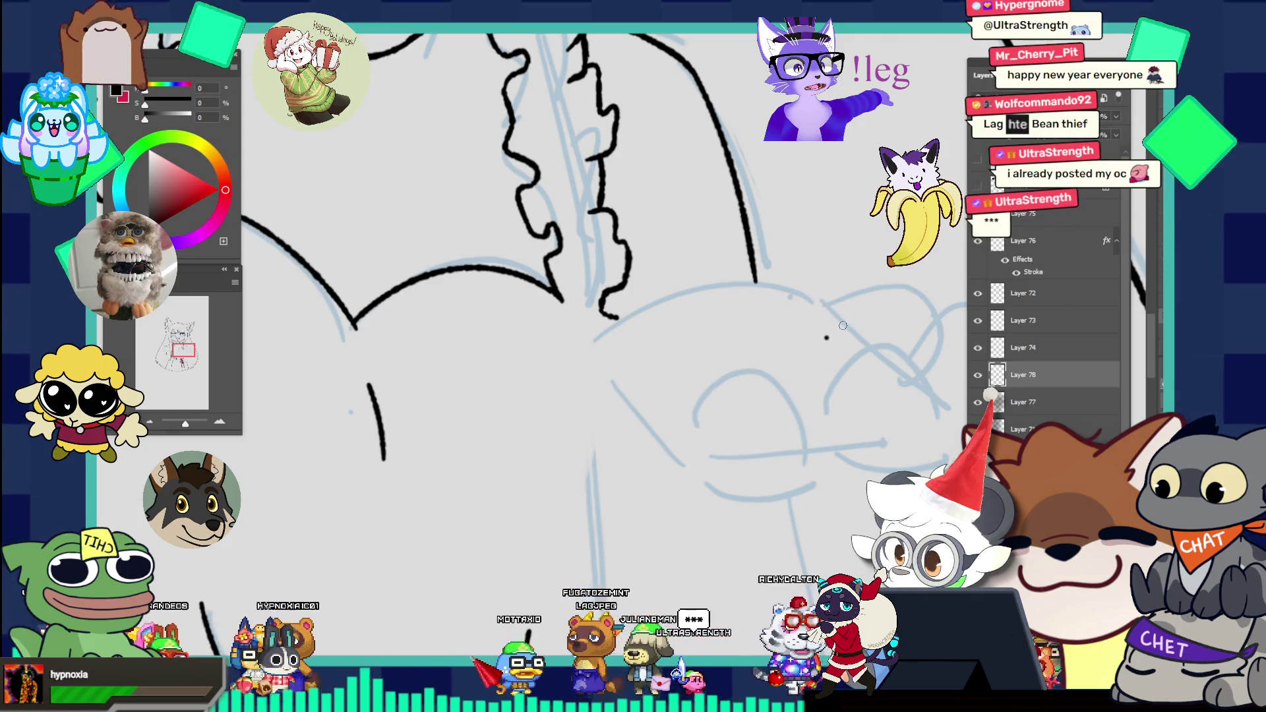
pyautogui.press(']')
pyautogui.press(']')
pyautogui.moveTo(701, 381)
pyautogui.mouseDown()
pyautogui.moveTo(782, 365)
pyautogui.moveTo(803, 427)
pyautogui.mouseUp()
pyautogui.hotkey('ctrl', 'z')
pyautogui.moveTo(781, 370)
pyautogui.mouseDown()
pyautogui.moveTo(803, 449)
pyautogui.moveTo(776, 495)
pyautogui.mouseUp()
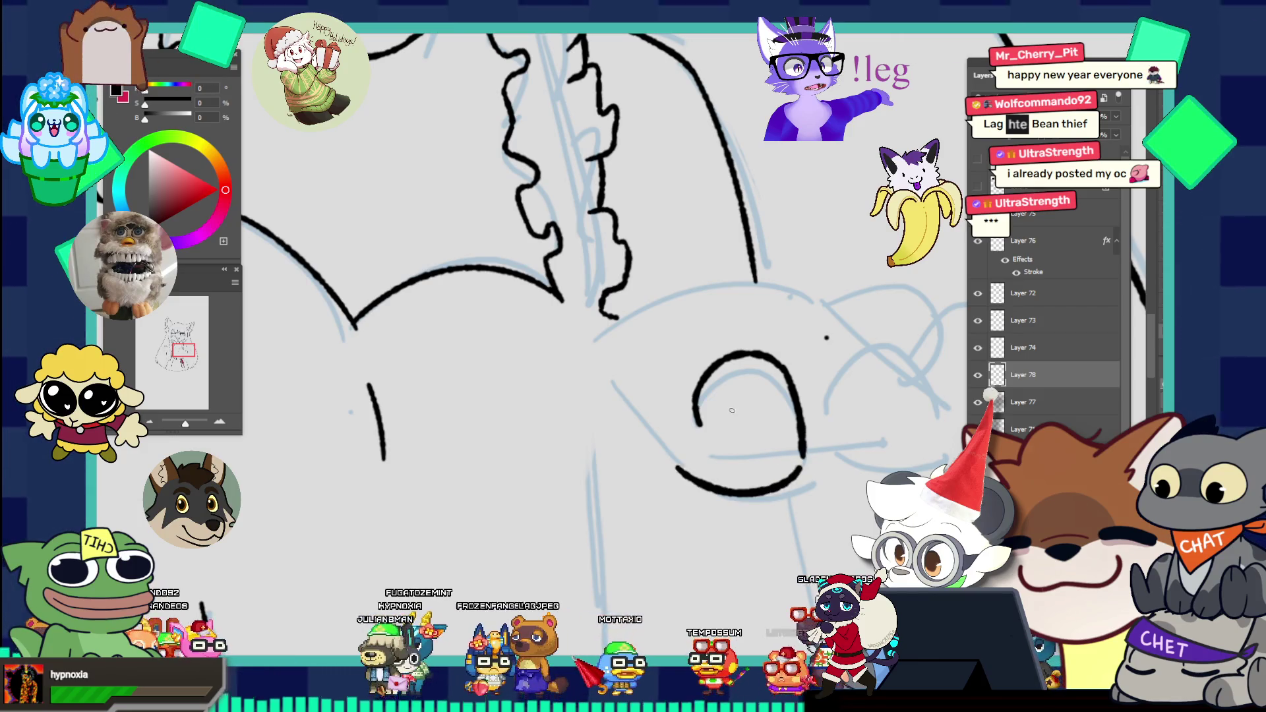
# Step: Replace the oval's long bottom stroke with a shorter bottom curve starting higher
pyautogui.hotkey('ctrl', 'z')
pyautogui.moveTo(695, 474); pyautogui.dragTo(798, 470)
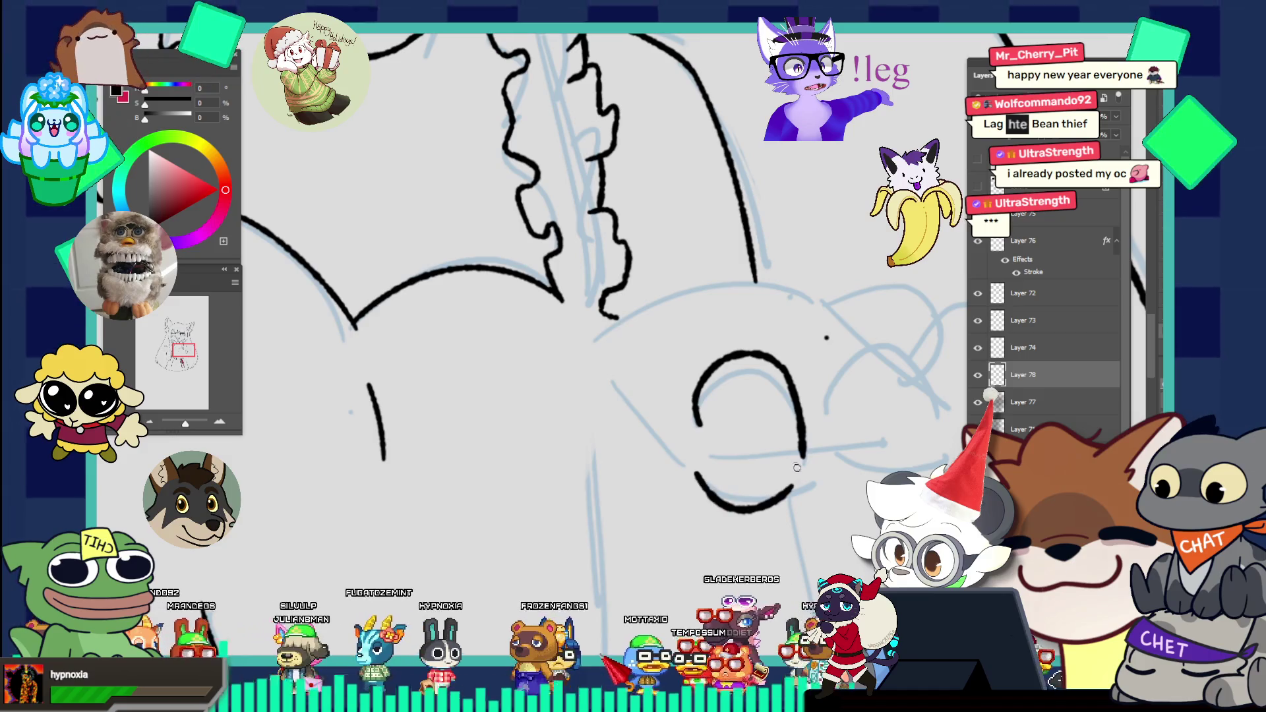
pyautogui.hotkey('ctrl', 'z')
pyautogui.moveTo(699, 457); pyautogui.dragTo(799, 482)
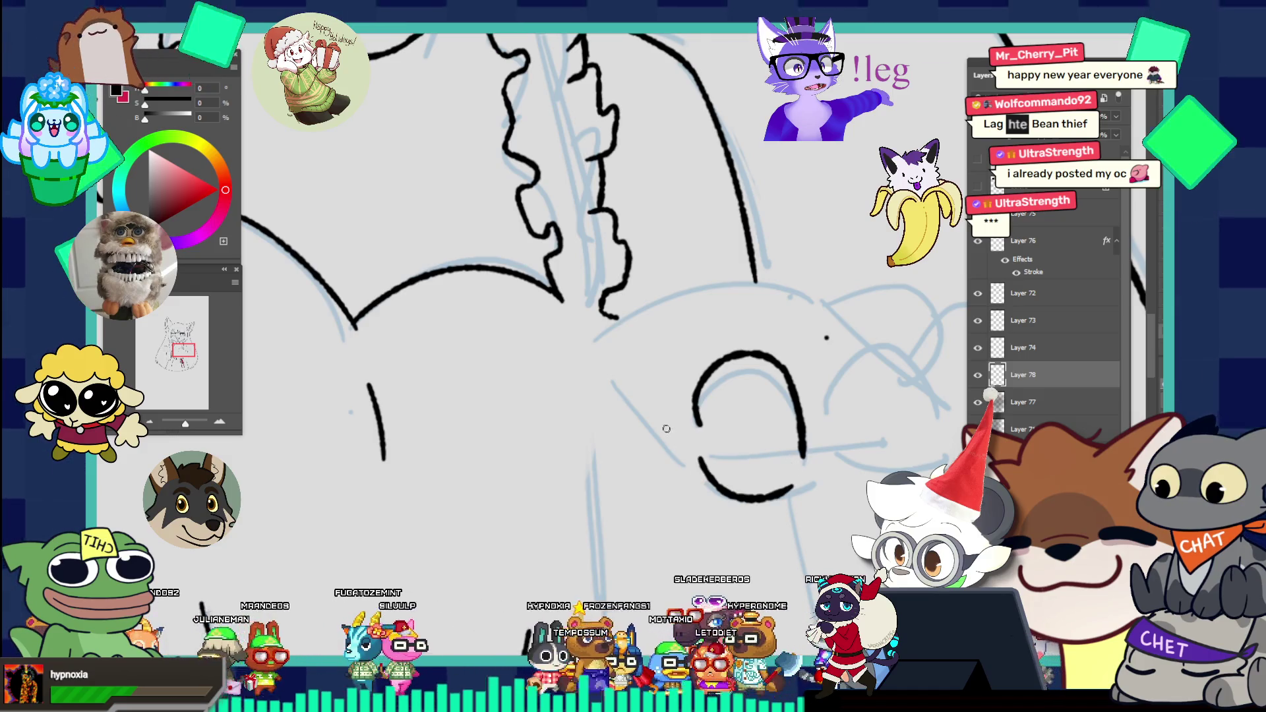
# Step: Redraw the diagonal edge stroke left of the oval longer, running down toward the lower right
pyautogui.hotkey('ctrl', 'z')
pyautogui.moveTo(615, 400); pyautogui.dragTo(711, 484)
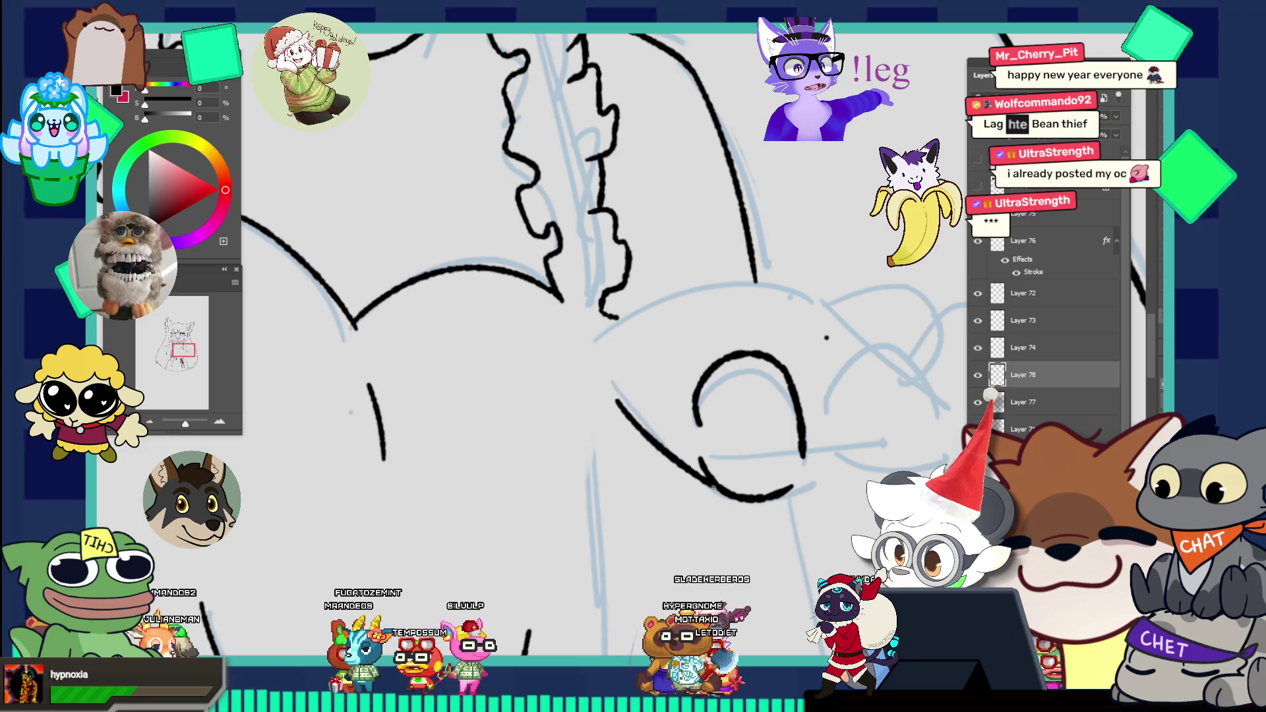
pyautogui.hotkey('ctrl', 'z')
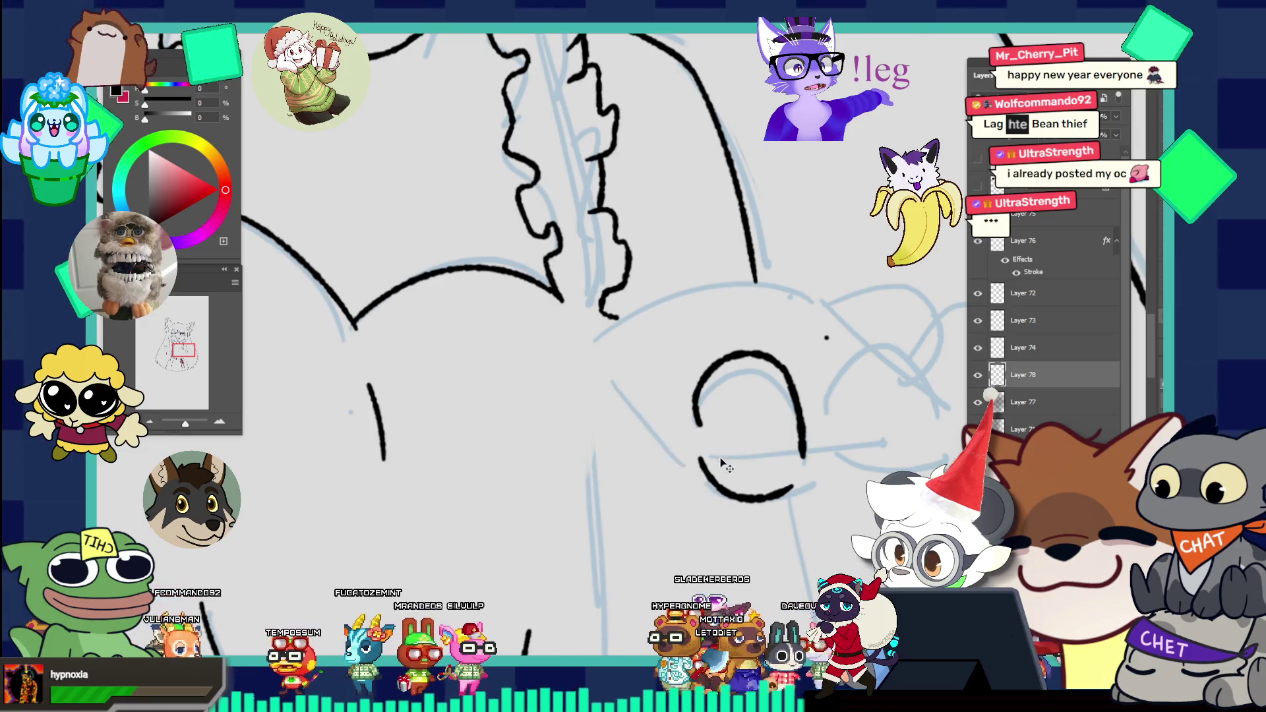
pyautogui.hotkey('ctrl', 'z')
pyautogui.hotkey('ctrl', 'z')
pyautogui.moveTo(619, 401); pyautogui.dragTo(738, 507)
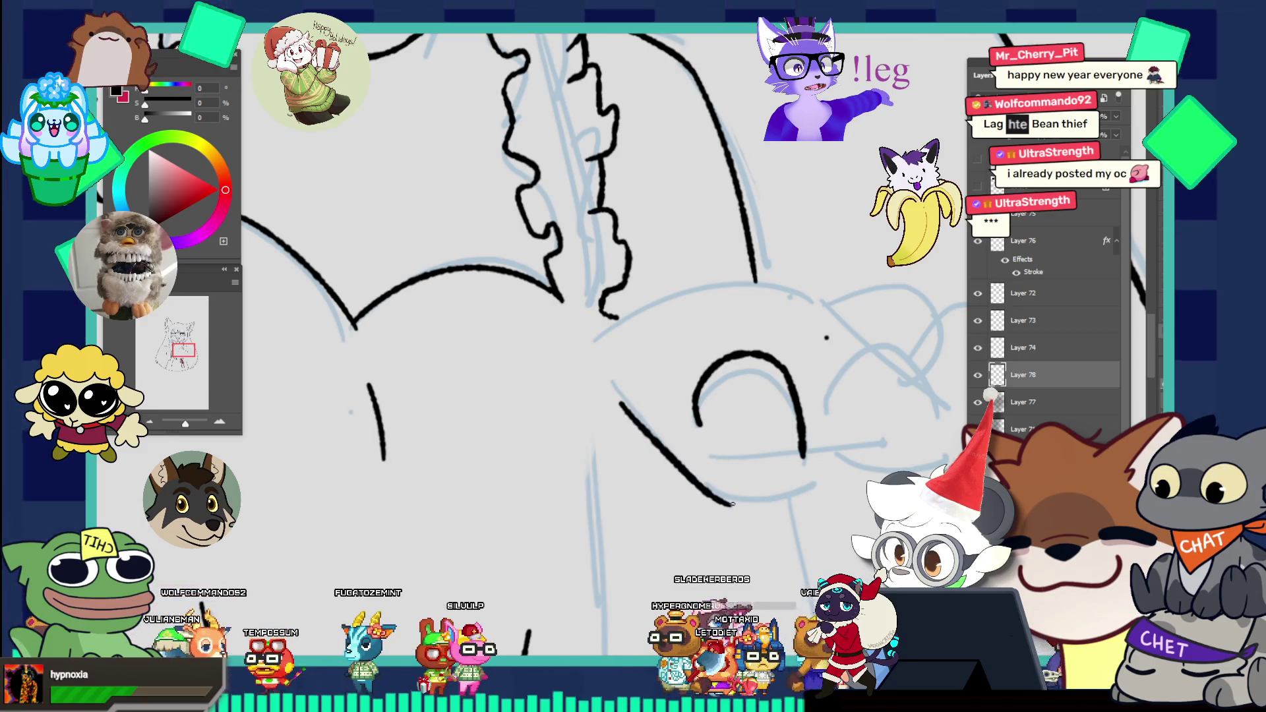
pyautogui.hotkey('ctrl', 'z')
pyautogui.moveTo(618, 394)
pyautogui.mouseDown()
pyautogui.moveTo(734, 502)
pyautogui.moveTo(811, 485)
pyautogui.mouseUp()
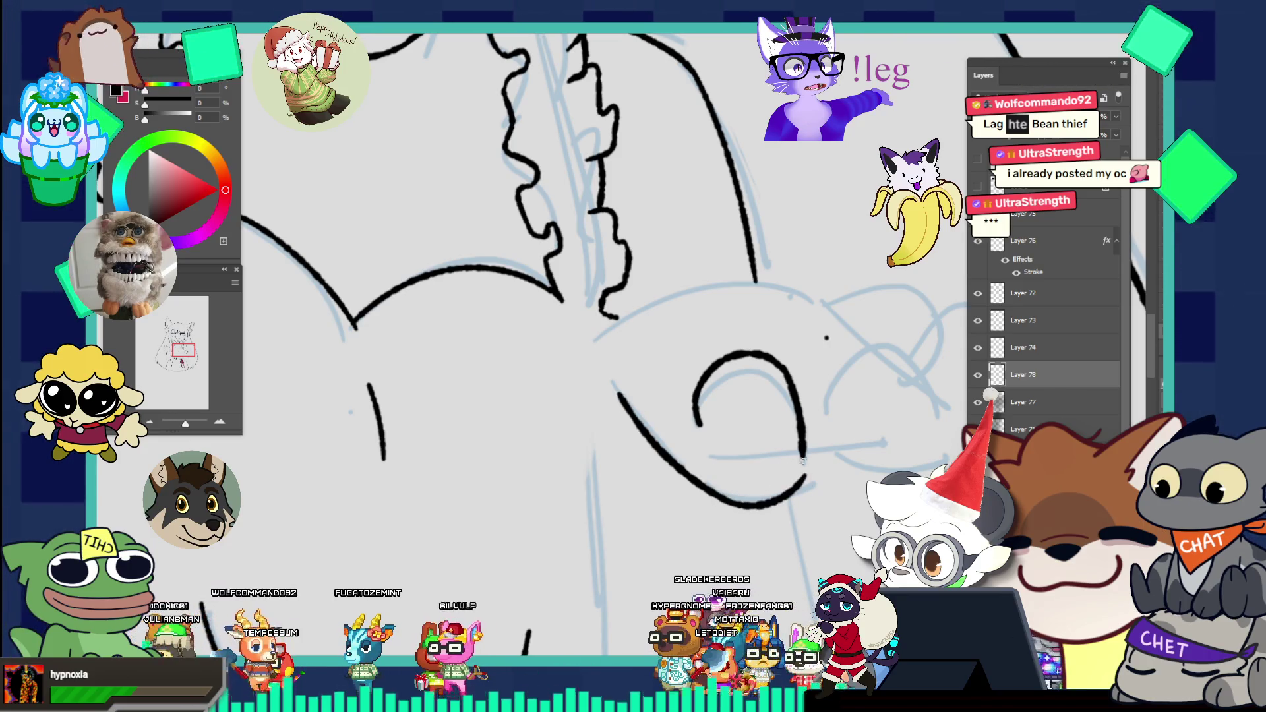
pyautogui.scroll(-3, 697, 315)
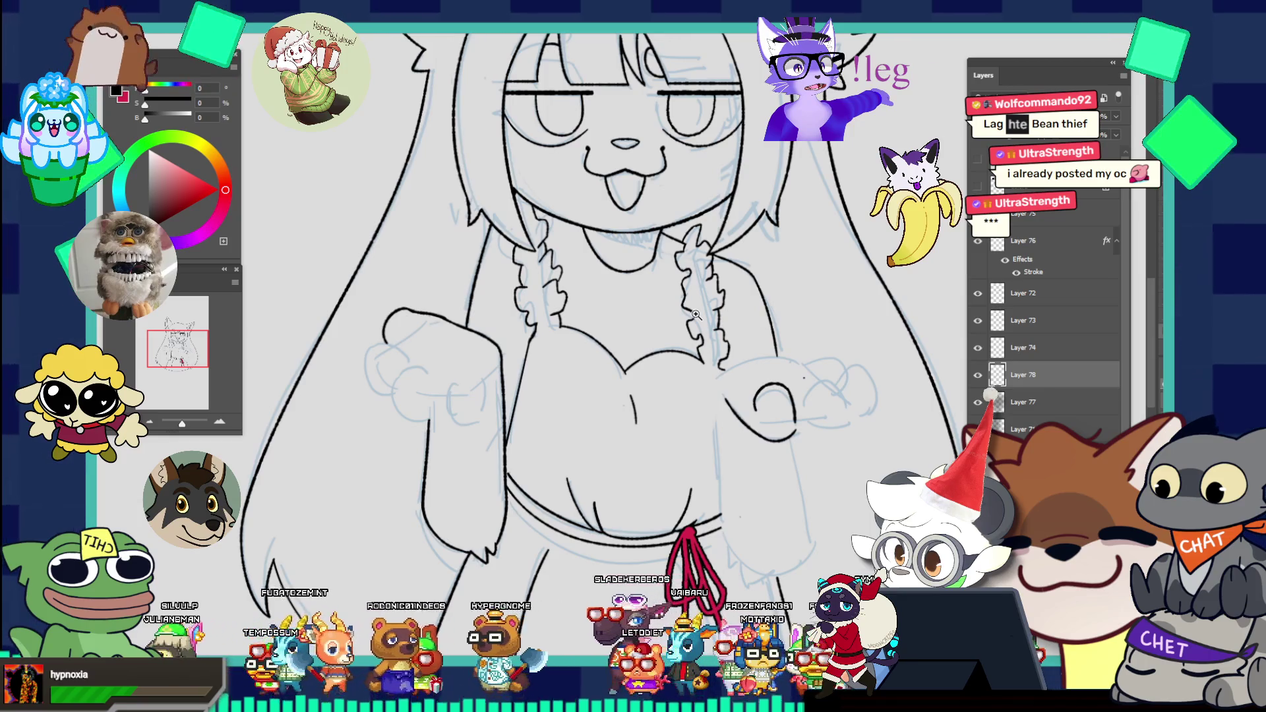
pyautogui.scroll(-1, 747, 450)
pyautogui.scroll(-2, 747, 450)
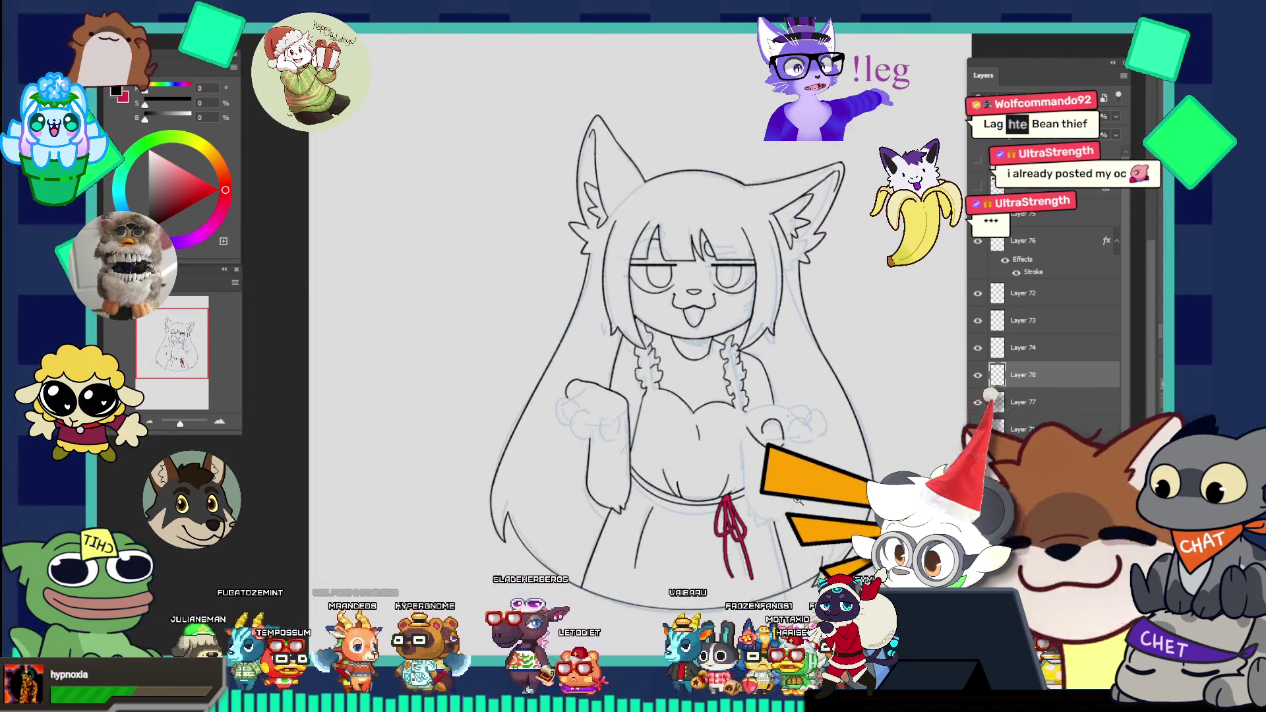
pyautogui.scroll(4, 811, 460)
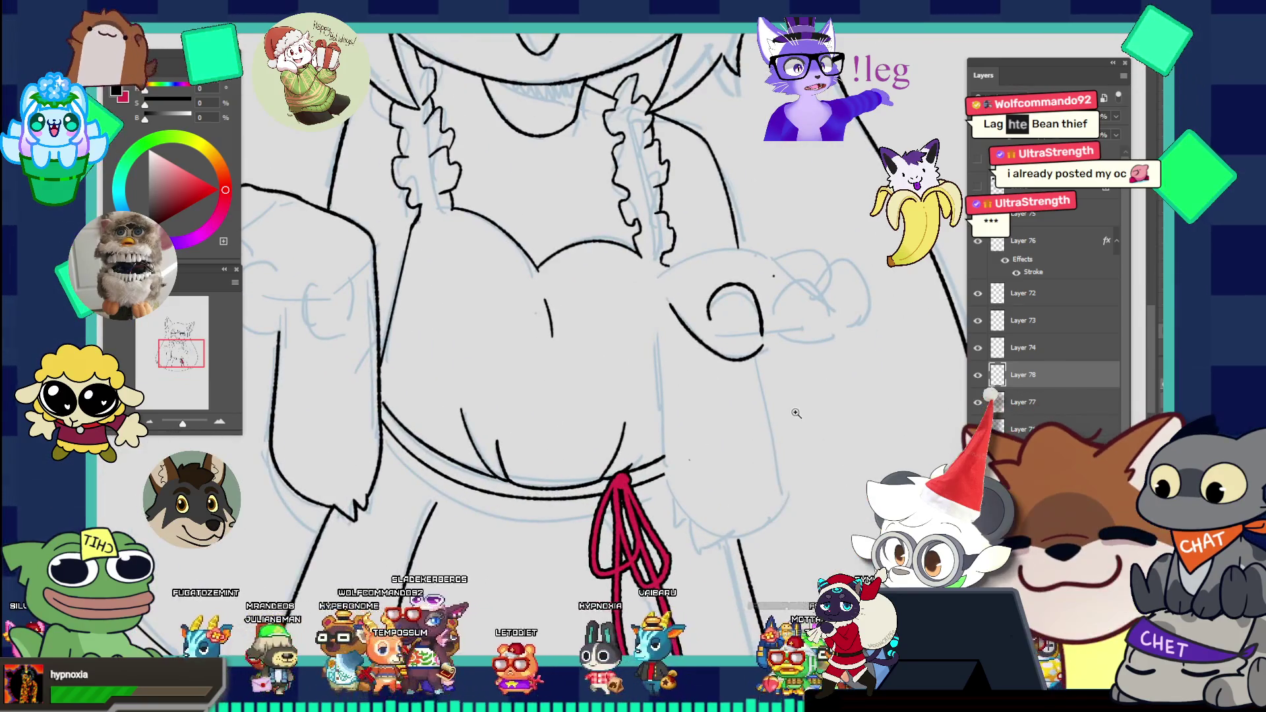
pyautogui.scroll(1, 826, 416)
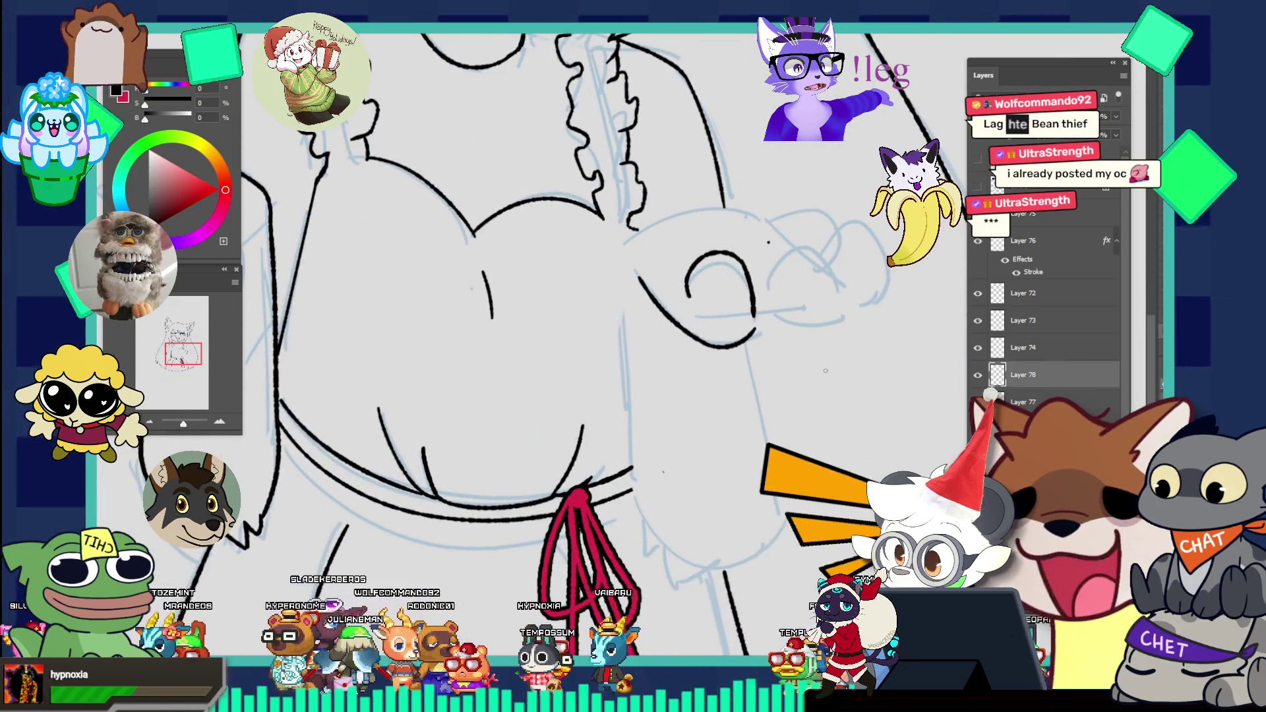
pyautogui.scroll(1, 794, 302)
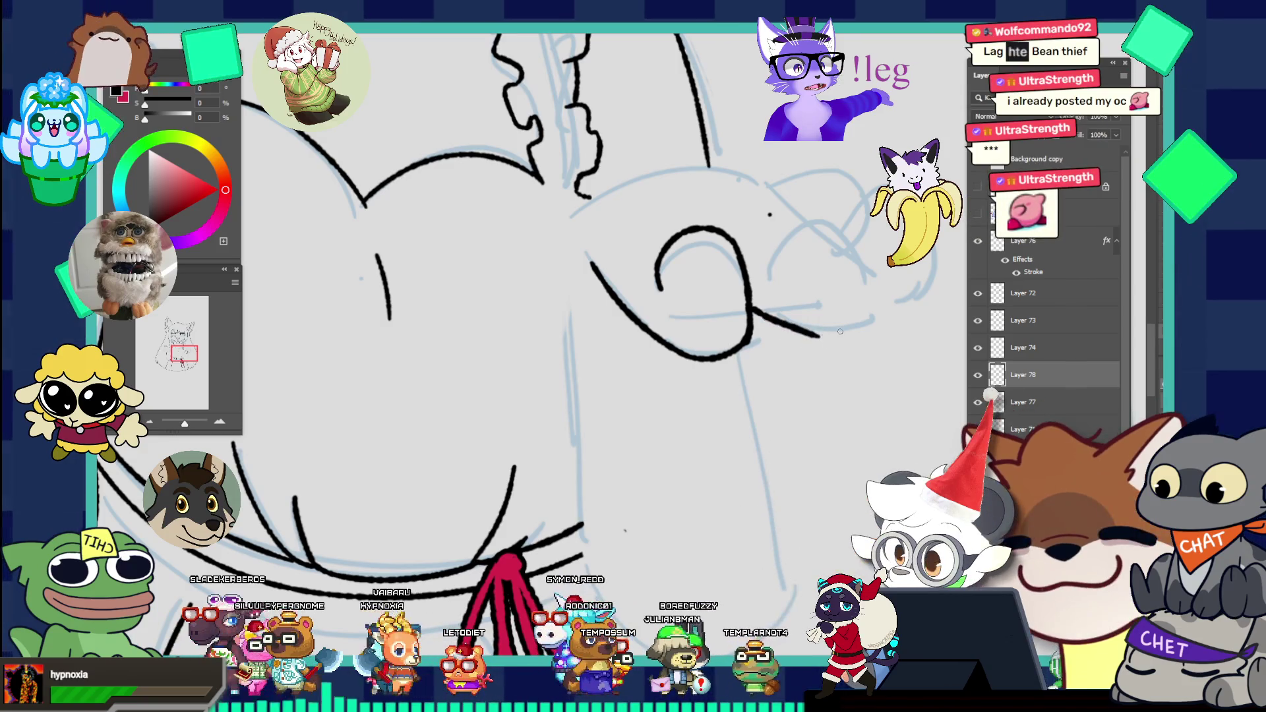
# Step: Ink the lower outline of the raised right paw, redrawing it to curve down and extend rightward
pyautogui.moveTo(751, 317); pyautogui.dragTo(849, 326)
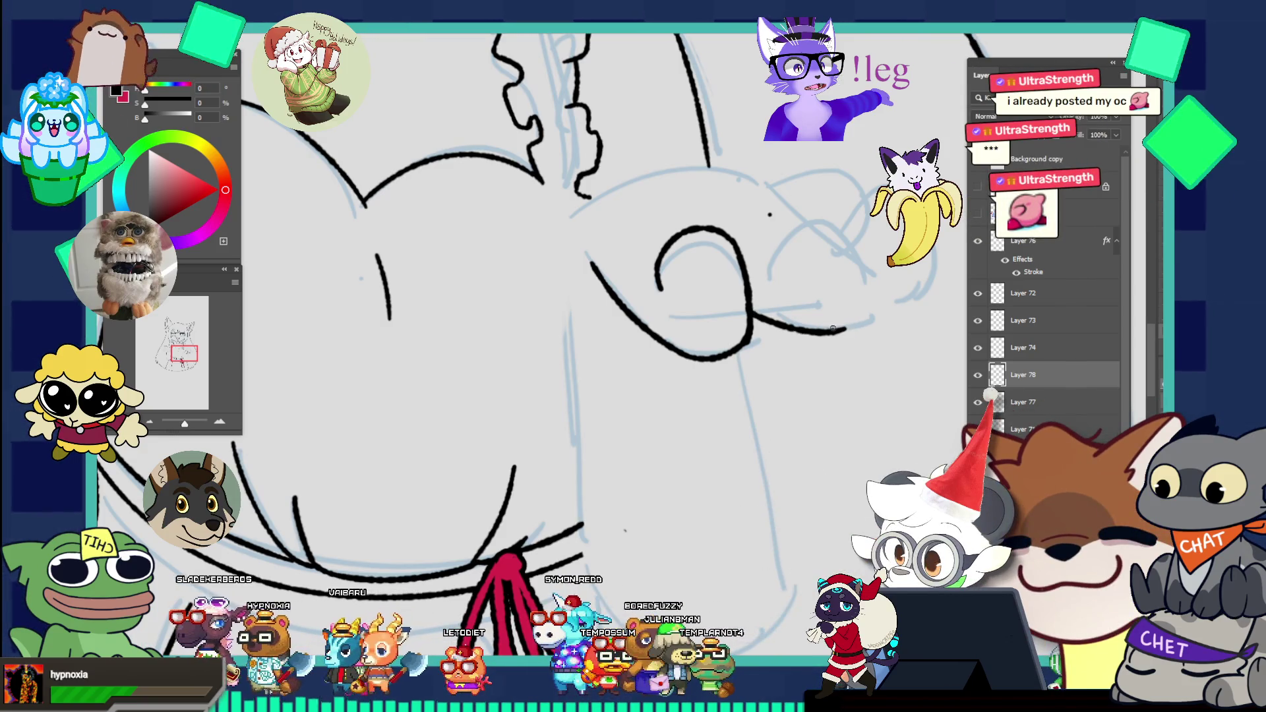
pyautogui.hotkey('ctrl', 'z')
pyautogui.moveTo(757, 314); pyautogui.dragTo(838, 335)
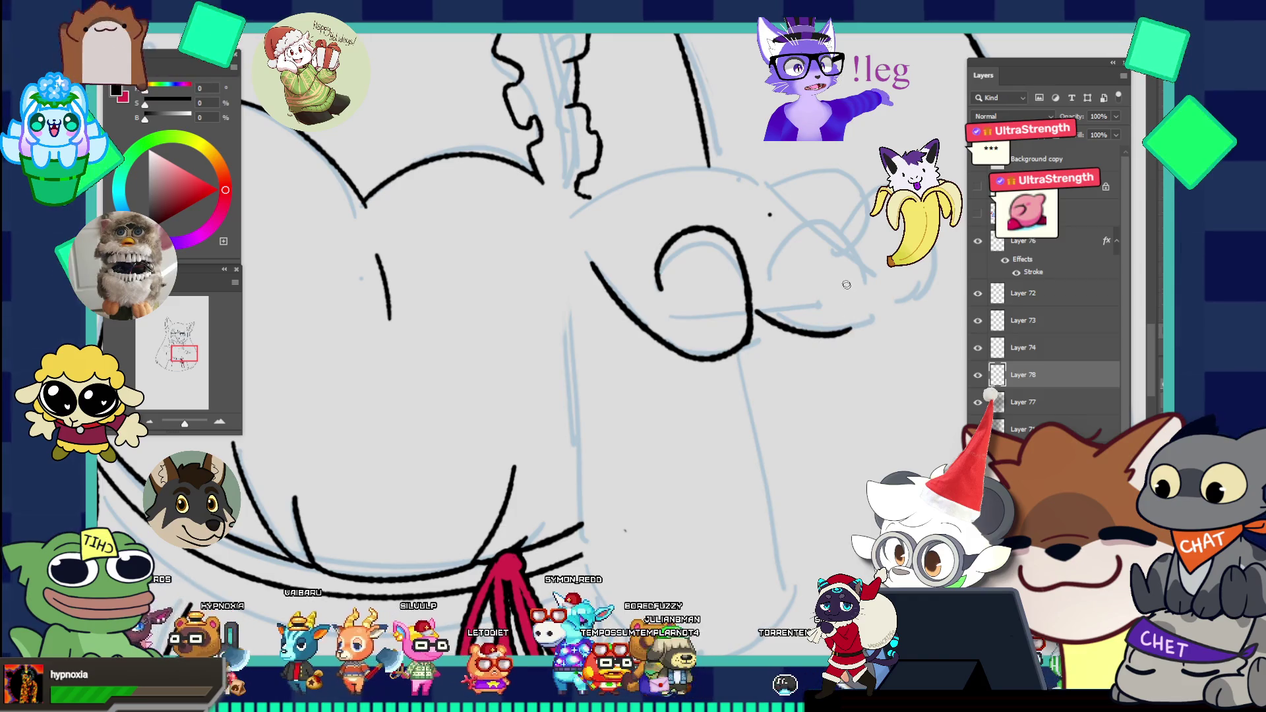
pyautogui.moveTo(756, 313); pyautogui.dragTo(851, 327)
pyautogui.moveTo(772, 276); pyautogui.dragTo(866, 317)
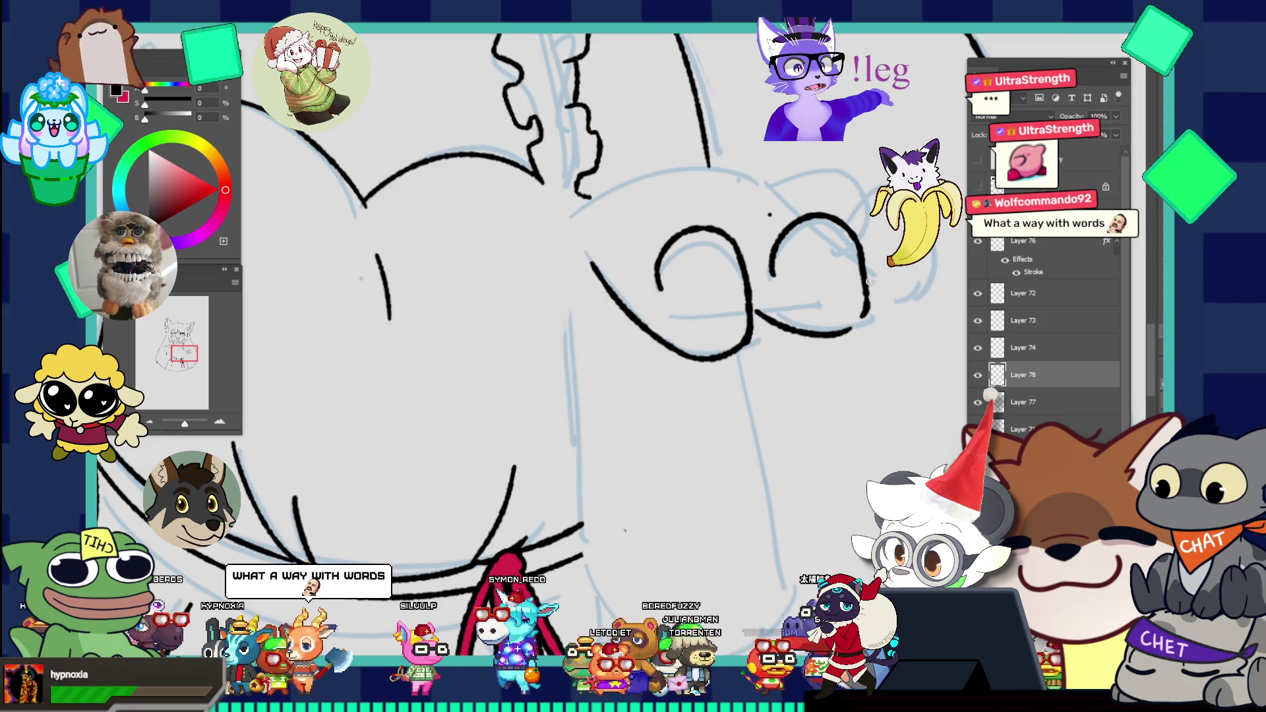
pyautogui.hotkey('ctrl', 'z')
pyautogui.hotkey('ctrl', 'z')
pyautogui.moveTo(754, 315); pyautogui.dragTo(825, 326)
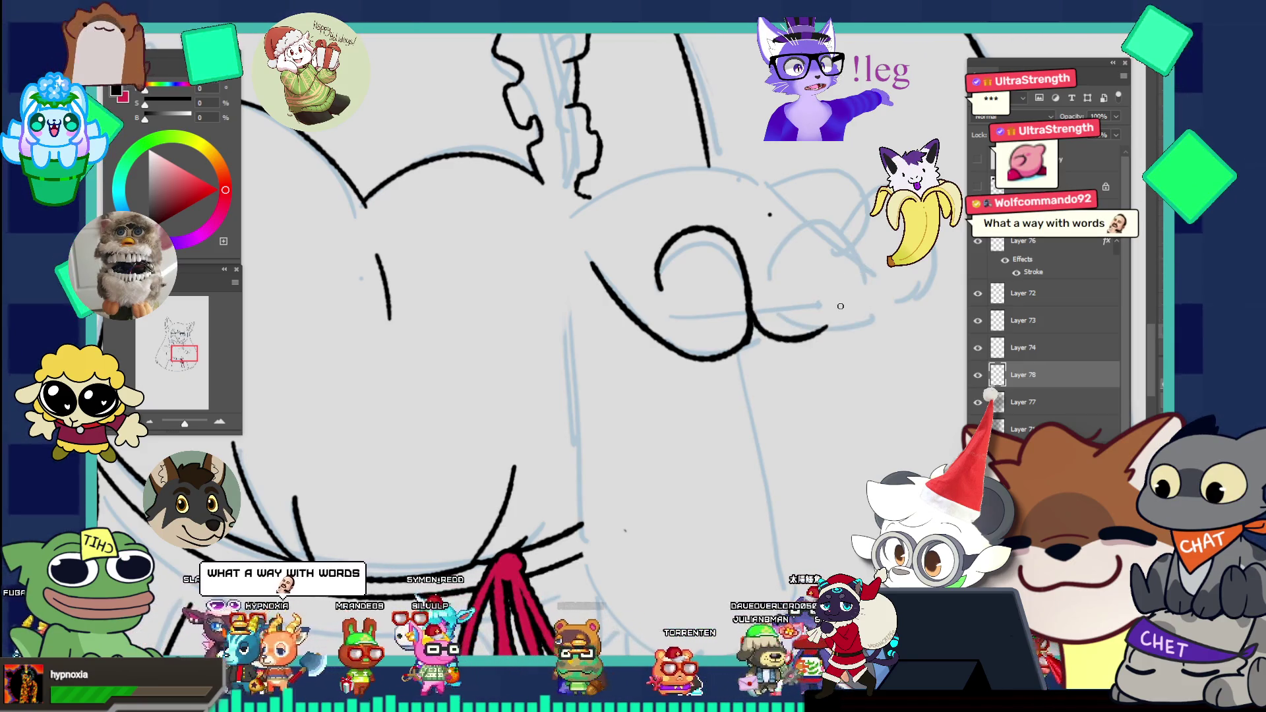
# Step: Replace the C-shaped finger attempt with a fuller finger loop on the paw, then view the whole character
pyautogui.moveTo(786, 234)
pyautogui.mouseDown()
pyautogui.moveTo(789, 319)
pyautogui.moveTo(836, 326)
pyautogui.mouseUp()
pyautogui.hotkey('ctrl', 'z')
pyautogui.hotkey('ctrl', 'z')
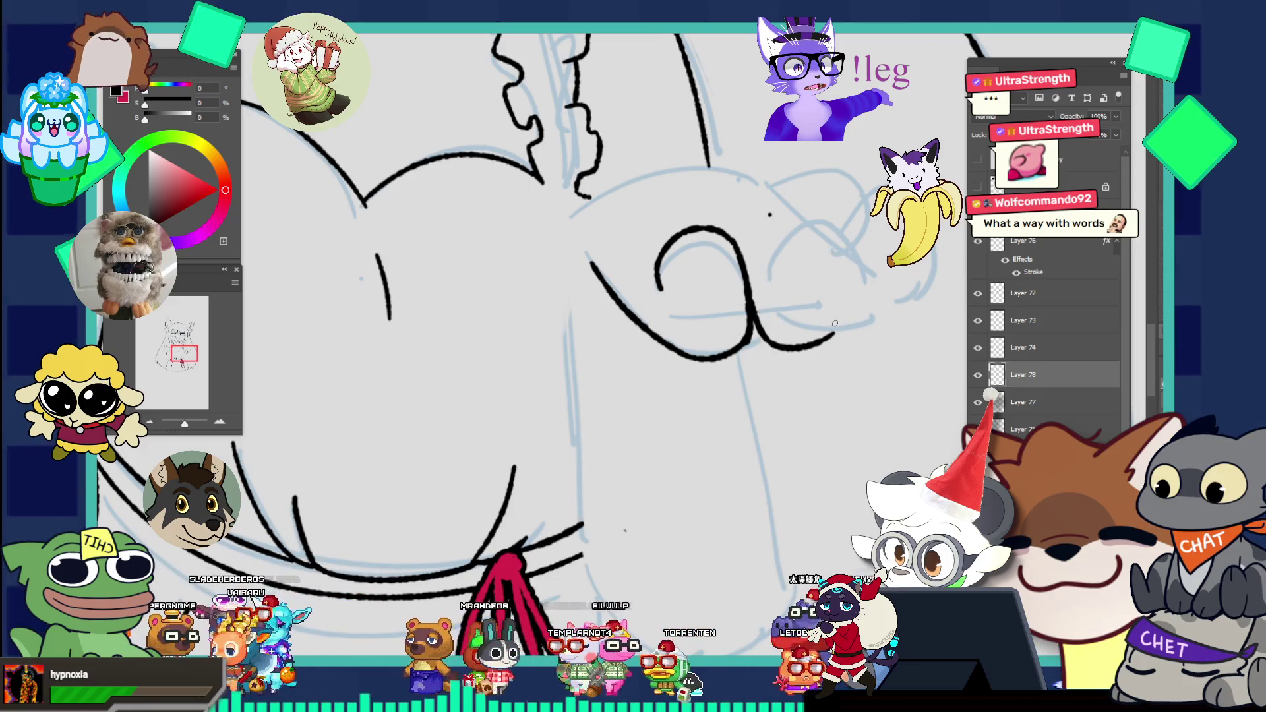
pyautogui.hotkey('ctrl', 'z')
pyautogui.moveTo(768, 259)
pyautogui.mouseDown()
pyautogui.moveTo(849, 252)
pyautogui.moveTo(831, 342)
pyautogui.mouseUp()
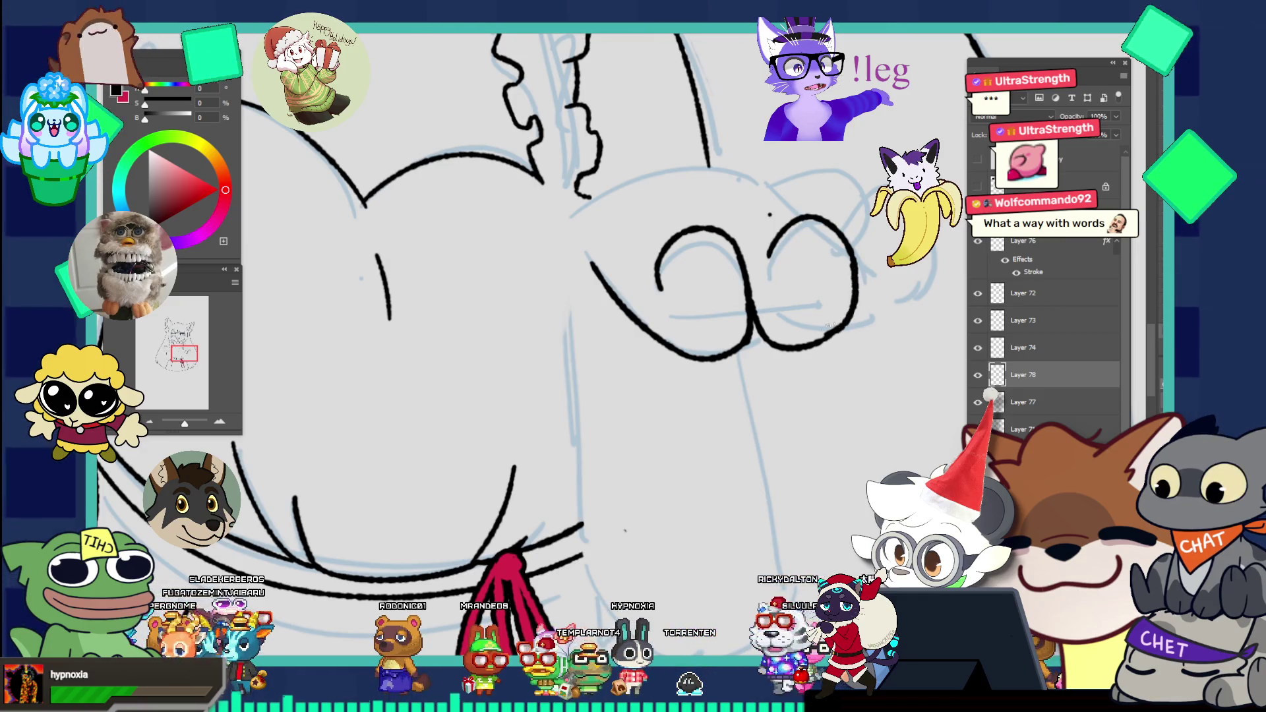
pyautogui.moveTo(770, 212); pyautogui.dragTo(729, 209)
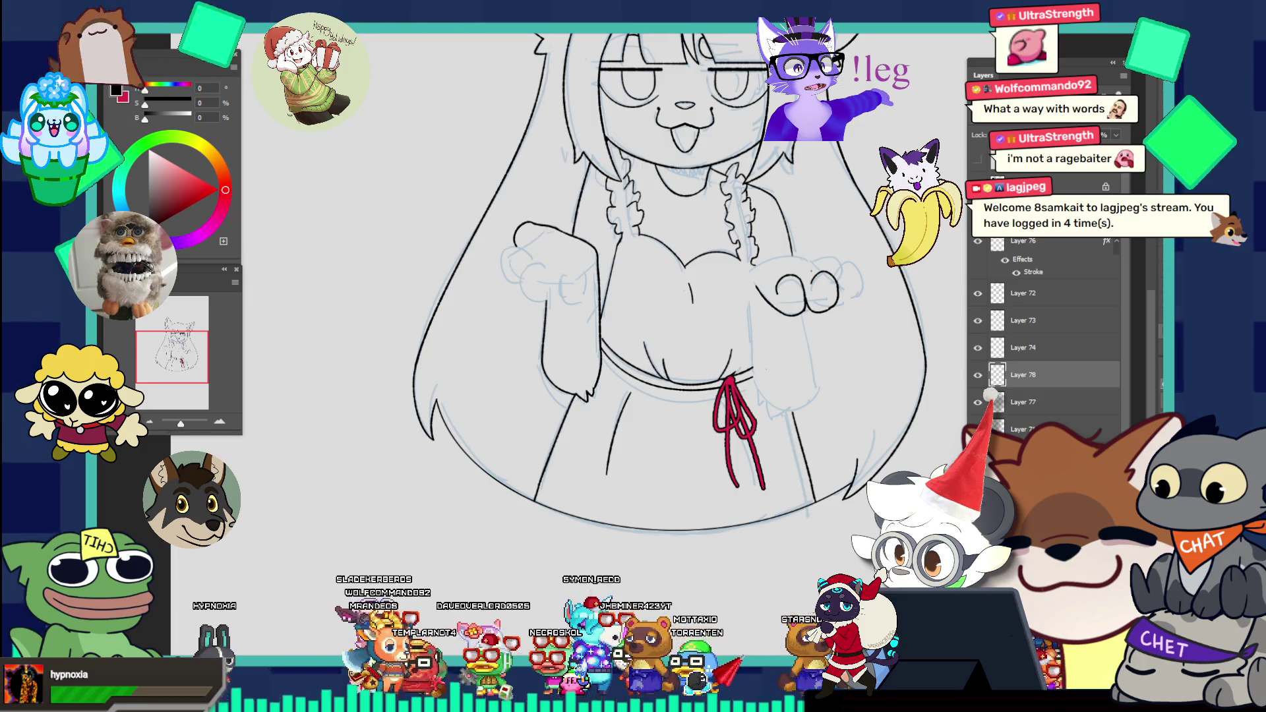
# Step: Zoom to the left fist and try knuckle arcs across it, undoing the misplaced ones
pyautogui.click(533, 229)
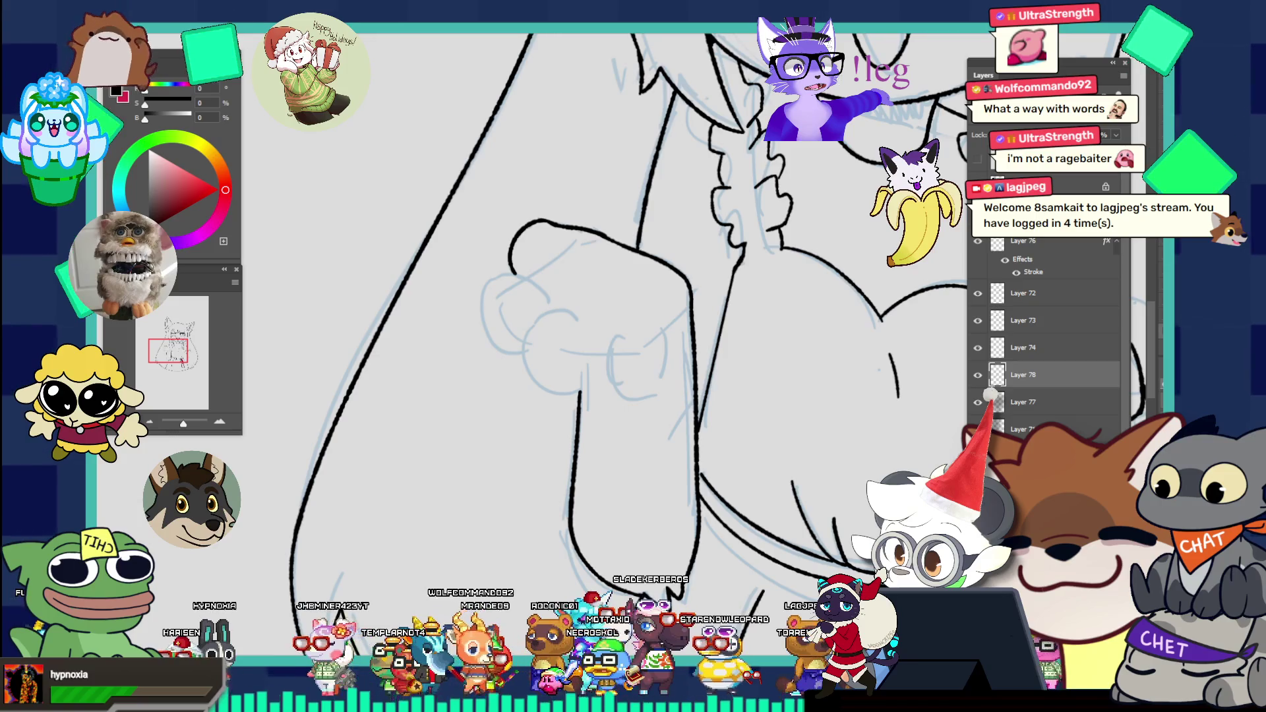
pyautogui.click(573, 266)
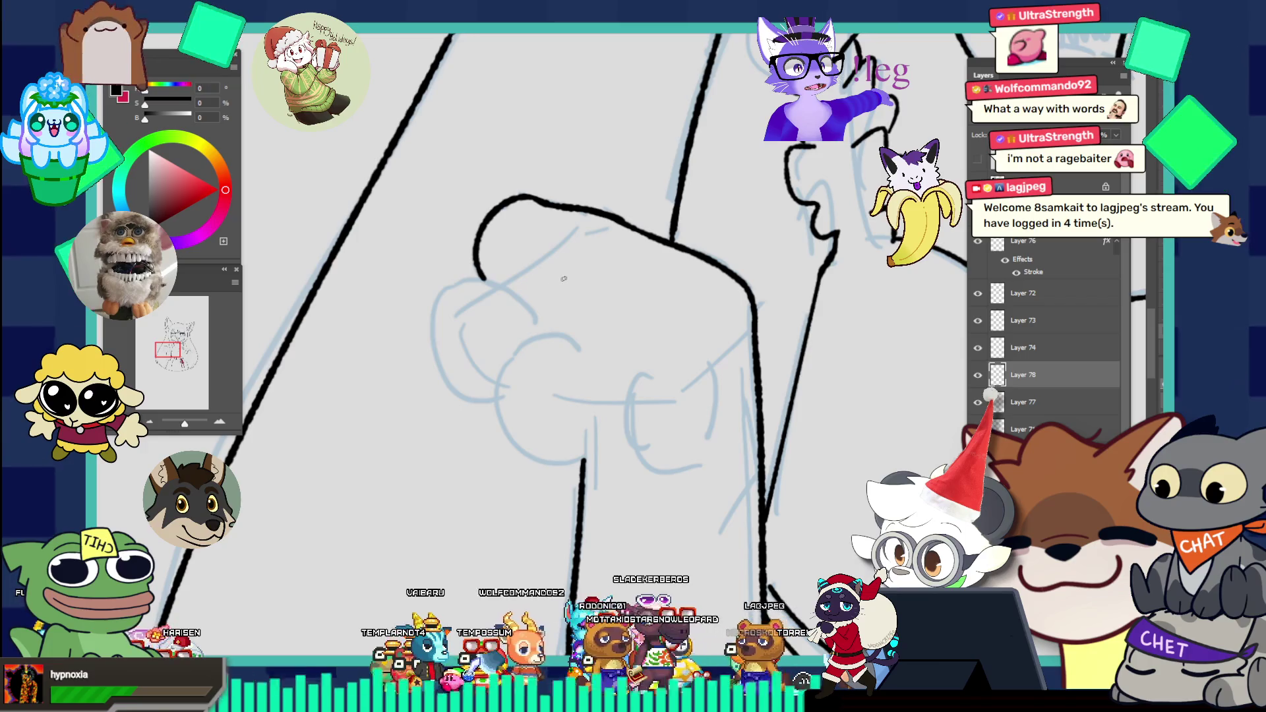
pyautogui.moveTo(537, 290); pyautogui.dragTo(677, 322)
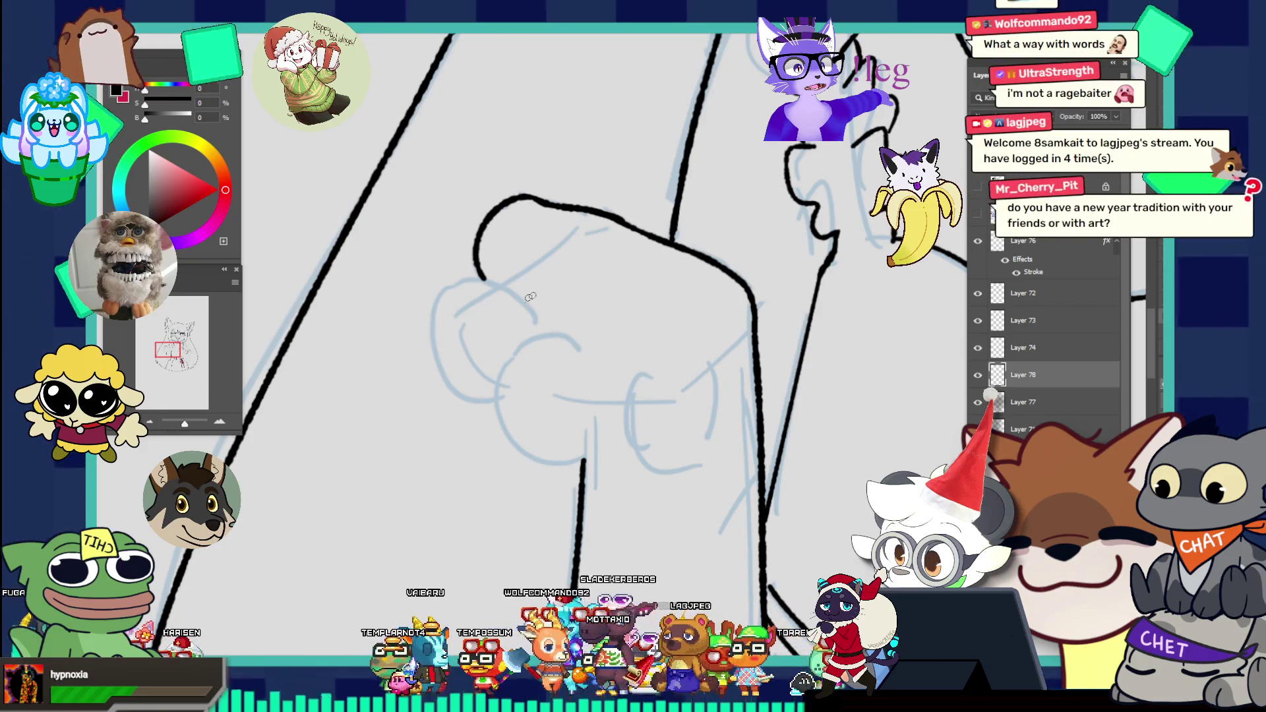
pyautogui.hotkey('ctrl', 'z')
pyautogui.moveTo(661, 314); pyautogui.dragTo(651, 366)
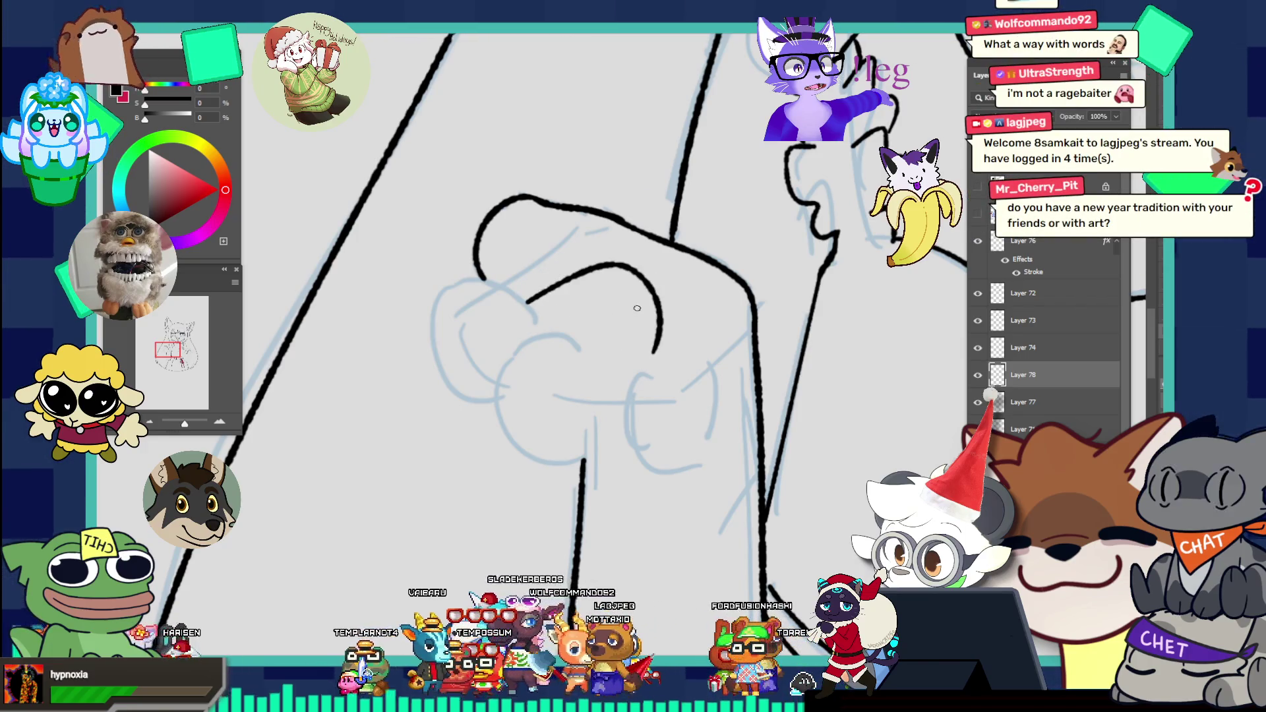
pyautogui.moveTo(529, 295); pyautogui.dragTo(635, 305)
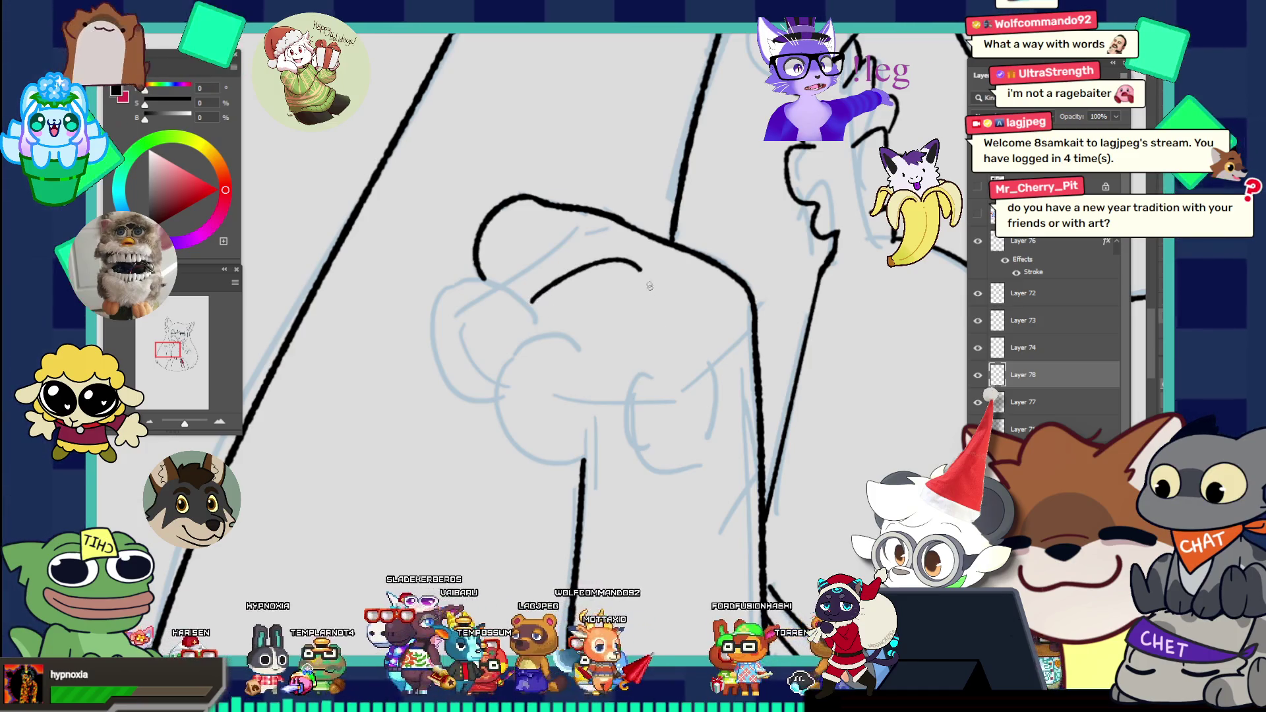
pyautogui.hotkey('ctrl', 'z')
# Step: Settle on a short knuckle arc inside the fist outline and zoom out to the whole character
pyautogui.moveTo(530, 296); pyautogui.dragTo(661, 353)
pyautogui.hotkey('ctrl', 'z')
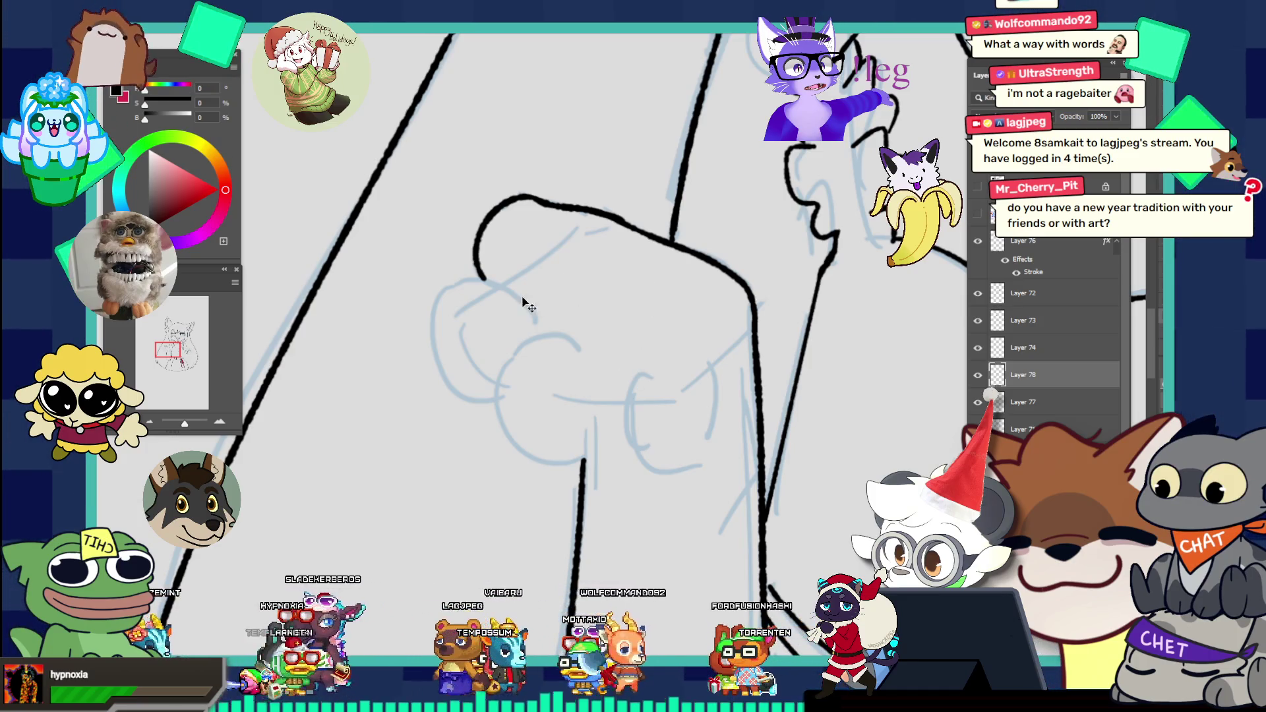
pyautogui.moveTo(529, 294); pyautogui.dragTo(662, 352)
pyautogui.hotkey('ctrl', 'z')
pyautogui.moveTo(530, 296)
pyautogui.mouseDown()
pyautogui.moveTo(619, 272)
pyautogui.moveTo(666, 328)
pyautogui.mouseUp()
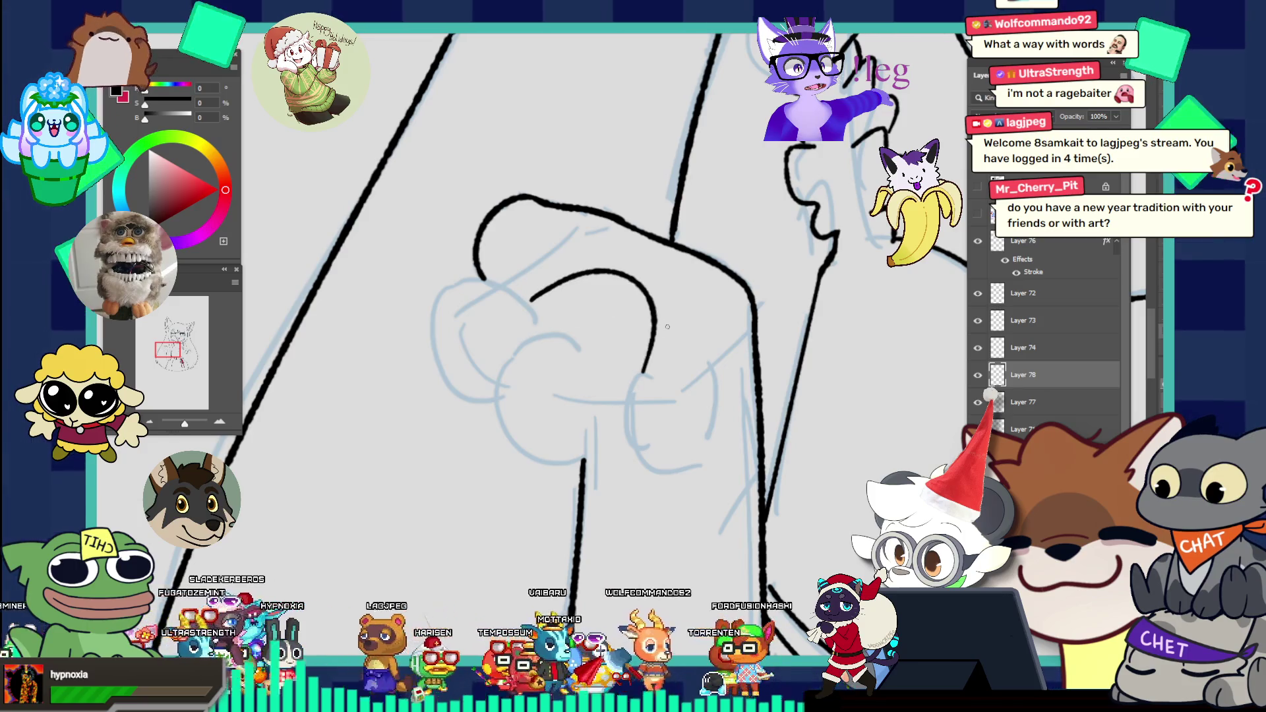
pyautogui.hotkey('ctrl', '0')
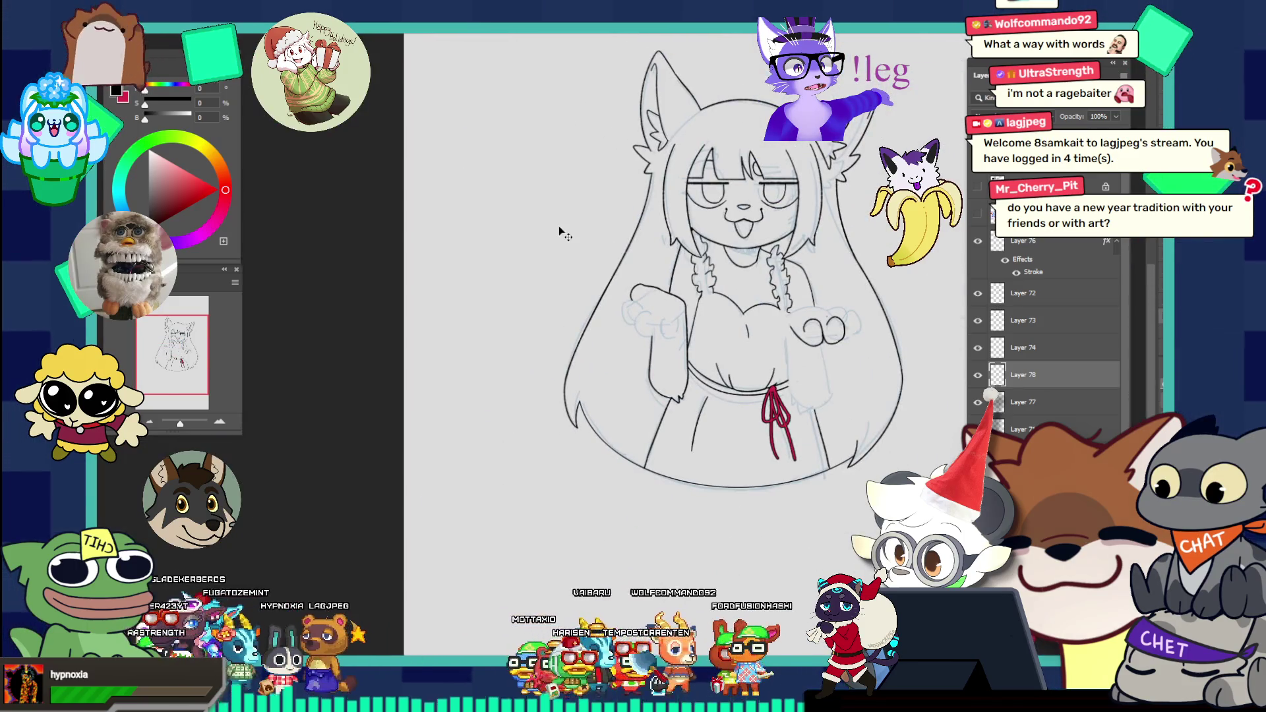
pyautogui.scroll(3, 560, 228)
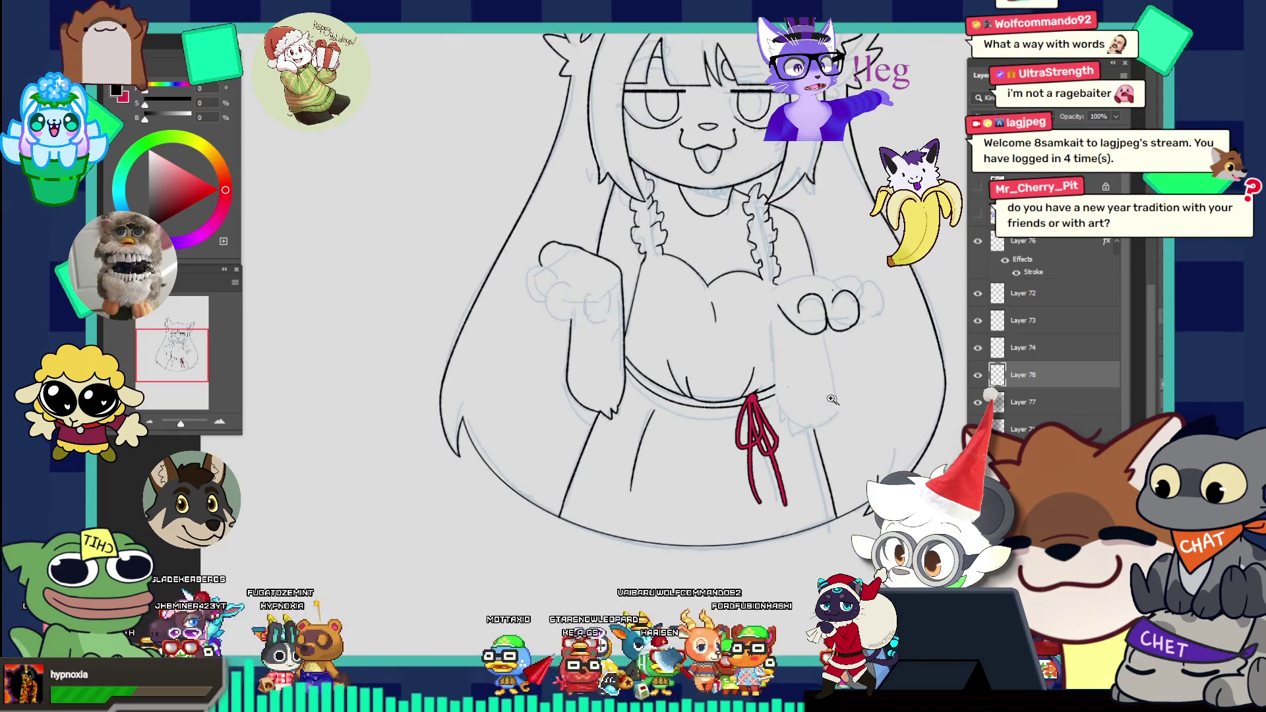
pyautogui.scroll(-4, 776, 299)
pyautogui.scroll(3, 777, 300)
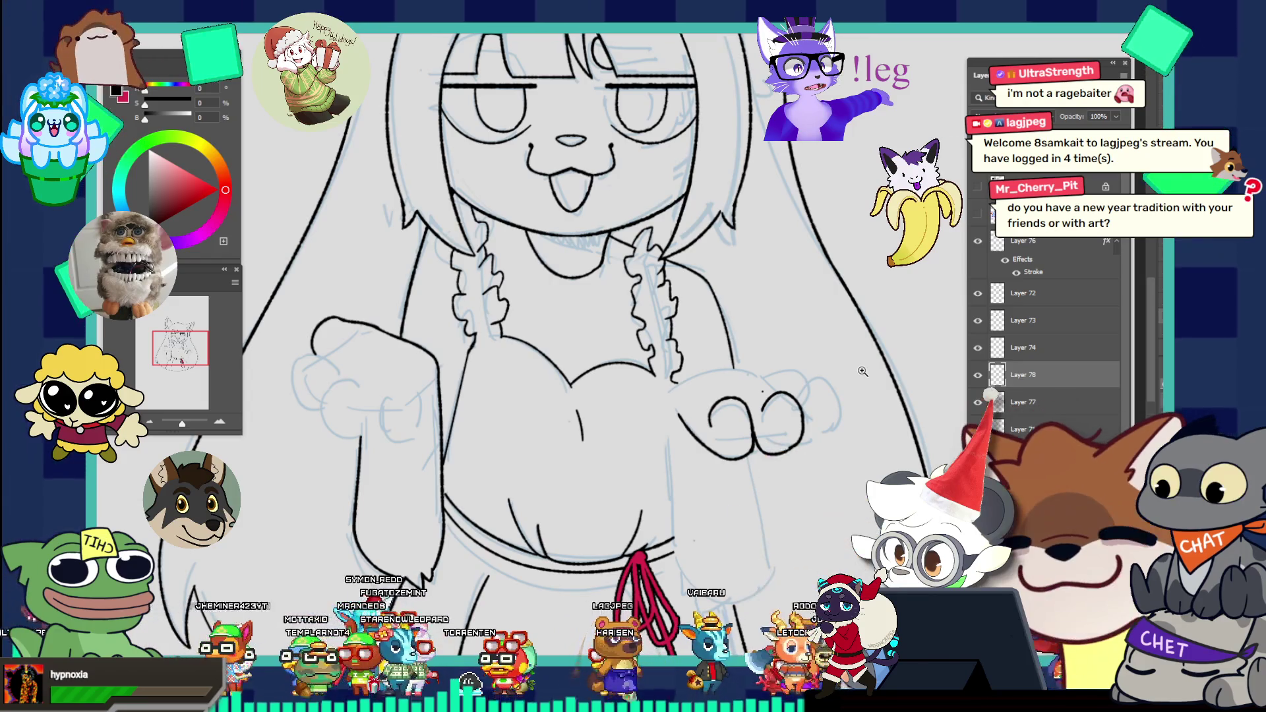
pyautogui.click(704, 385)
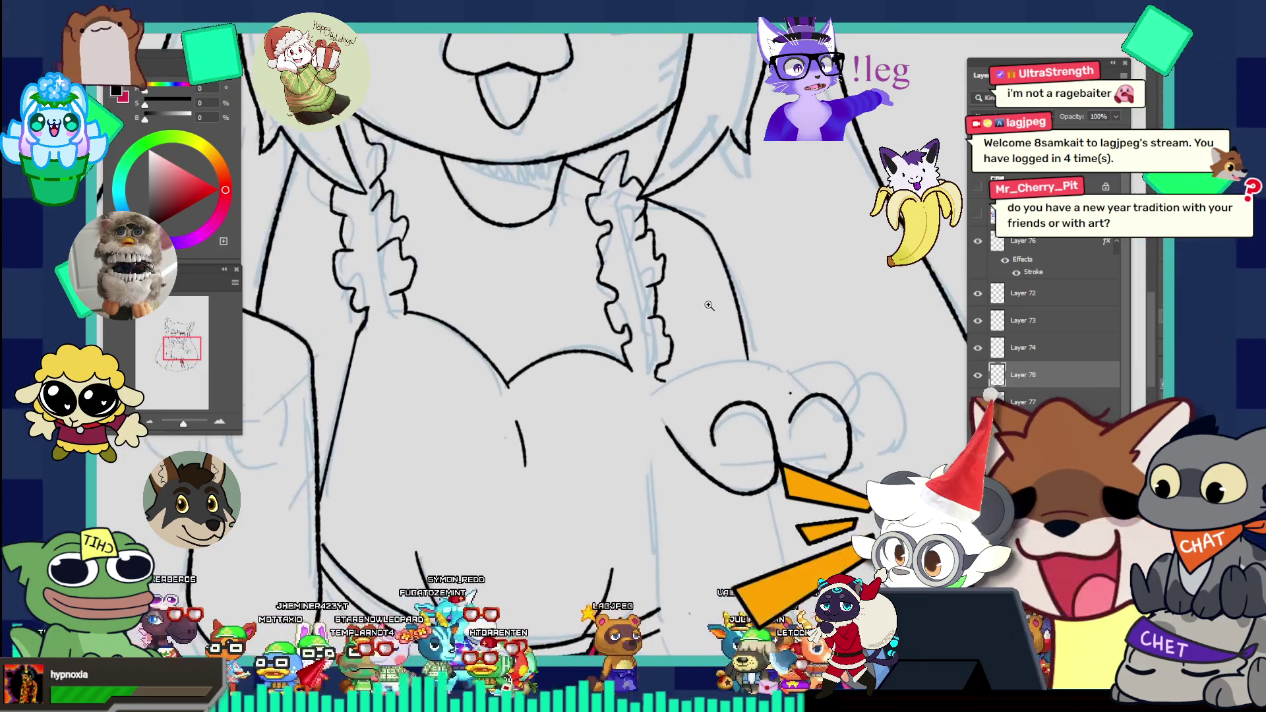
pyautogui.keyDown('alt'); pyautogui.click(648, 348); pyautogui.keyUp('alt')
pyautogui.click(747, 472)
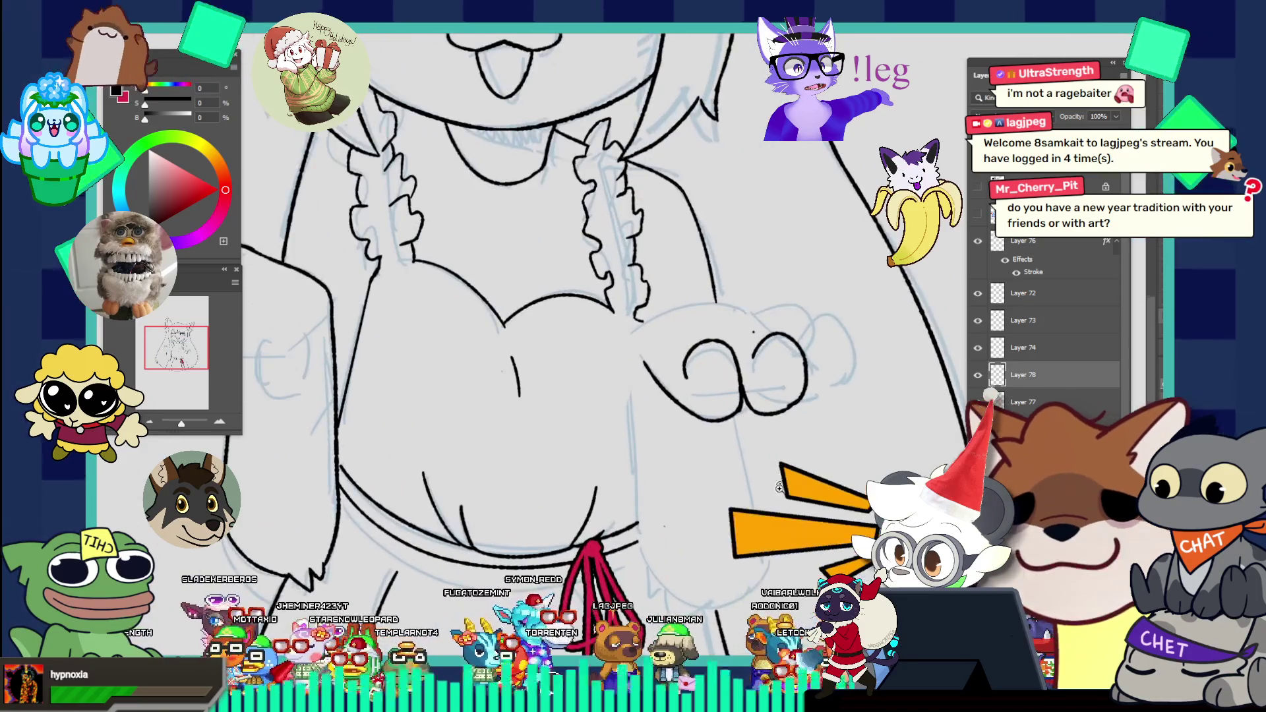
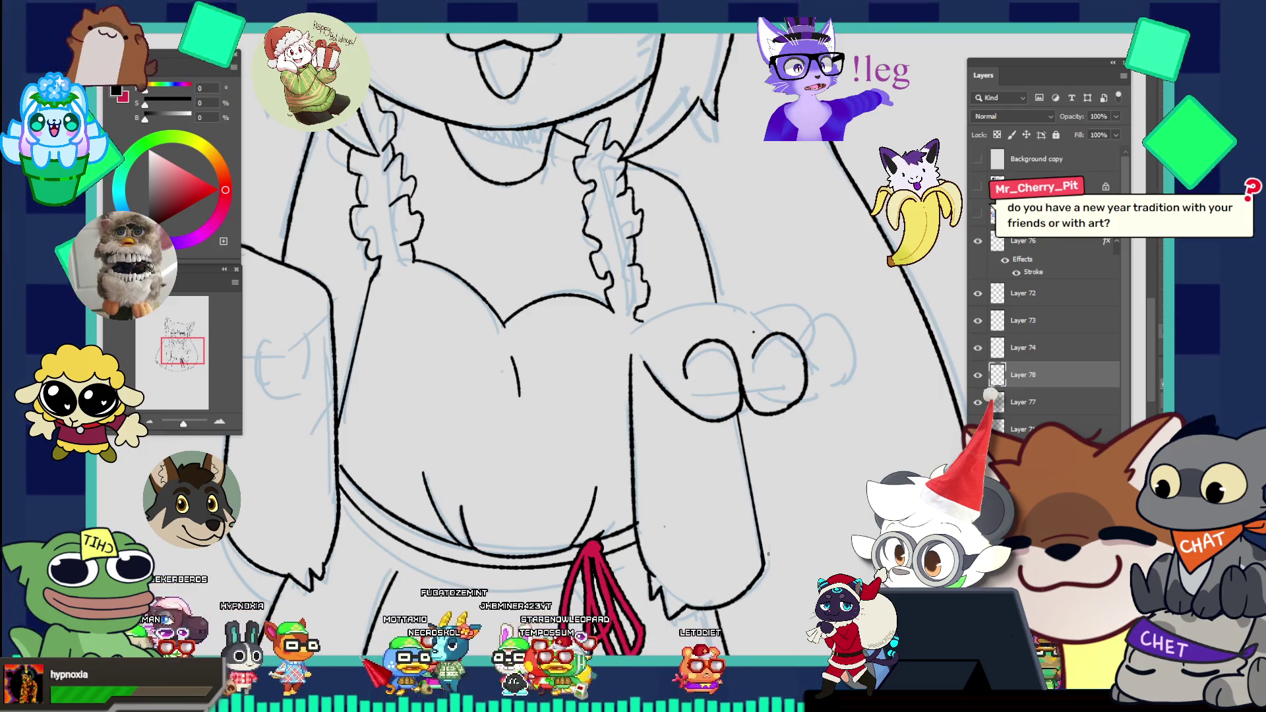
# Step: Fit the whole drawing on screen and make the Layer 75 reference sheet visible
pyautogui.hotkey('ctrl', '0')
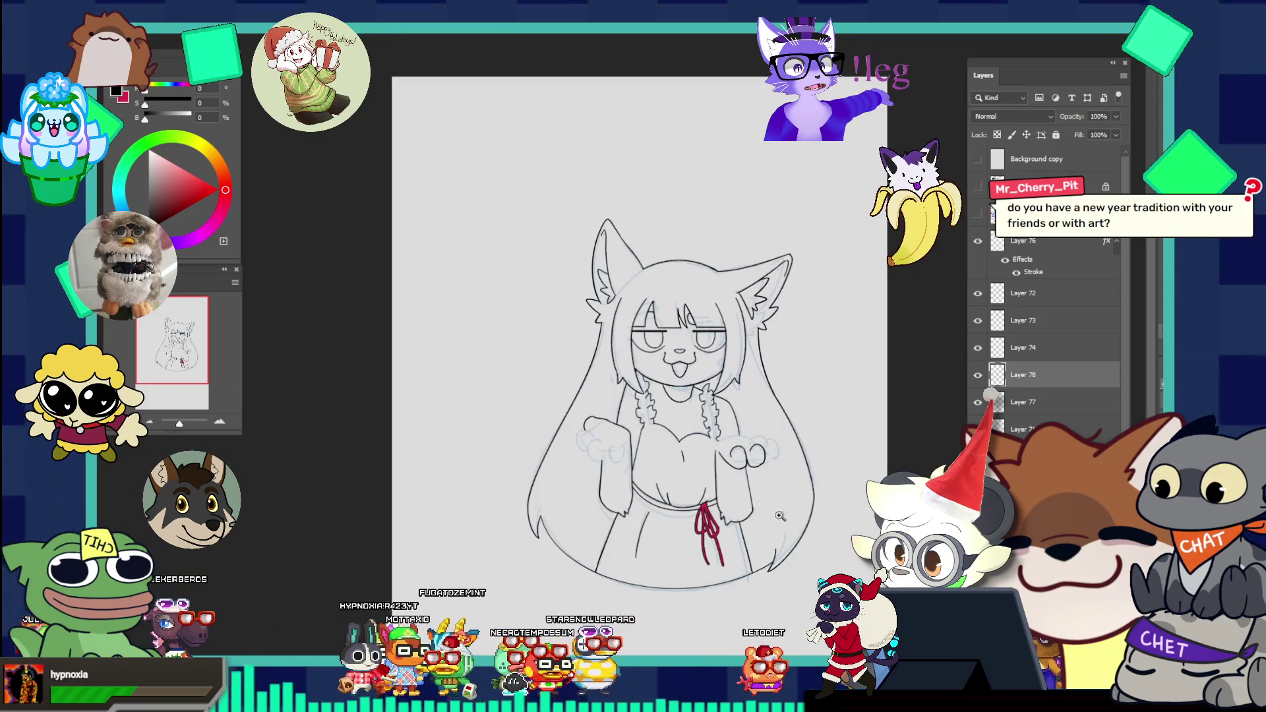
pyautogui.click(758, 473)
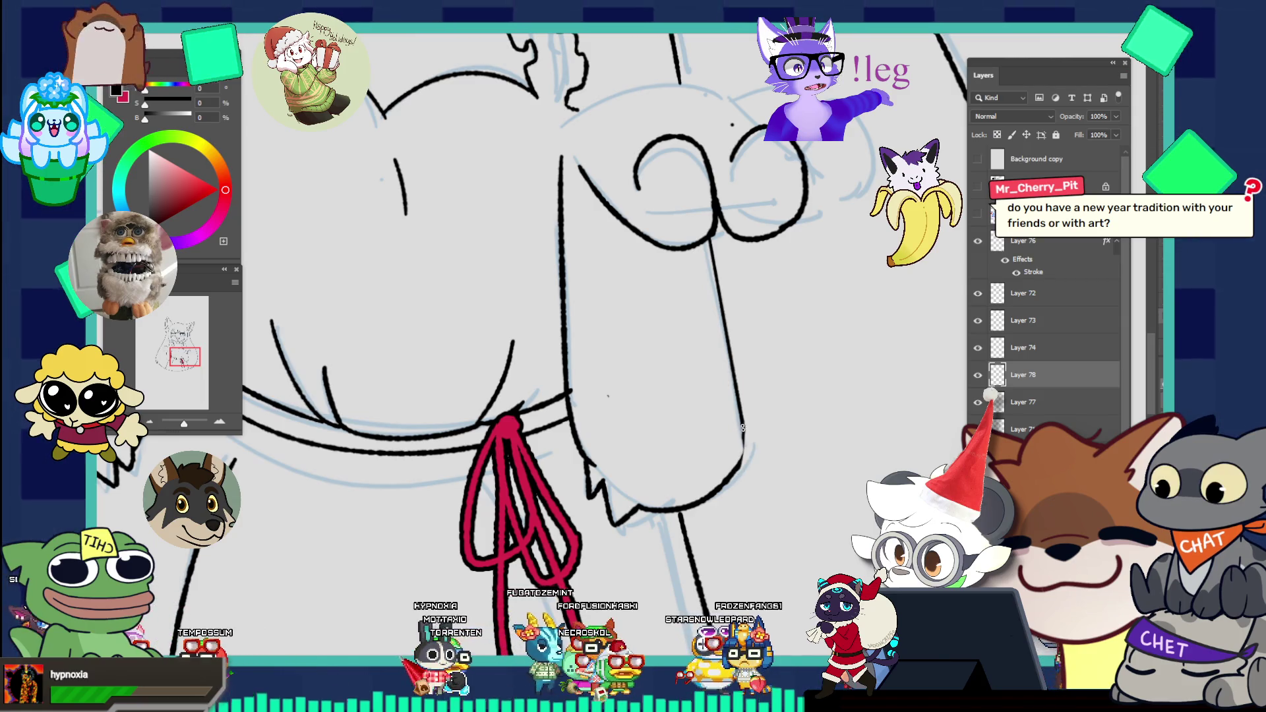
pyautogui.hotkey('ctrl', '0')
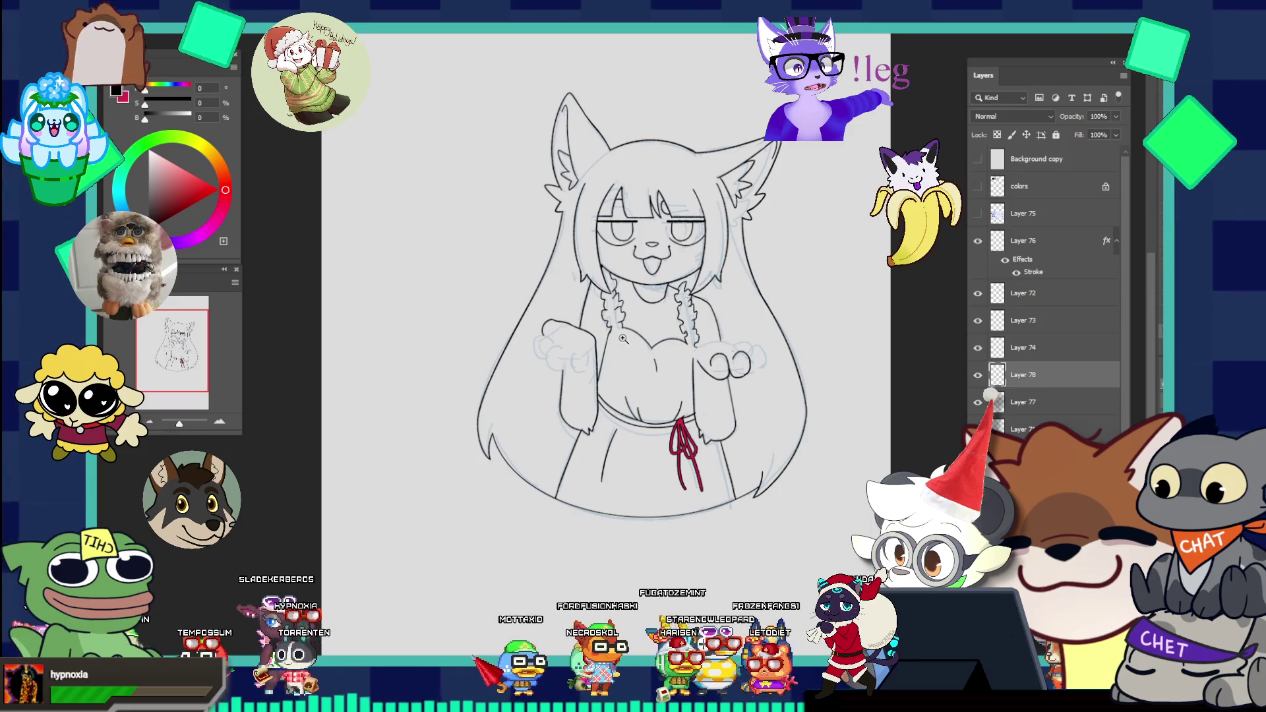
pyautogui.click(977, 215)
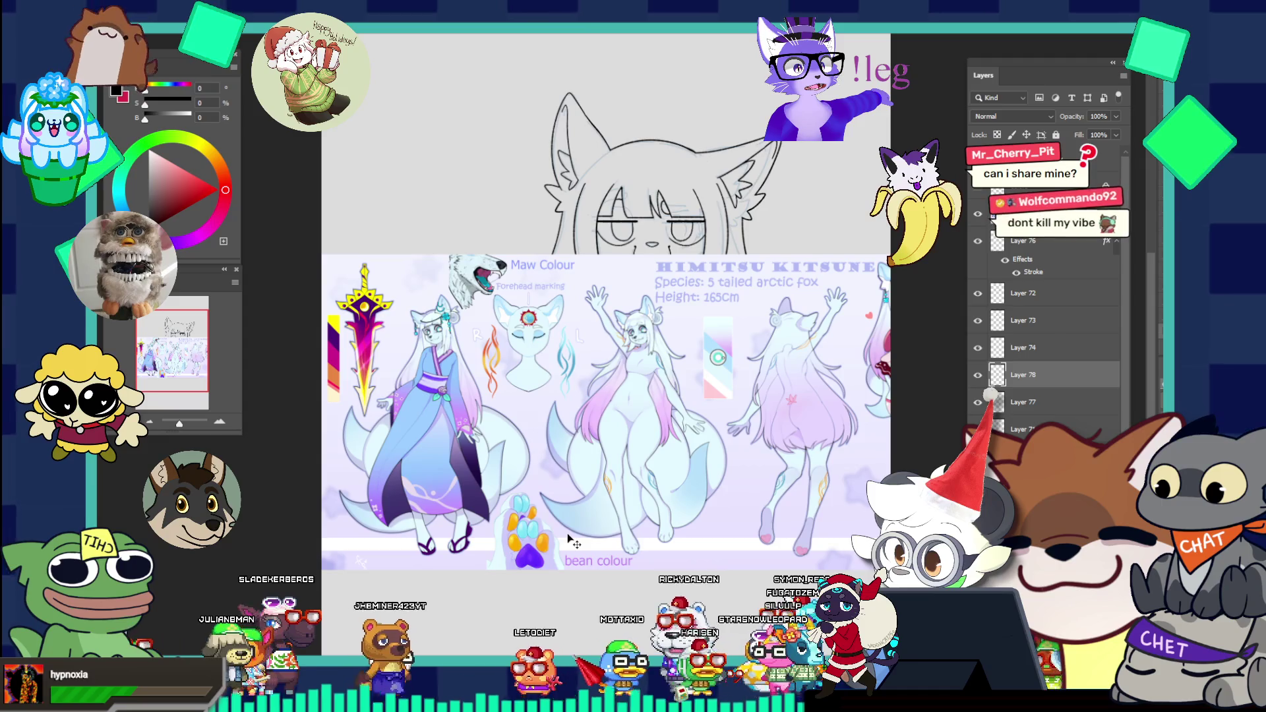
pyautogui.scroll(3, 572, 542)
pyautogui.scroll(-3, 571, 542)
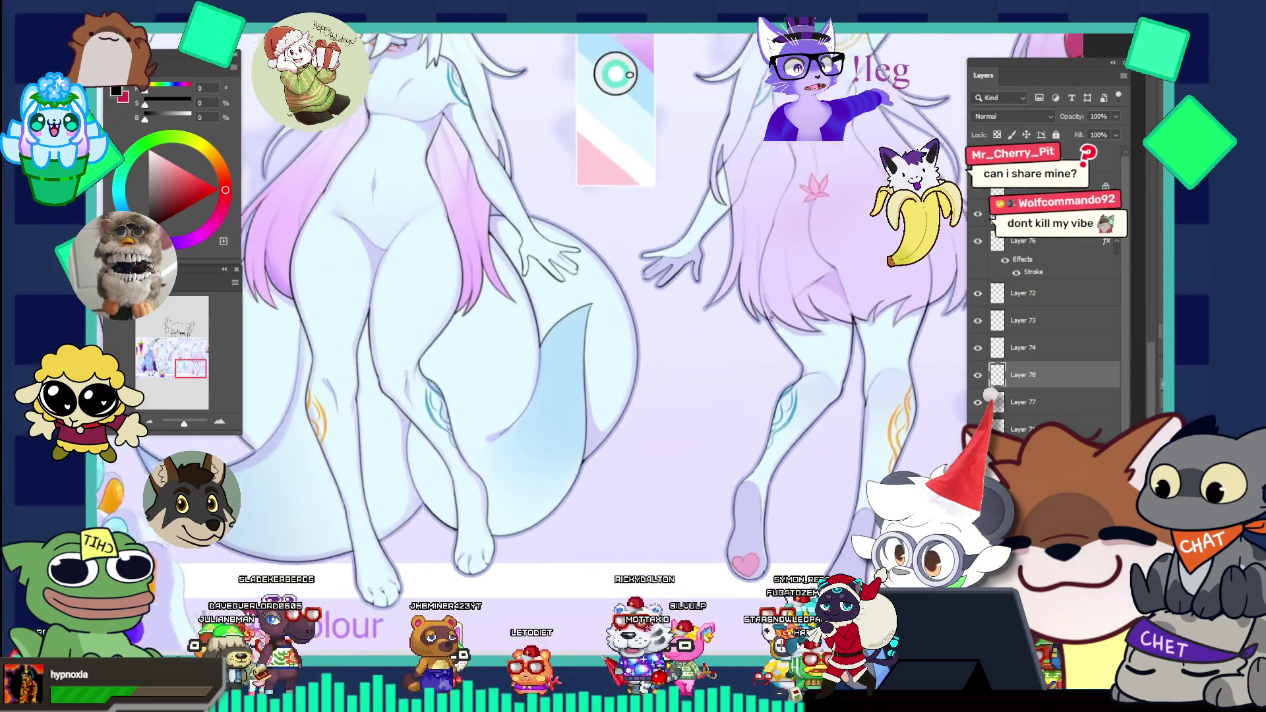
pyautogui.scroll(2, 183, 409)
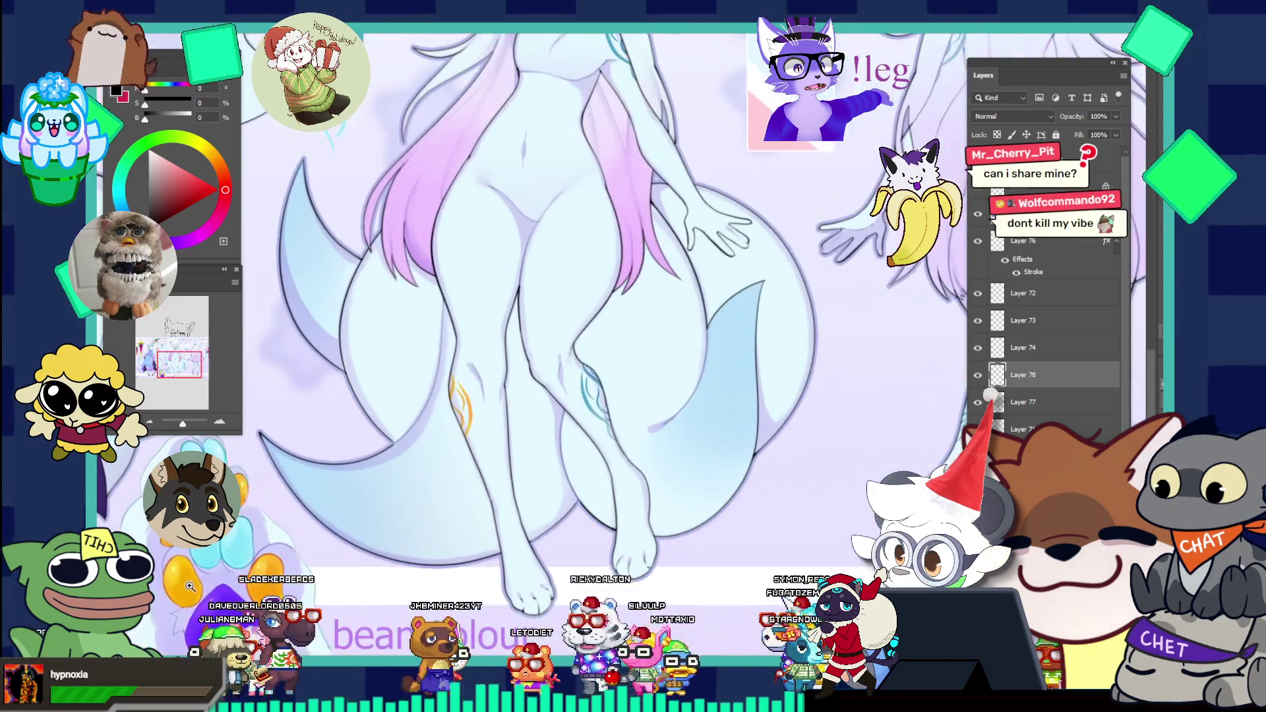
pyautogui.scroll(-2, 183, 410)
pyautogui.scroll(-2, 183, 410)
pyautogui.scroll(-1, 183, 409)
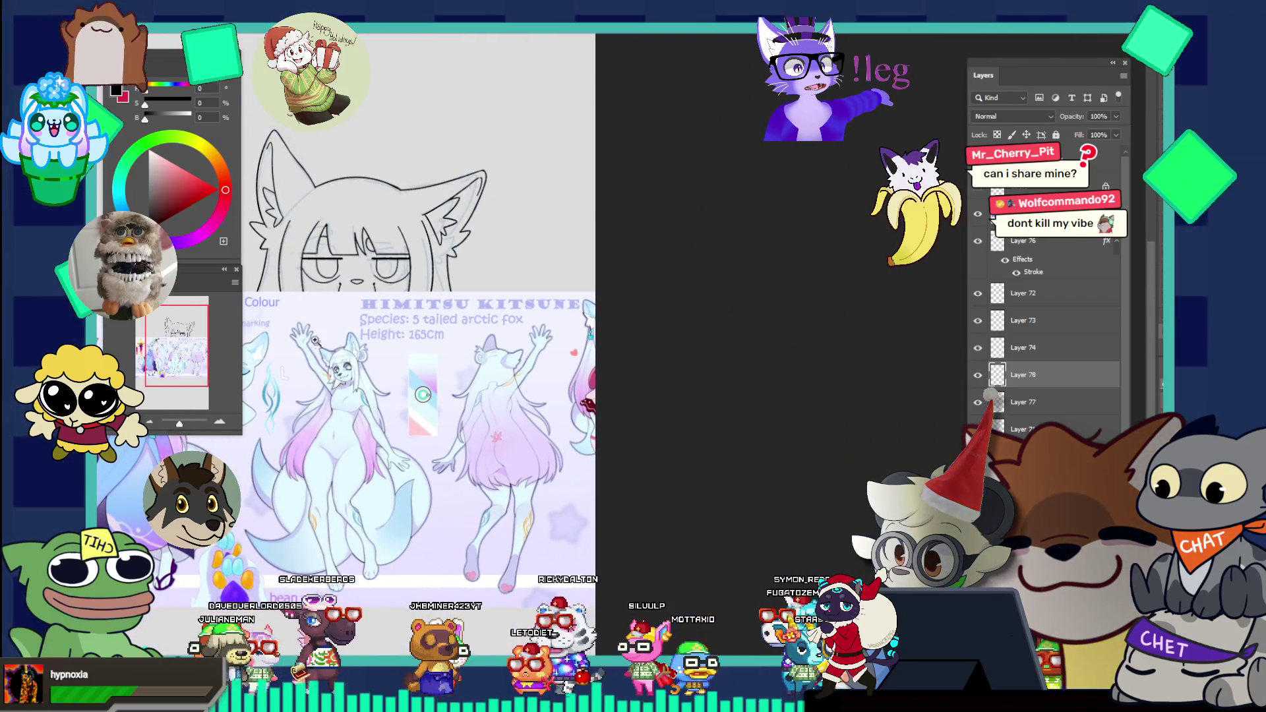
pyautogui.scroll(2, 347, 381)
pyautogui.scroll(1, 348, 381)
pyautogui.scroll(-1, 347, 381)
pyautogui.scroll(-2, 347, 380)
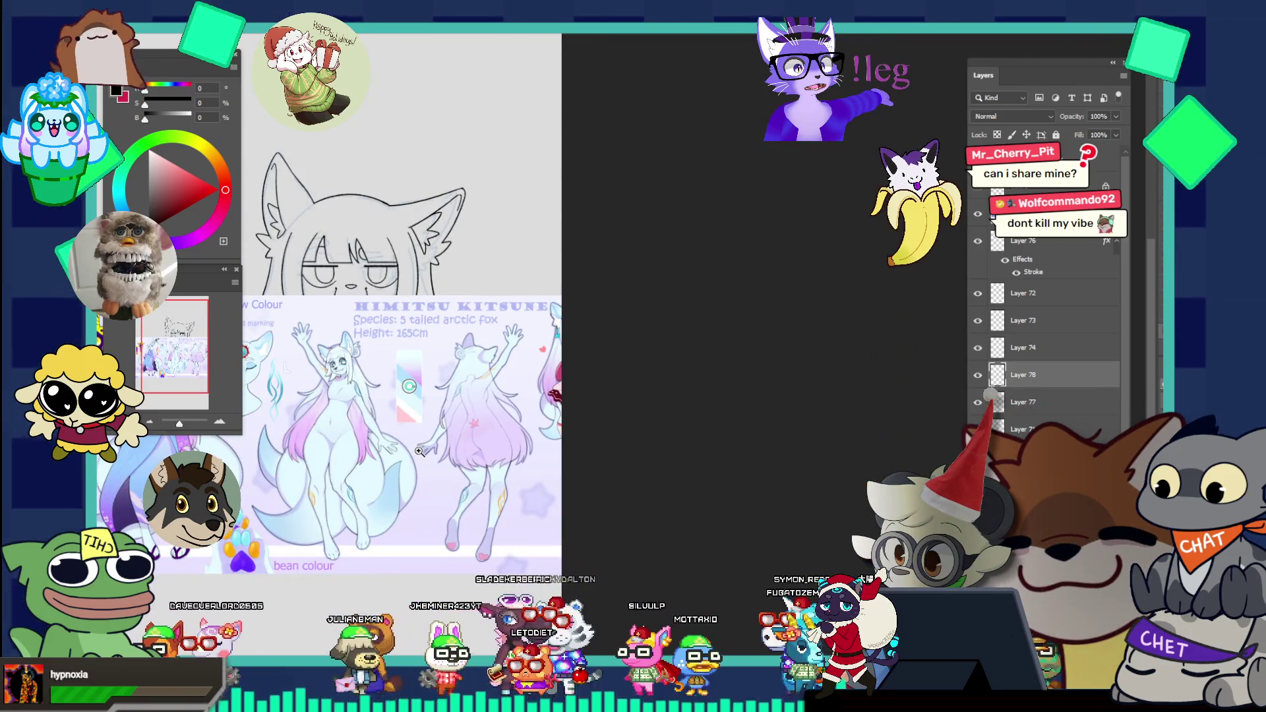
# Step: Drag the reference sheet down and left so the fox's face stays clear above it
pyautogui.moveTo(409, 469); pyautogui.dragTo(641, 475)
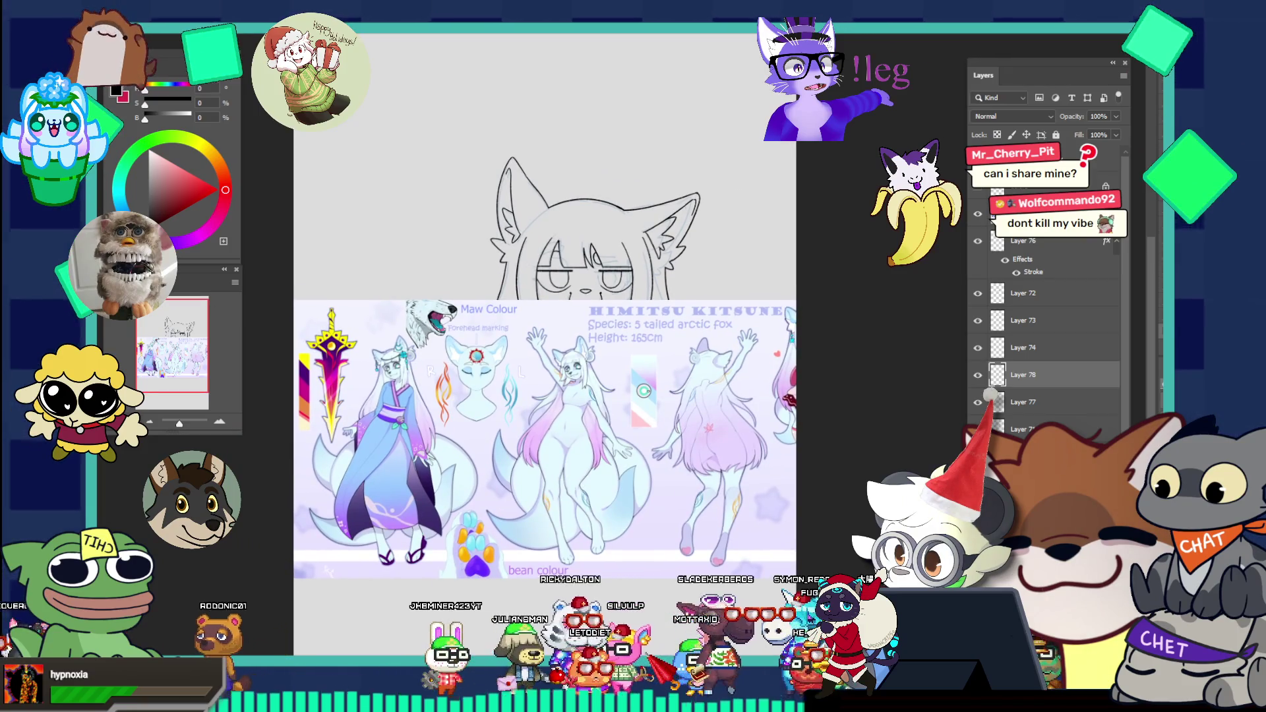
pyautogui.moveTo(444, 439); pyautogui.dragTo(348, 557)
pyautogui.moveTo(554, 556); pyautogui.dragTo(482, 560)
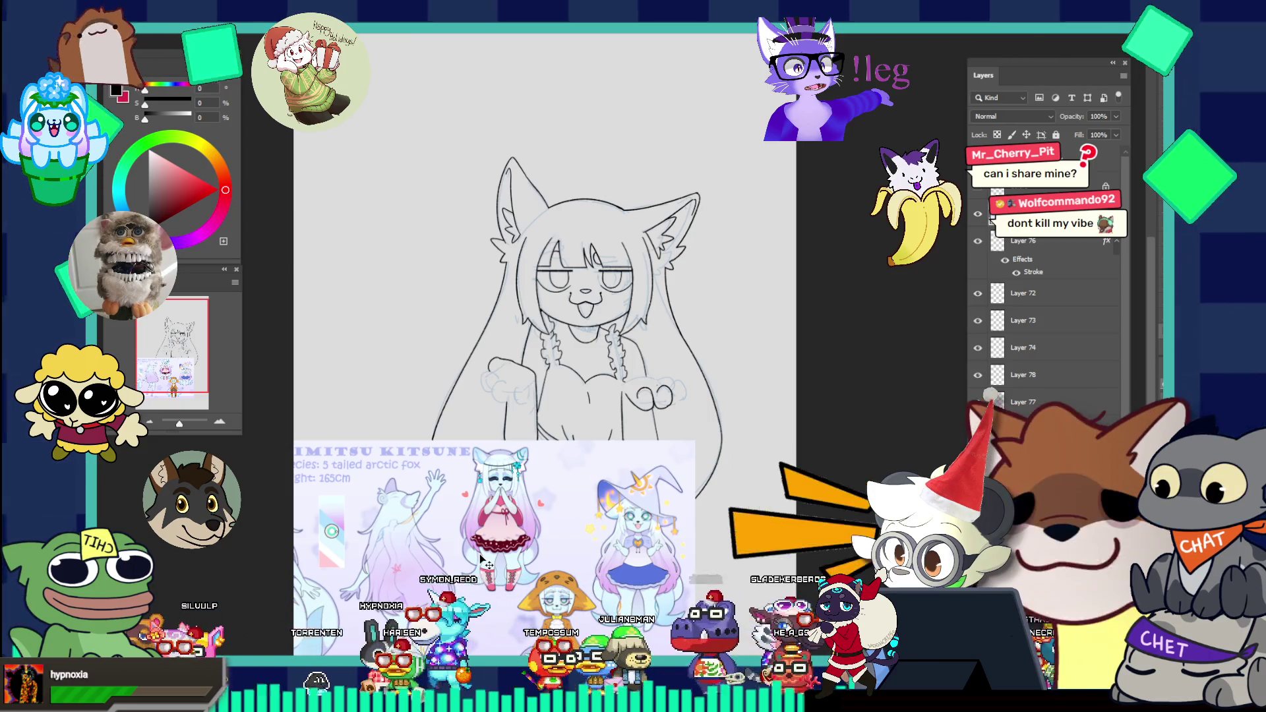
pyautogui.moveTo(484, 571); pyautogui.dragTo(484, 586)
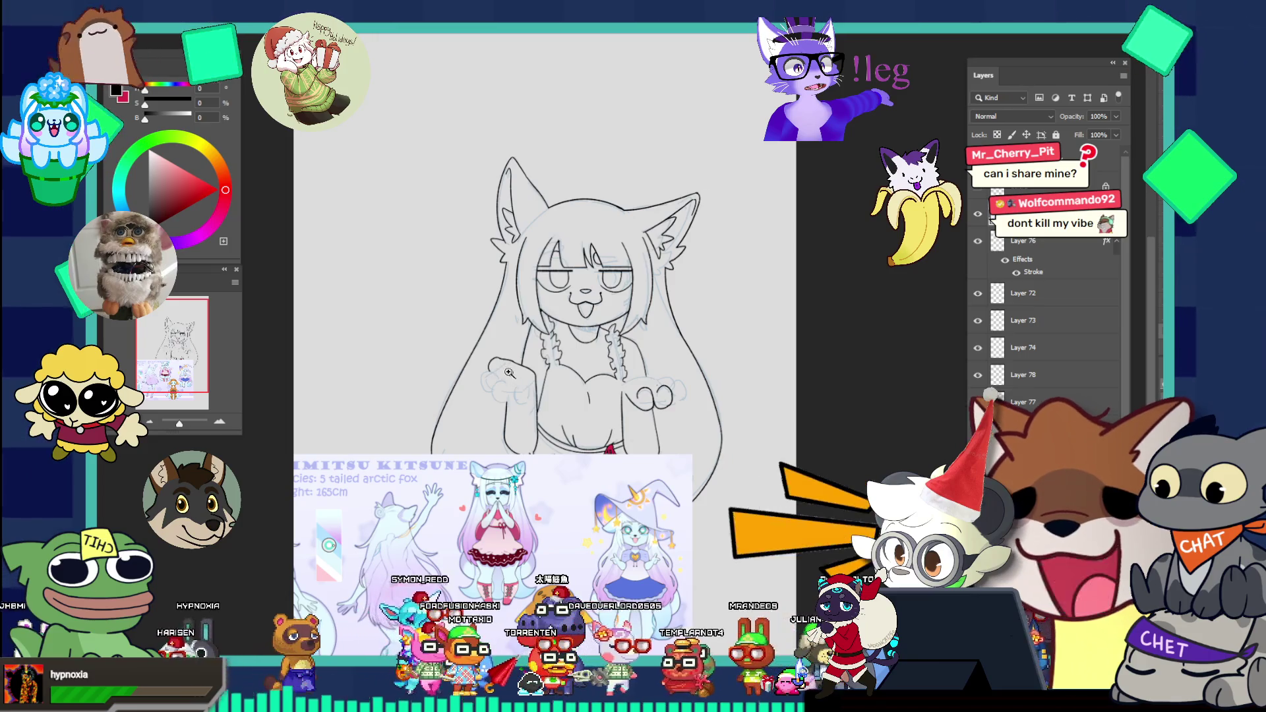
# Step: Ink the left edge of the raised fist as a rounded bulge, redrawing until smooth
pyautogui.click(543, 381)
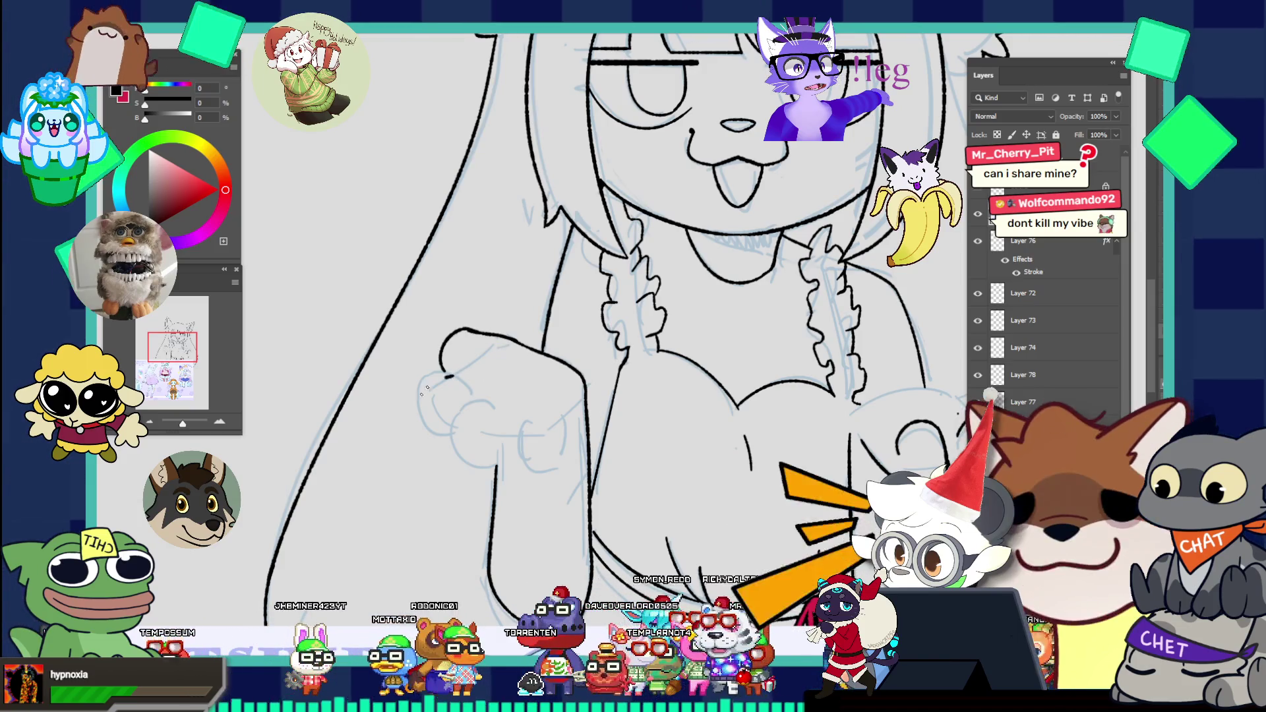
pyautogui.moveTo(441, 368); pyautogui.dragTo(418, 433)
pyautogui.moveTo(440, 368); pyautogui.dragTo(443, 431)
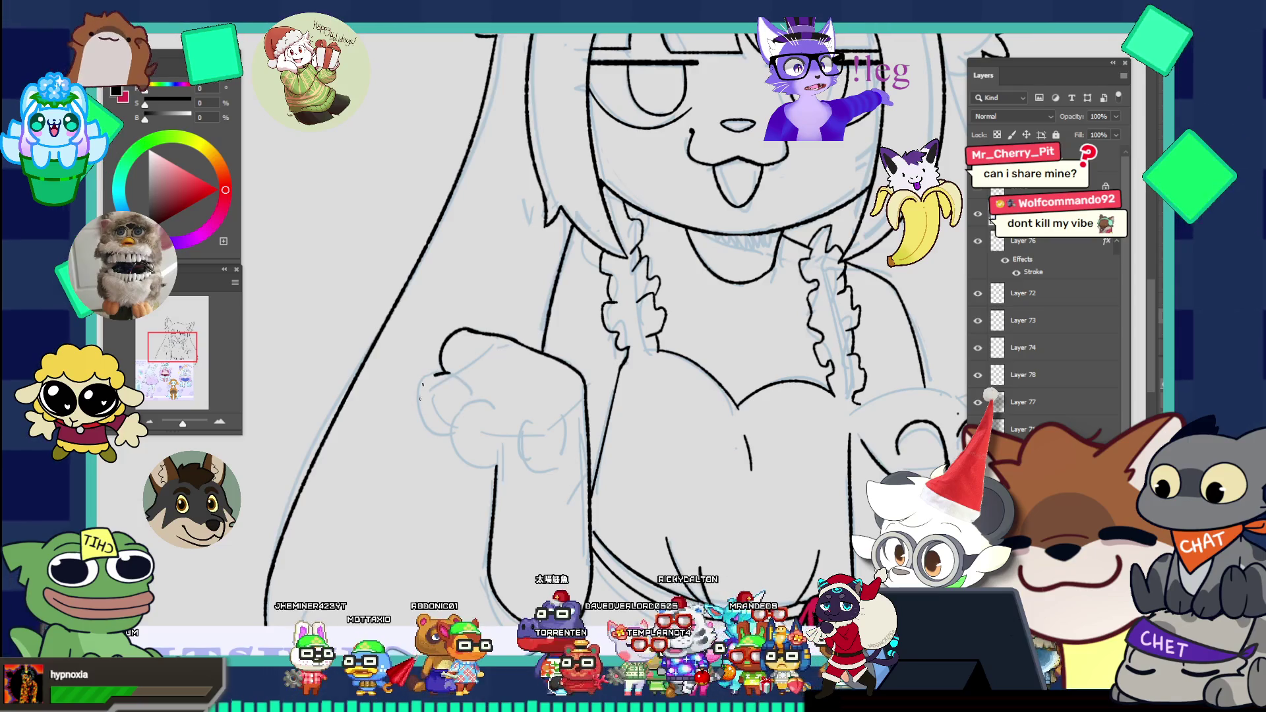
pyautogui.moveTo(450, 372); pyautogui.dragTo(428, 430)
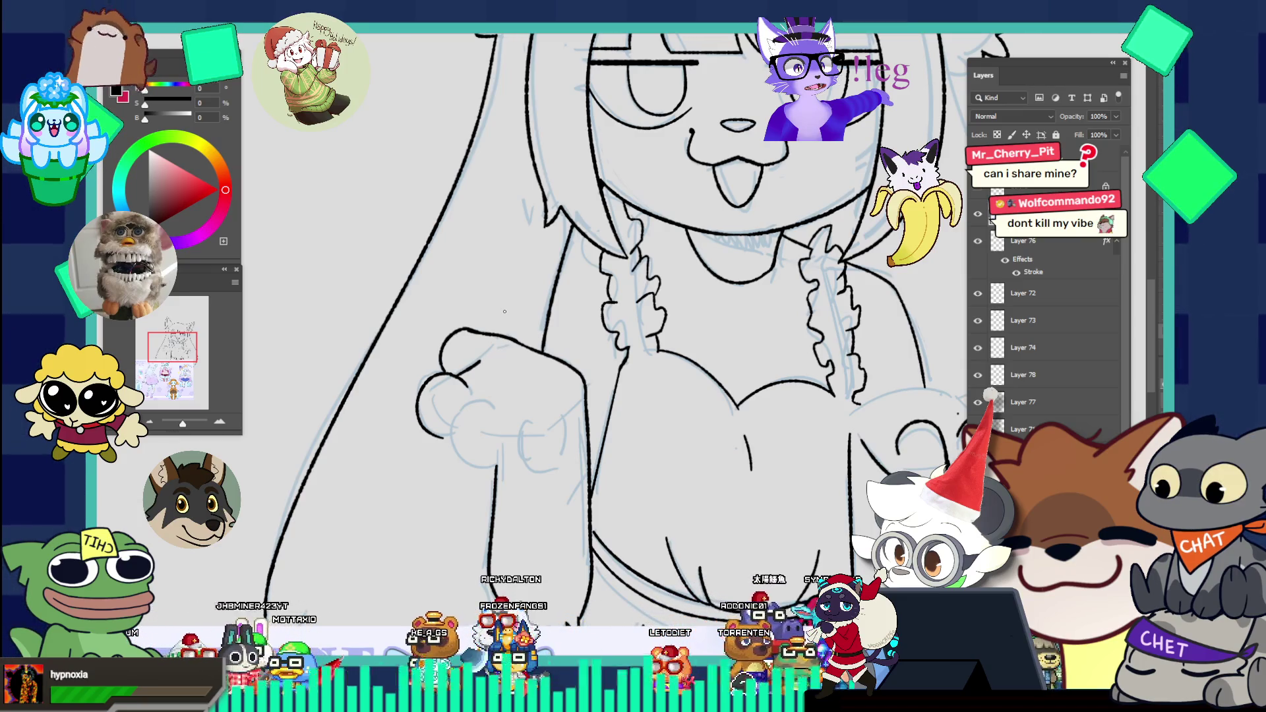
pyautogui.moveTo(539, 377); pyautogui.dragTo(461, 335)
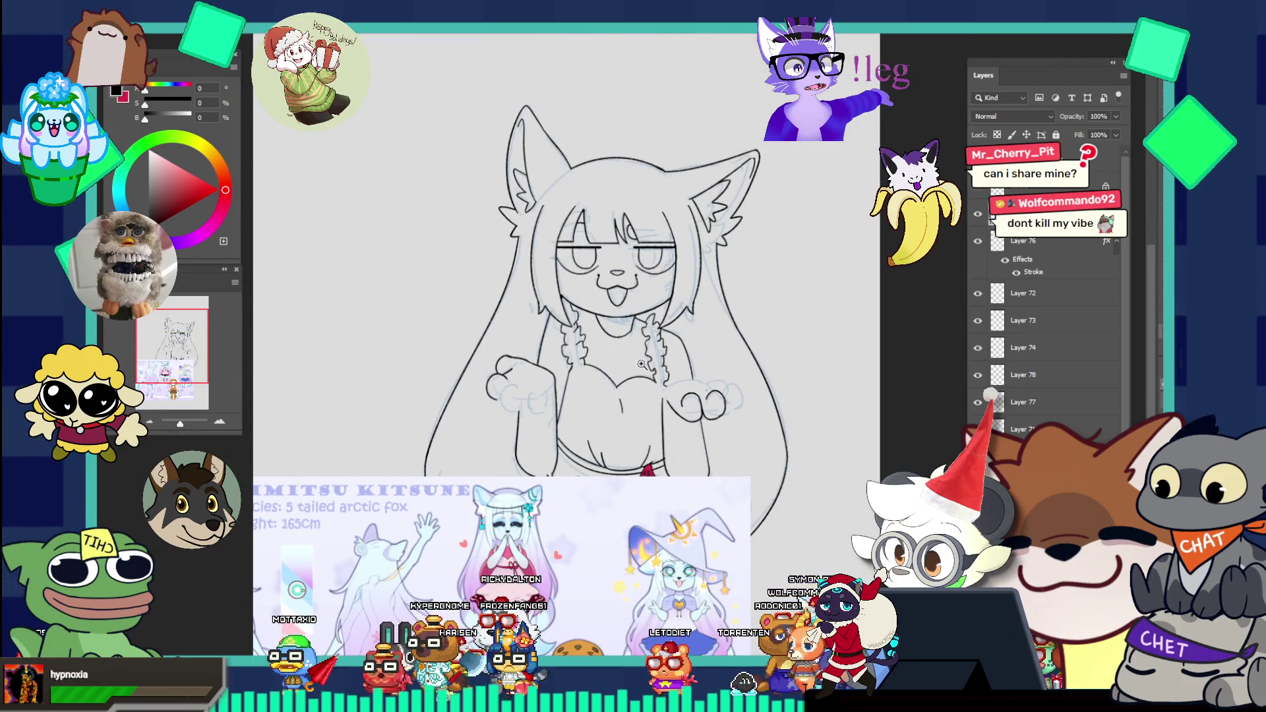
# Step: Ink the right paw's third toe, top edge and left side over the blue sketch
pyautogui.moveTo(642, 364); pyautogui.dragTo(801, 348)
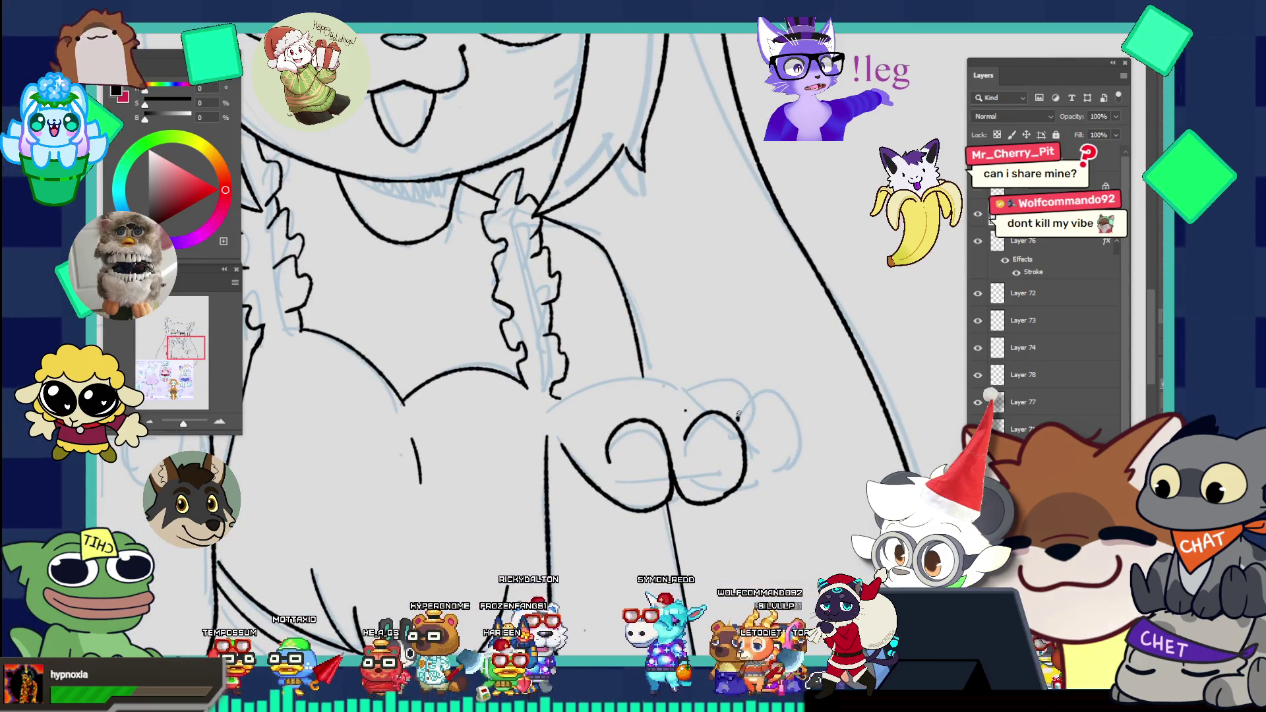
pyautogui.moveTo(737, 419)
pyautogui.mouseDown()
pyautogui.moveTo(792, 414)
pyautogui.moveTo(782, 408)
pyautogui.mouseUp()
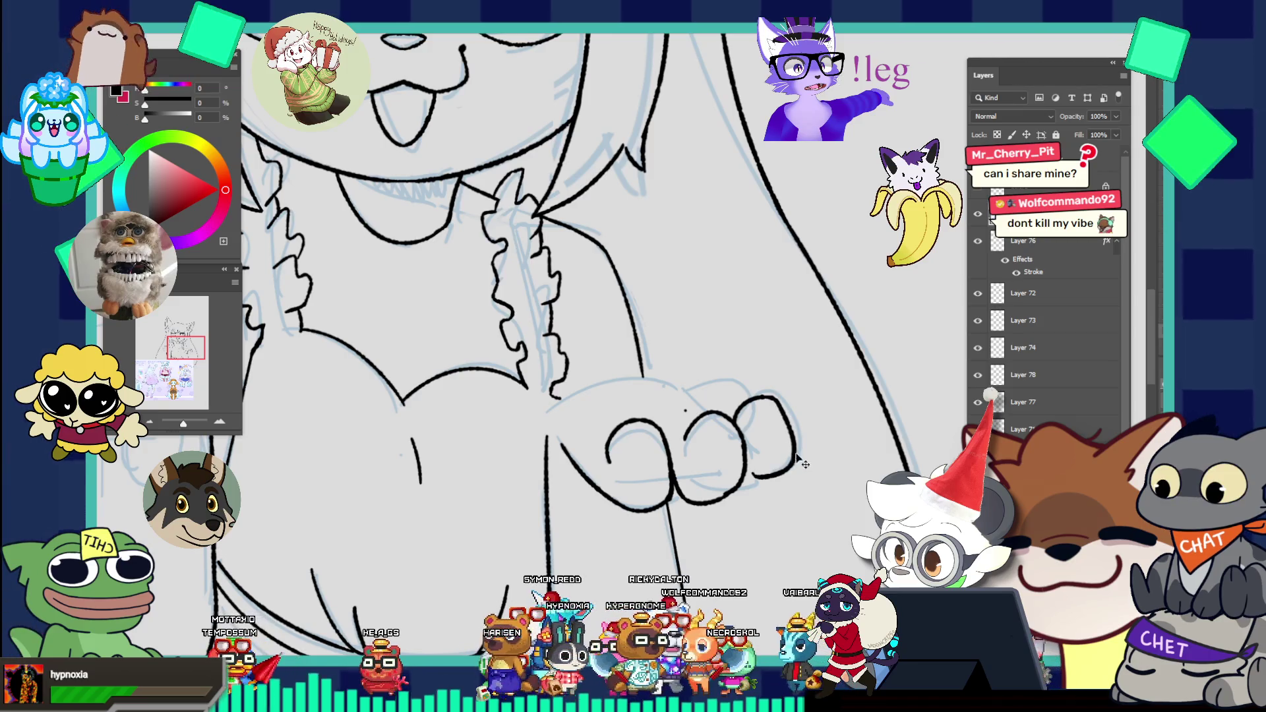
pyautogui.moveTo(782, 406); pyautogui.dragTo(748, 487)
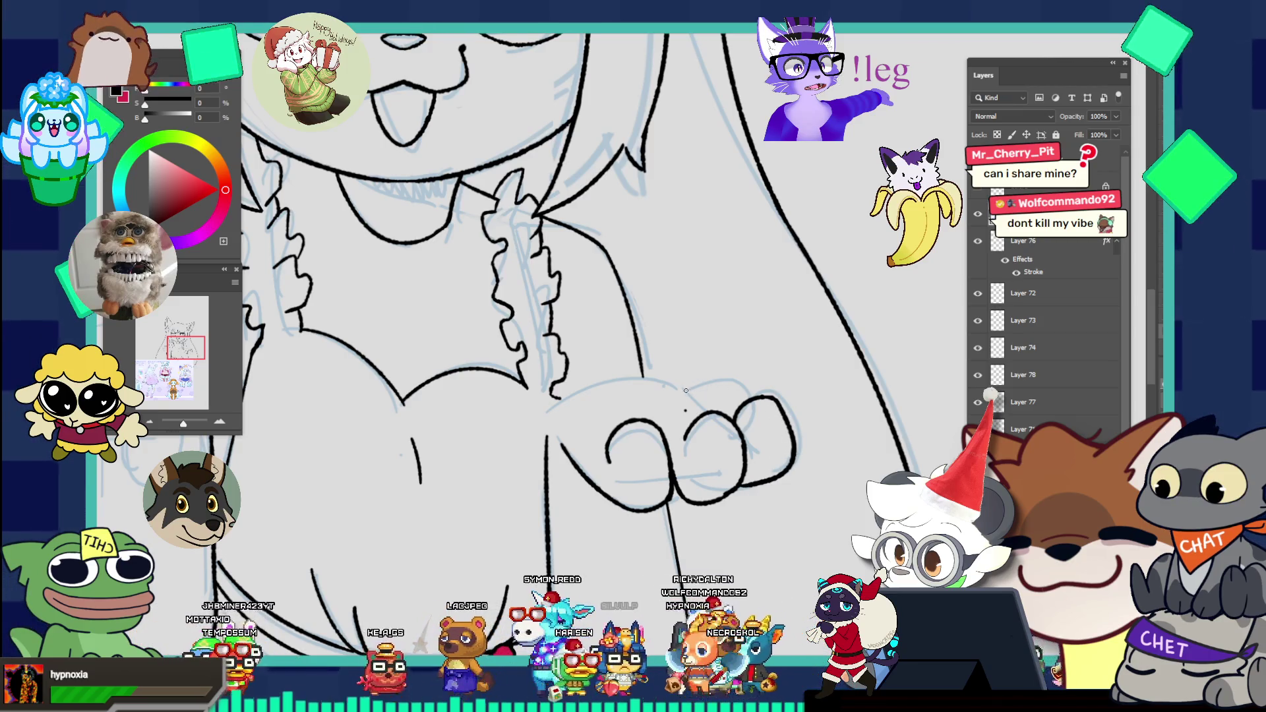
pyautogui.moveTo(682, 390); pyautogui.dragTo(746, 387)
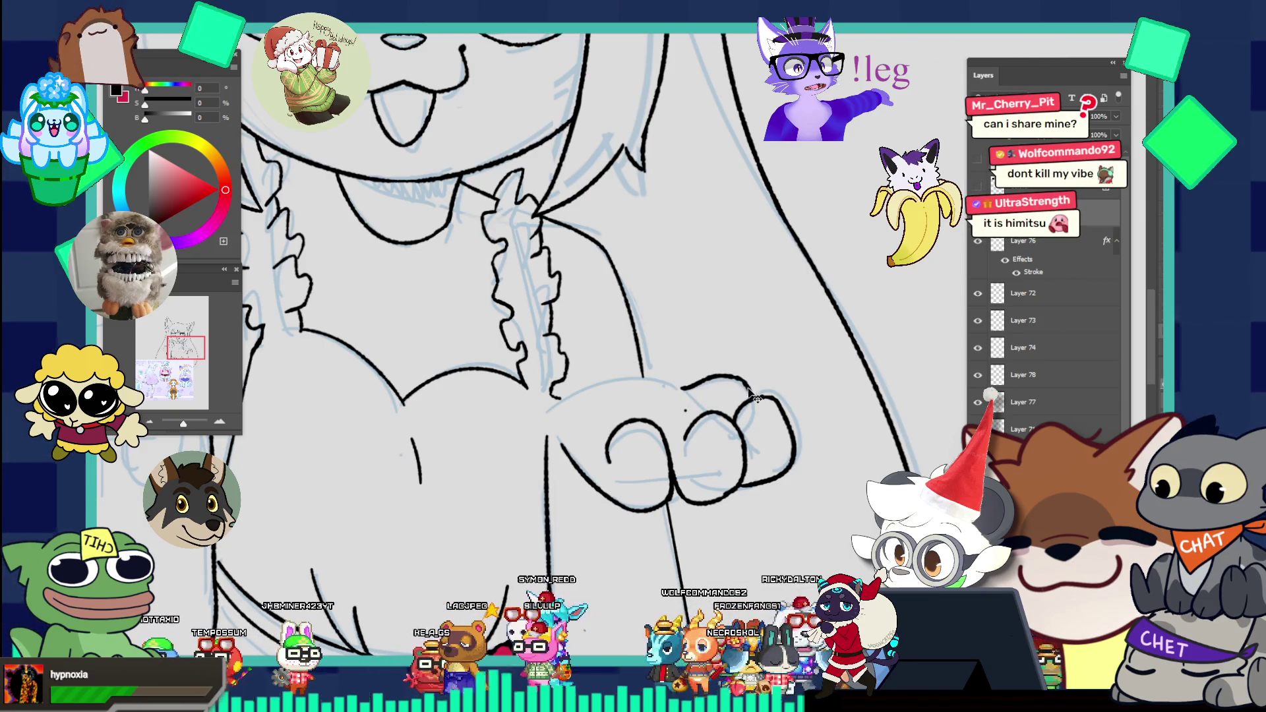
pyautogui.moveTo(672, 383); pyautogui.dragTo(572, 392)
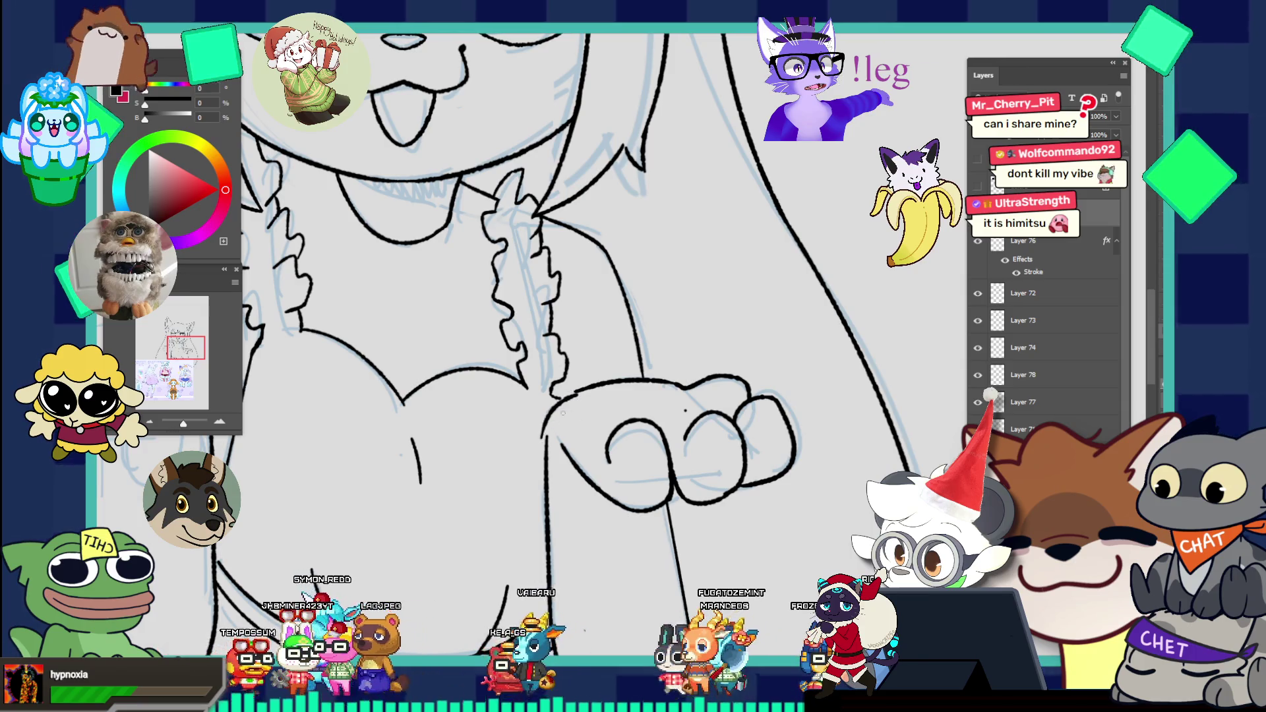
pyautogui.moveTo(576, 390); pyautogui.dragTo(545, 443)
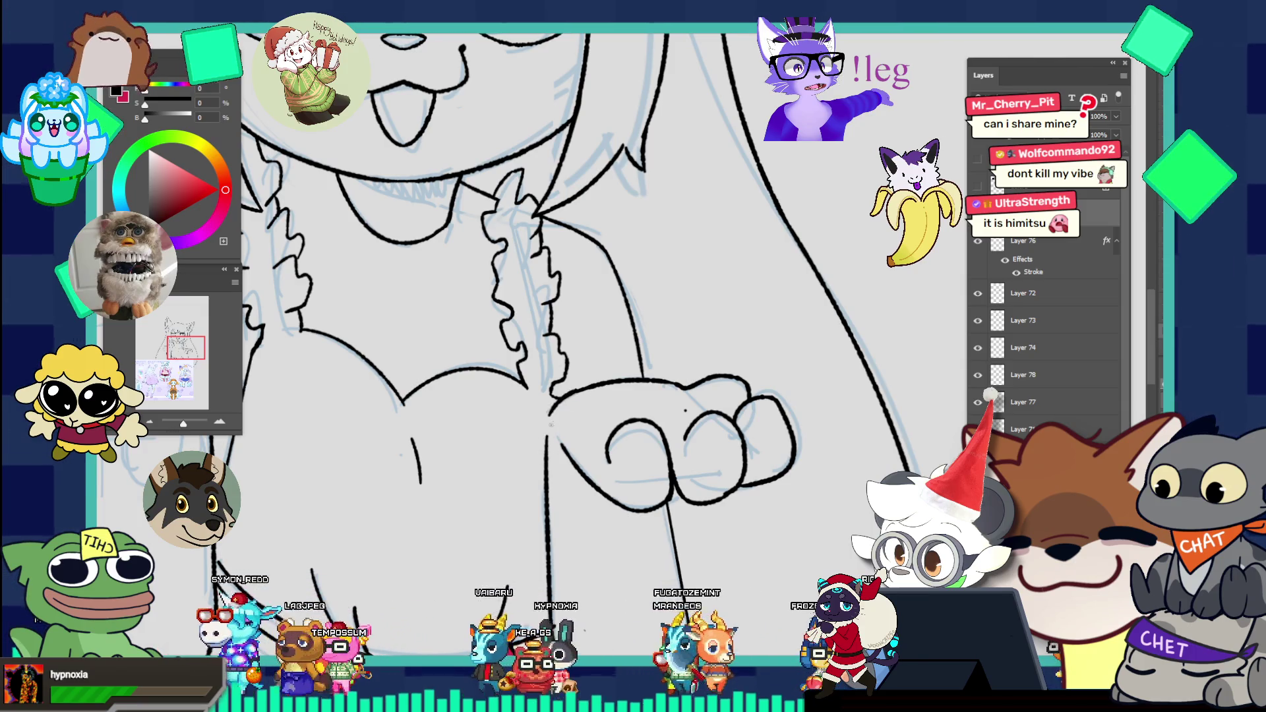
pyautogui.hotkey('ctrl', '0')
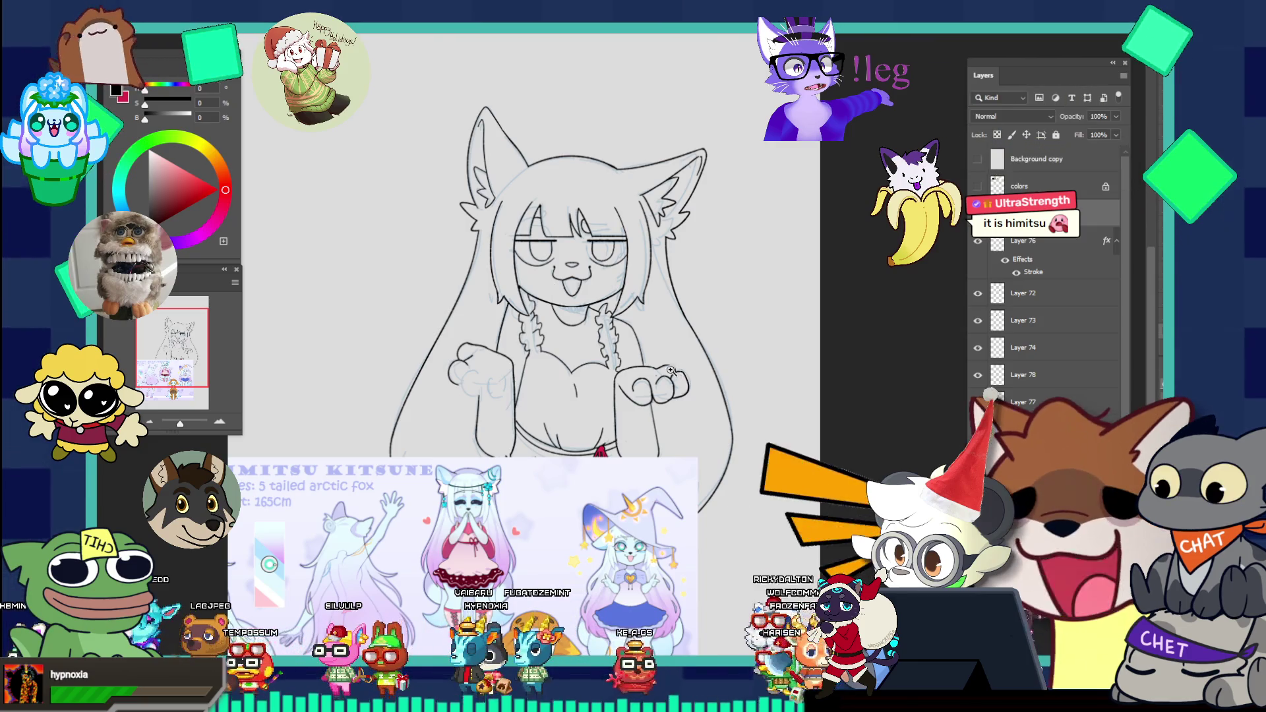
# Step: Ink a curved line over the right paw's top finger, checking the whole figure between strokes
pyautogui.click(694, 359)
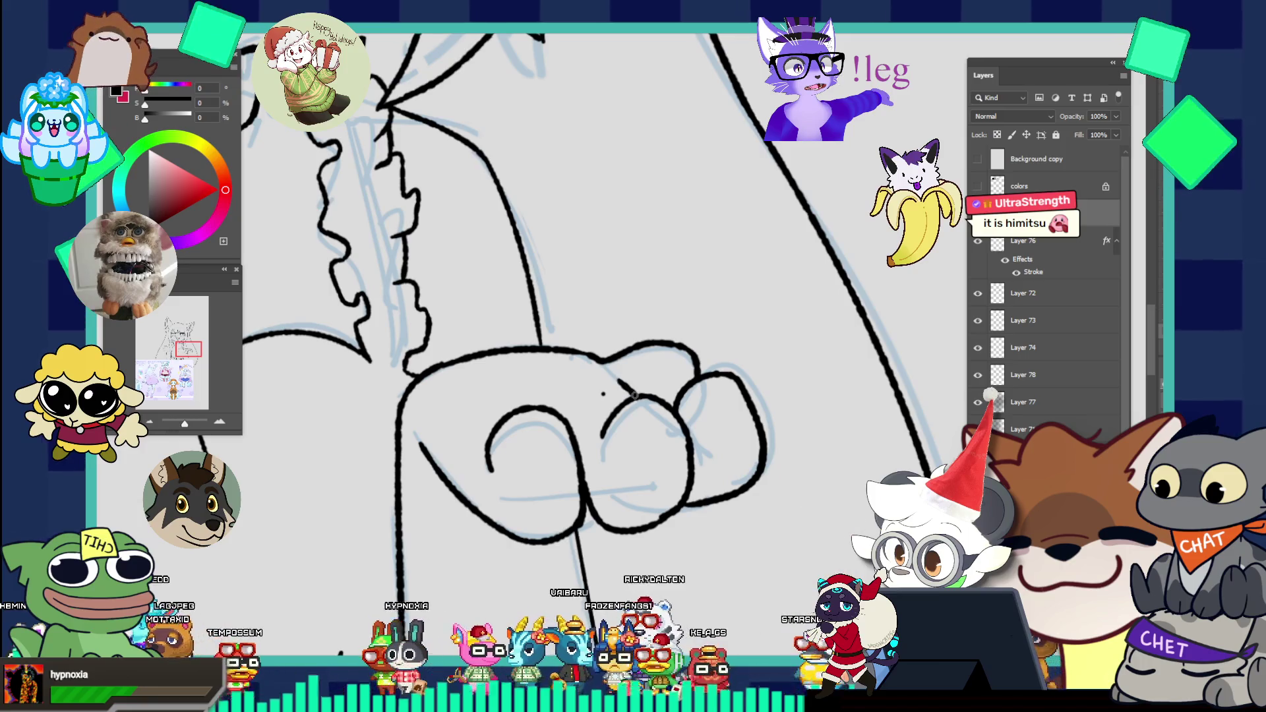
pyautogui.moveTo(623, 341); pyautogui.dragTo(507, 258)
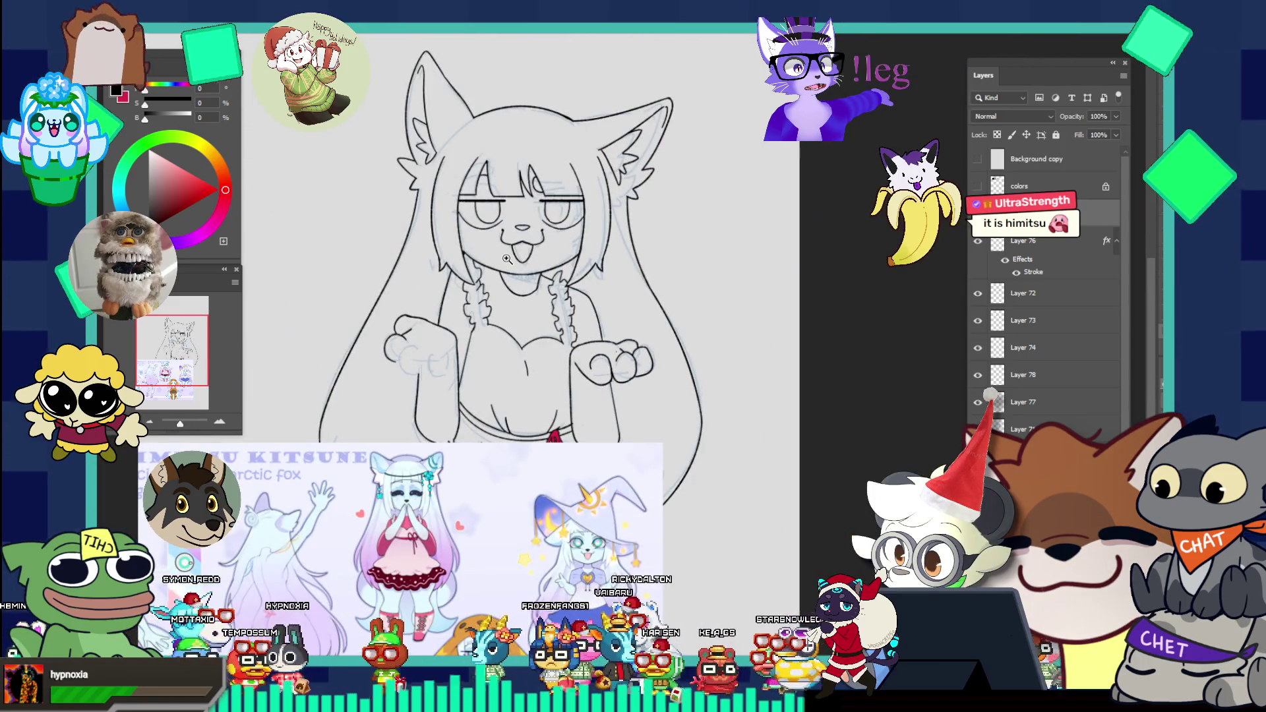
pyautogui.moveTo(664, 327); pyautogui.dragTo(645, 339)
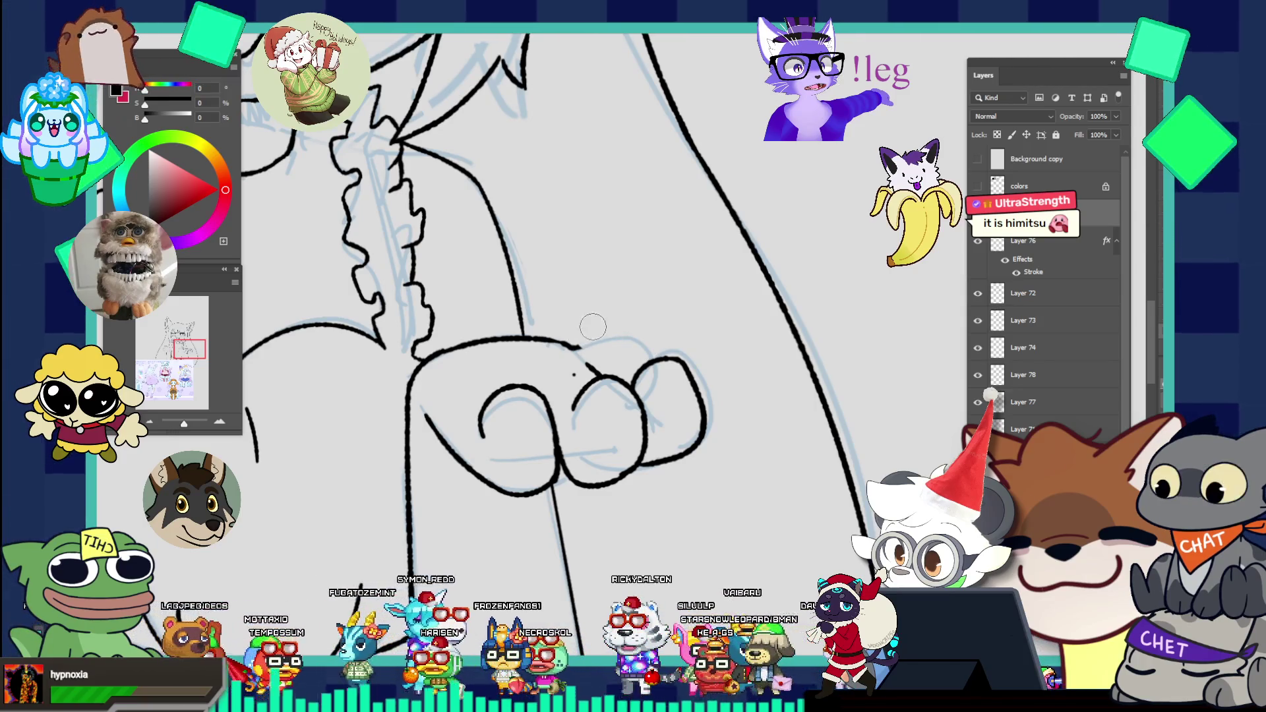
pyautogui.moveTo(576, 340); pyautogui.dragTo(652, 364)
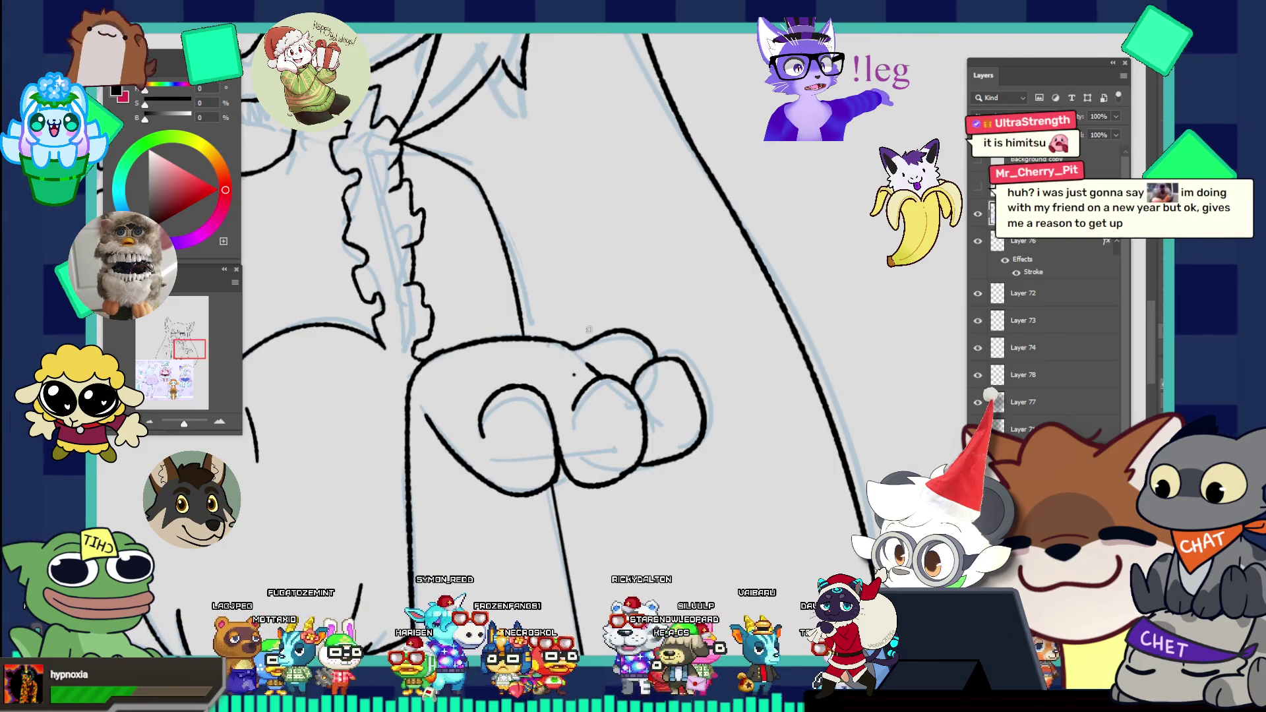
pyautogui.moveTo(622, 293); pyautogui.dragTo(515, 214)
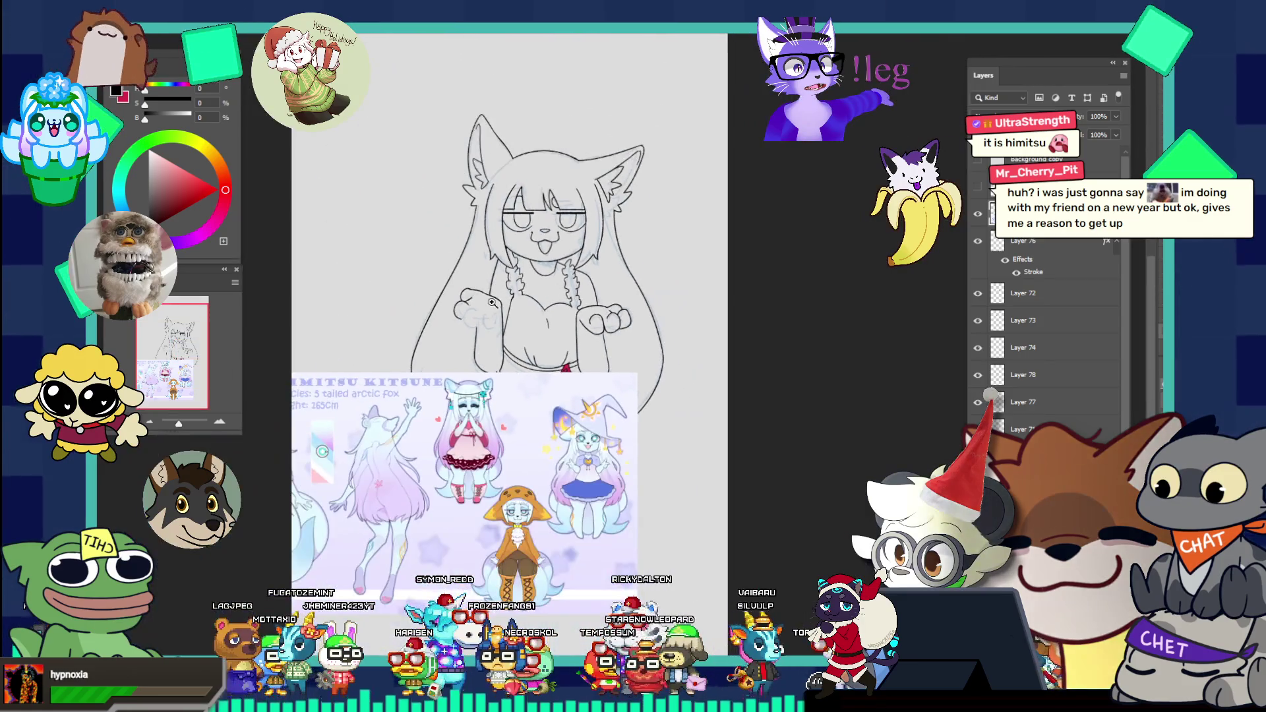
pyautogui.moveTo(624, 315); pyautogui.dragTo(509, 300)
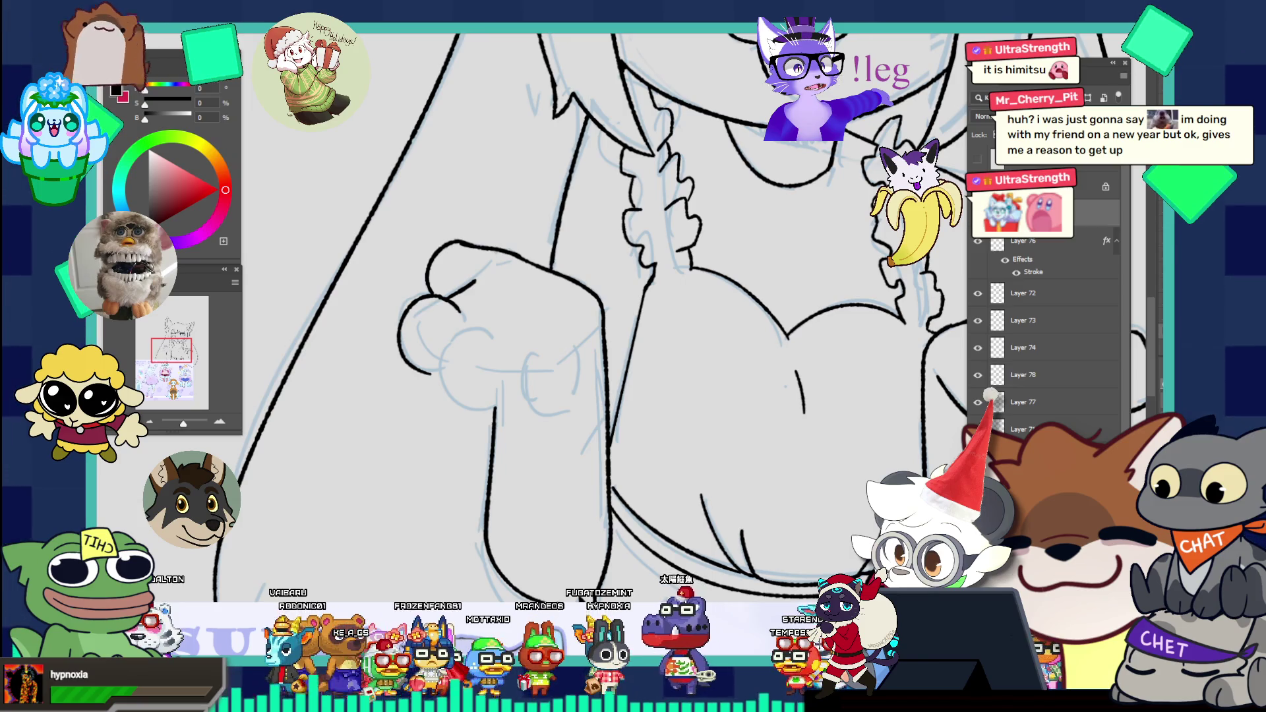
pyautogui.scroll(1, 455, 418)
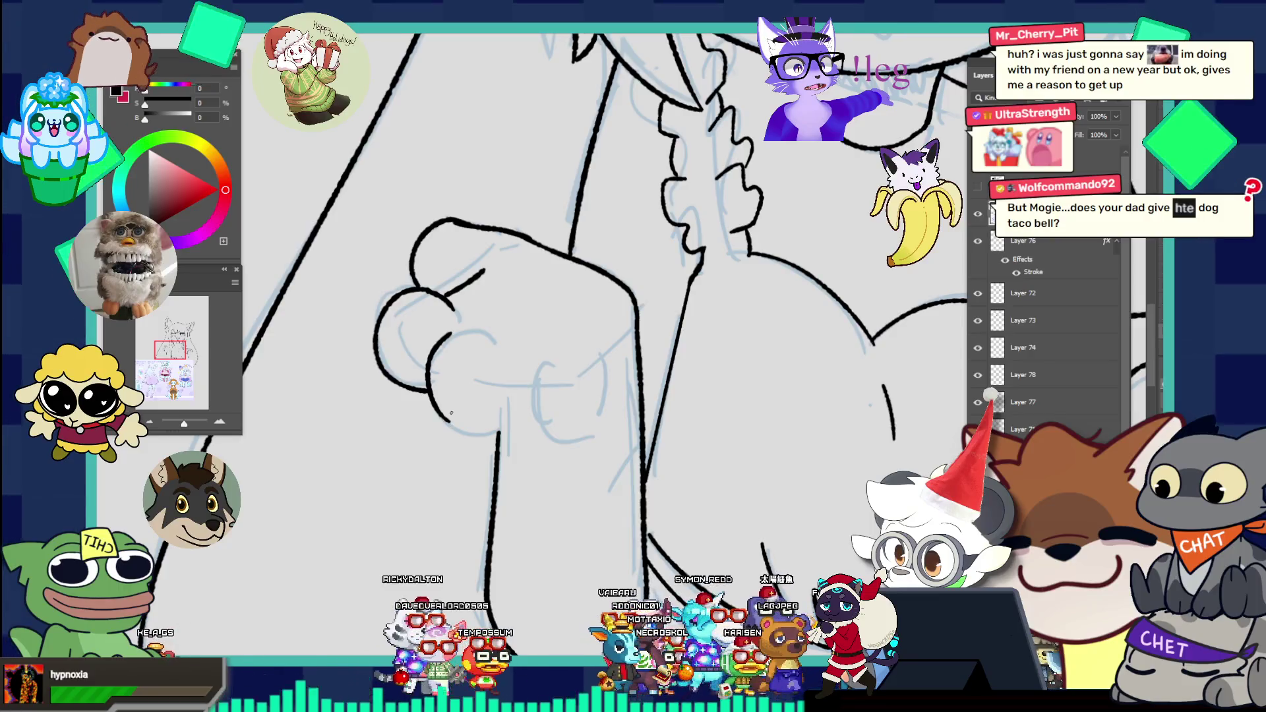
# Step: Ink the fist's bottom outline and first knuckle arcs, redoing strokes until they sit right
pyautogui.moveTo(454, 428); pyautogui.dragTo(515, 421)
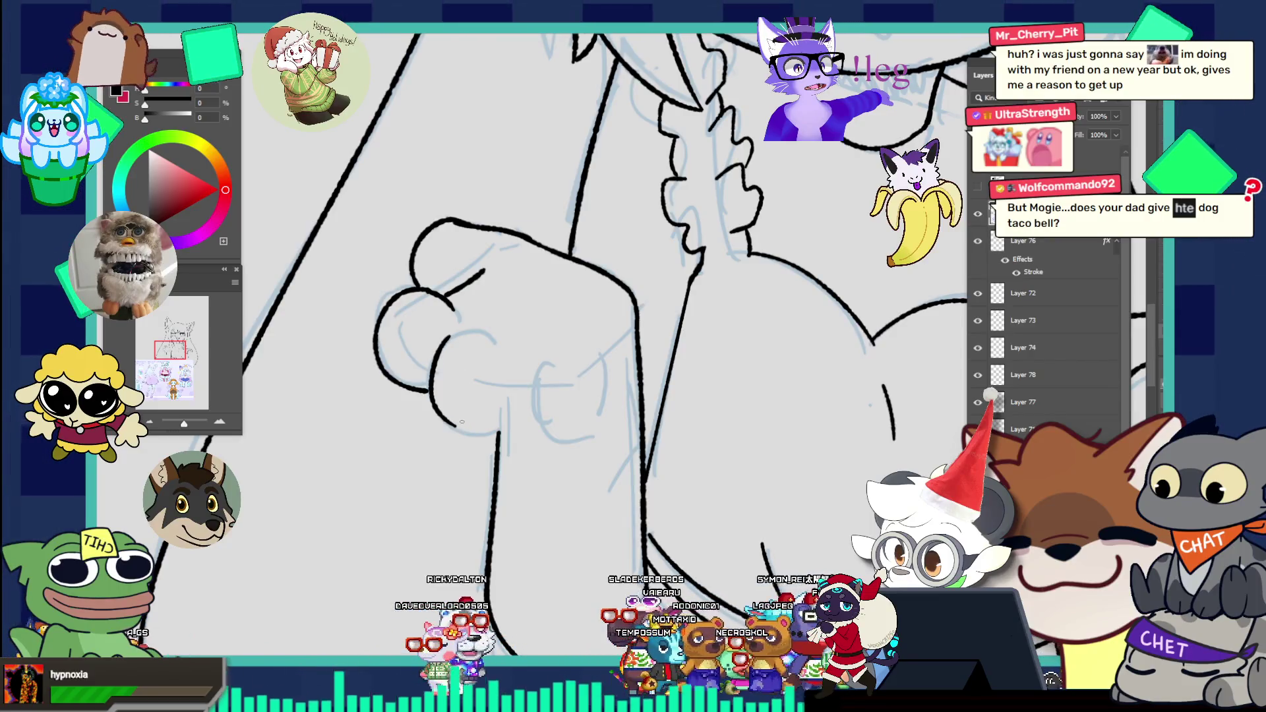
pyautogui.hotkey('ctrl', 'z')
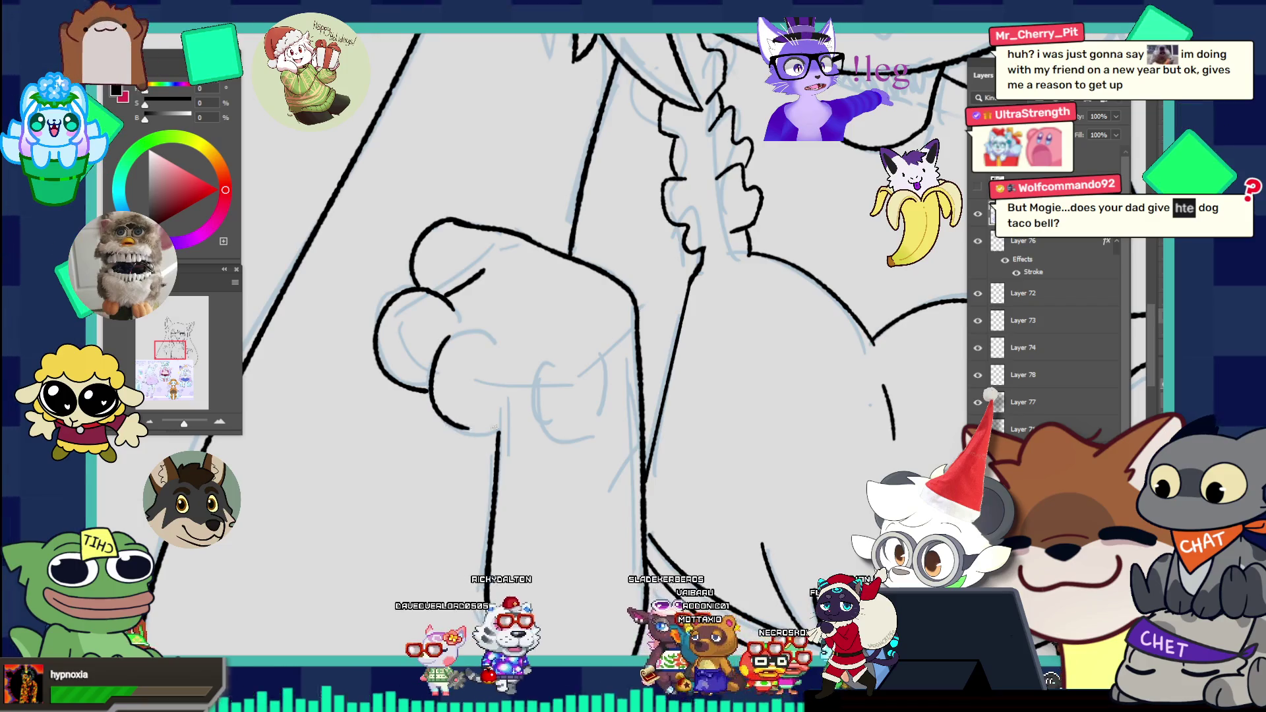
pyautogui.moveTo(454, 431); pyautogui.dragTo(520, 421)
pyautogui.moveTo(482, 343); pyautogui.dragTo(436, 359)
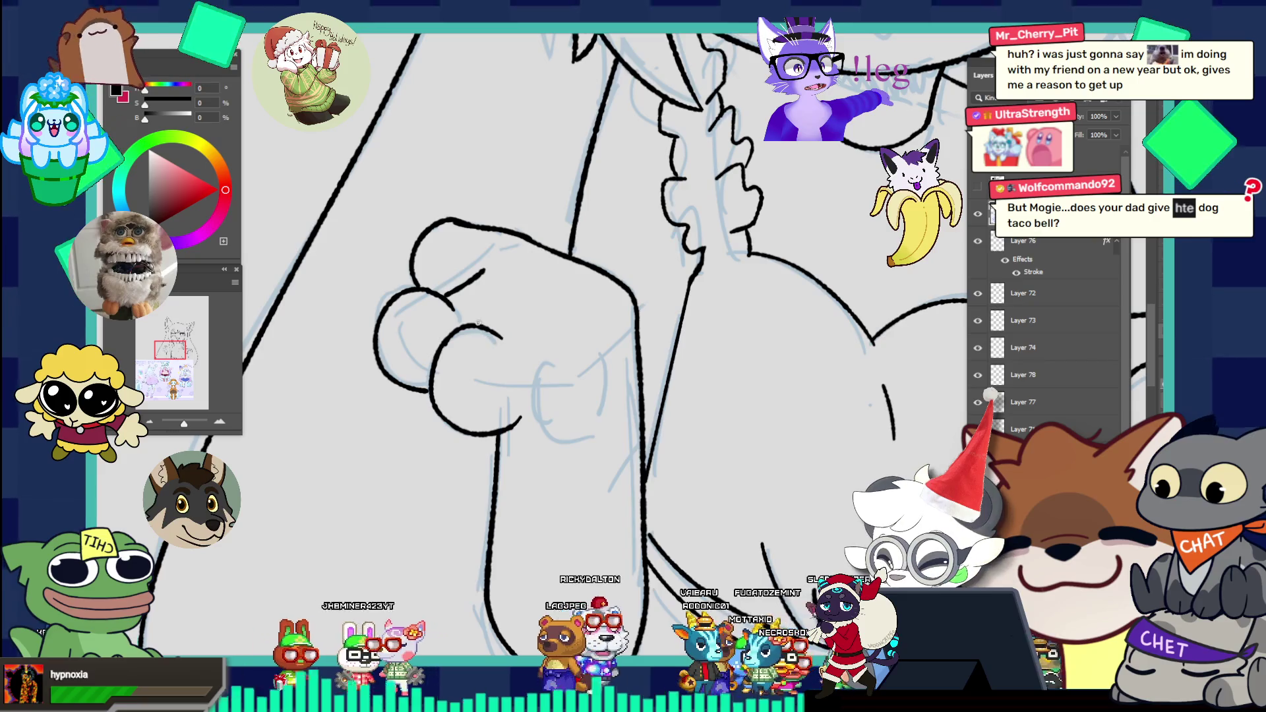
pyautogui.hotkey('ctrl', 'z')
pyautogui.moveTo(499, 342); pyautogui.dragTo(510, 379)
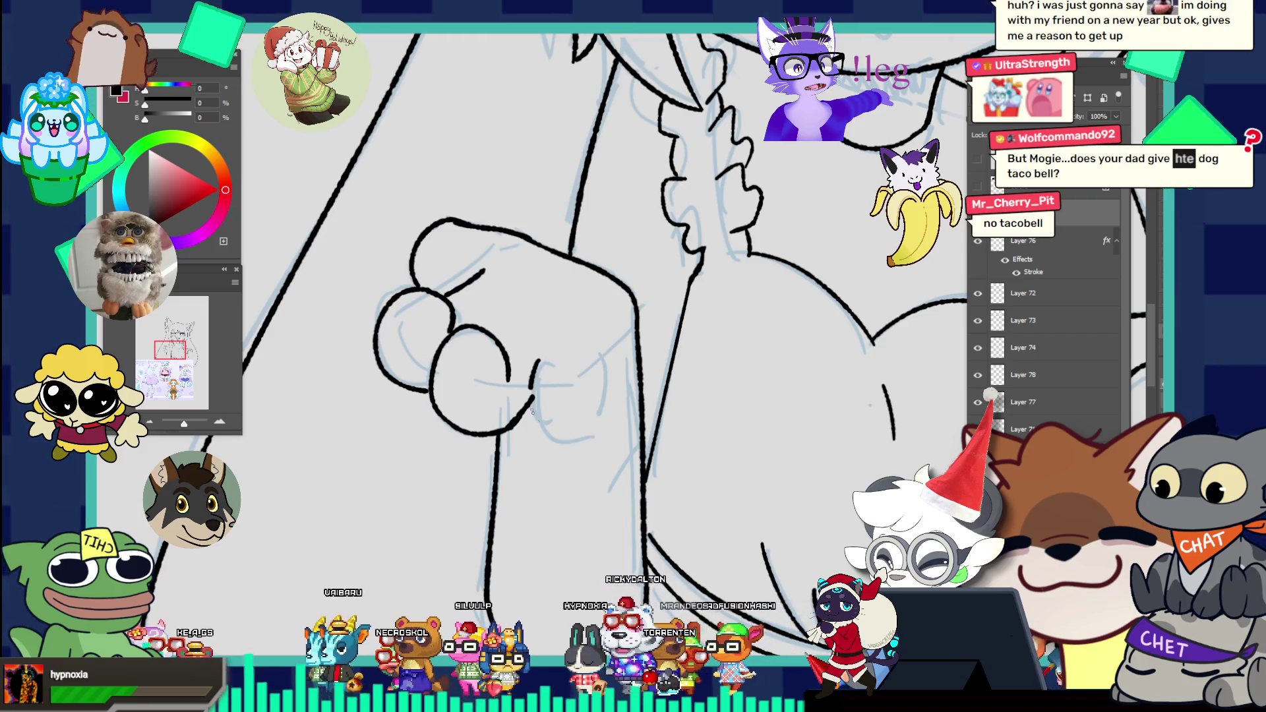
pyautogui.moveTo(546, 358); pyautogui.dragTo(550, 435)
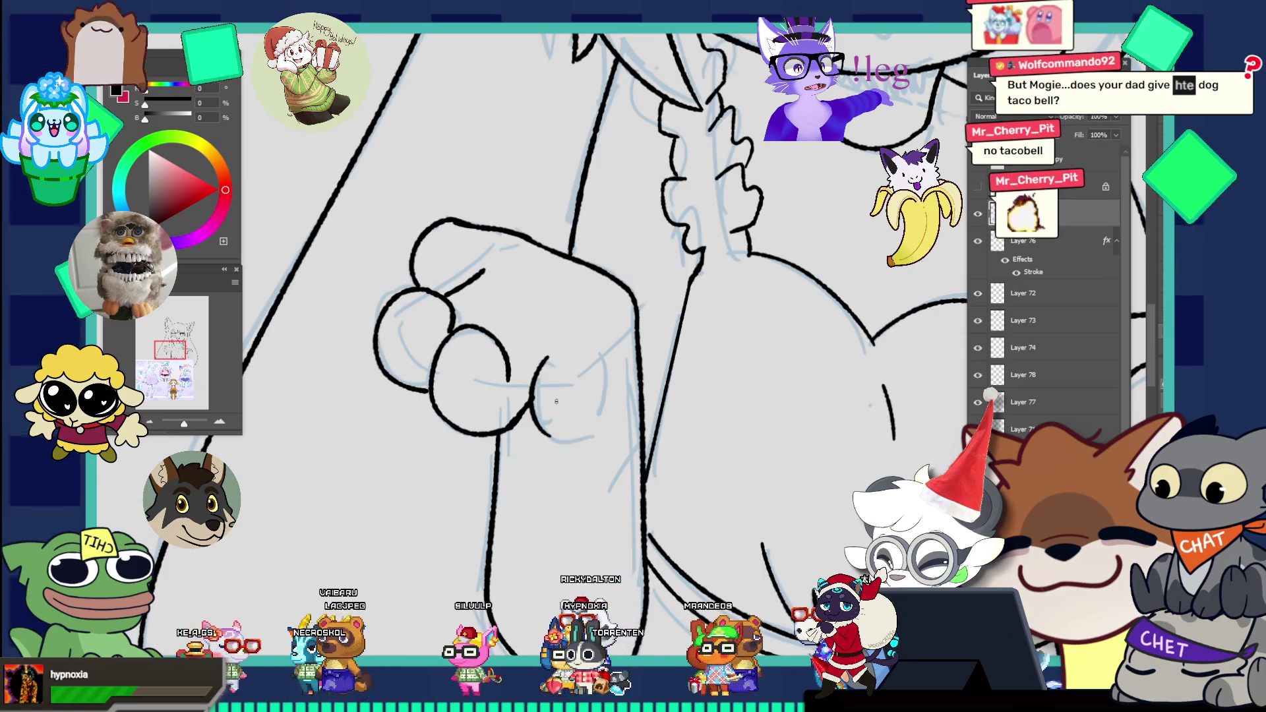
# Step: Ink the arch and right side of the third knuckle on the fist
pyautogui.moveTo(538, 381); pyautogui.dragTo(593, 386)
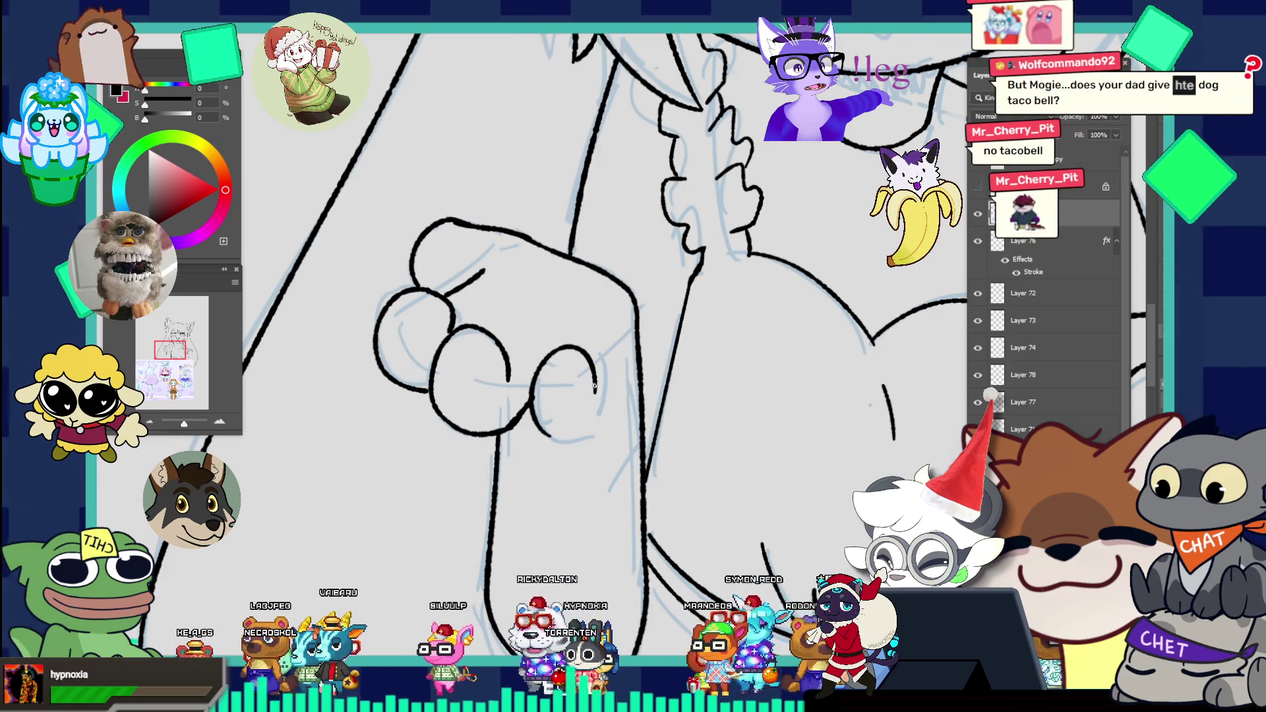
pyautogui.hotkey('ctrl', 'z')
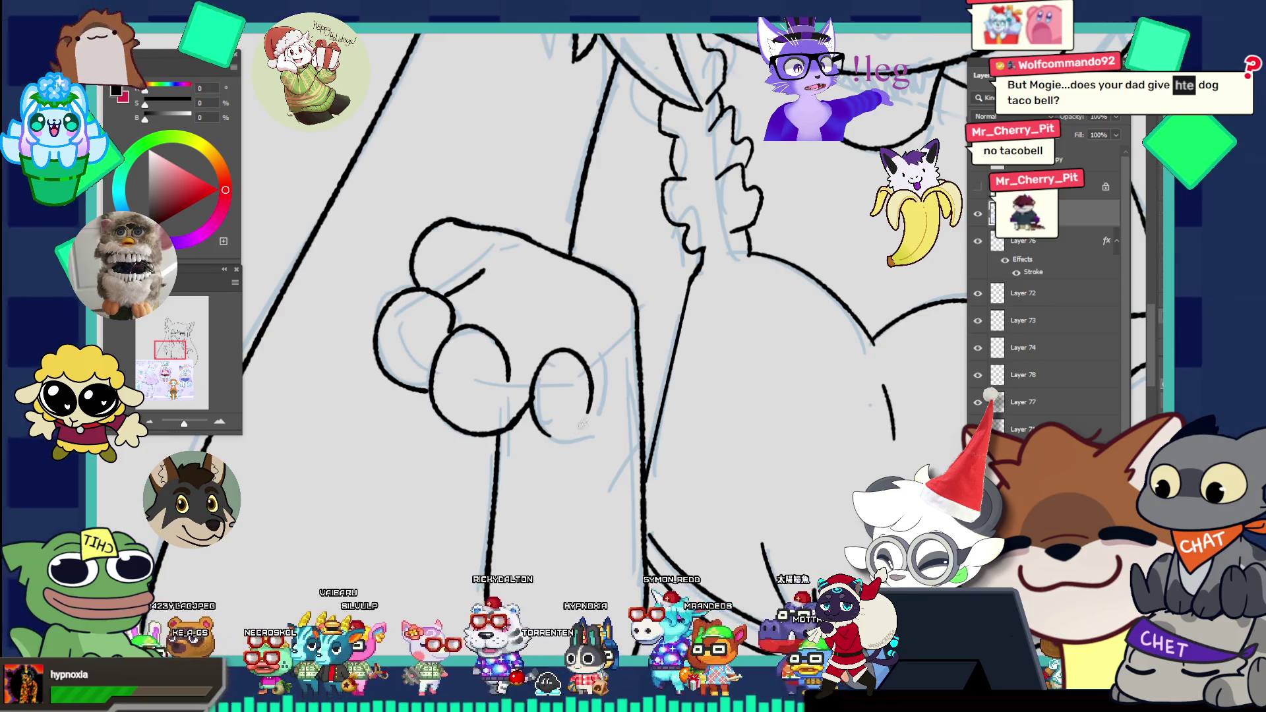
pyautogui.hotkey('ctrl', 'z')
pyautogui.moveTo(538, 384); pyautogui.dragTo(600, 403)
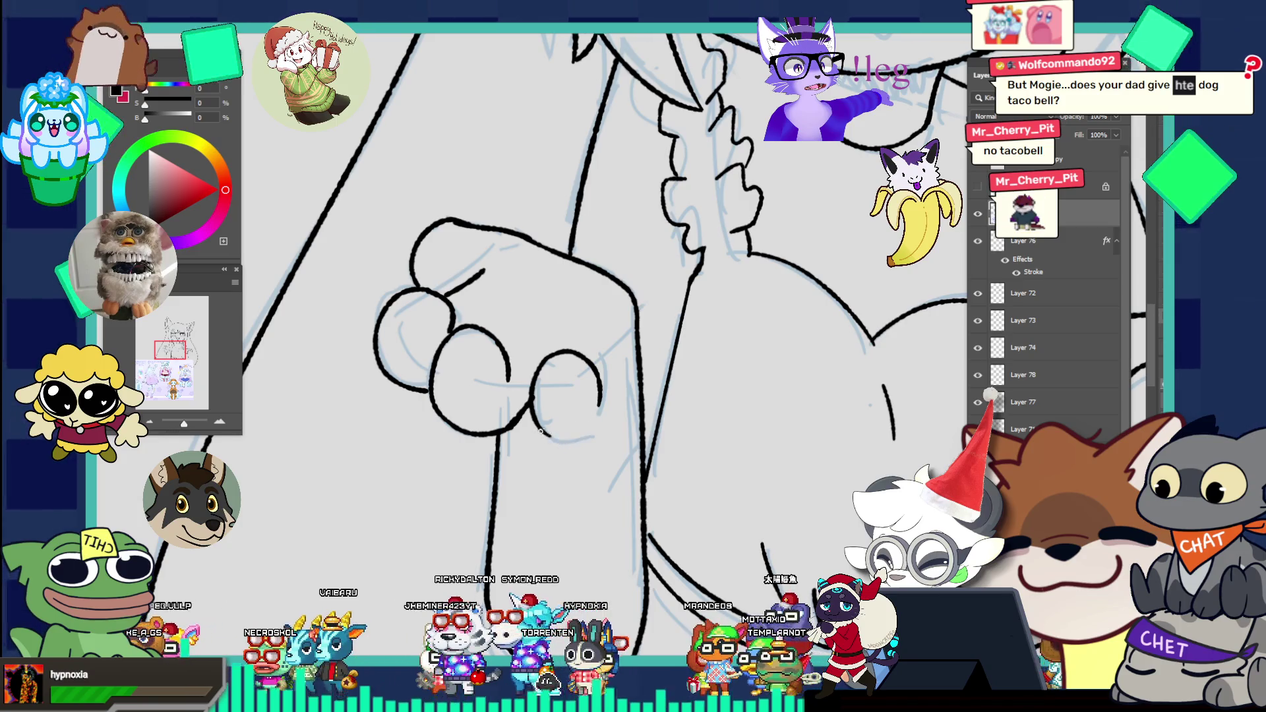
pyautogui.moveTo(606, 423)
pyautogui.mouseDown()
pyautogui.moveTo(623, 342)
pyautogui.moveTo(590, 329)
pyautogui.moveTo(650, 363)
pyautogui.mouseUp()
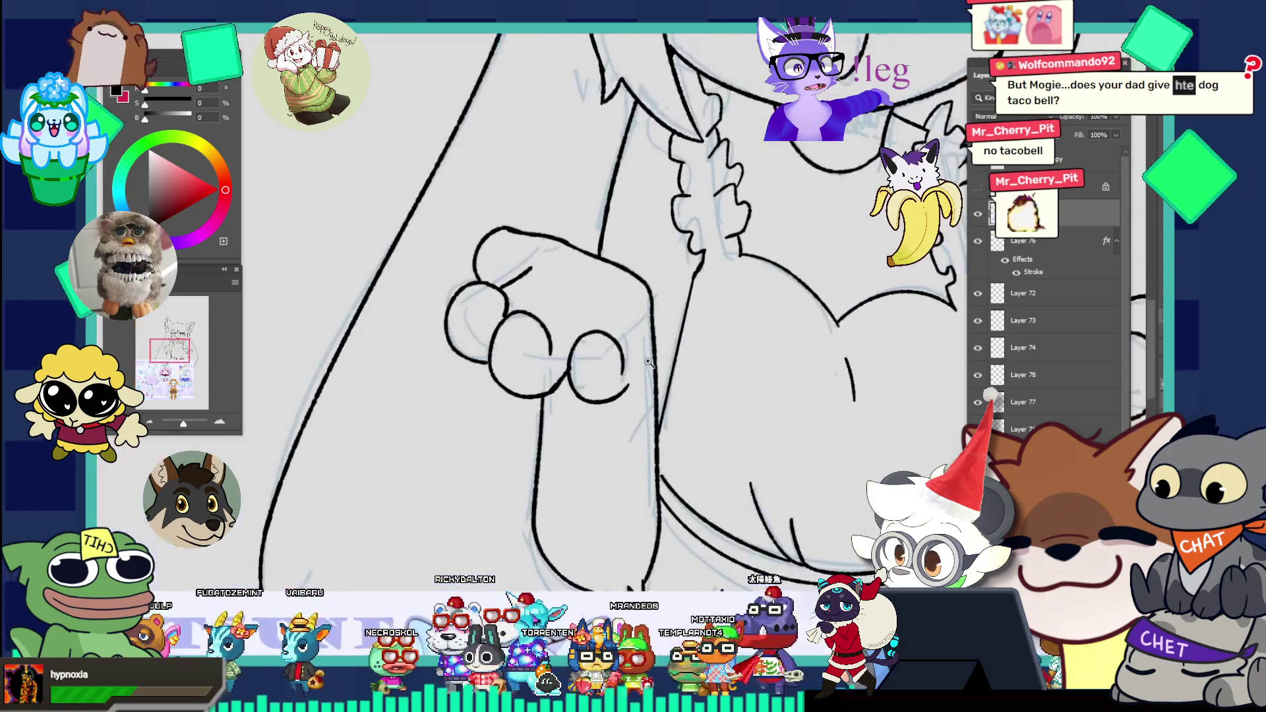
pyautogui.click(621, 355)
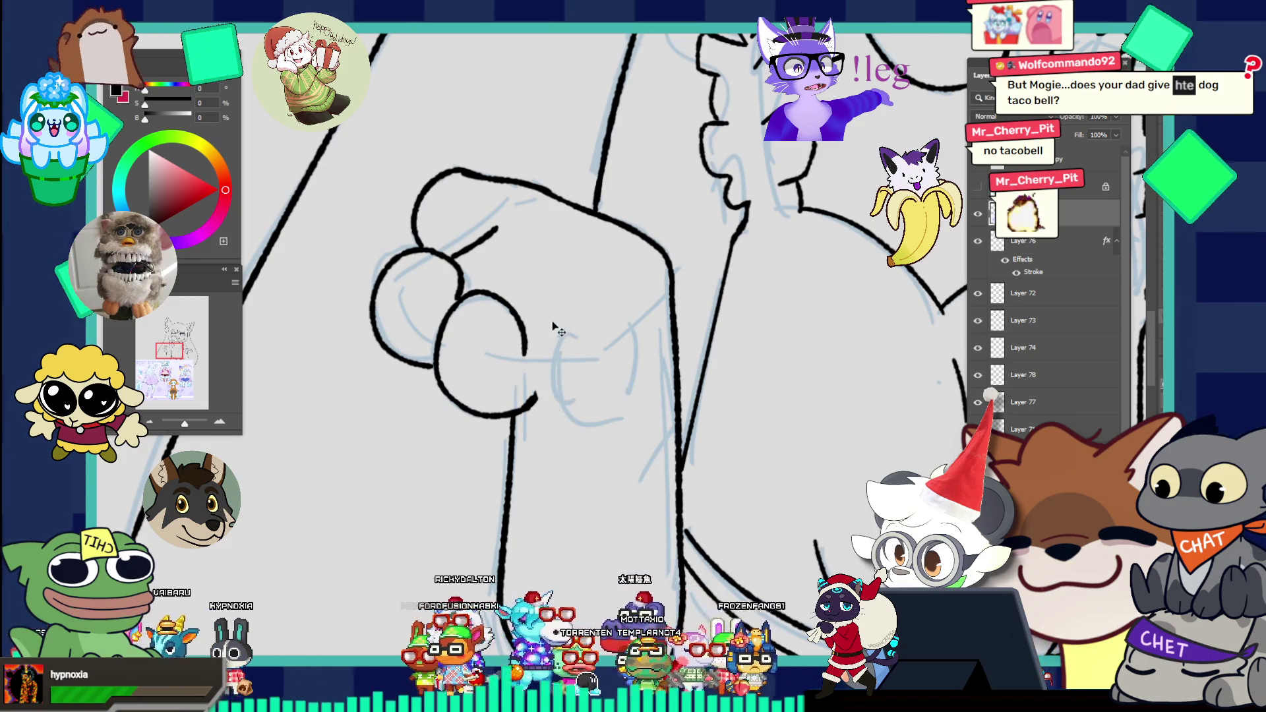
# Step: Ink the curled finger beside the fist and its bottom edge, trimming the stray tail
pyautogui.hotkey('ctrl', 'z')
pyautogui.moveTo(528, 335); pyautogui.dragTo(608, 341)
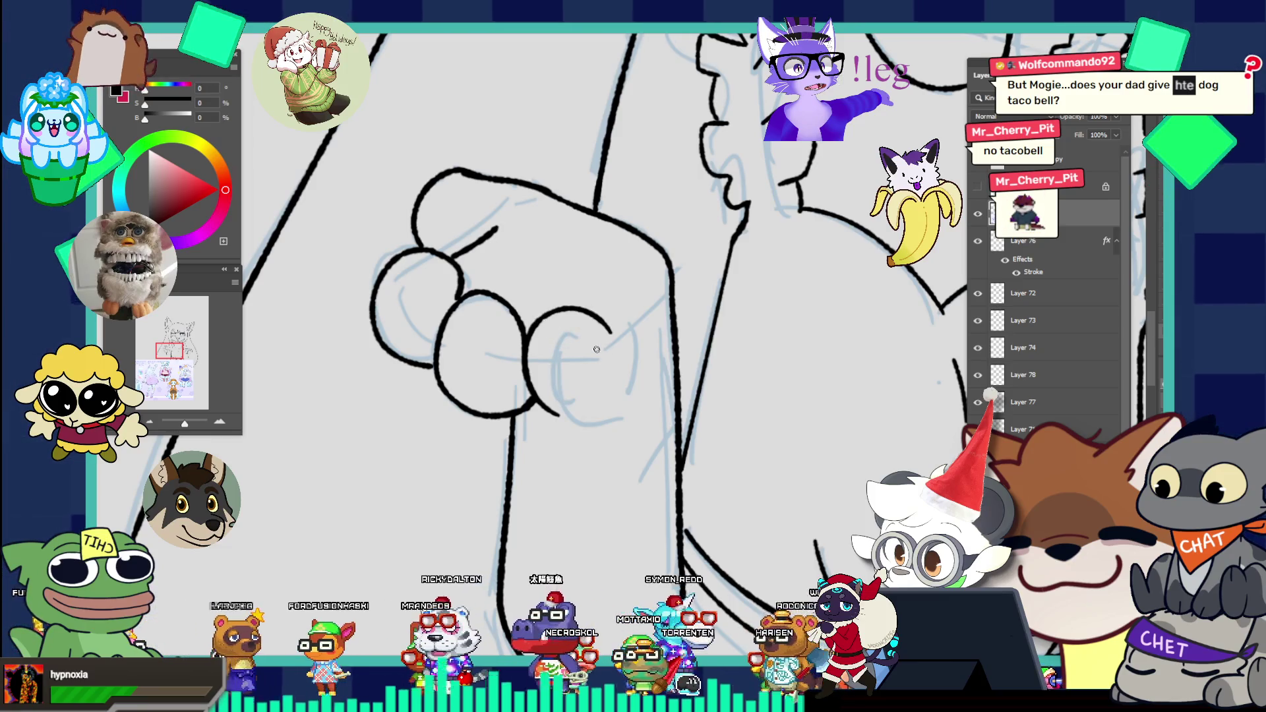
pyautogui.moveTo(529, 333); pyautogui.dragTo(600, 334)
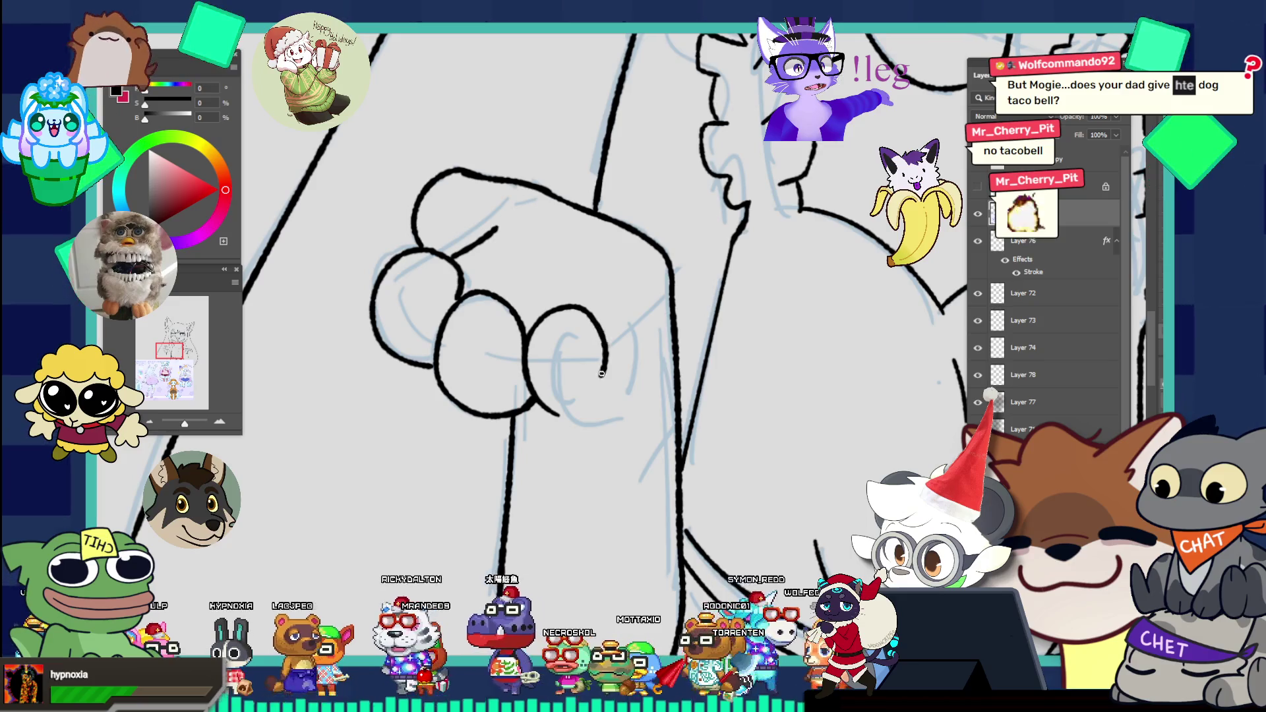
pyautogui.hotkey('ctrl', 'z')
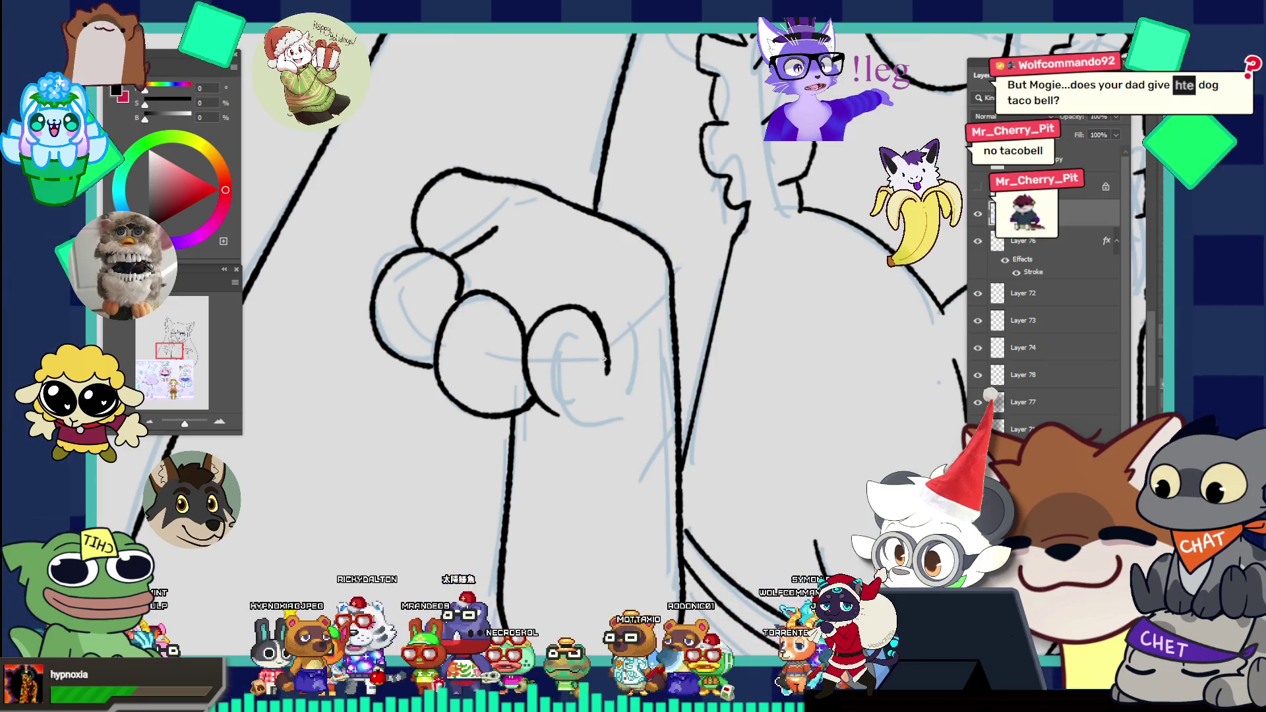
pyautogui.moveTo(608, 404)
pyautogui.mouseDown()
pyautogui.moveTo(572, 415)
pyautogui.moveTo(631, 354)
pyautogui.mouseUp()
pyautogui.scroll(-1, 613, 397)
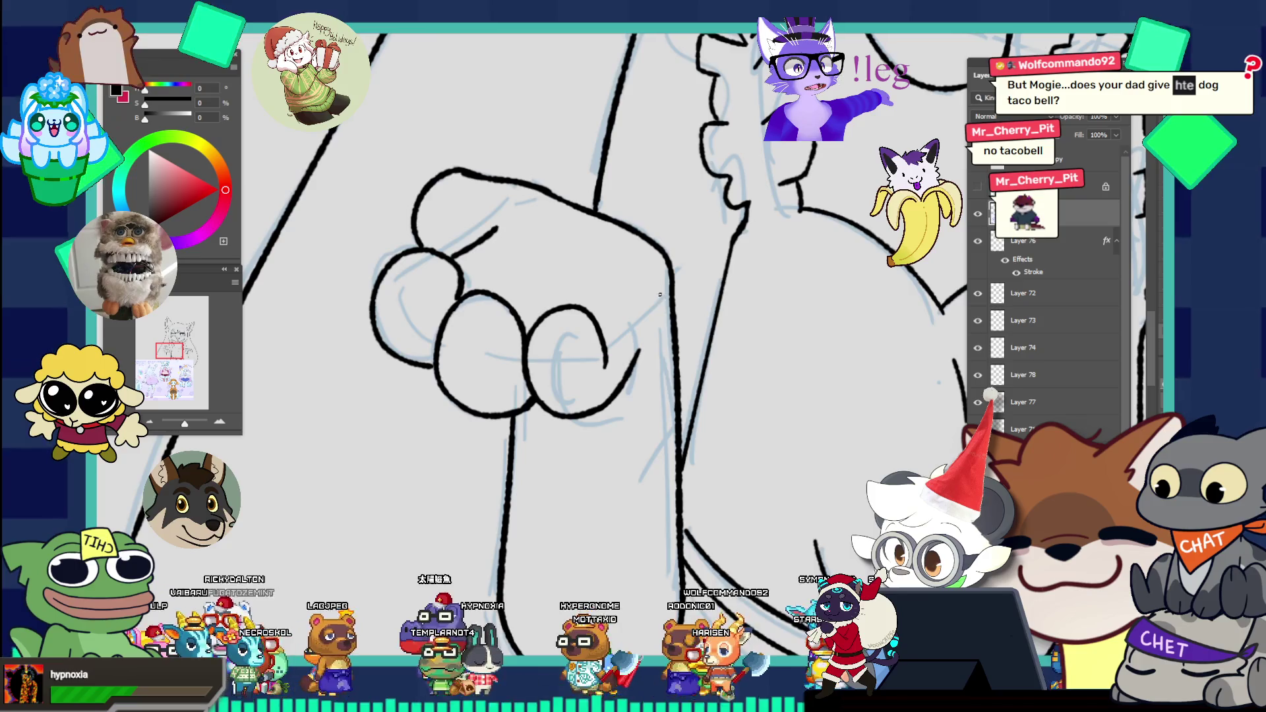
pyautogui.scroll(-3, 542, 184)
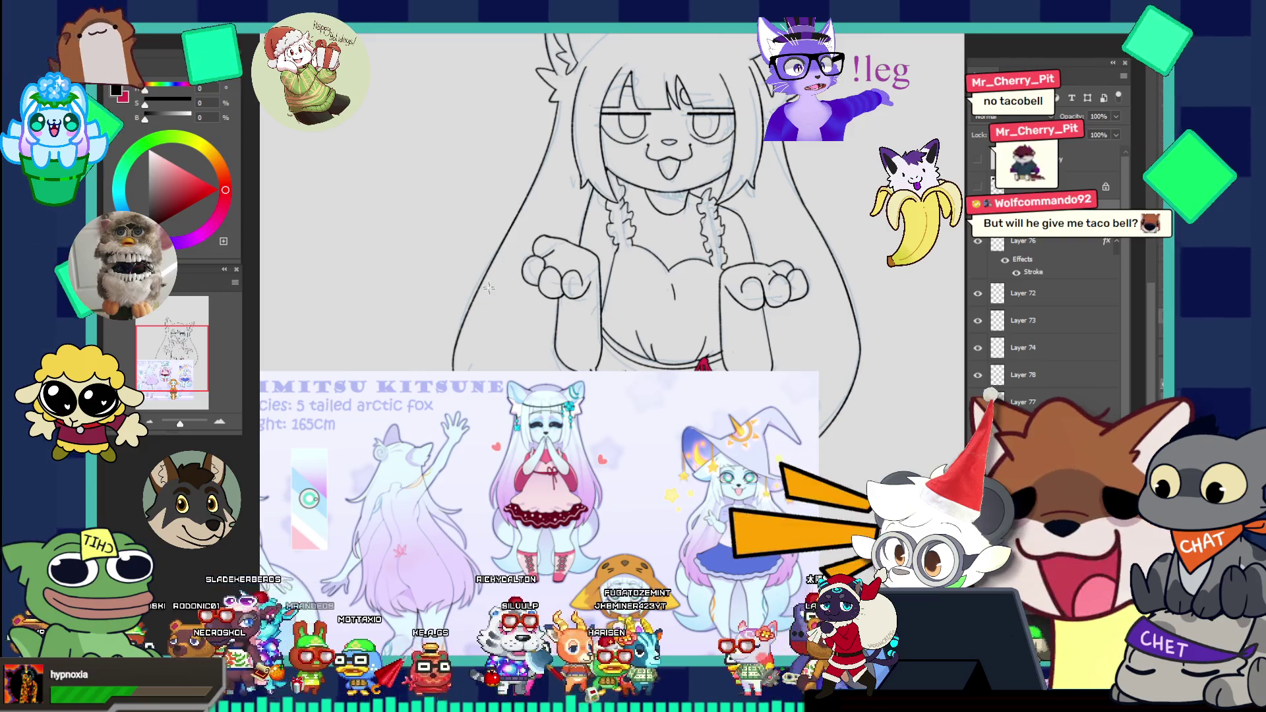
# Step: Cut both paws' lineart onto new Layer 79 and move it below Layer 76
pyautogui.moveTo(485, 215)
pyautogui.mouseDown()
pyautogui.moveTo(543, 294)
pyautogui.moveTo(861, 302)
pyautogui.mouseUp()
pyautogui.click(827, 327)
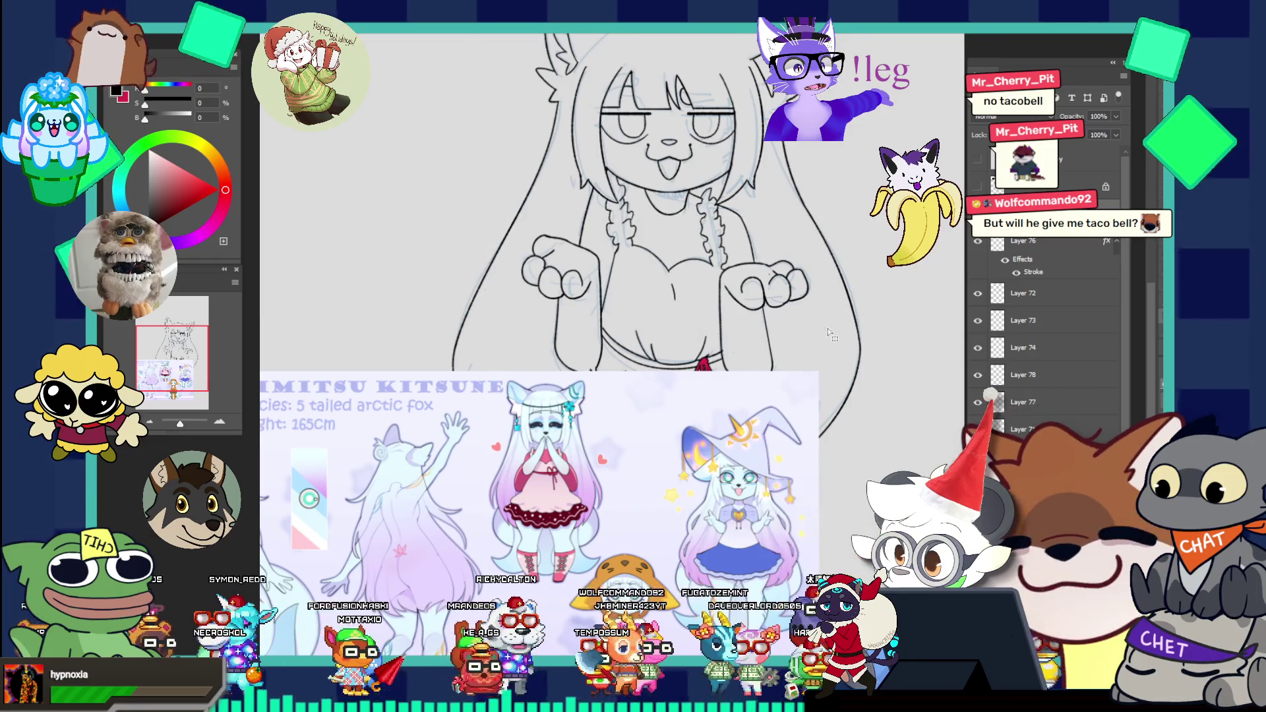
pyautogui.press('Delete')
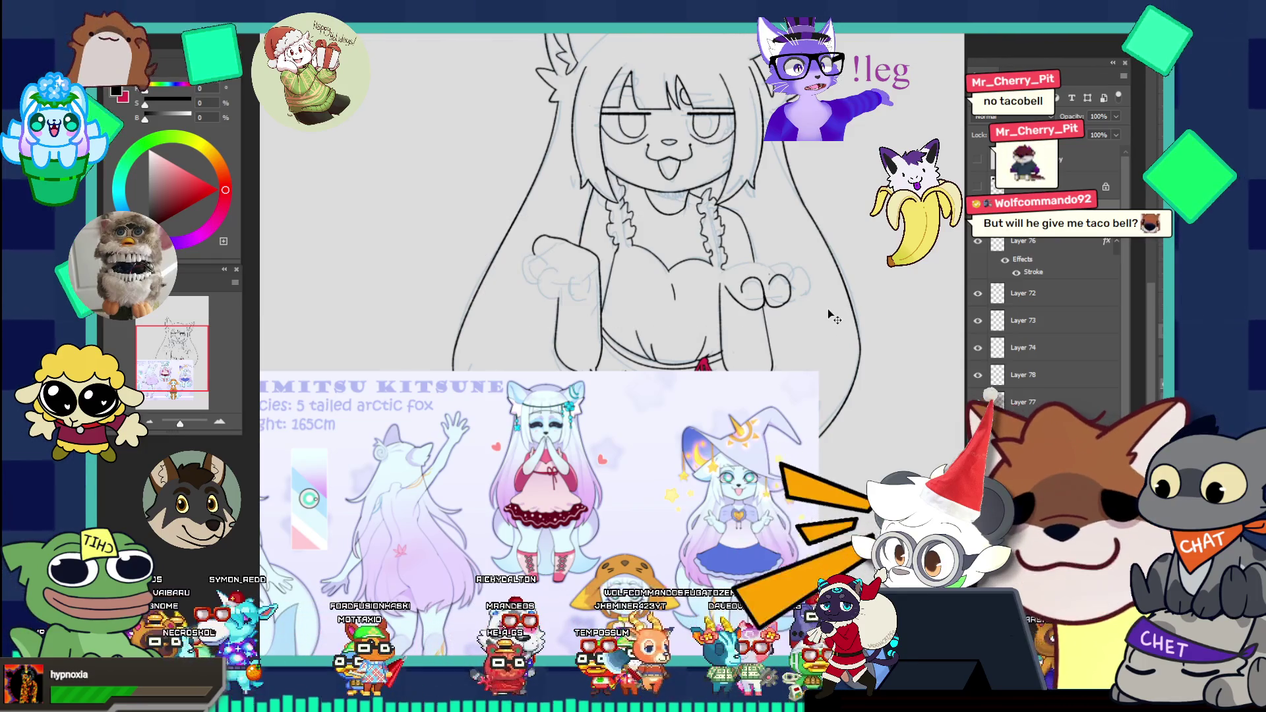
pyautogui.hotkey('ctrl', 'v')
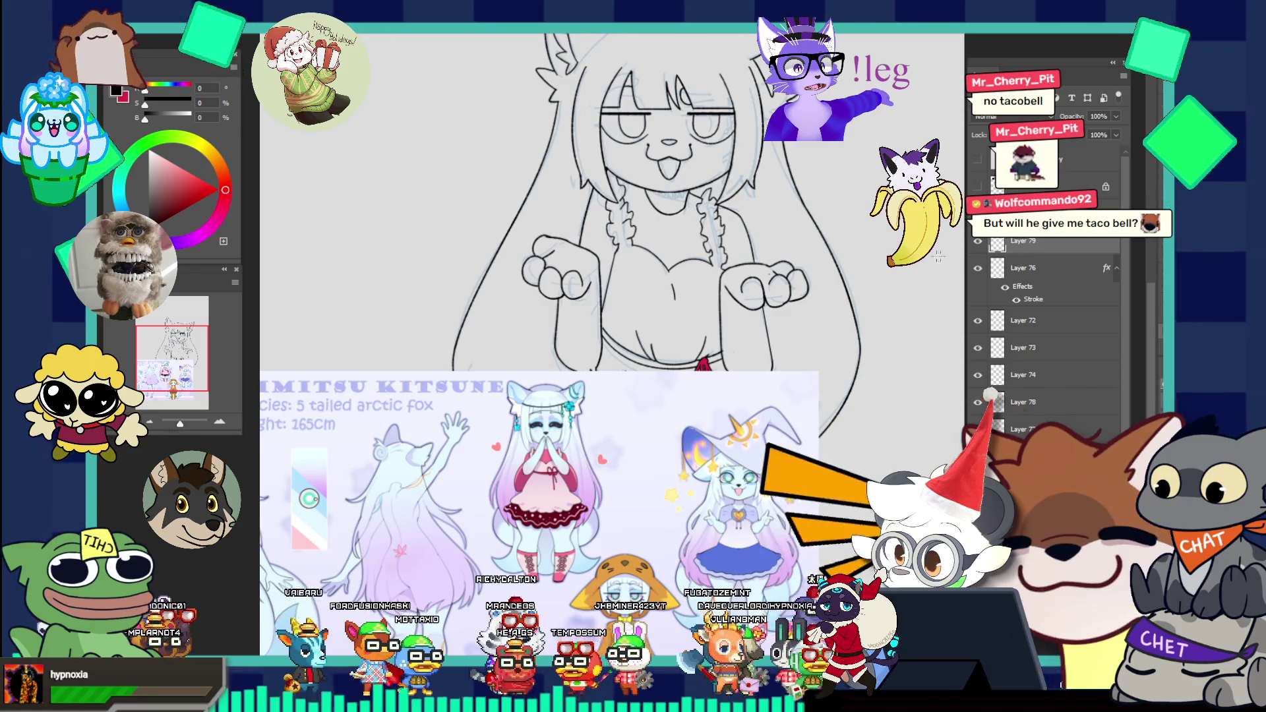
pyautogui.hotkey('ctrl', '[')
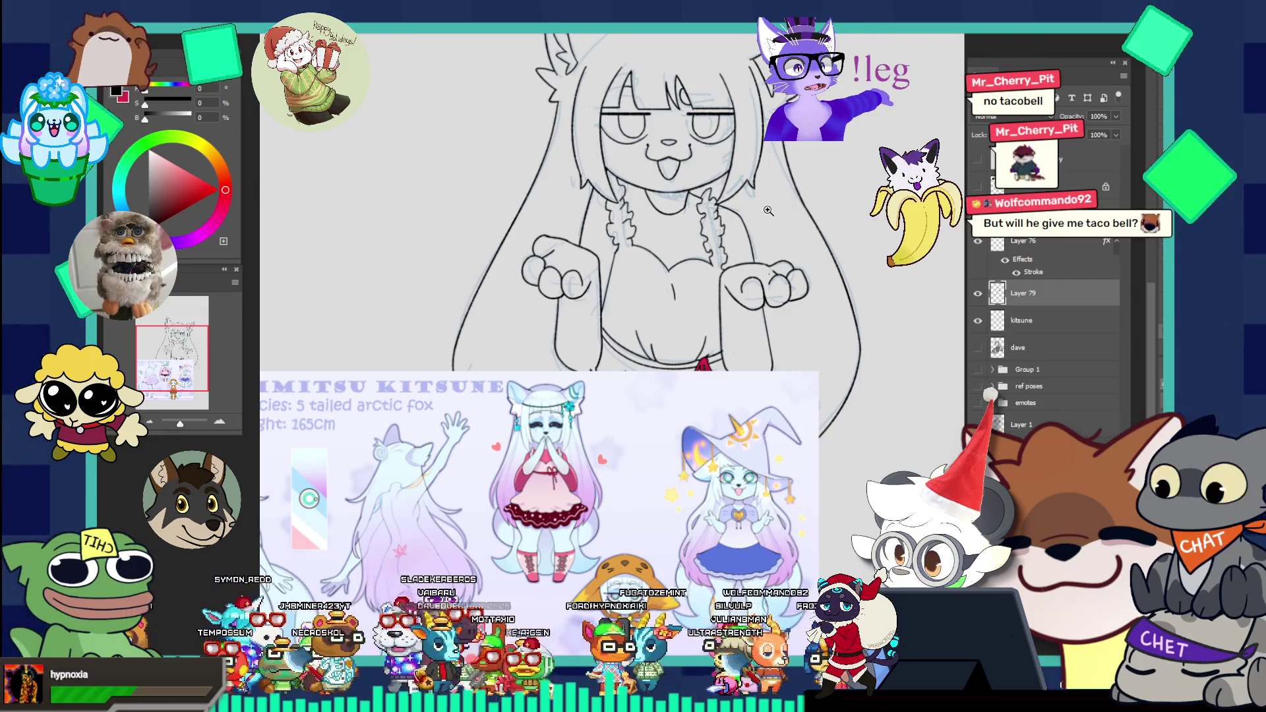
# Step: Zoom out to the whole drawing, then back in on the face and chest
pyautogui.hotkey('ctrl', '-')
pyautogui.click(744, 170)
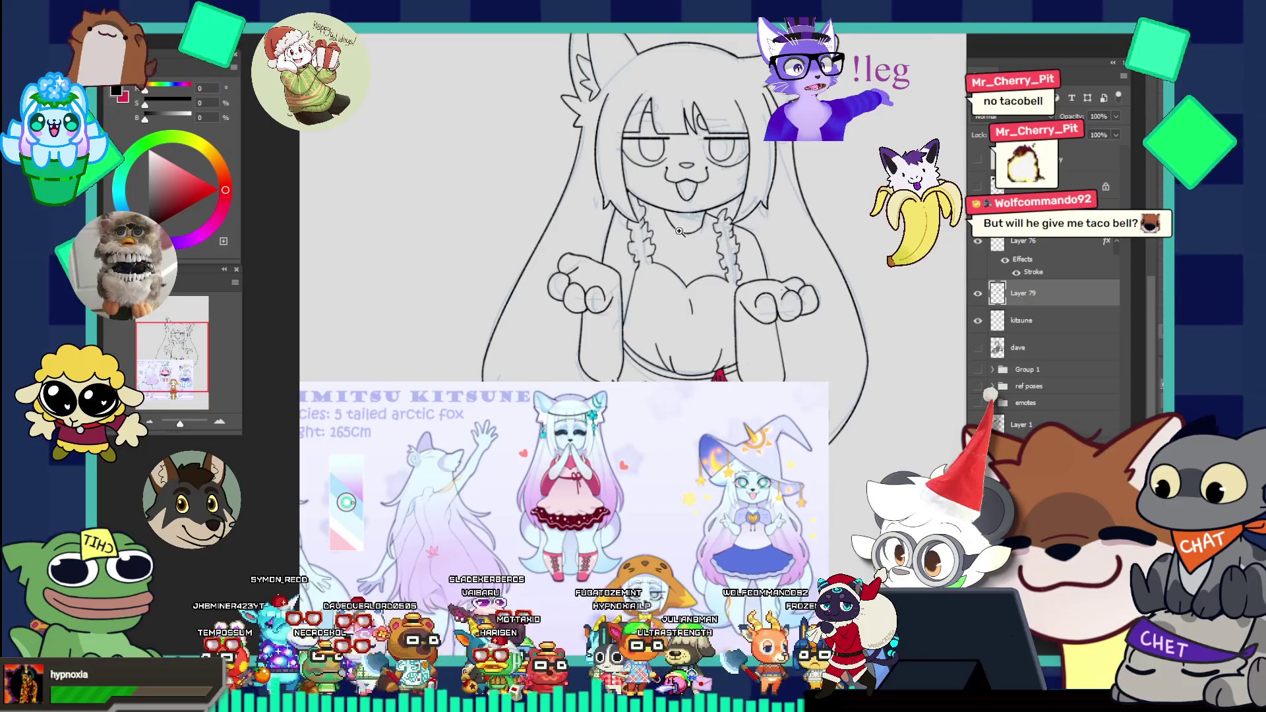
pyautogui.moveTo(526, 239); pyautogui.dragTo(869, 353)
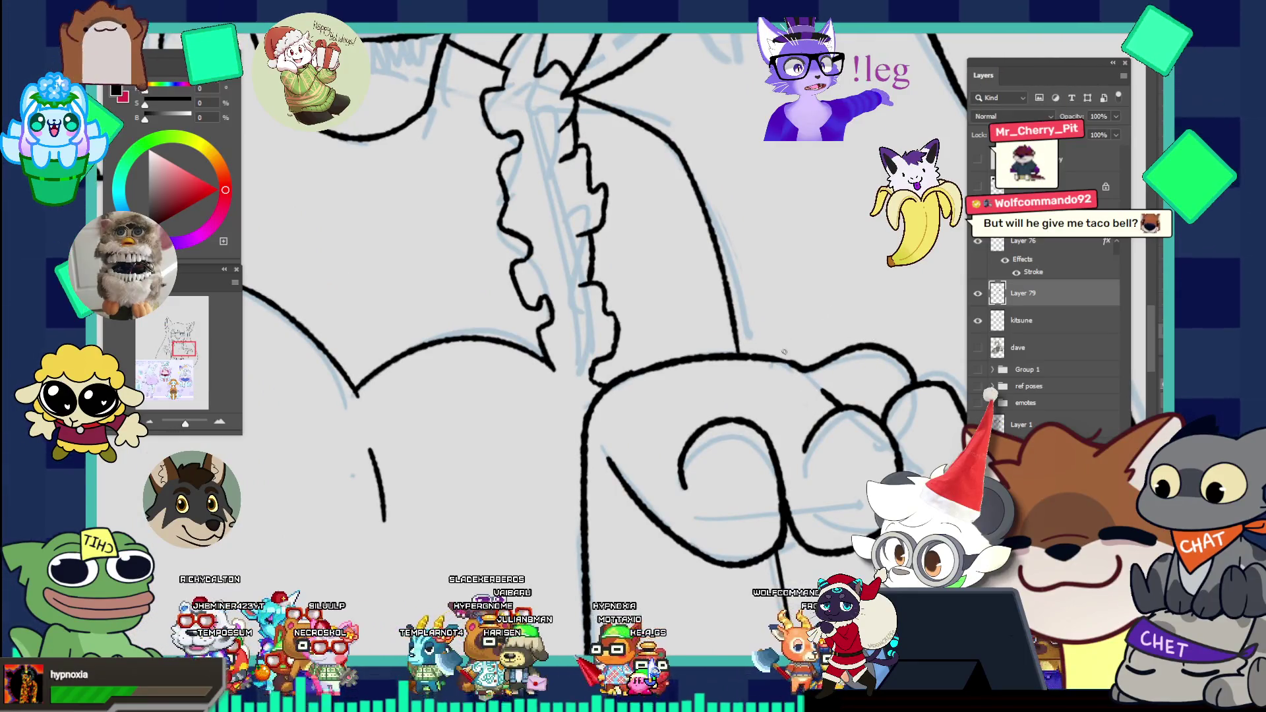
# Step: Trace short dark strokes near the paw and down the chest line to the paw loop
pyautogui.moveTo(796, 361)
pyautogui.mouseDown()
pyautogui.moveTo(626, 269)
pyautogui.moveTo(822, 394)
pyautogui.mouseUp()
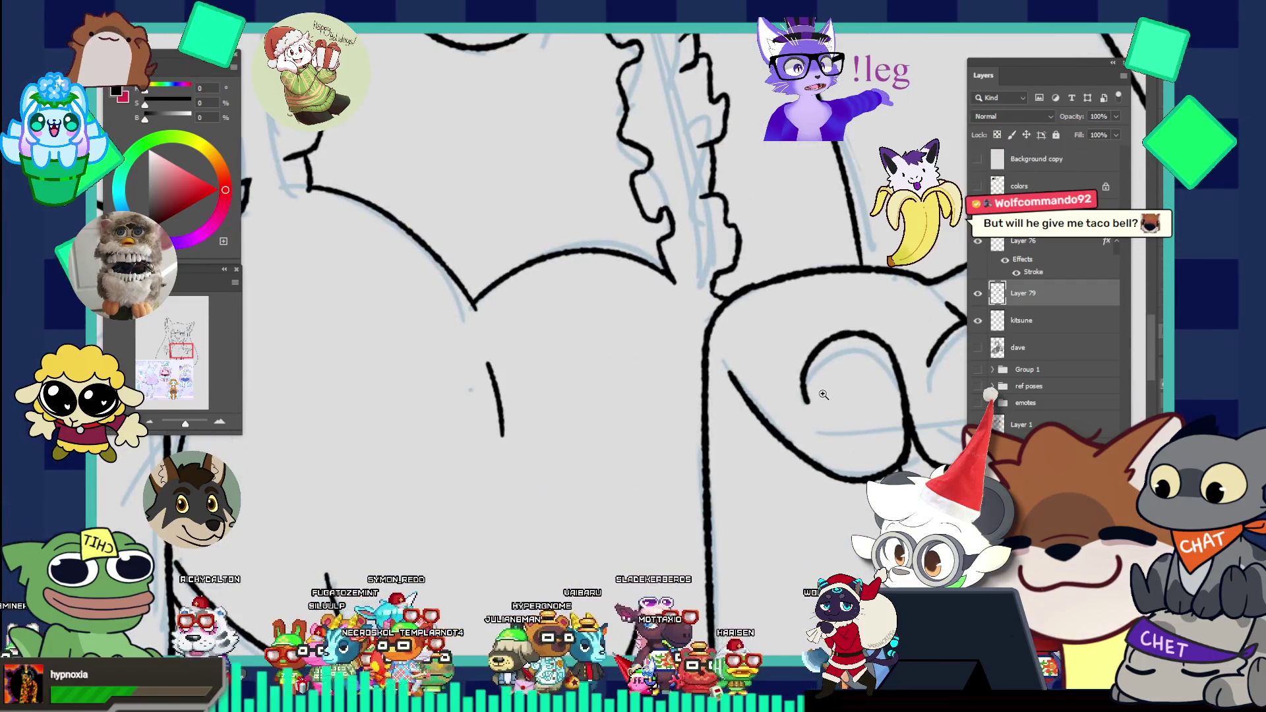
pyautogui.moveTo(723, 400); pyautogui.dragTo(751, 417)
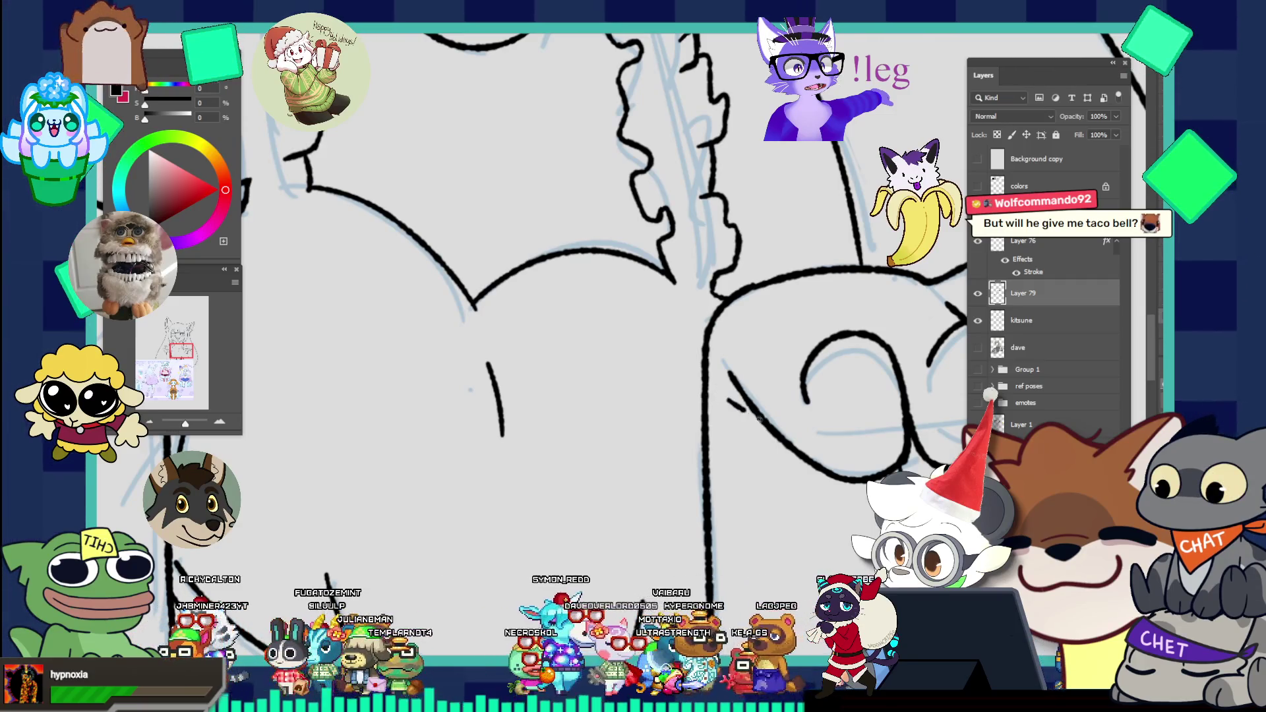
pyautogui.moveTo(725, 400); pyautogui.dragTo(755, 418)
pyautogui.hotkey('ctrl', '0')
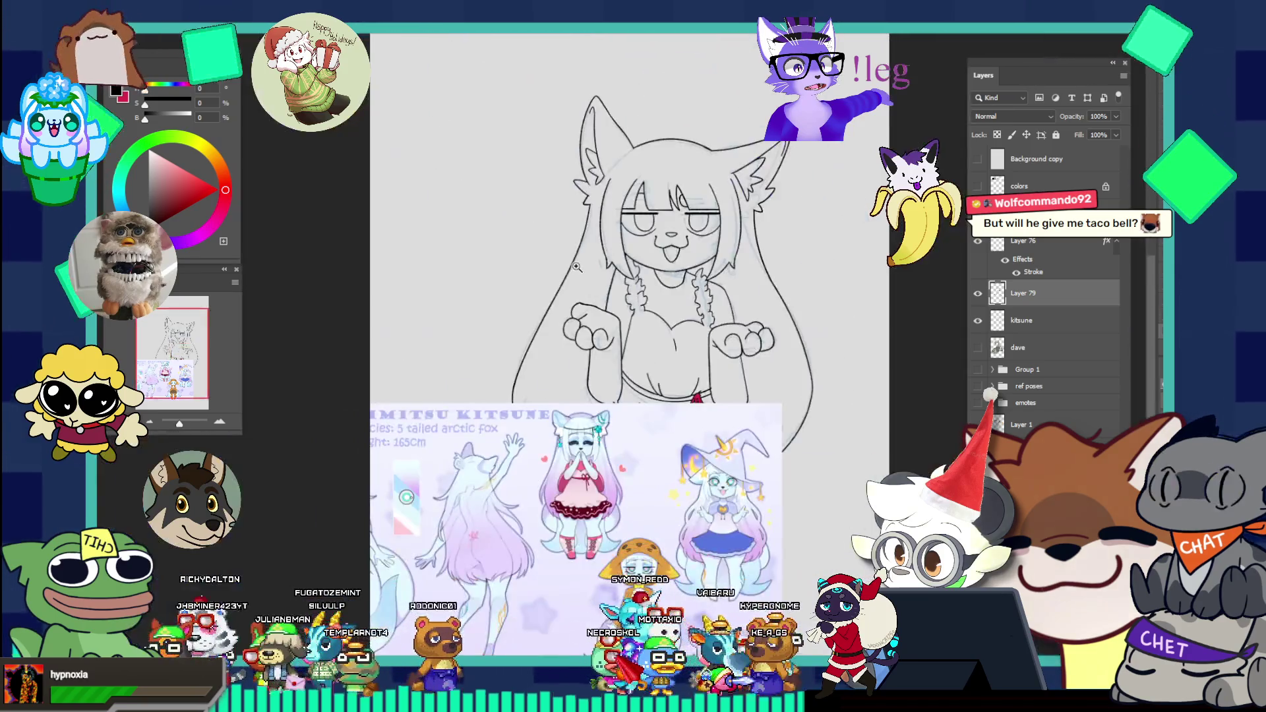
pyautogui.scroll(3, 708, 307)
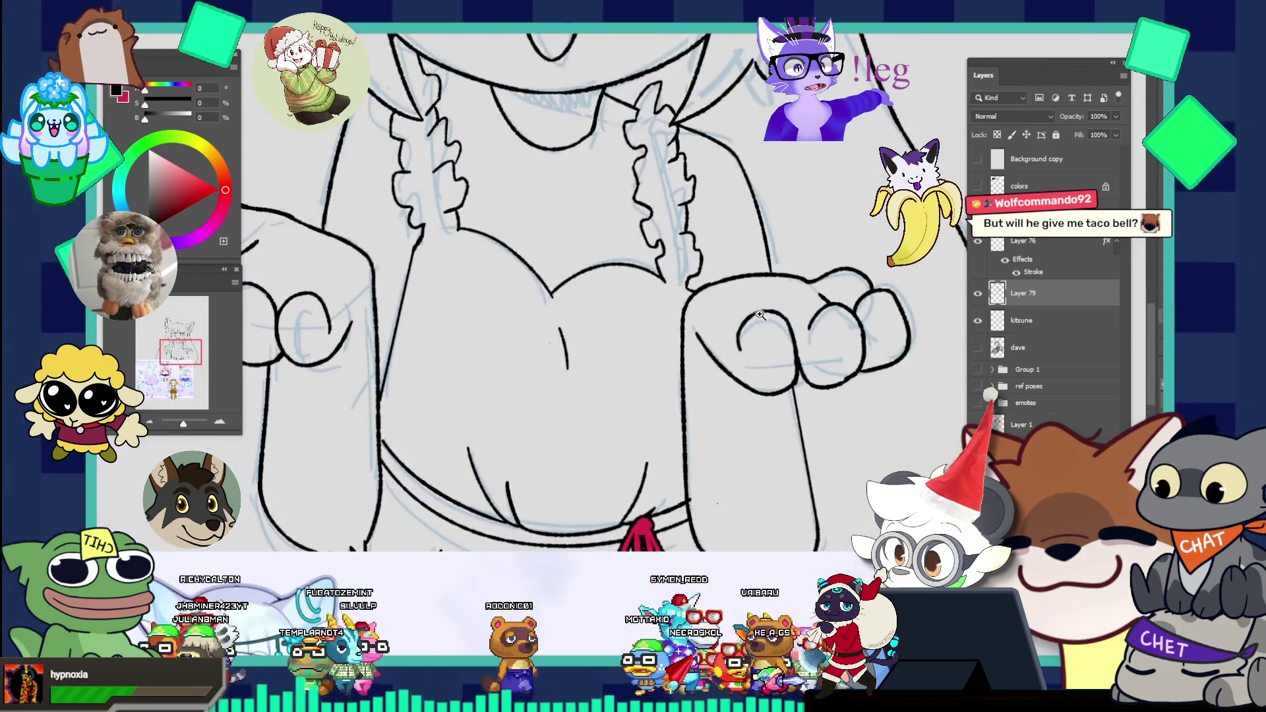
pyautogui.scroll(2, 750, 333)
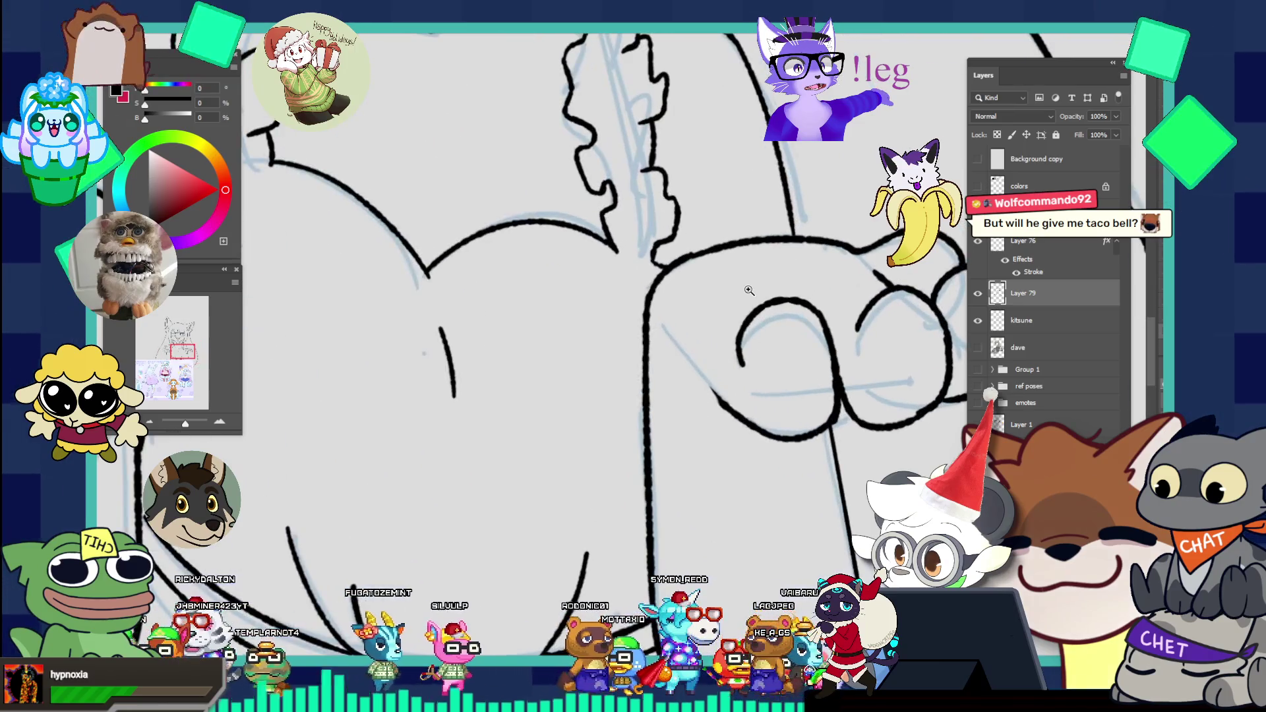
pyautogui.moveTo(664, 340); pyautogui.dragTo(719, 401)
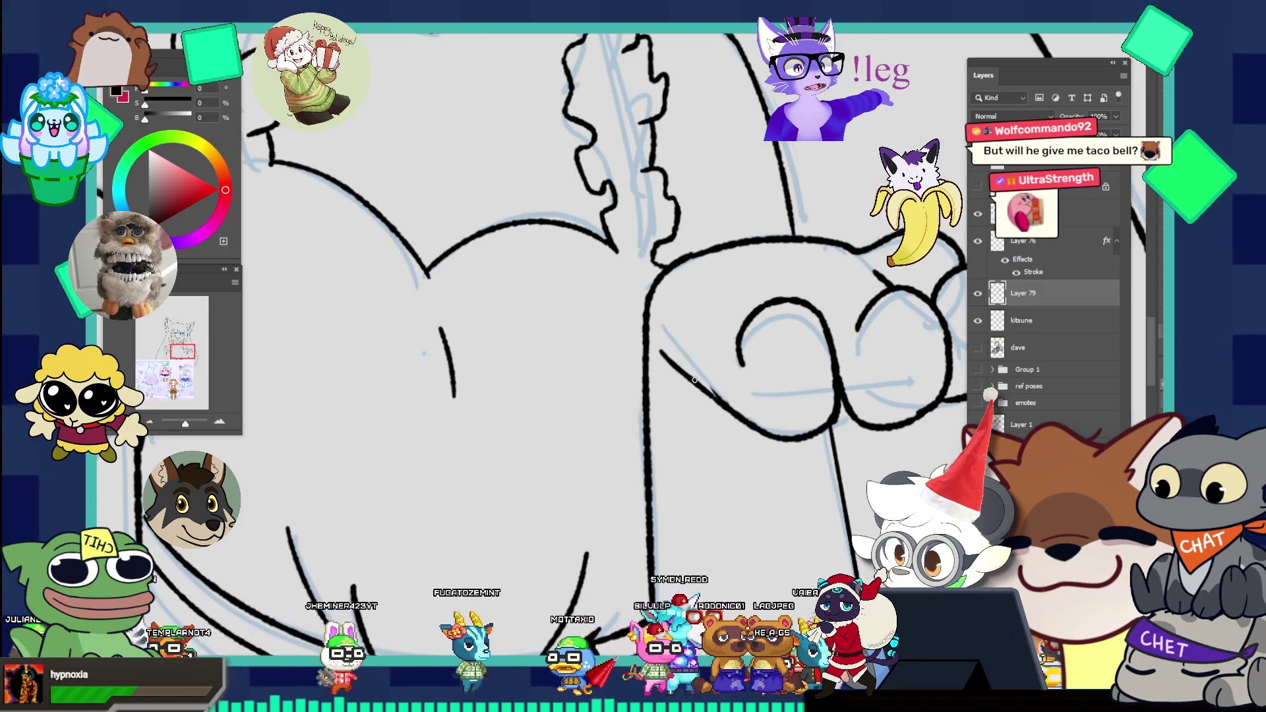
pyautogui.keyDown('alt'); pyautogui.click(715, 302); pyautogui.keyUp('alt')
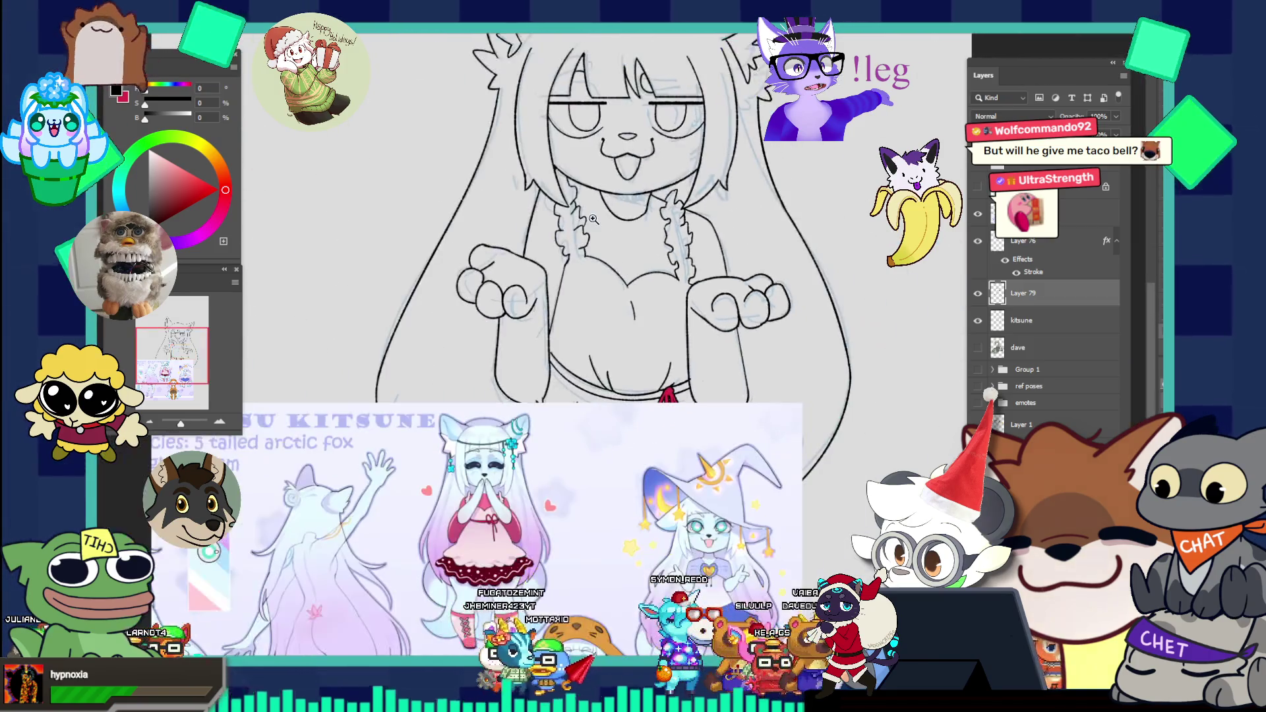
# Step: Shift the reference sheet right, toggle its visibility and zoom onto the reference face
pyautogui.click(761, 332)
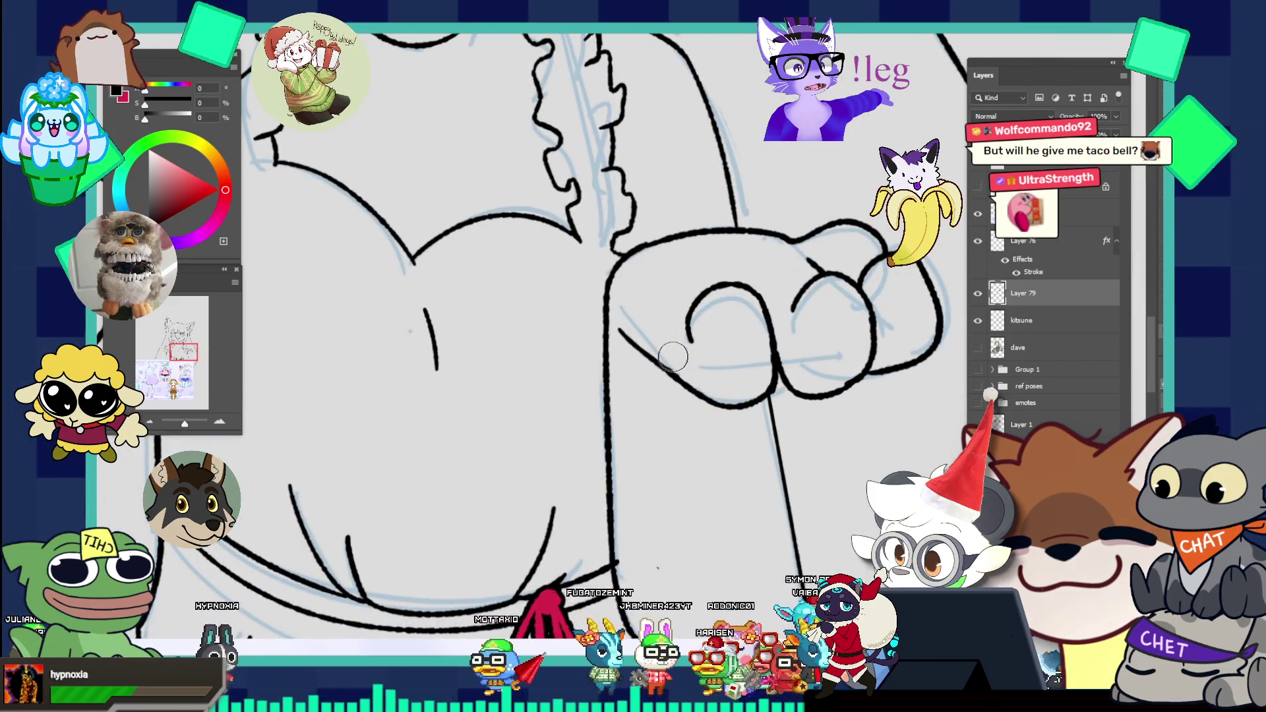
pyautogui.keyDown('alt'); pyautogui.click(560, 246); pyautogui.keyUp('alt')
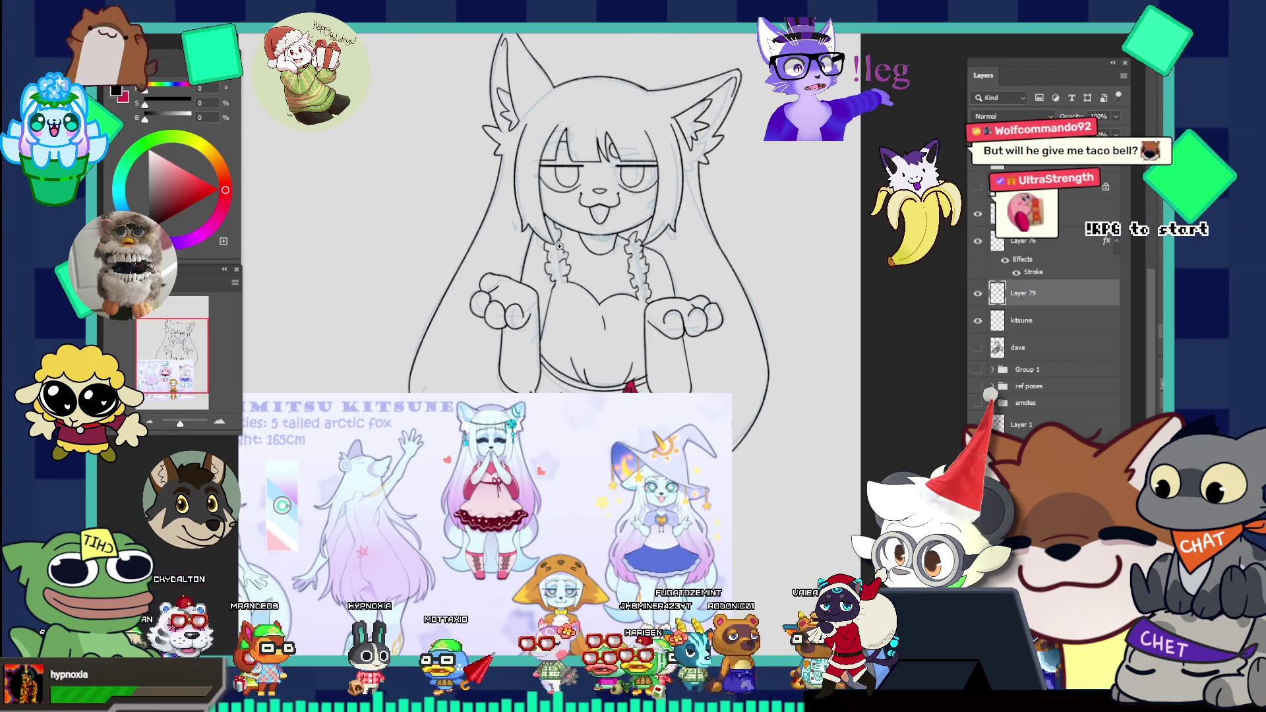
pyautogui.keyDown('alt'); pyautogui.click(485, 221); pyautogui.keyUp('alt')
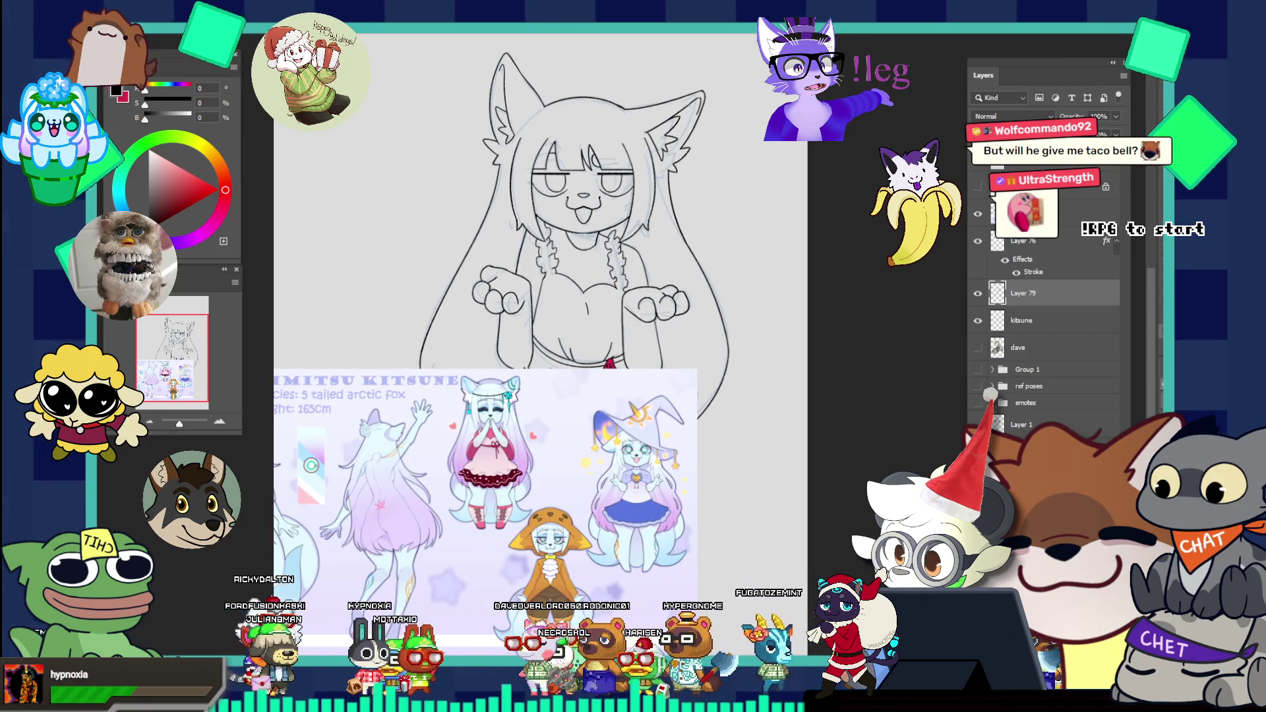
pyautogui.moveTo(432, 459)
pyautogui.mouseDown()
pyautogui.moveTo(571, 471)
pyautogui.moveTo(586, 608)
pyautogui.moveTo(609, 413)
pyautogui.moveTo(554, 469)
pyautogui.mouseUp()
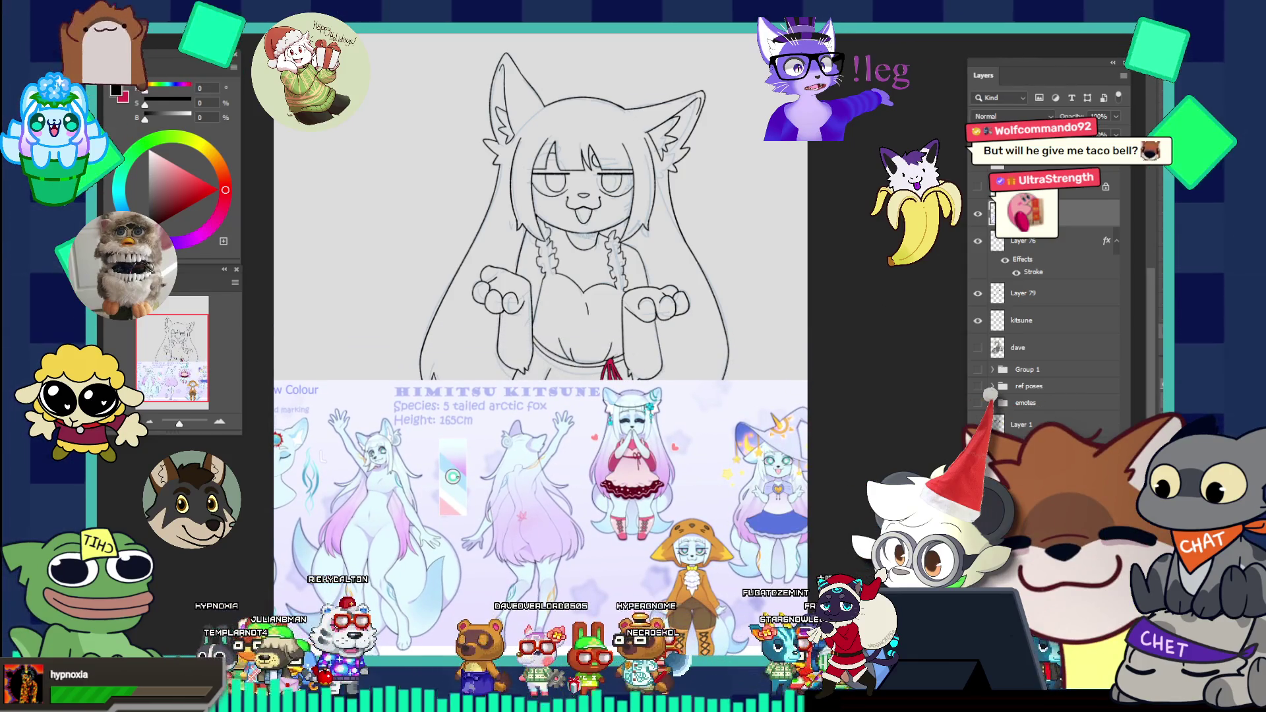
pyautogui.click(978, 215)
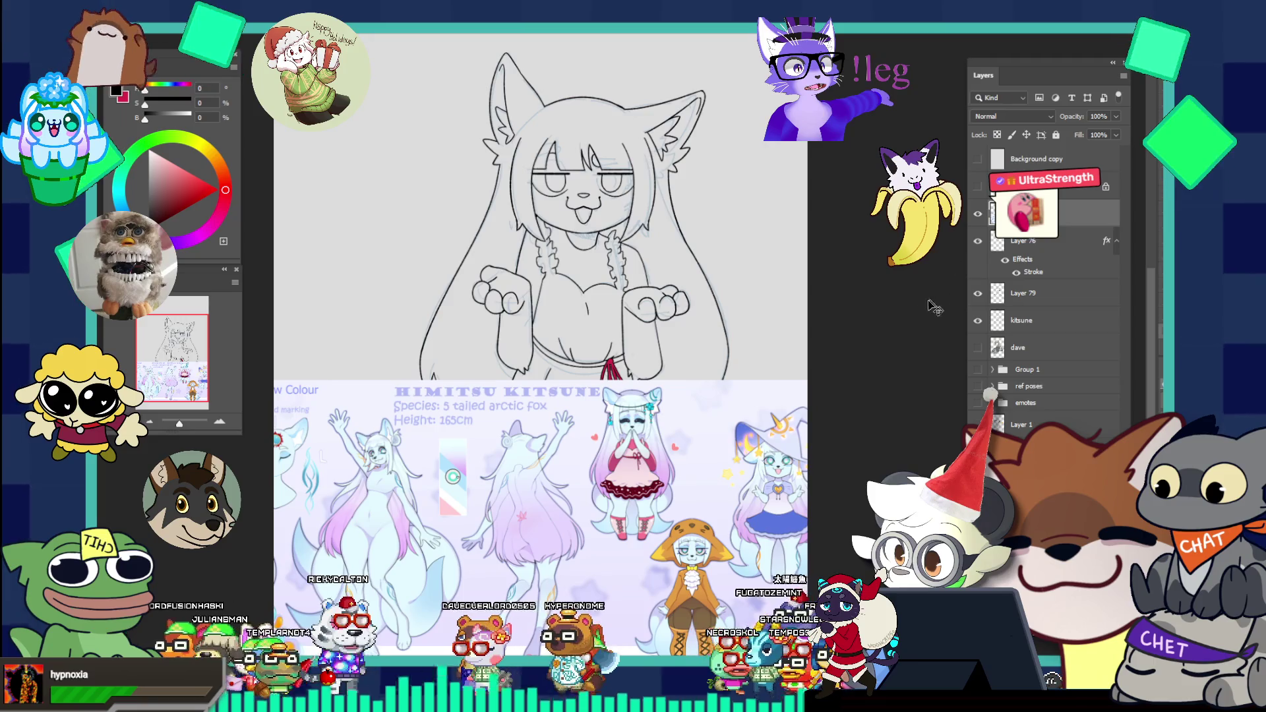
pyautogui.moveTo(645, 407)
pyautogui.mouseDown()
pyautogui.moveTo(713, 490)
pyautogui.moveTo(643, 401)
pyautogui.mouseUp()
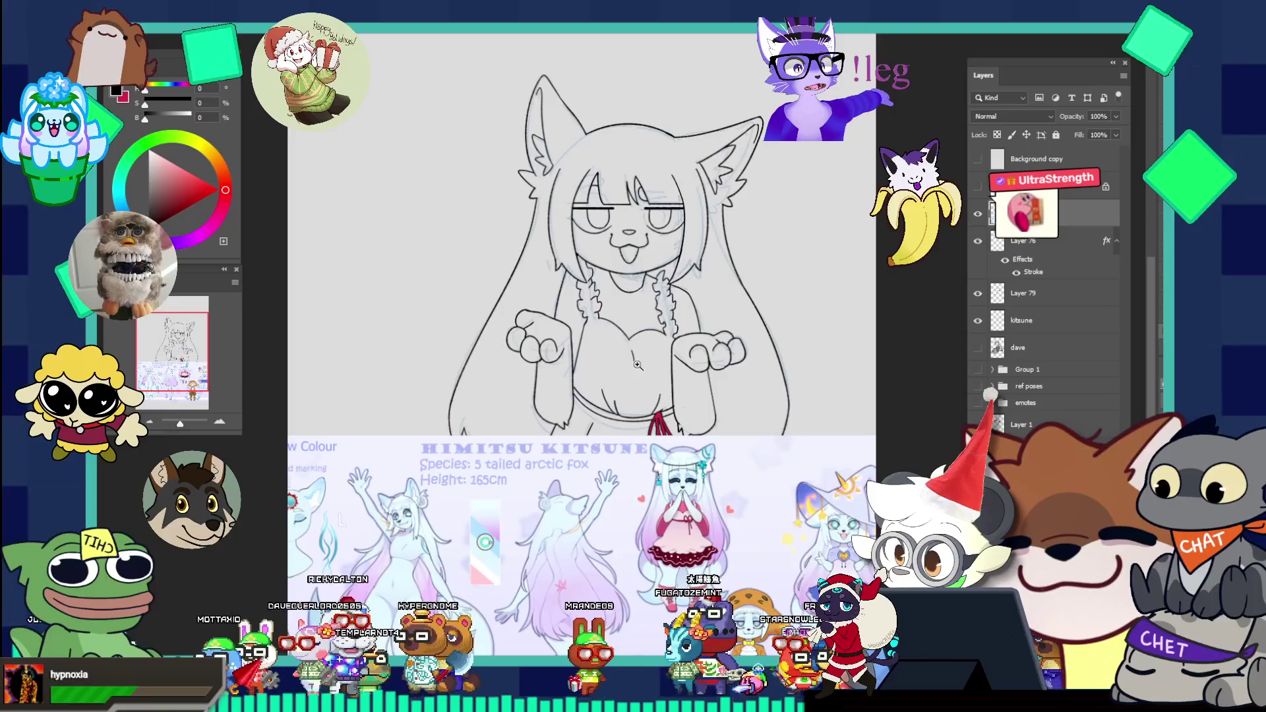
pyautogui.click(637, 364)
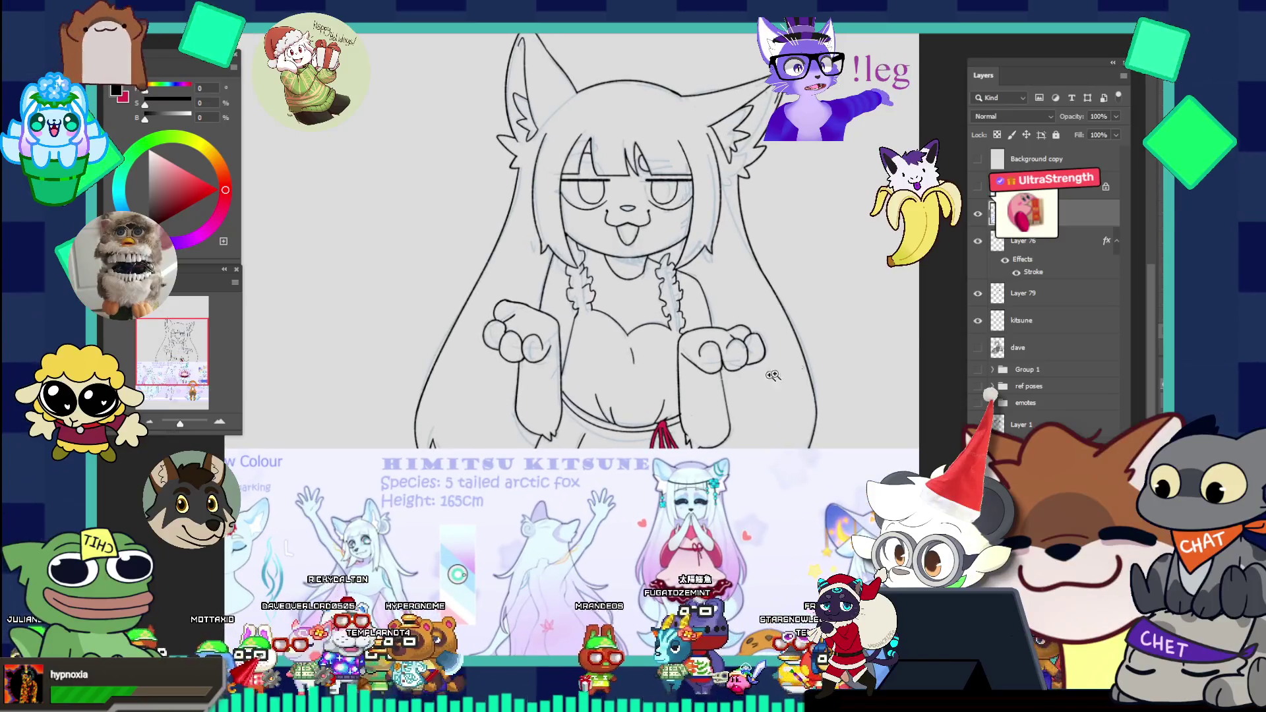
# Step: Hide the faint sketch layer and zoom in on the fox's clean inked head
pyautogui.click(978, 321)
pyautogui.scroll(-1, 725, 297)
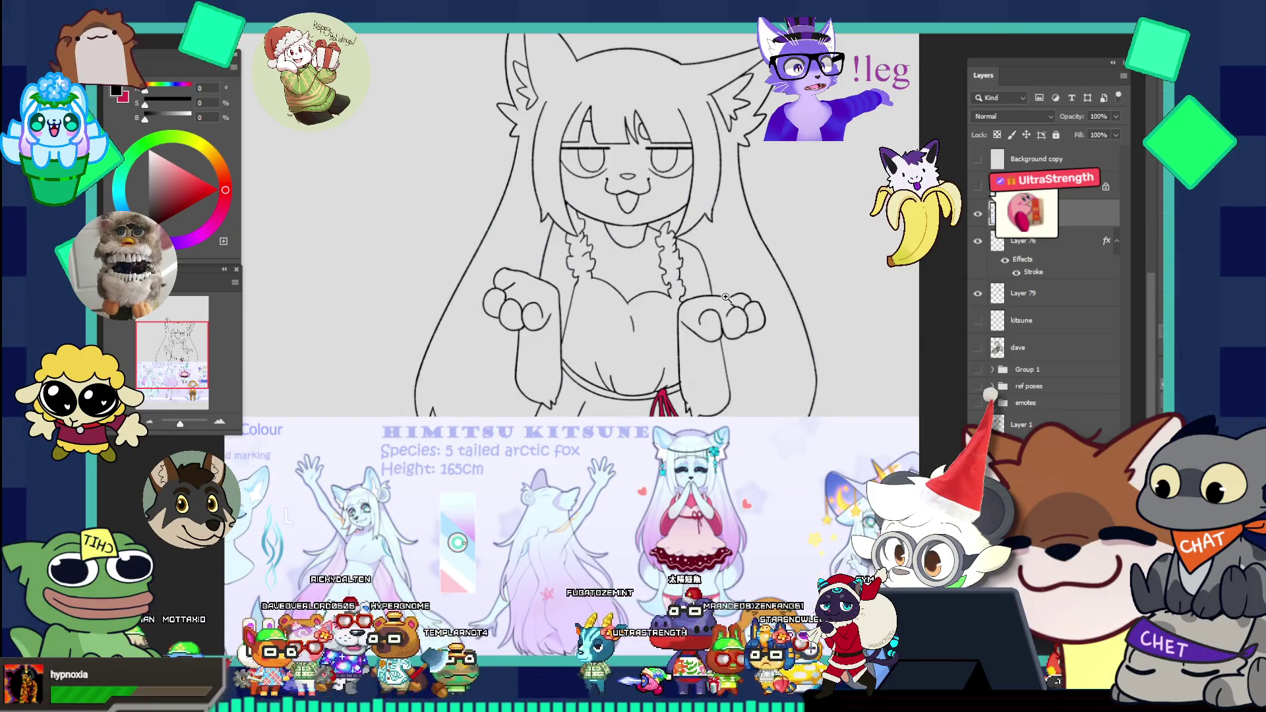
pyautogui.moveTo(708, 269); pyautogui.dragTo(702, 273)
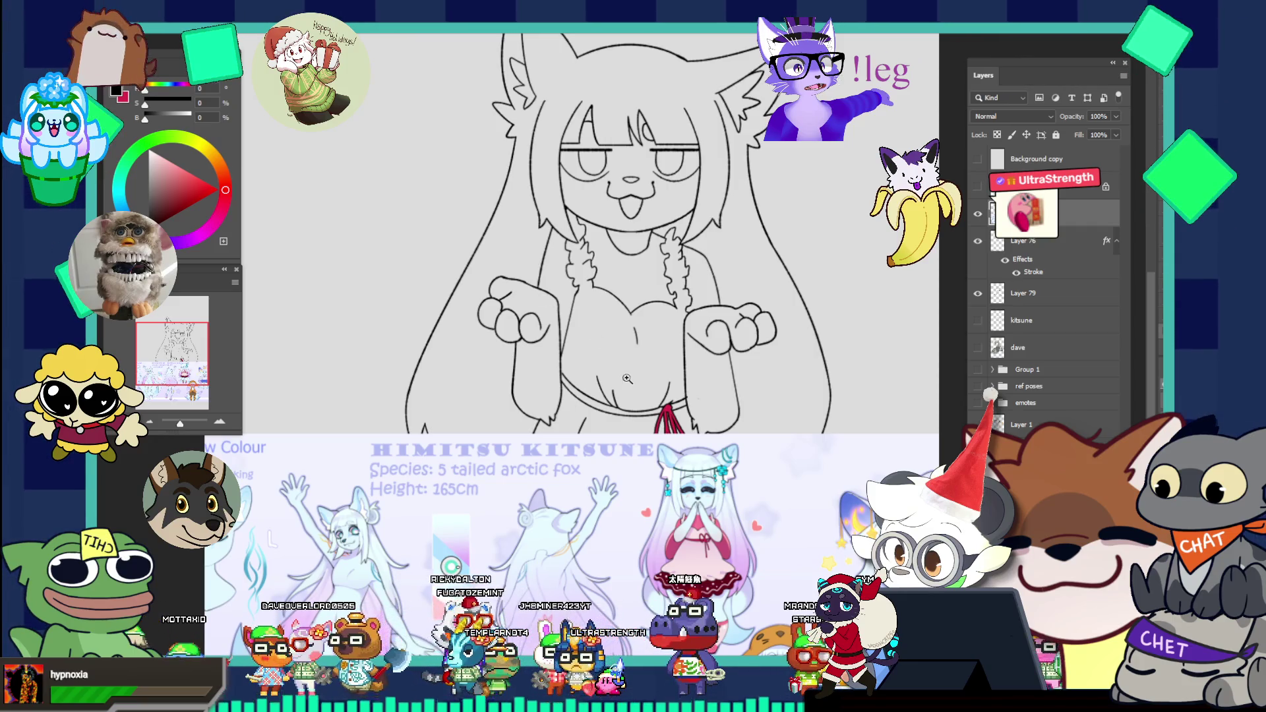
pyautogui.moveTo(626, 377); pyautogui.dragTo(733, 267)
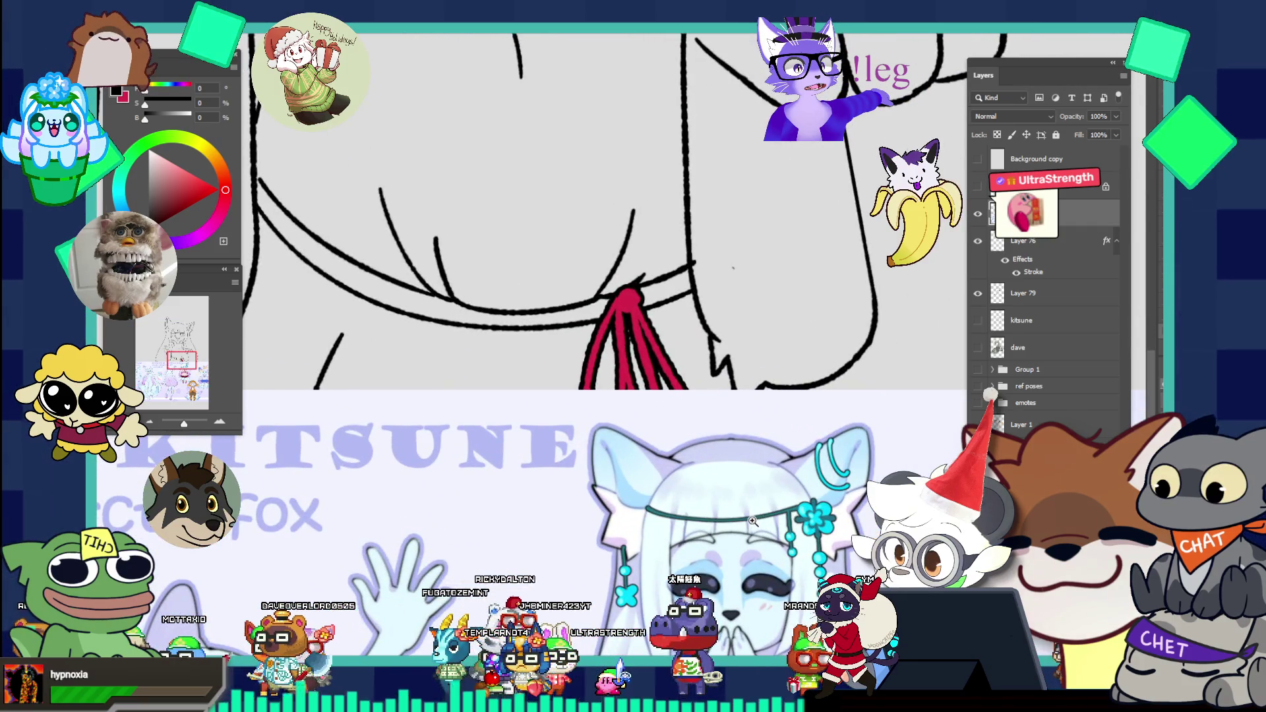
pyautogui.moveTo(751, 511)
pyautogui.mouseDown()
pyautogui.moveTo(688, 425)
pyautogui.moveTo(710, 368)
pyautogui.moveTo(746, 420)
pyautogui.mouseUp()
pyautogui.moveTo(856, 308); pyautogui.dragTo(888, 409)
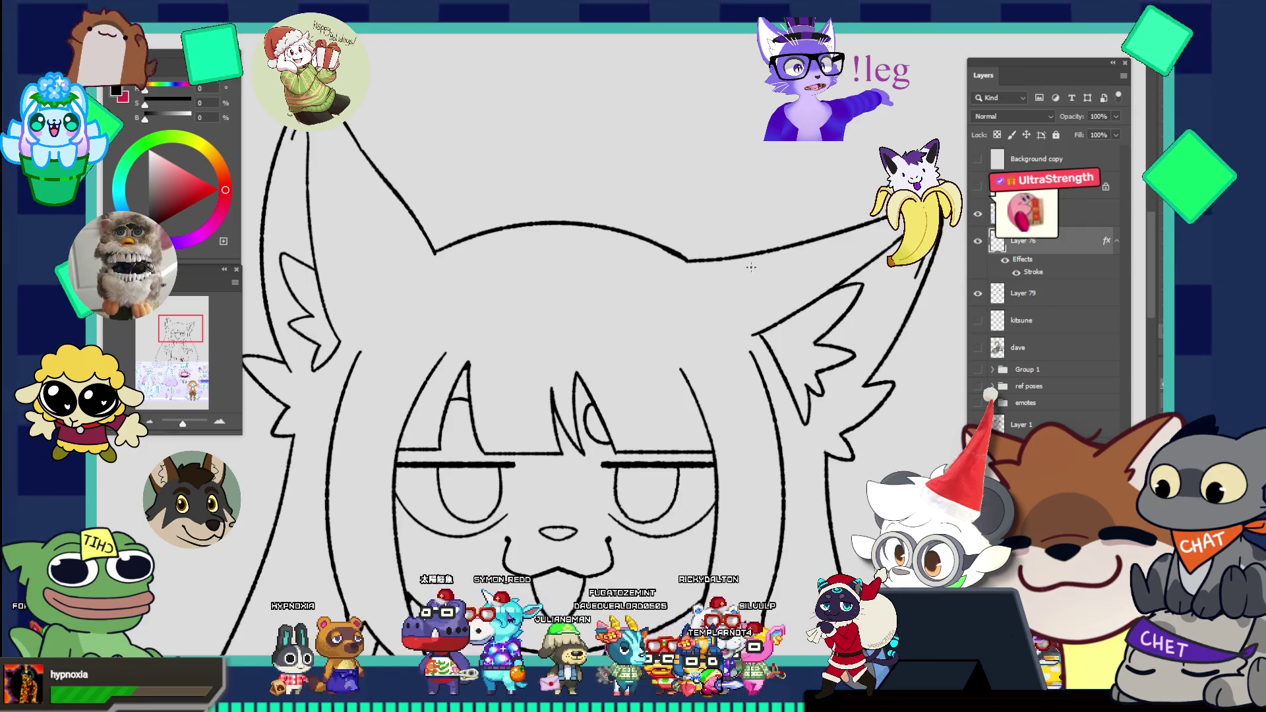
# Step: Sample the painting colour from the hair ornament on the reference sheet with the Eyedropper
pyautogui.moveTo(749, 258); pyautogui.dragTo(682, 298)
pyautogui.moveTo(781, 485); pyautogui.dragTo(829, 492)
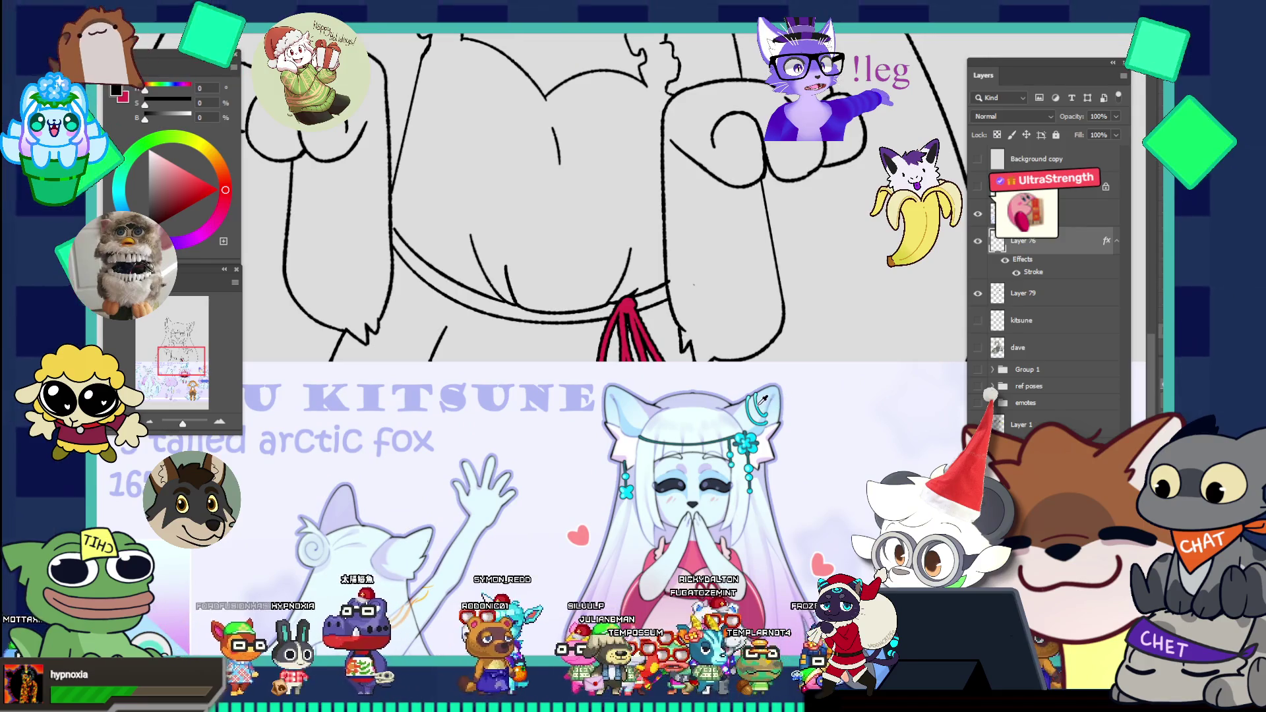
pyautogui.scroll(3, 753, 400)
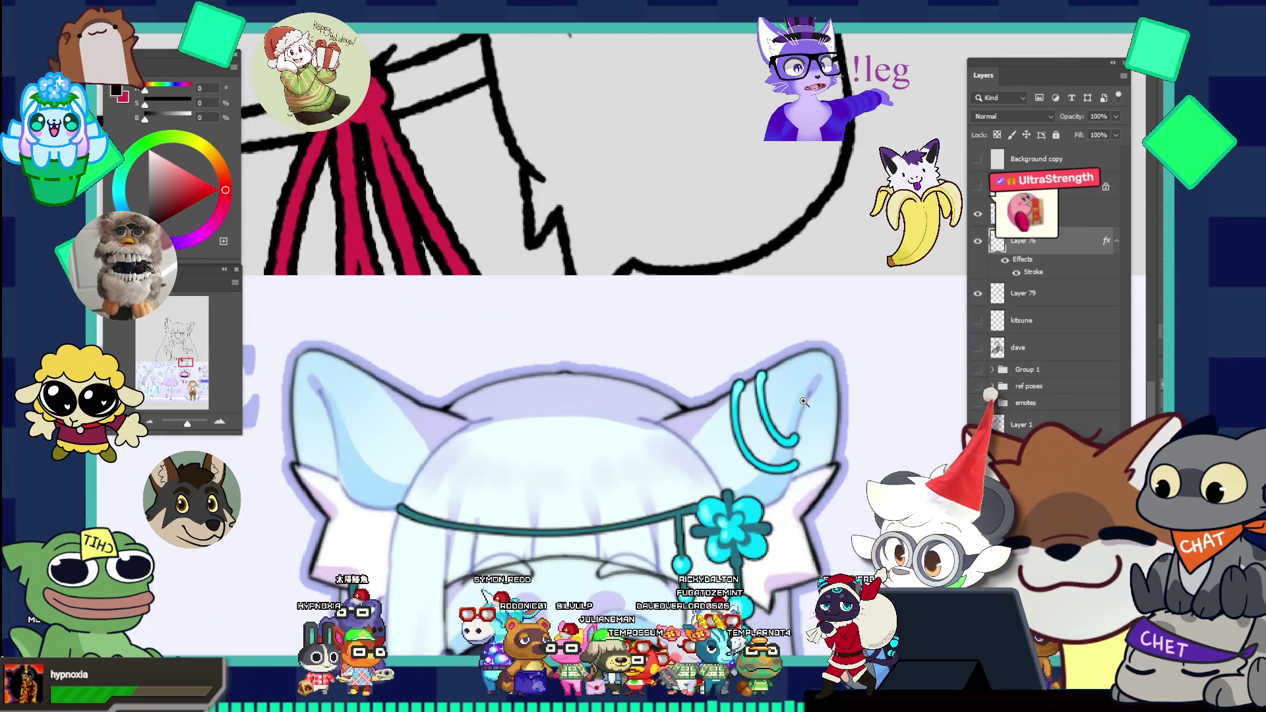
pyautogui.keyDown('alt'); pyautogui.click(739, 401); pyautogui.keyUp('alt')
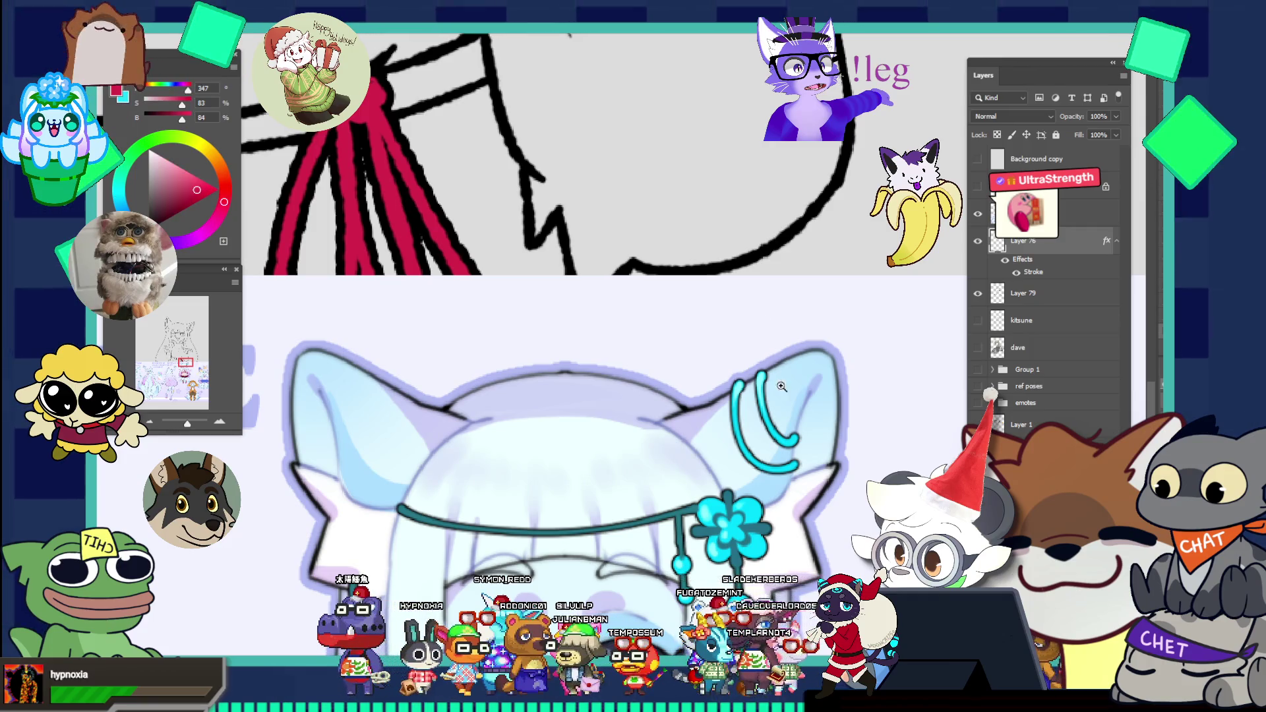
pyautogui.scroll(-3, 768, 395)
pyautogui.scroll(-3, 768, 396)
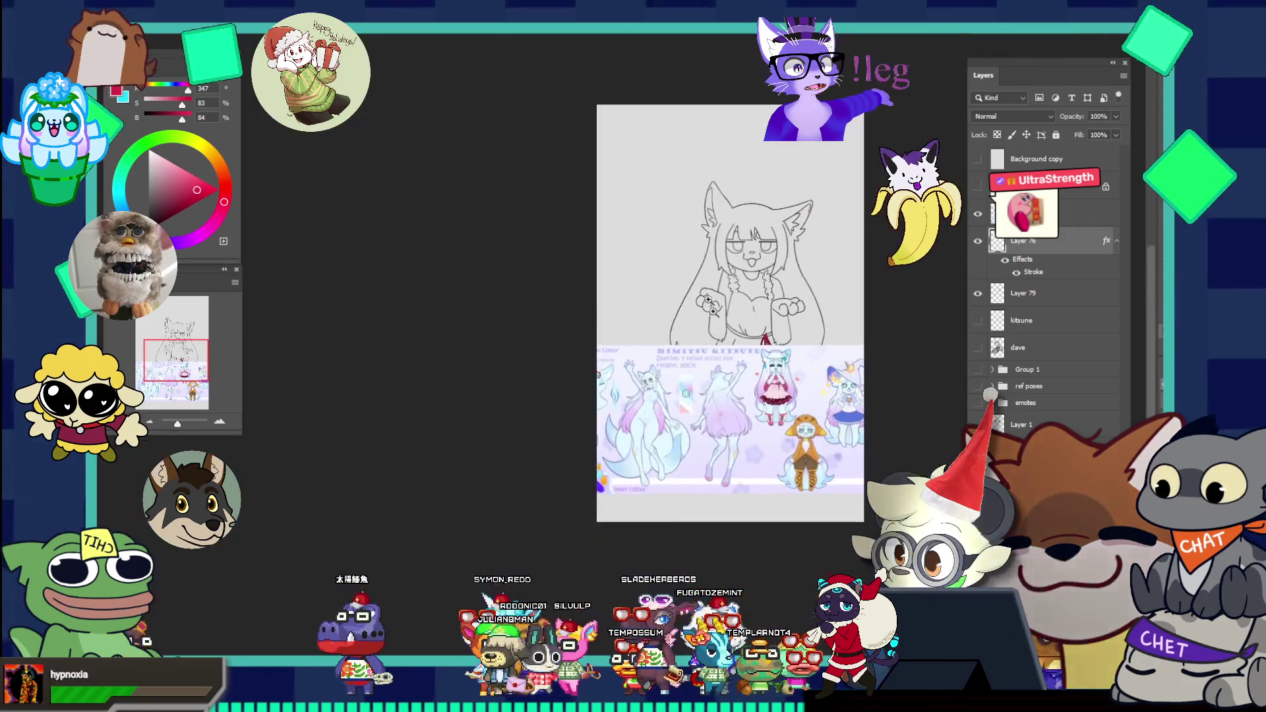
pyautogui.scroll(3, 855, 198)
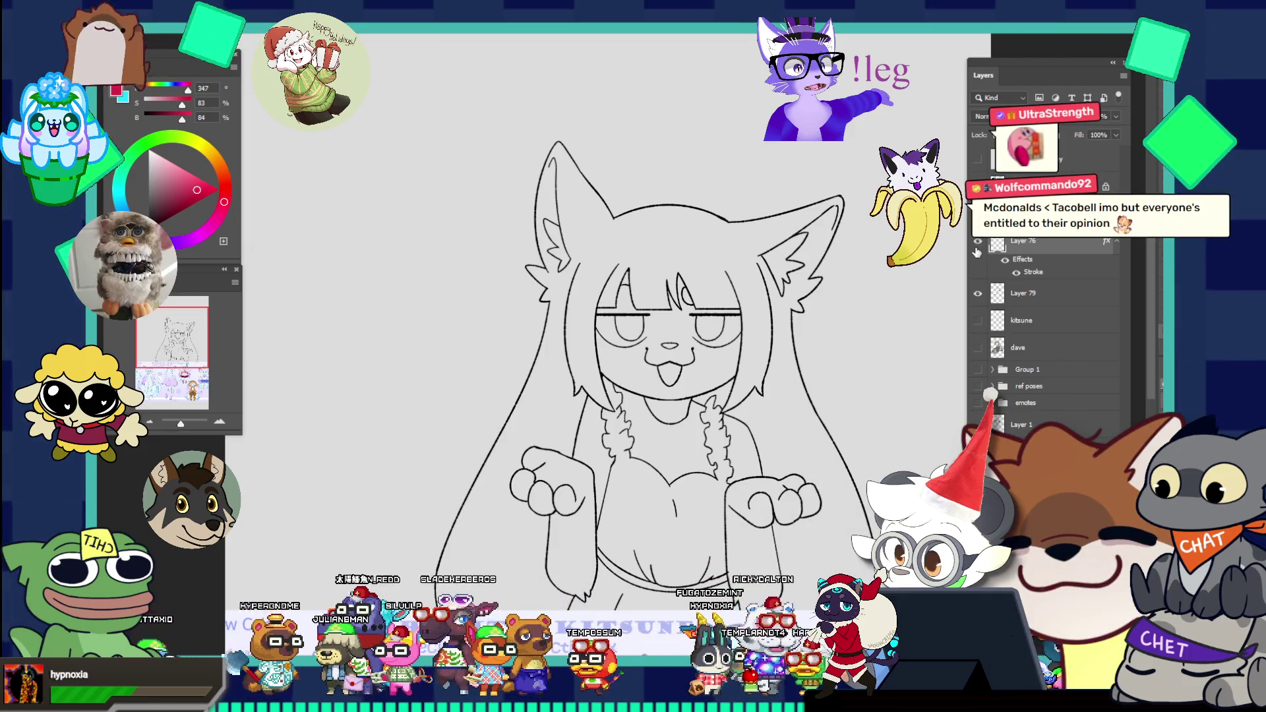
pyautogui.scroll(2, 763, 256)
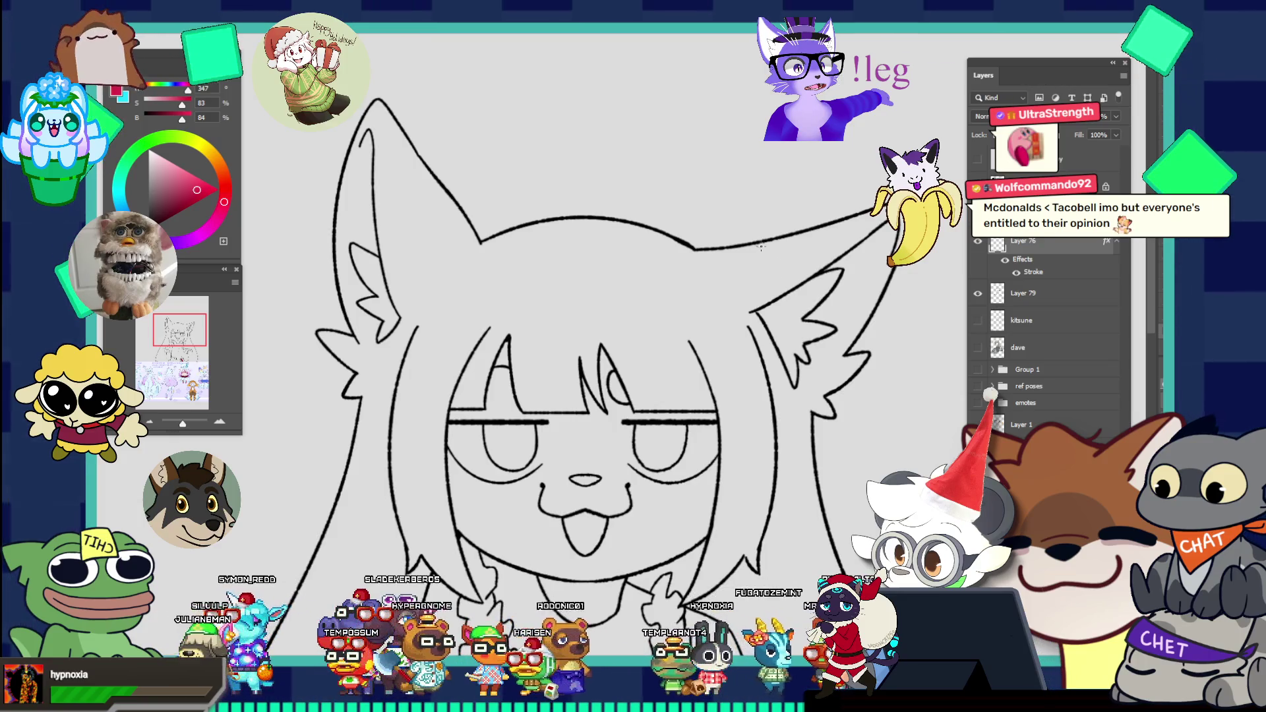
# Step: Paint a short cyan stroke on the raised ear, toggling it on and off to compare
pyautogui.moveTo(761, 248); pyautogui.dragTo(787, 295)
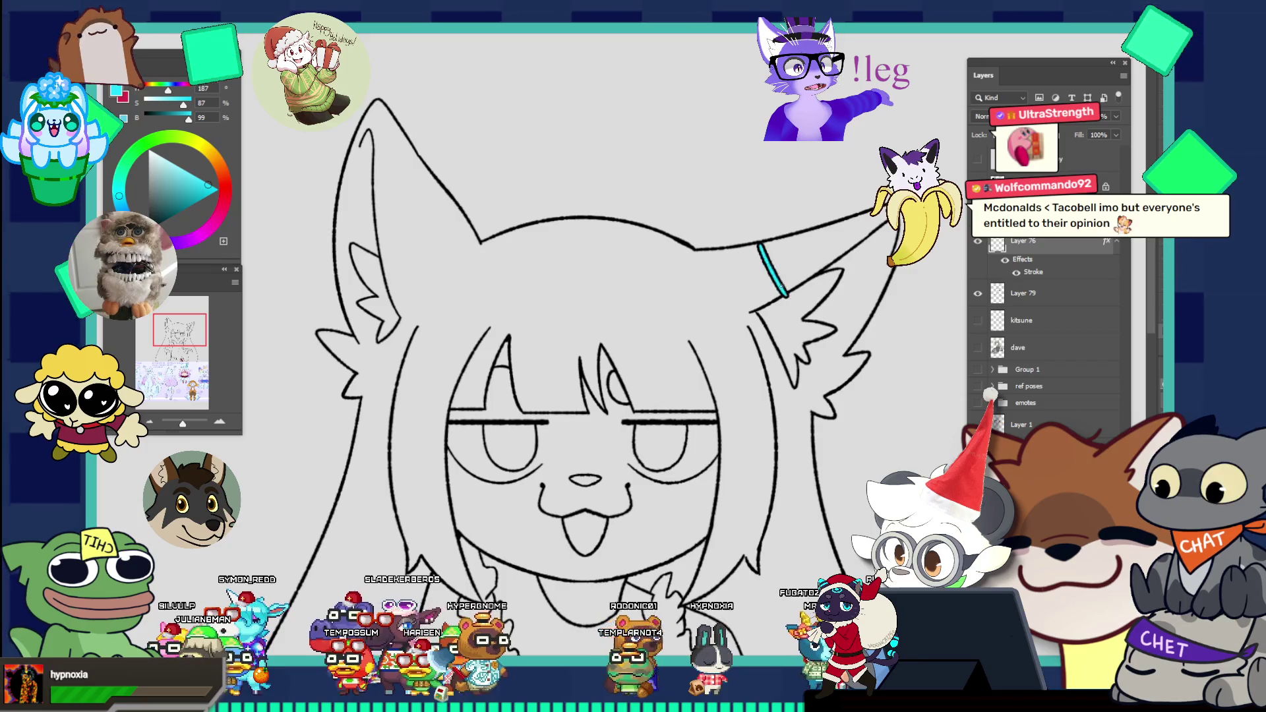
pyautogui.hotkey('ctrl', 'z')
pyautogui.hotkey('ctrl', 'shift', 'z')
pyautogui.hotkey('ctrl', 'z')
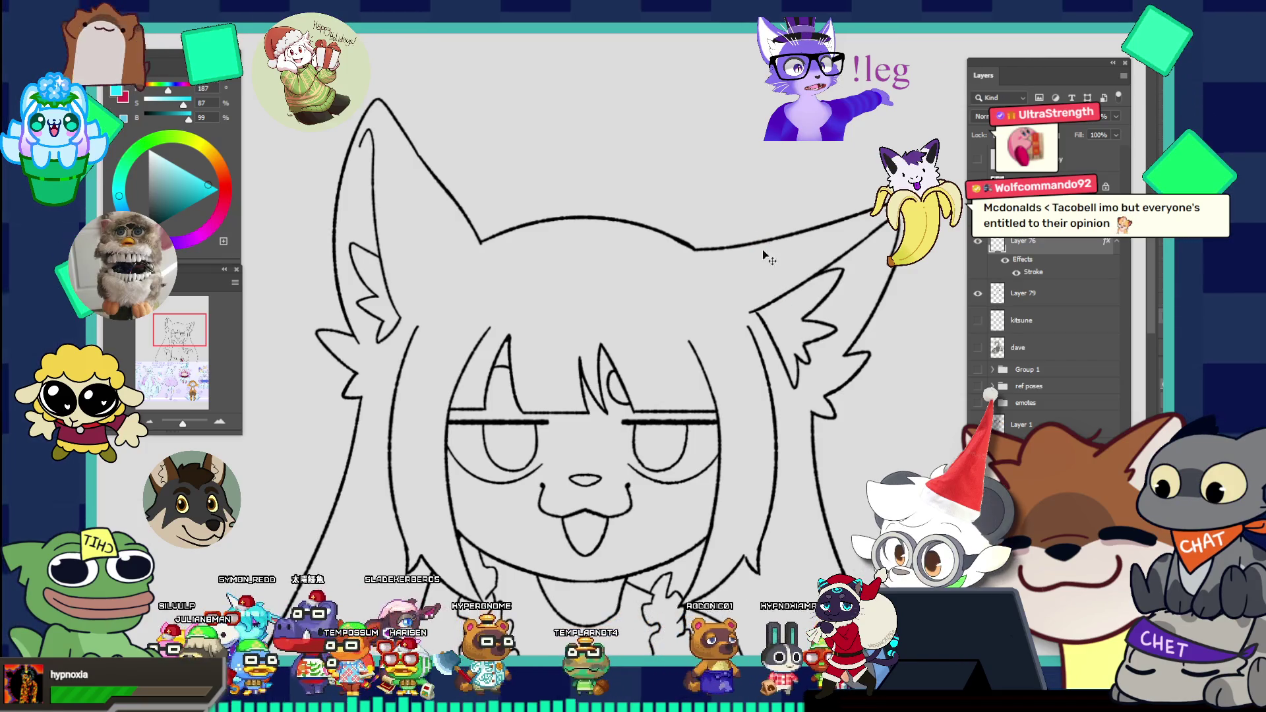
pyautogui.scroll(-2, 785, 281)
pyautogui.scroll(-3, 844, 383)
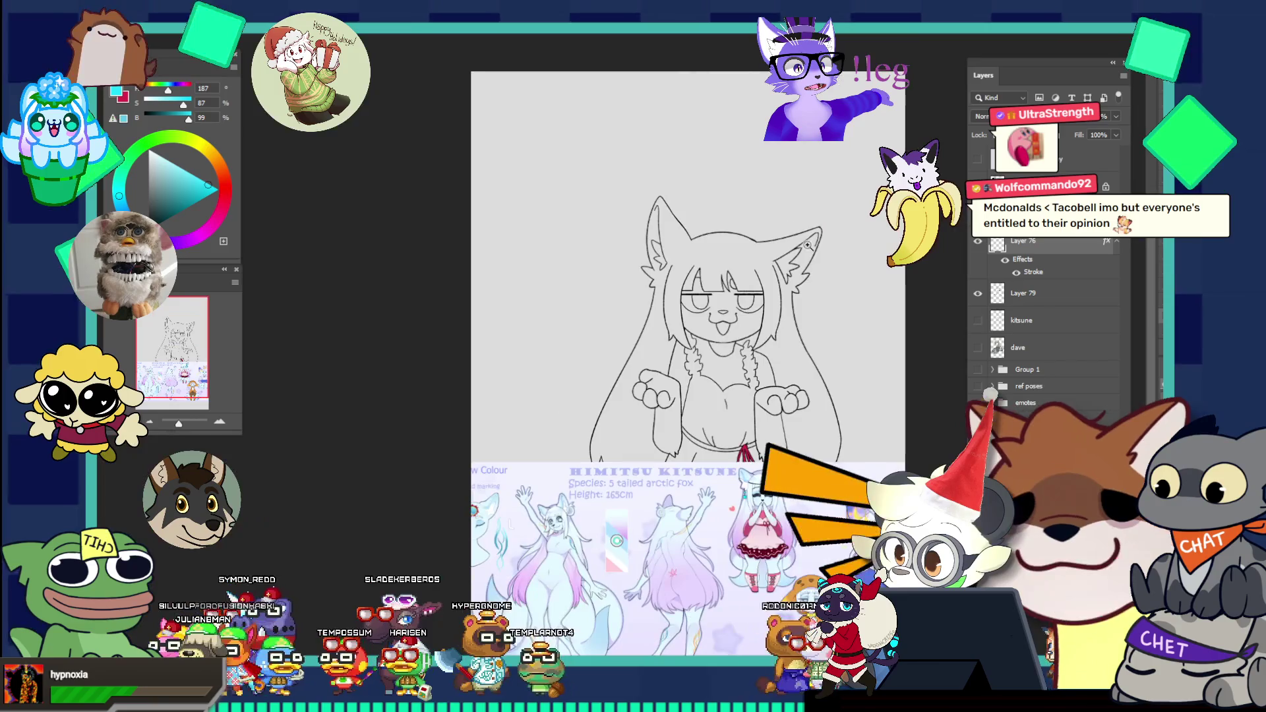
pyautogui.scroll(2, 842, 383)
pyautogui.scroll(2, 843, 382)
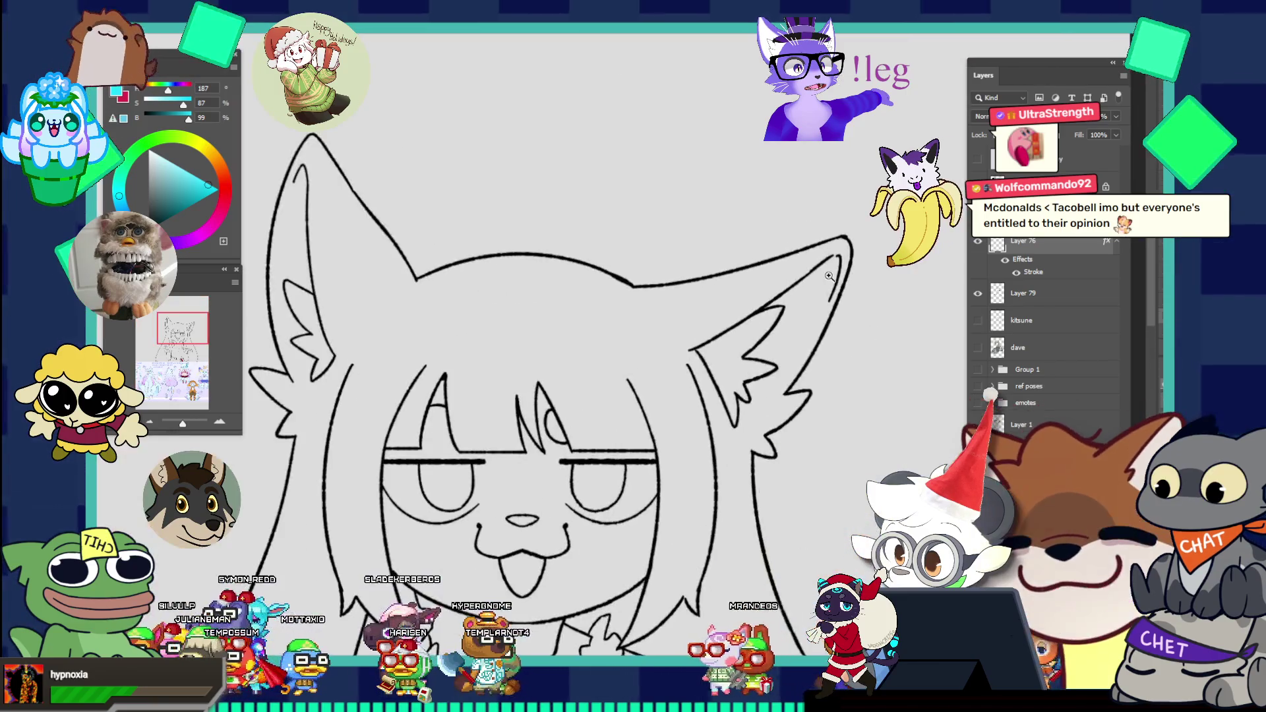
pyautogui.scroll(2, 844, 384)
pyautogui.hotkey('ctrl', 'shift', 'z')
pyautogui.hotkey('ctrl', 'z')
pyautogui.hotkey('ctrl', 'shift', 'z')
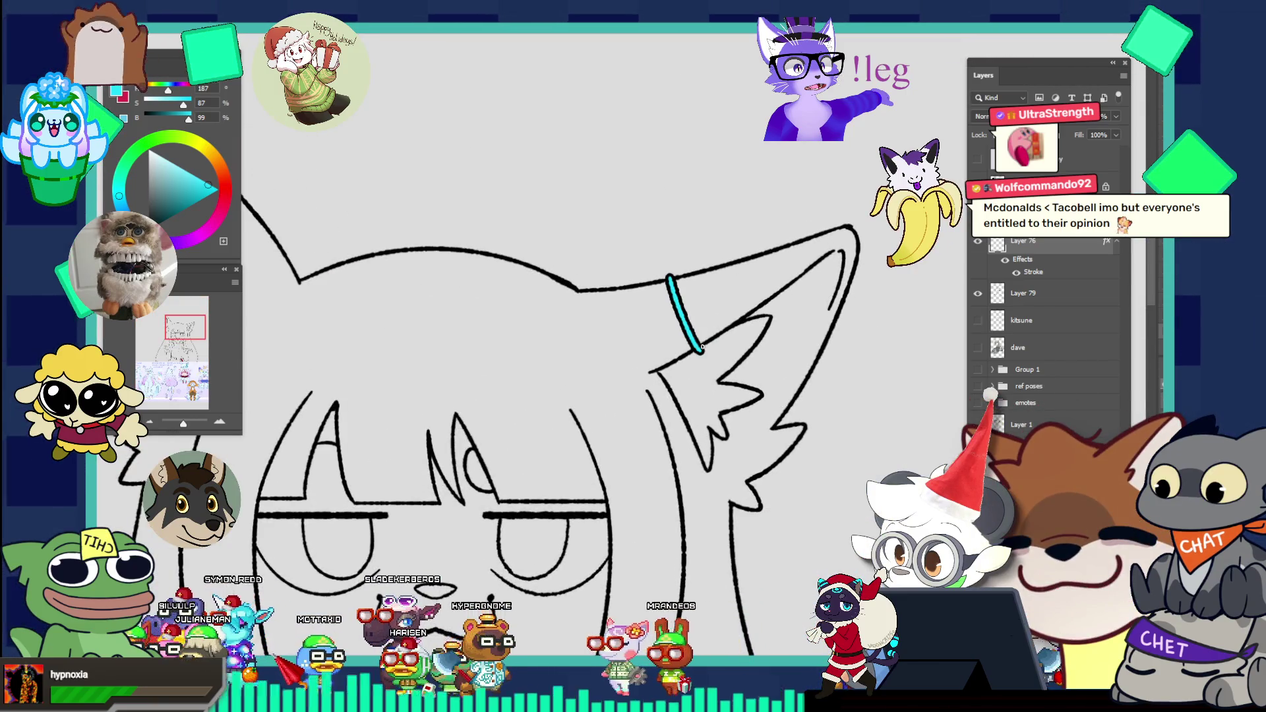
pyautogui.hotkey('ctrl', 'z')
pyautogui.hotkey('ctrl', 'shift', 'z')
pyautogui.hotkey('ctrl', 'z')
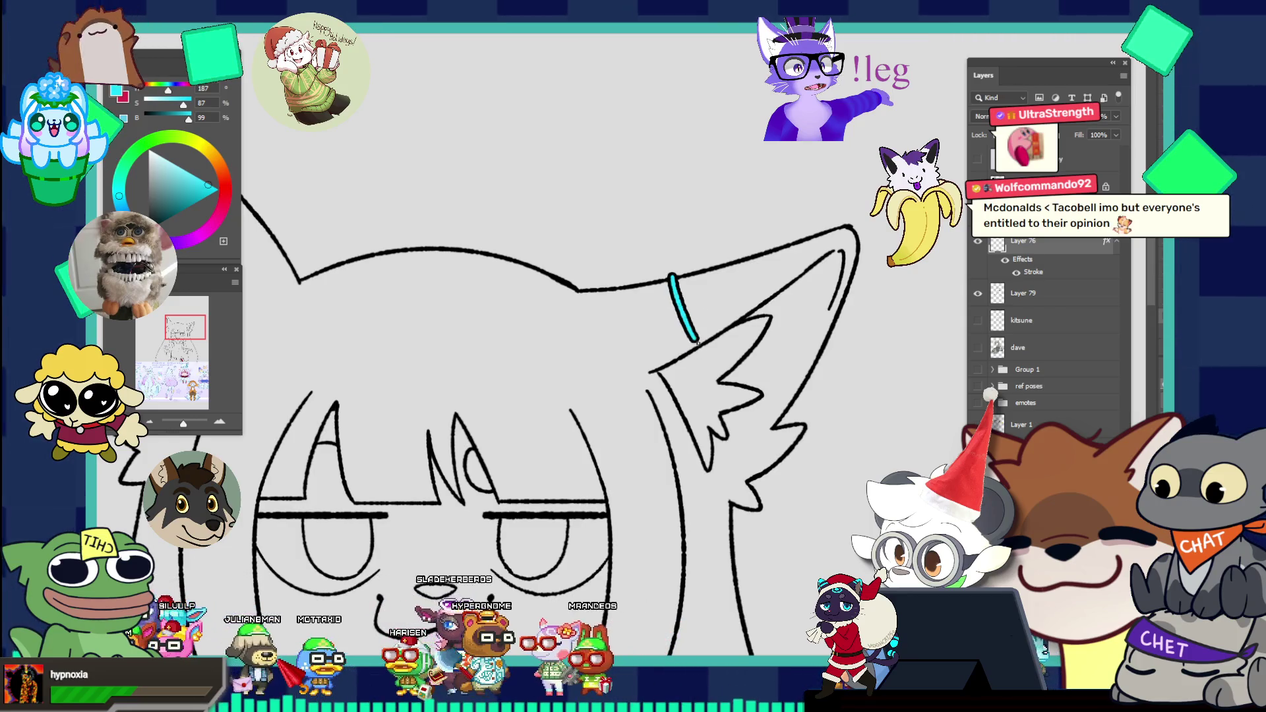
pyautogui.hotkey('ctrl', 'z')
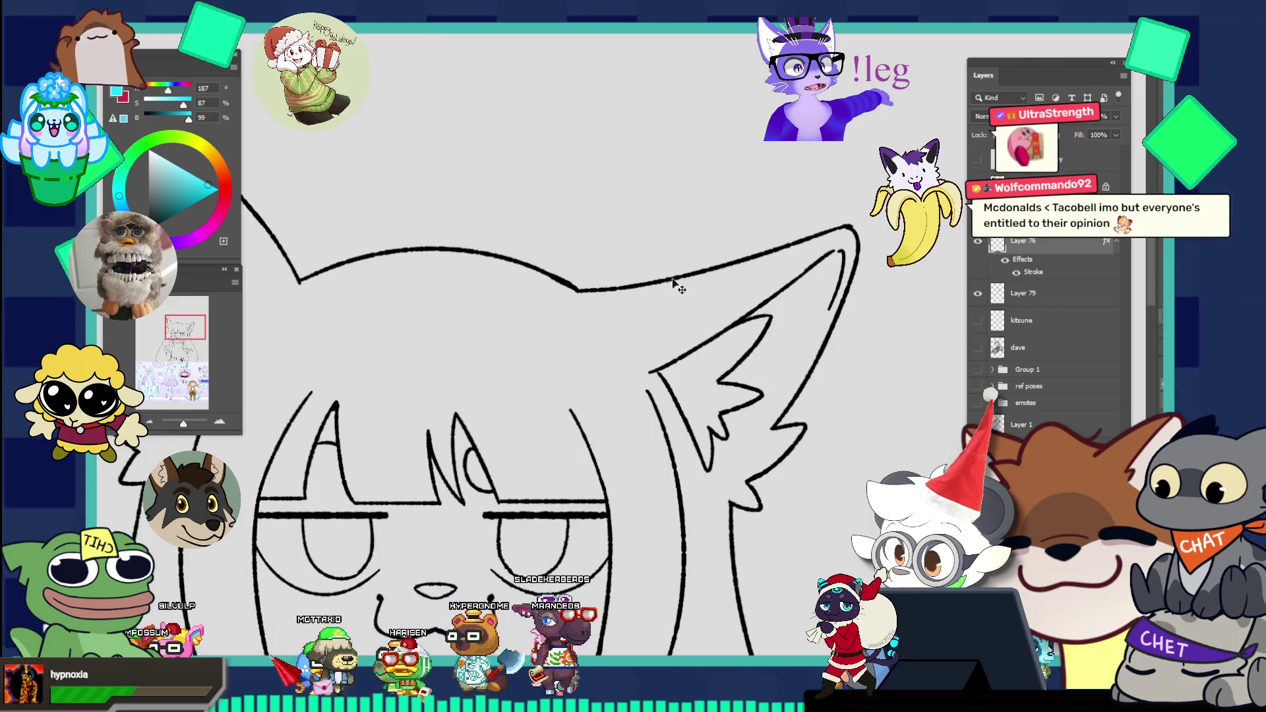
pyautogui.hotkey('ctrl', 'shift', 'z')
pyautogui.hotkey('ctrl', 'z')
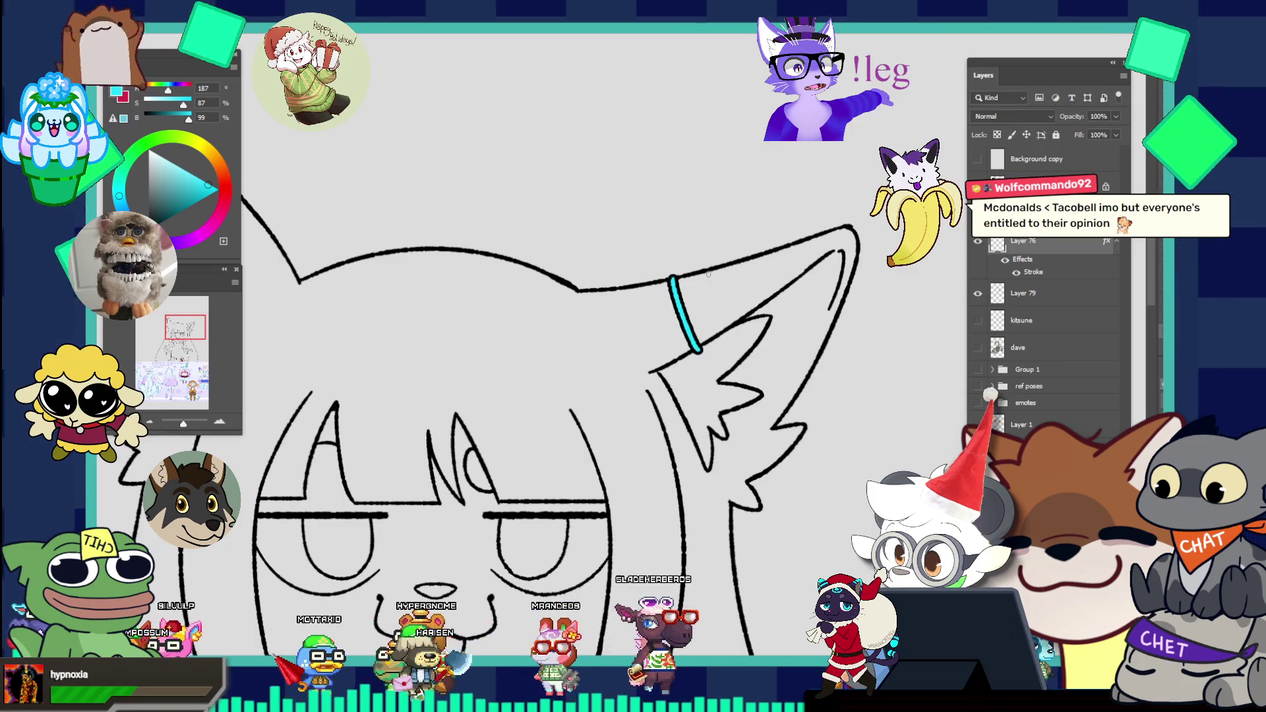
pyautogui.hotkey('ctrl', 'shift', 'z')
pyautogui.hotkey('ctrl', 'z')
pyautogui.hotkey('ctrl', 'shift', 'z')
# Step: Paint two curved cyan ring bands across the raised ear, zoomed in close
pyautogui.hotkey('ctrl', '0')
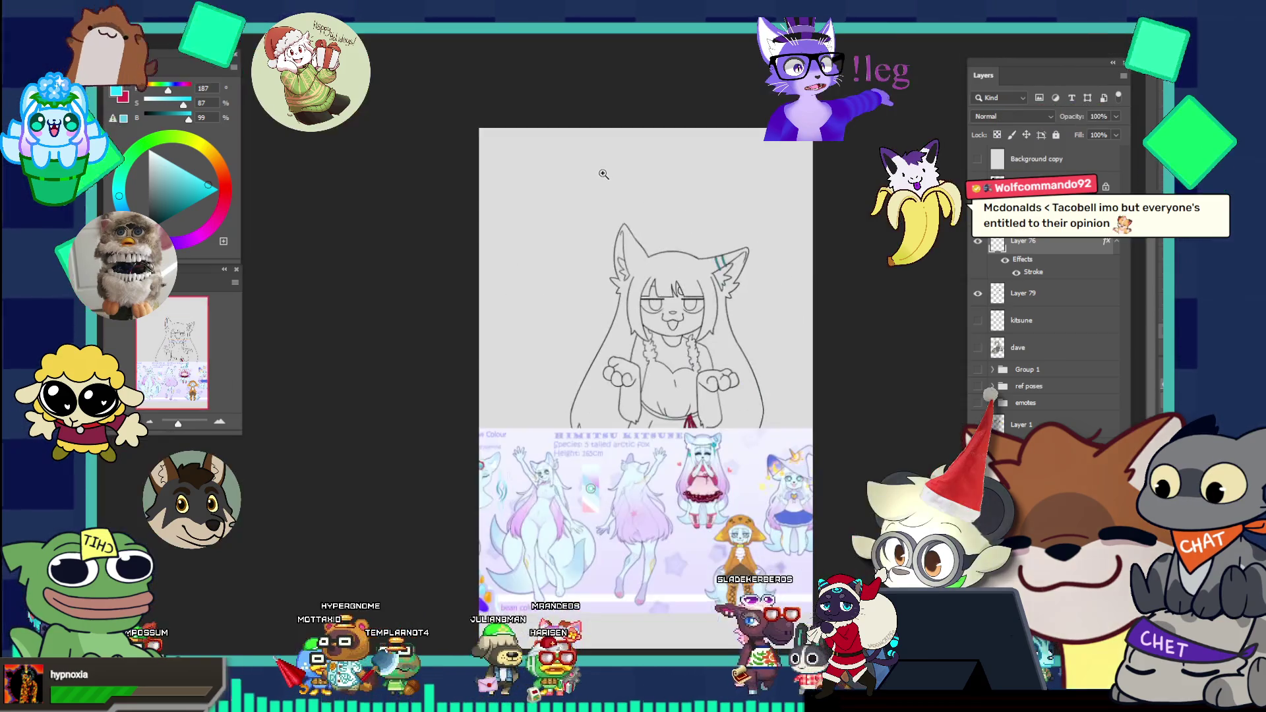
pyautogui.click(783, 415)
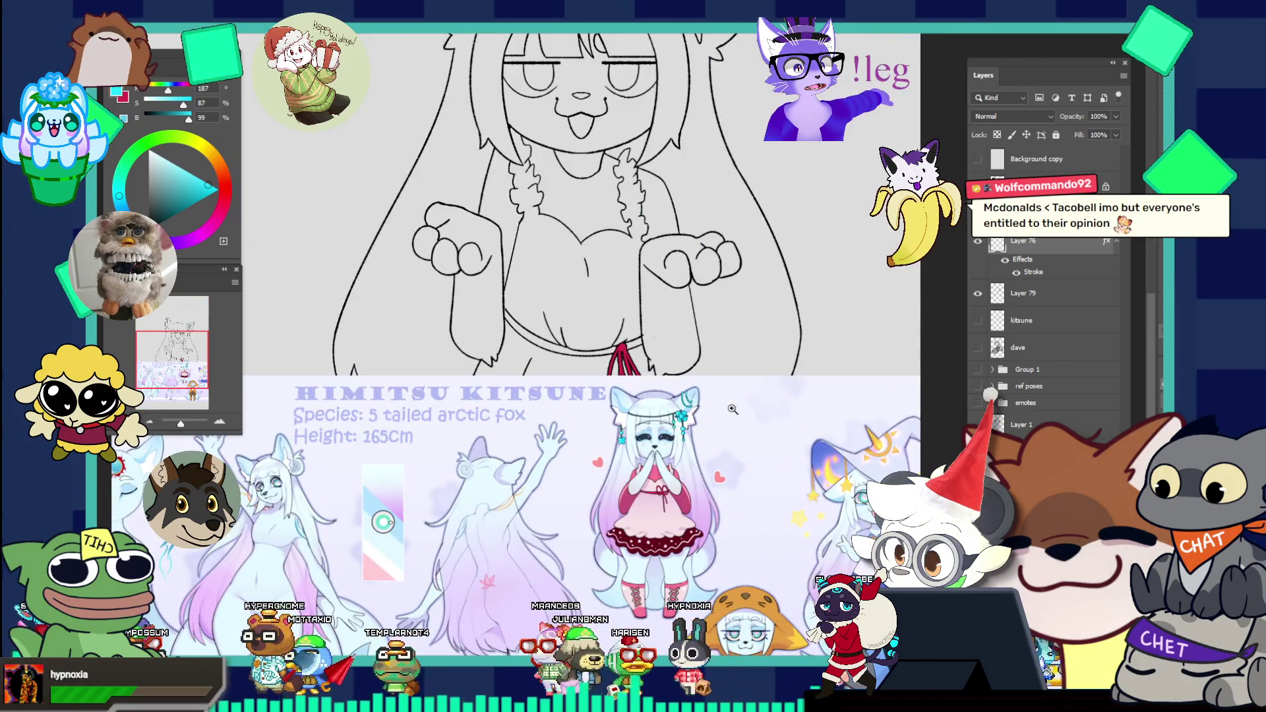
pyautogui.hotkey('ctrl', '0')
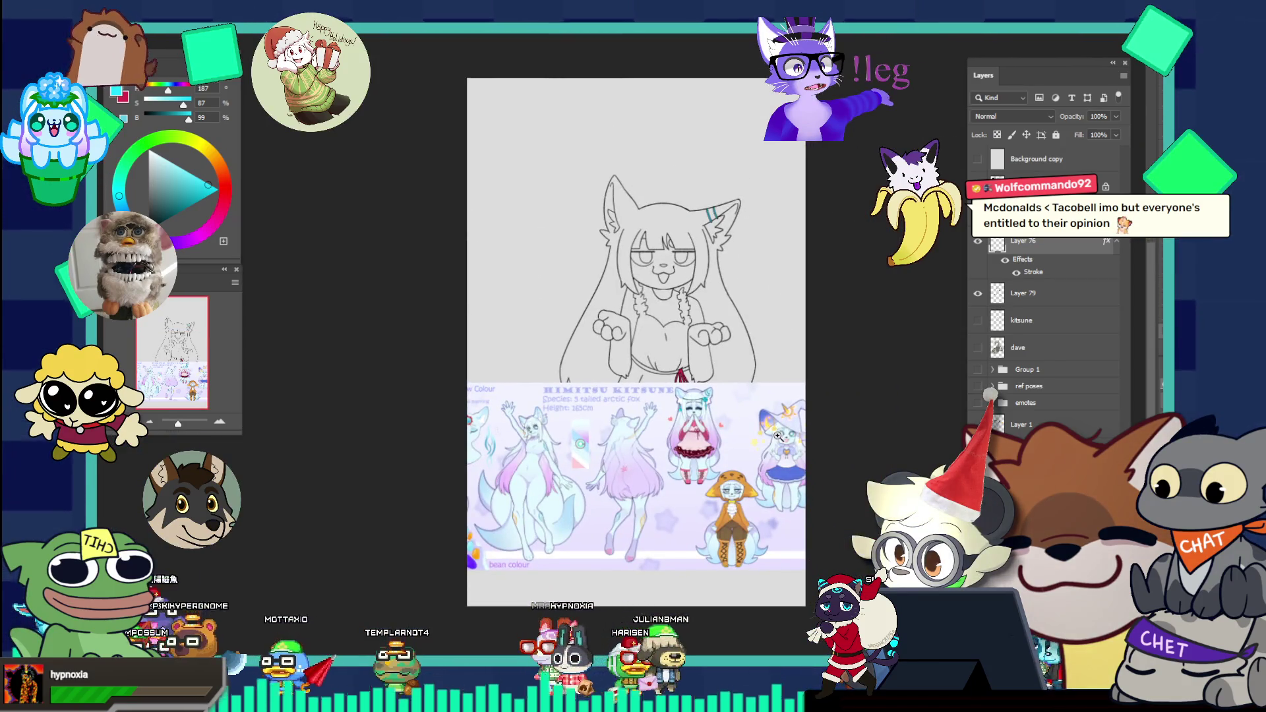
pyautogui.click(735, 229)
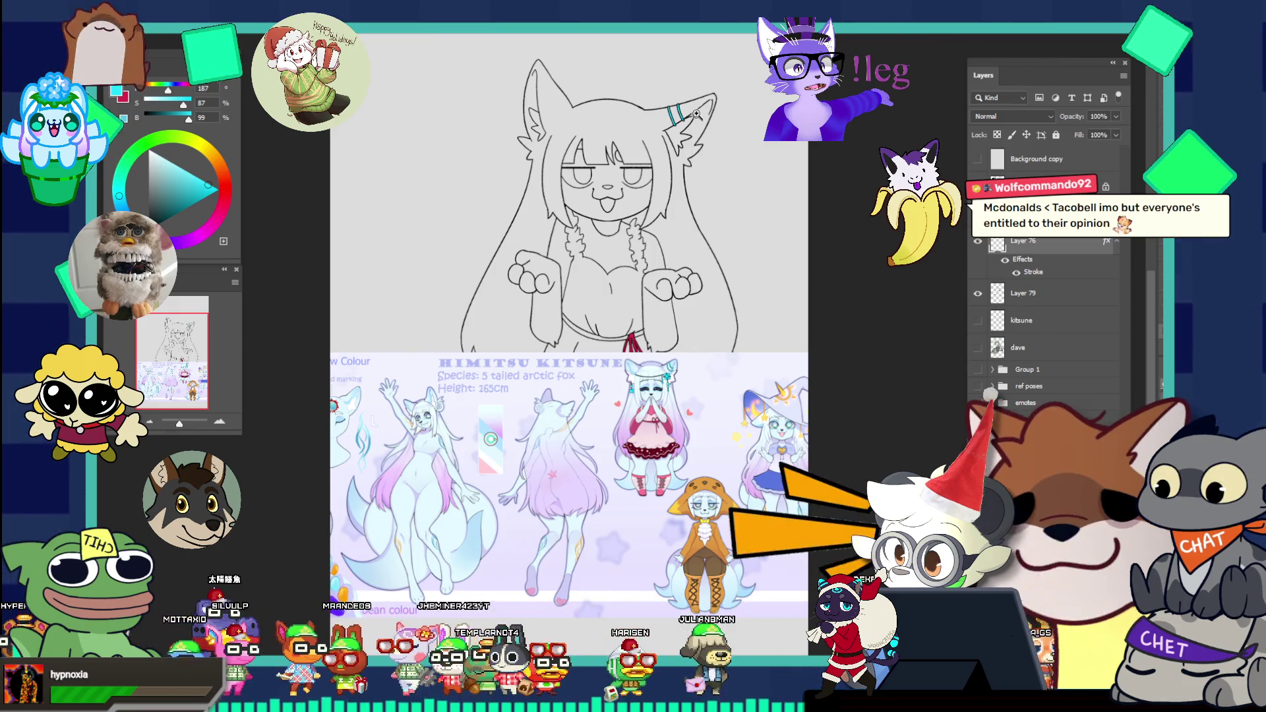
pyautogui.moveTo(697, 110); pyautogui.dragTo(788, 172)
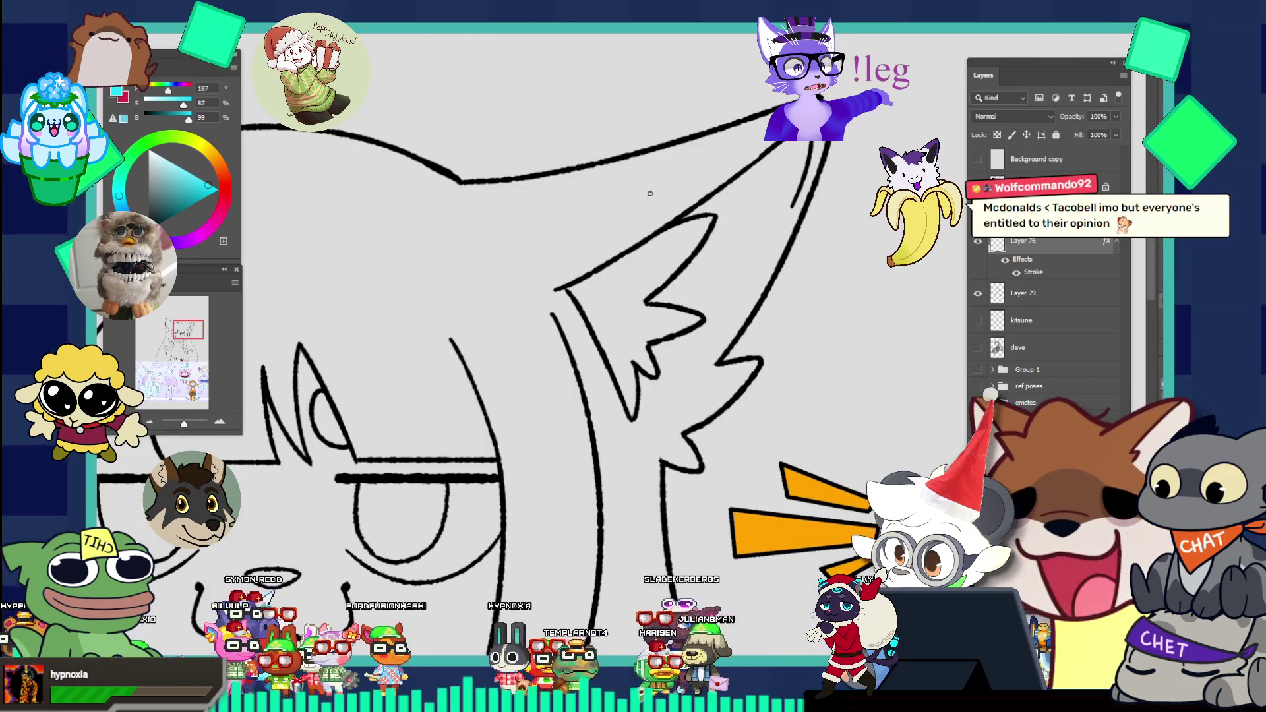
pyautogui.moveTo(586, 166); pyautogui.dragTo(620, 263)
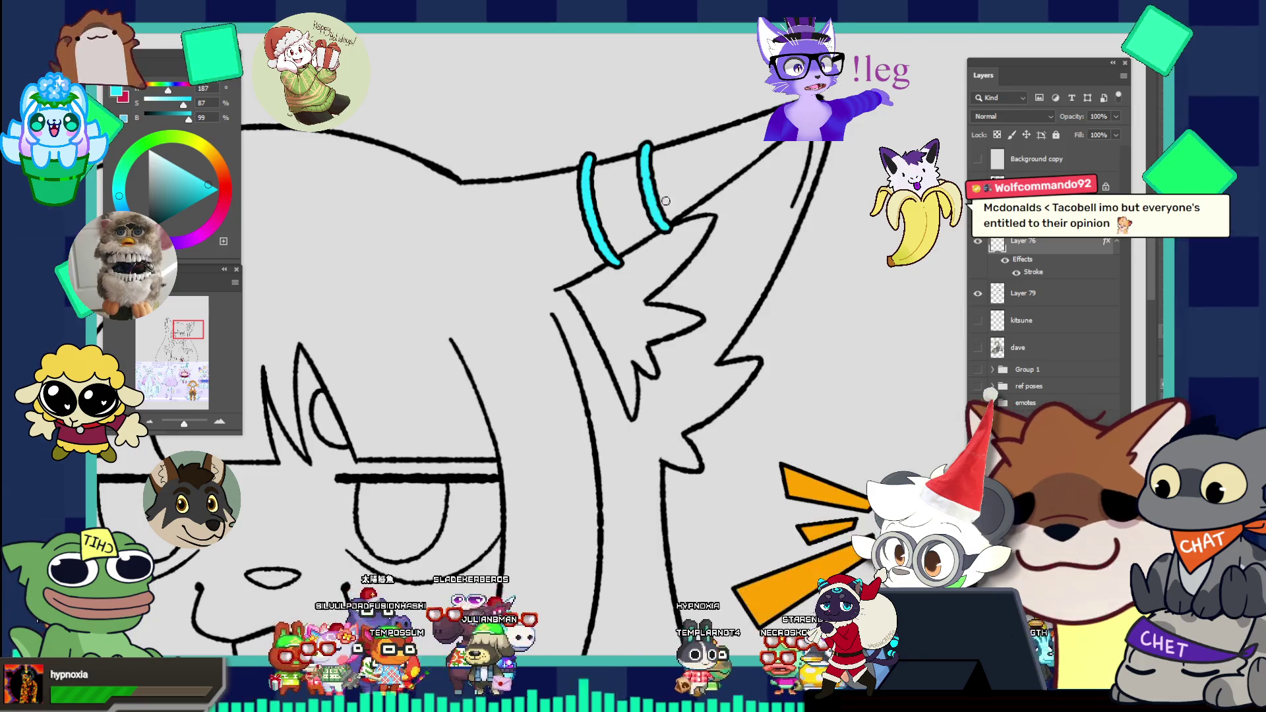
pyautogui.moveTo(652, 144); pyautogui.dragTo(677, 227)
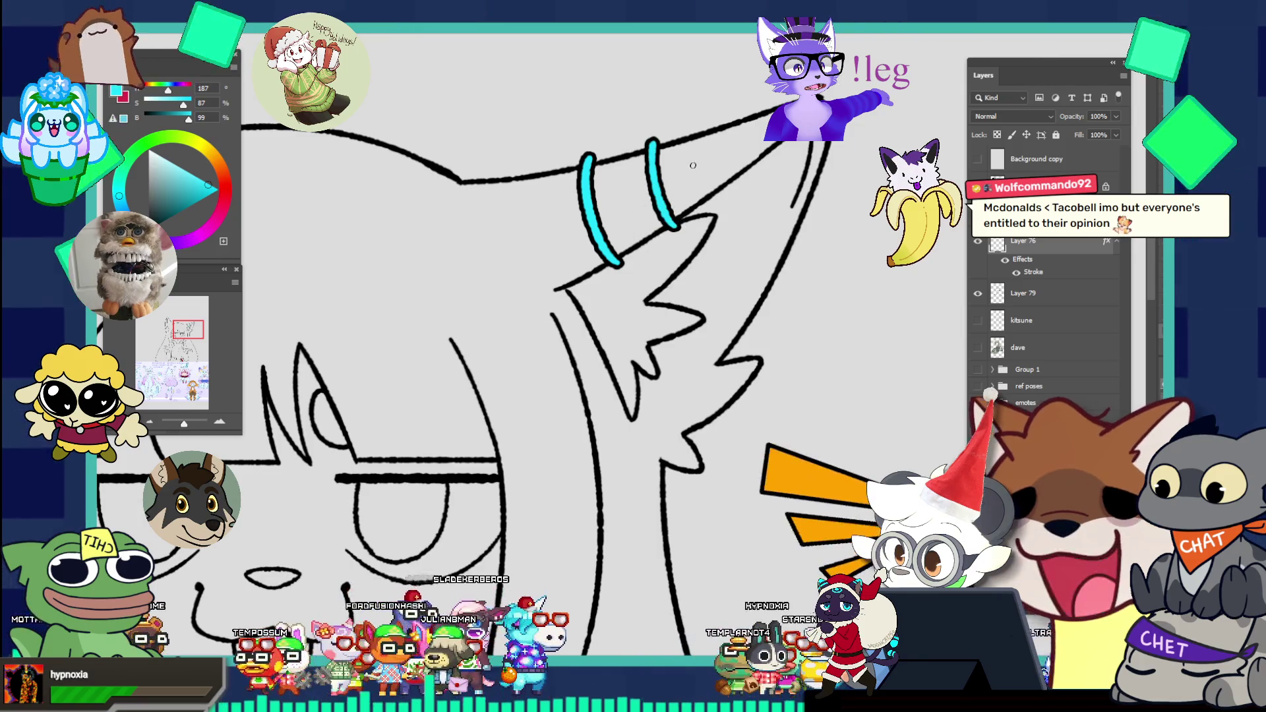
pyautogui.hotkey('ctrl', '0')
pyautogui.click(669, 286)
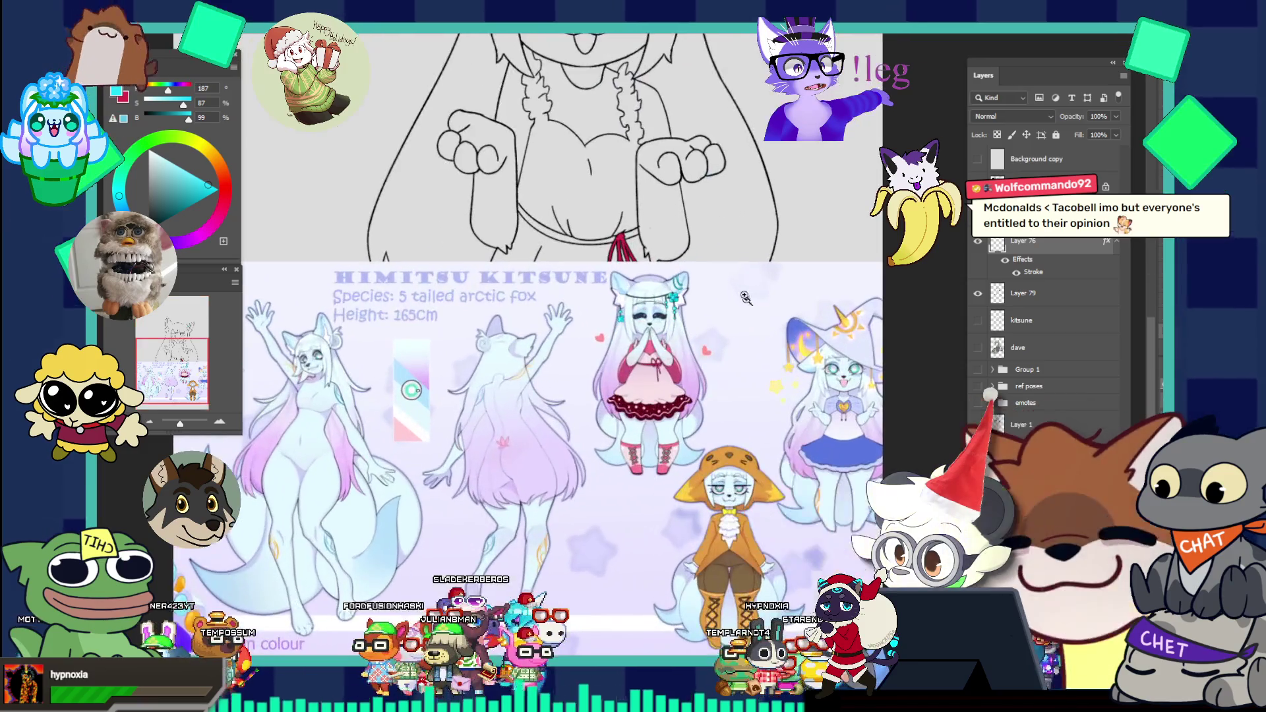
pyautogui.click(699, 233)
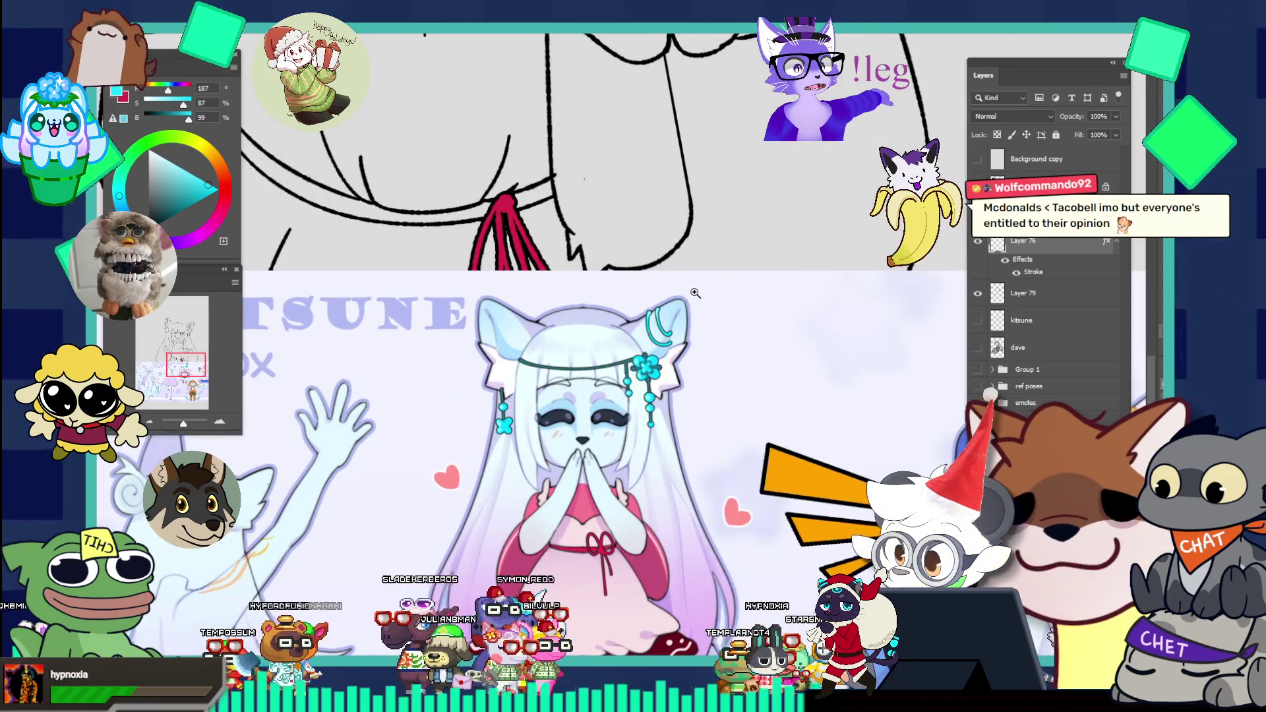
pyautogui.keyDown('alt'); pyautogui.click(669, 170); pyautogui.keyUp('alt')
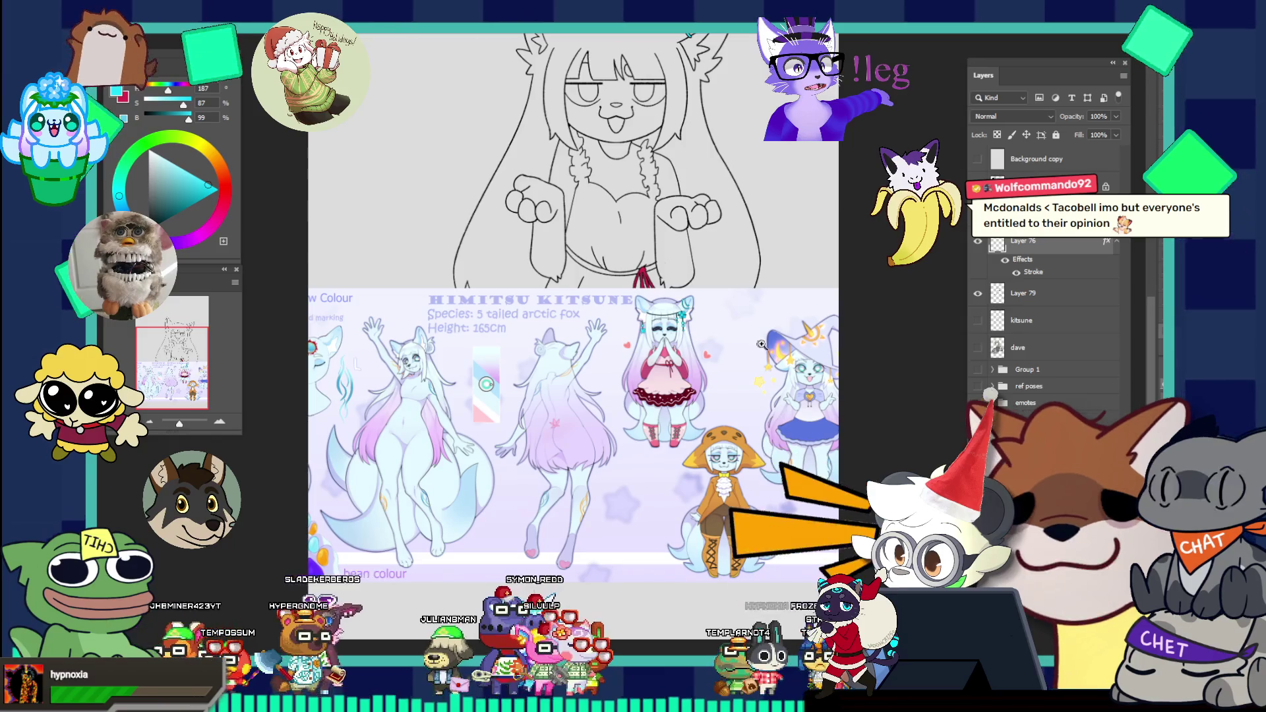
pyautogui.click(732, 330)
pyautogui.keyDown('alt'); pyautogui.click(733, 329); pyautogui.keyUp('alt')
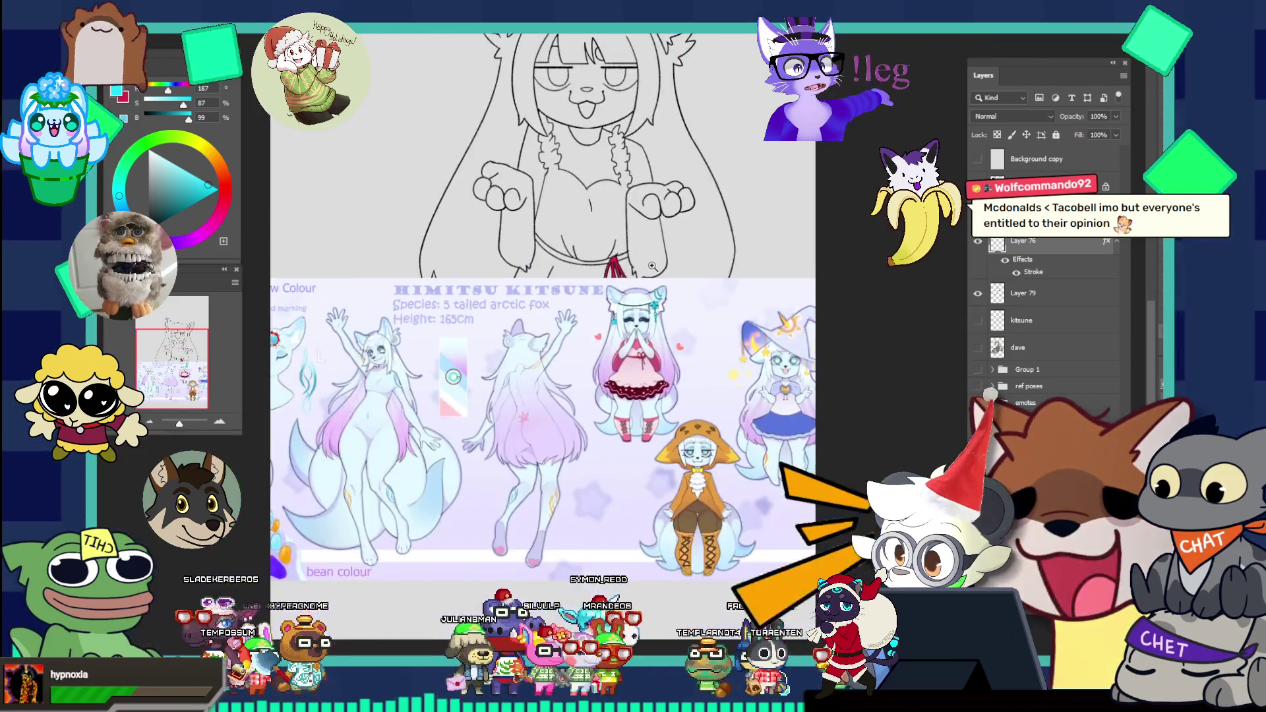
pyautogui.click(453, 376)
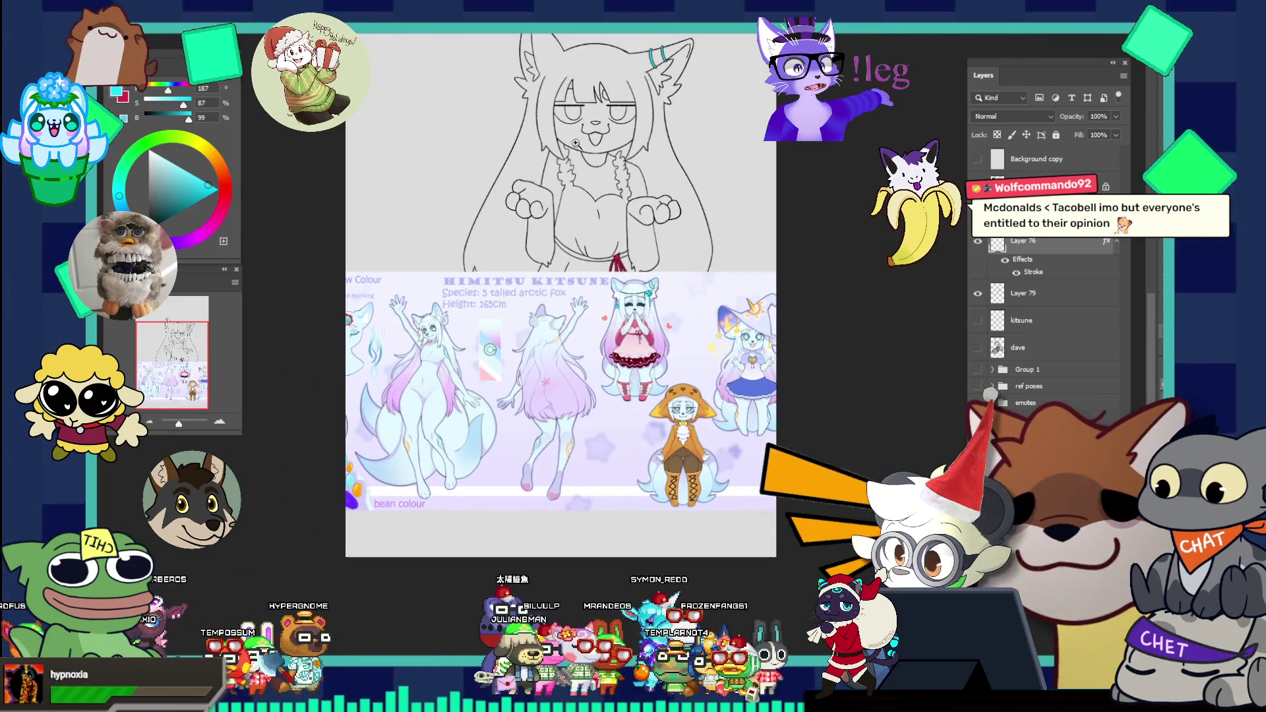
pyautogui.click(675, 231)
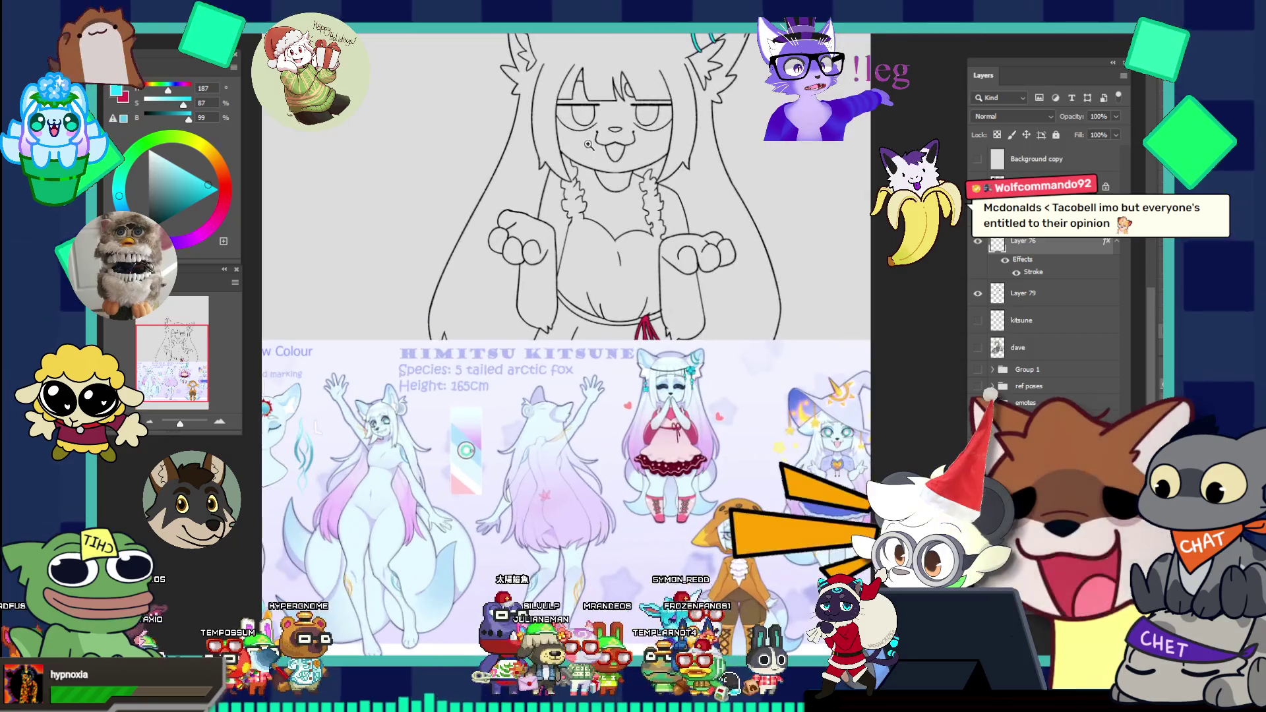
pyautogui.click(676, 232)
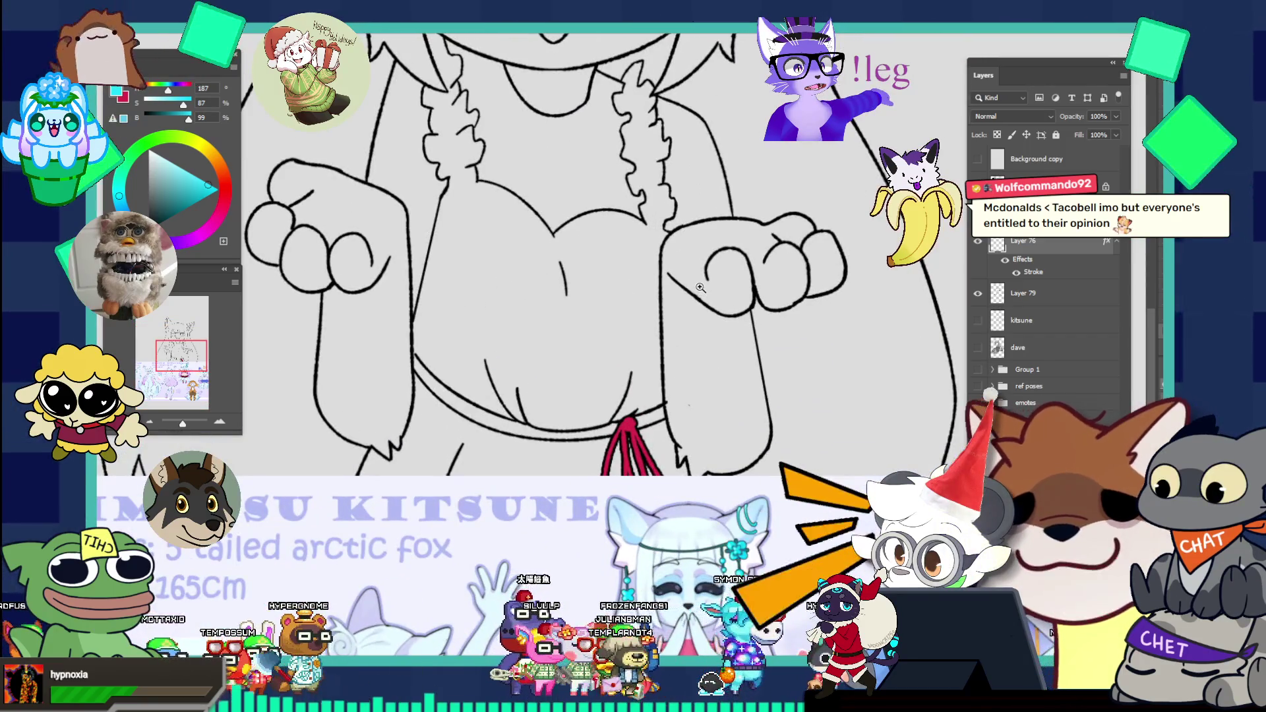
pyautogui.keyDown('alt'); pyautogui.click(624, 281); pyautogui.keyUp('alt')
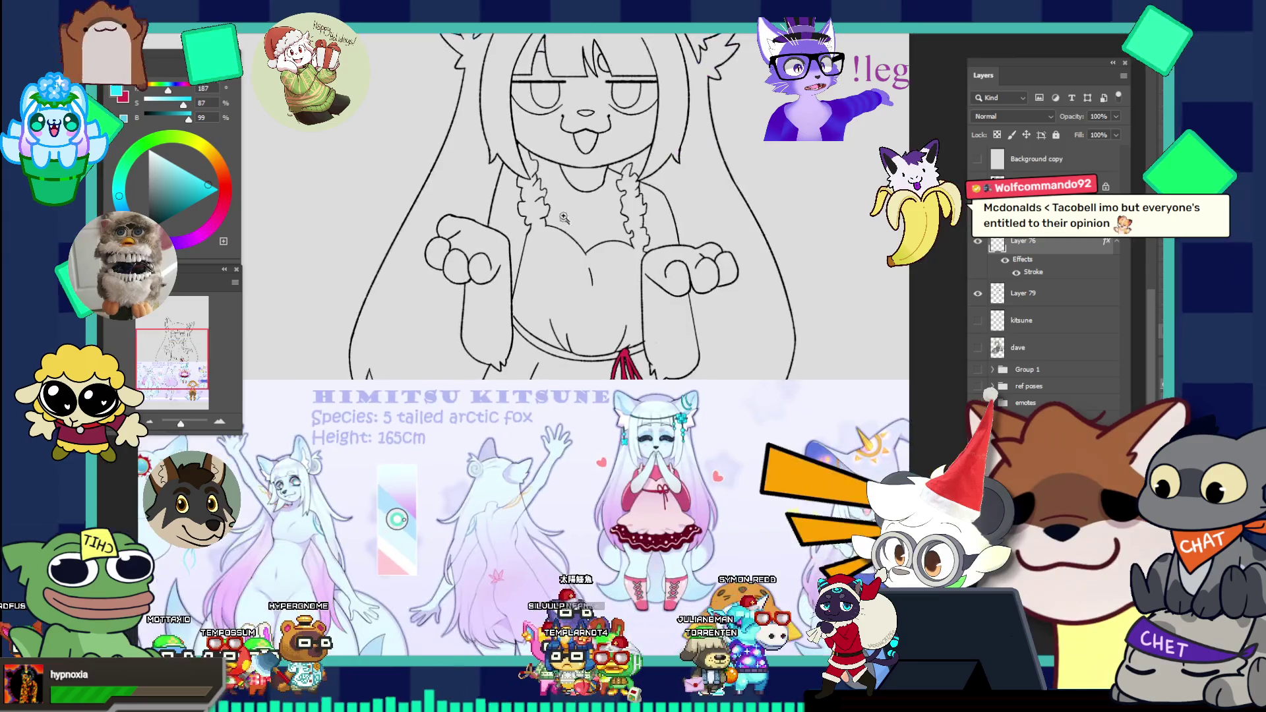
pyautogui.keyDown('alt'); pyautogui.click(527, 139); pyautogui.keyUp('alt')
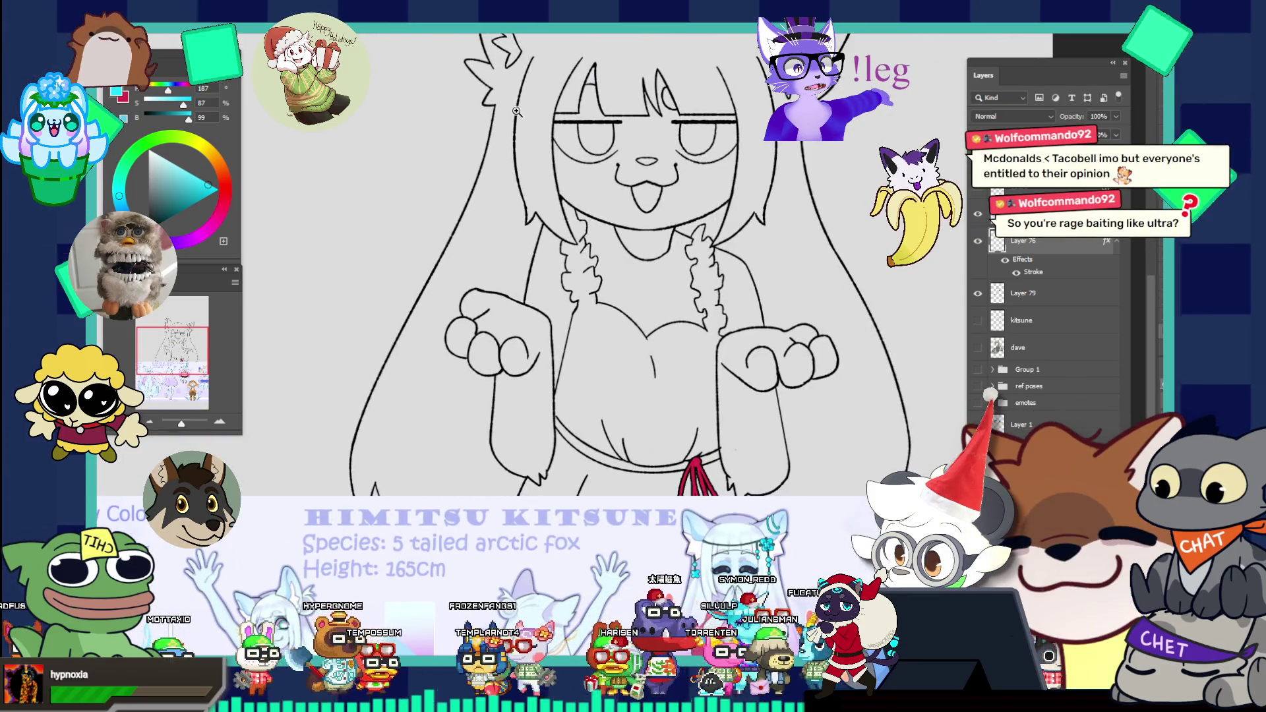
pyautogui.click(530, 128)
pyautogui.keyDown('alt'); pyautogui.click(531, 121); pyautogui.keyUp('alt')
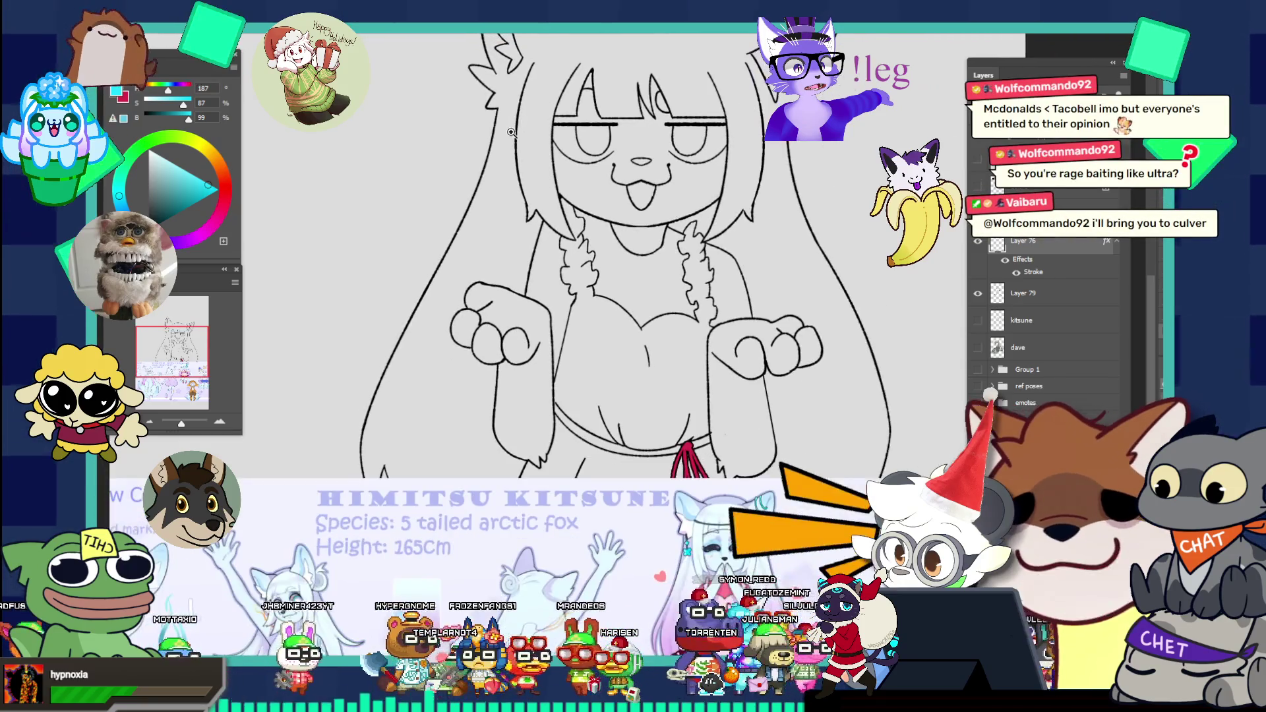
pyautogui.keyDown('alt'); pyautogui.click(560, 146); pyautogui.keyUp('alt')
pyautogui.click(568, 124)
pyautogui.click(579, 101)
pyautogui.keyDown('alt'); pyautogui.click(554, 119); pyautogui.keyUp('alt')
pyautogui.keyDown('alt'); pyautogui.click(519, 145); pyautogui.keyUp('alt')
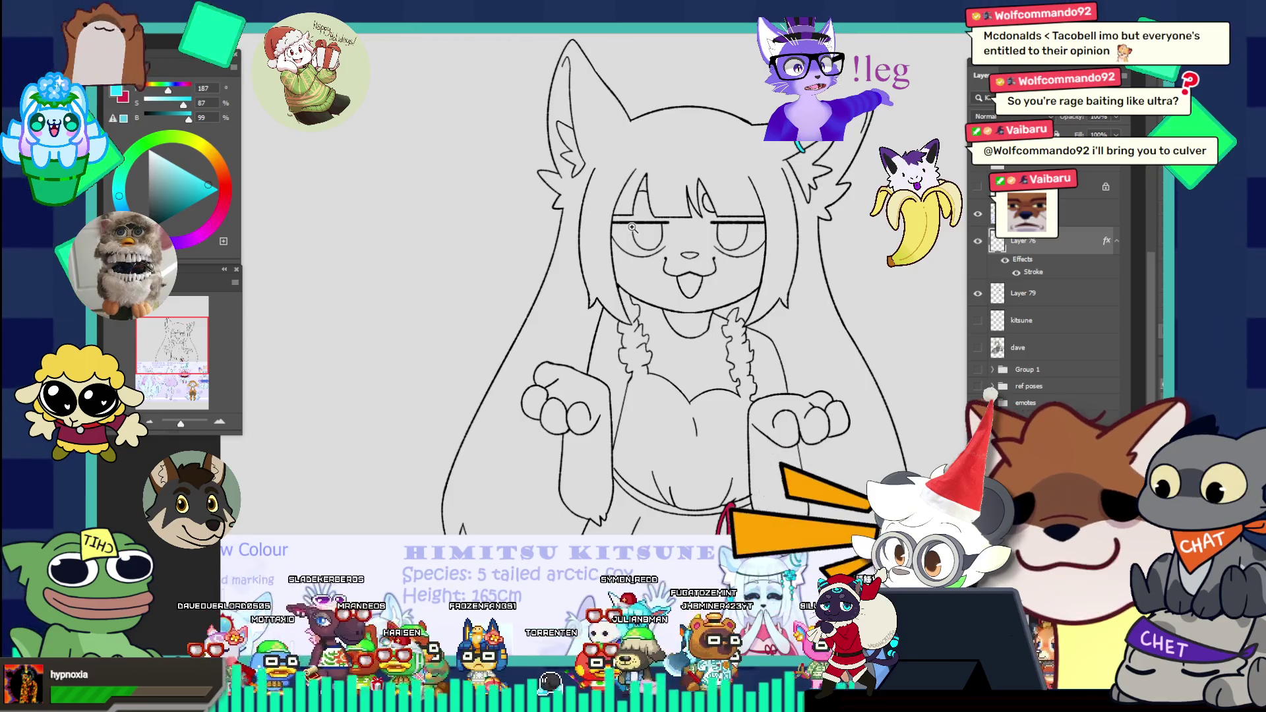
pyautogui.keyDown('alt'); pyautogui.click(569, 155); pyautogui.keyUp('alt')
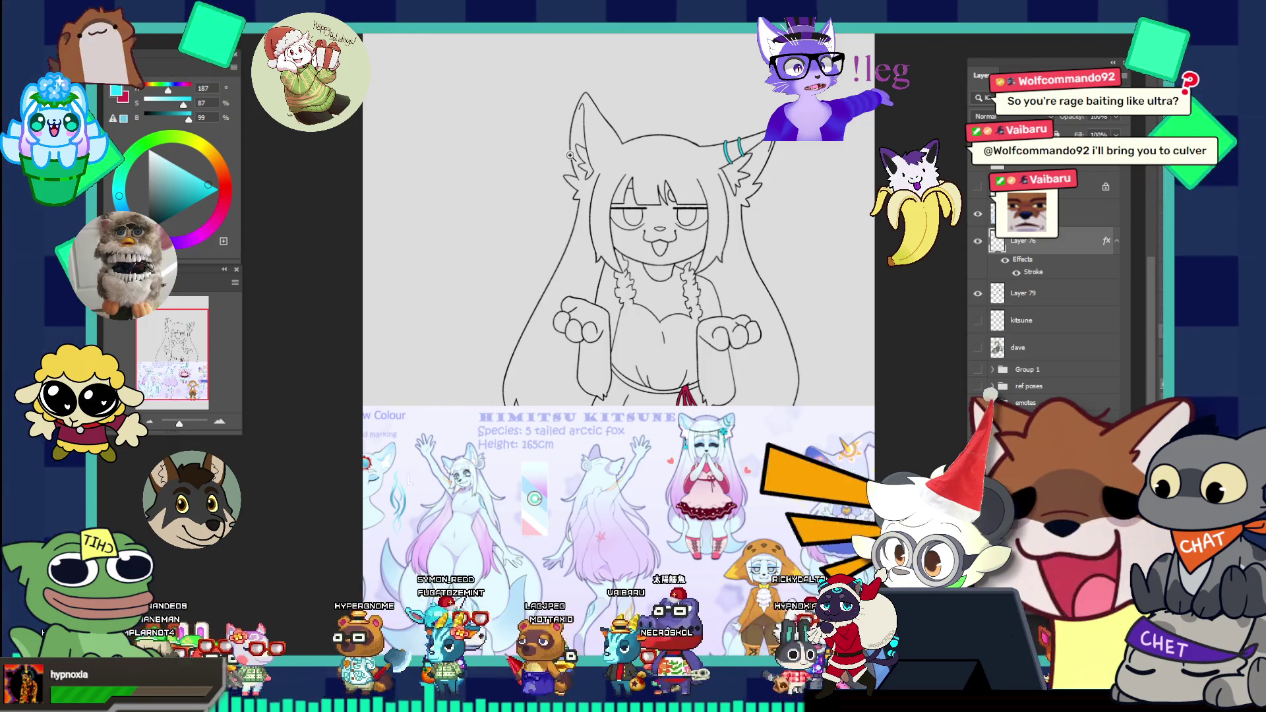
pyautogui.hotkey('ctrl', '-')
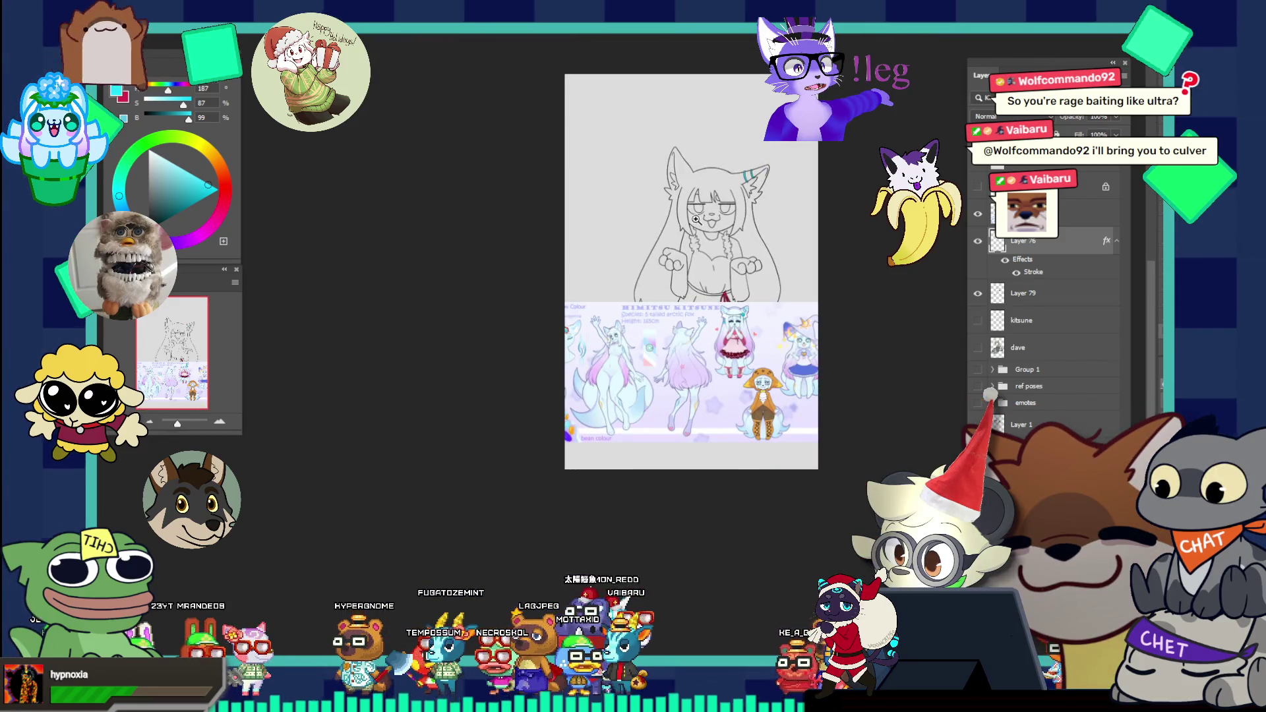
# Step: Sample the dark teal of the reference character's earring as the paint colour
pyautogui.moveTo(671, 305); pyautogui.dragTo(742, 296)
pyautogui.hotkey('ctrl', '-')
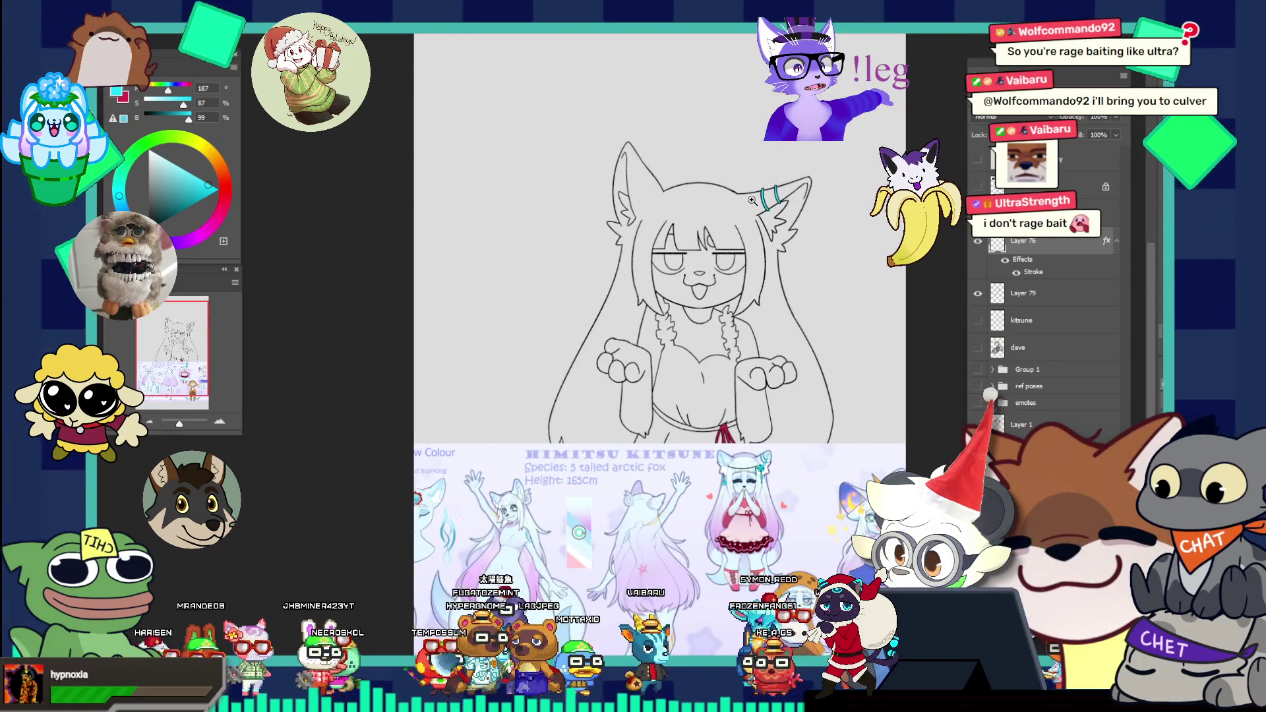
pyautogui.moveTo(752, 201); pyautogui.dragTo(792, 203)
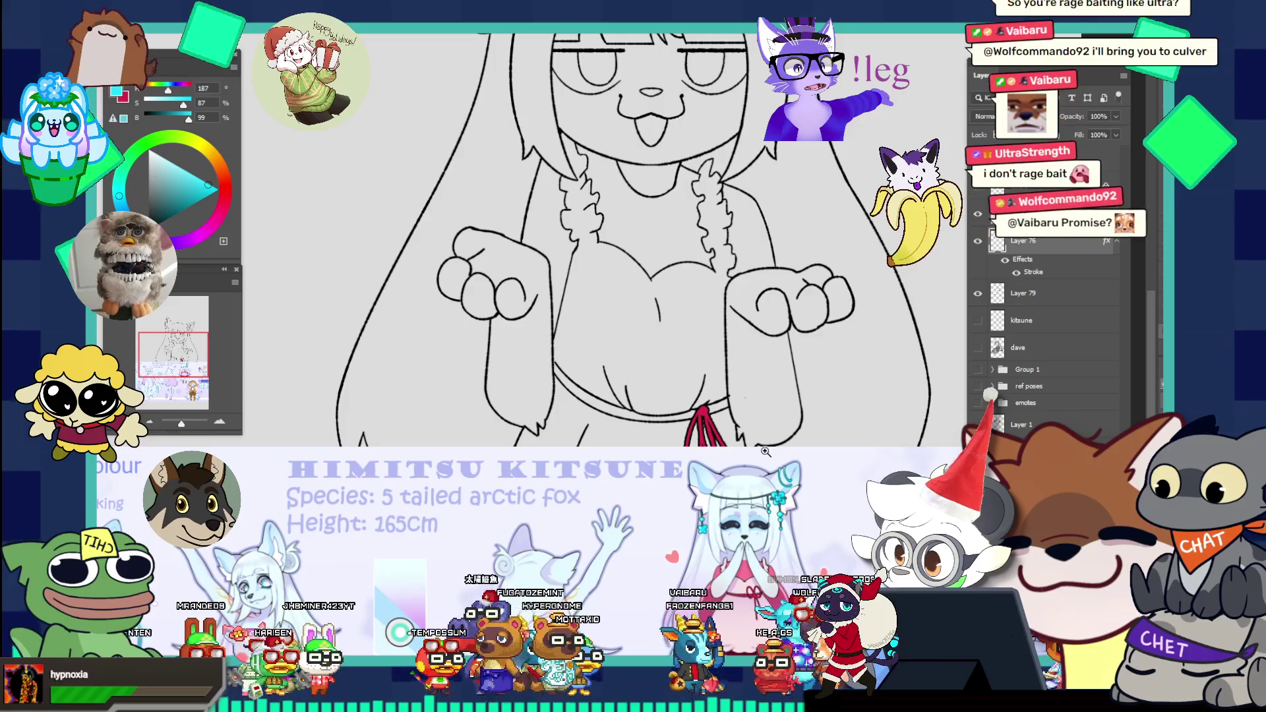
pyautogui.moveTo(742, 326); pyautogui.dragTo(703, 333)
pyautogui.moveTo(704, 475)
pyautogui.mouseDown()
pyautogui.moveTo(722, 465)
pyautogui.moveTo(729, 388)
pyautogui.mouseUp()
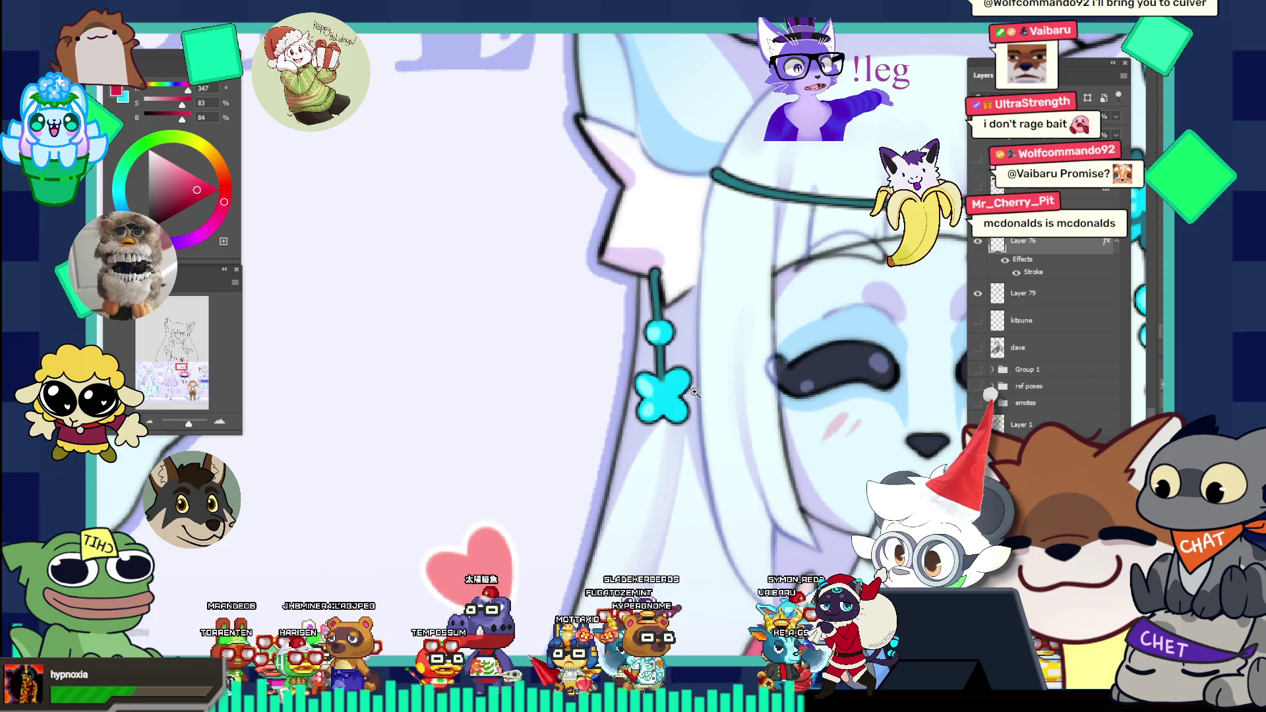
pyautogui.keyDown('alt'); pyautogui.click(660, 277); pyautogui.keyUp('alt')
# Step: Try a short teal test stroke near the sketch's other ear, then undo it
pyautogui.moveTo(681, 315)
pyautogui.mouseDown()
pyautogui.moveTo(633, 298)
pyautogui.moveTo(590, 86)
pyautogui.mouseUp()
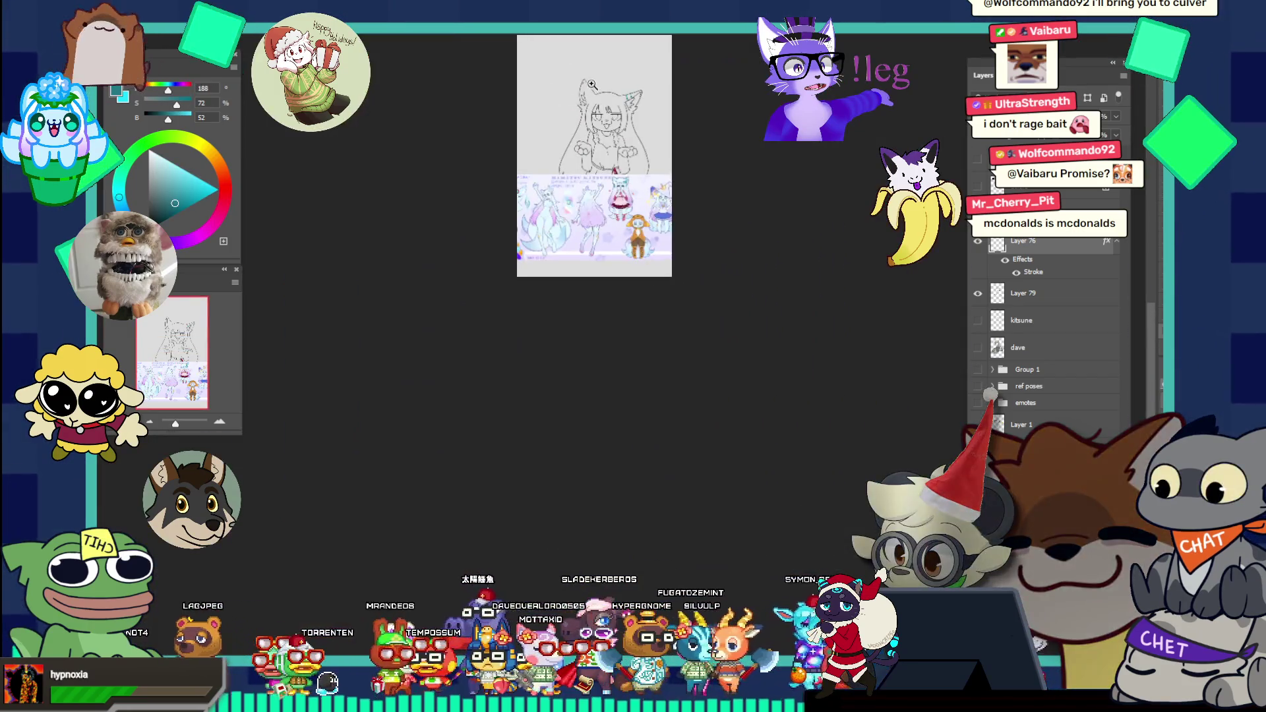
pyautogui.click(591, 86)
pyautogui.click(708, 480)
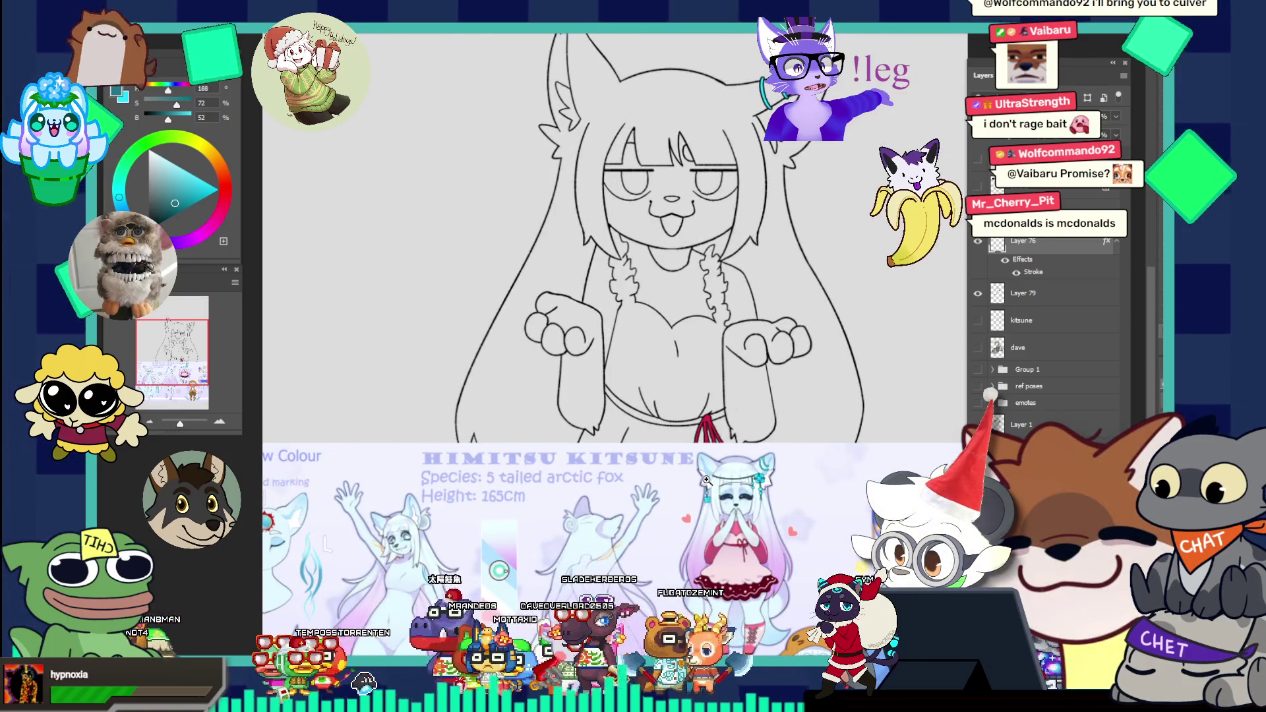
pyautogui.moveTo(707, 481); pyautogui.dragTo(673, 281)
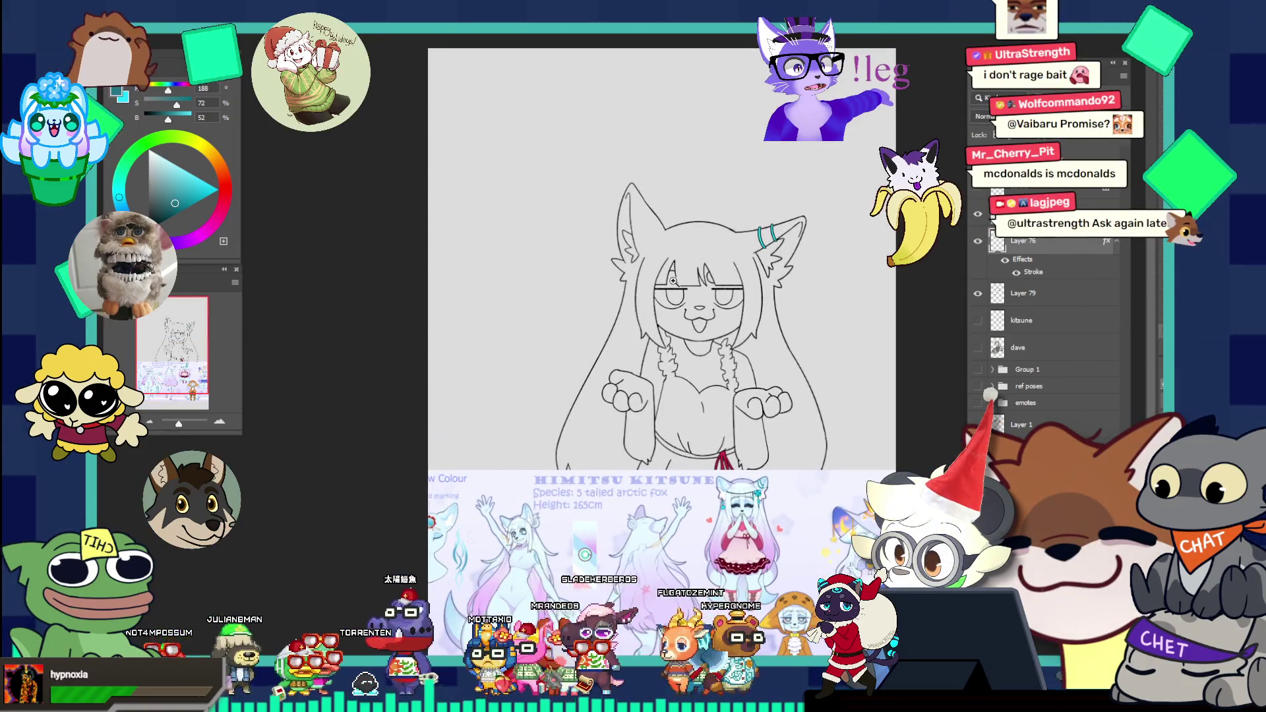
pyautogui.click(650, 307)
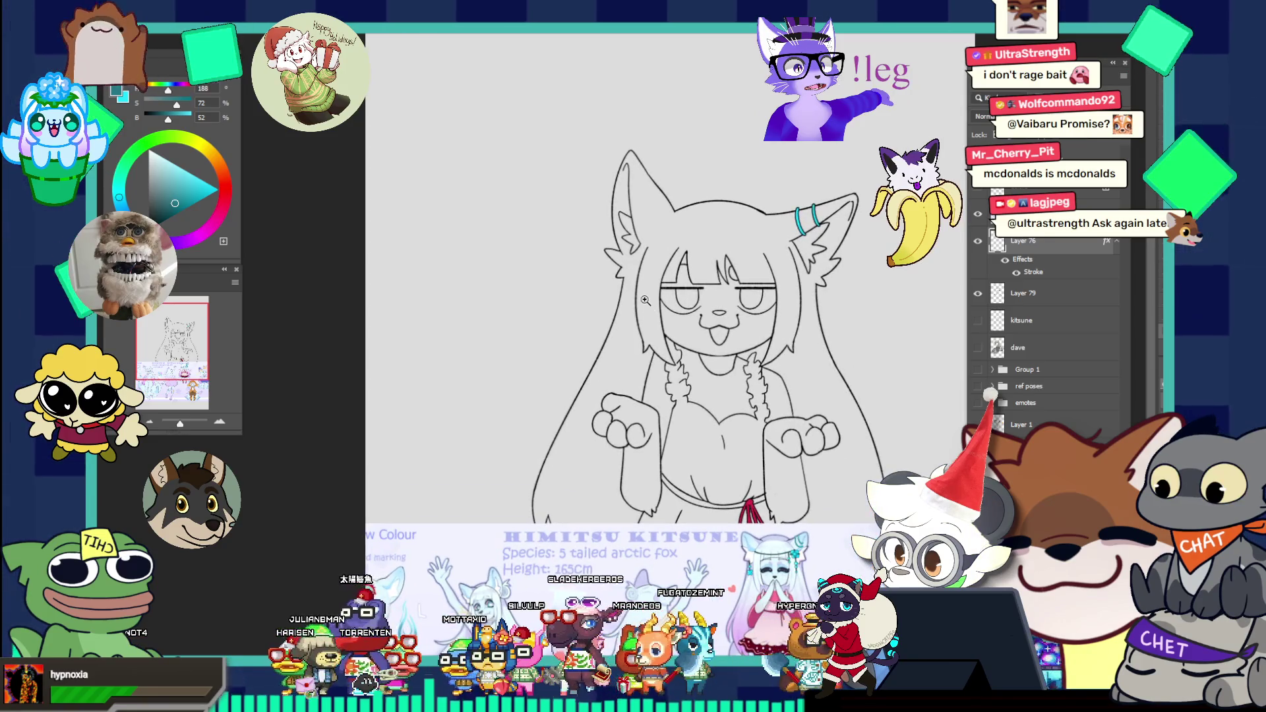
pyautogui.click(645, 301)
pyautogui.click(645, 263)
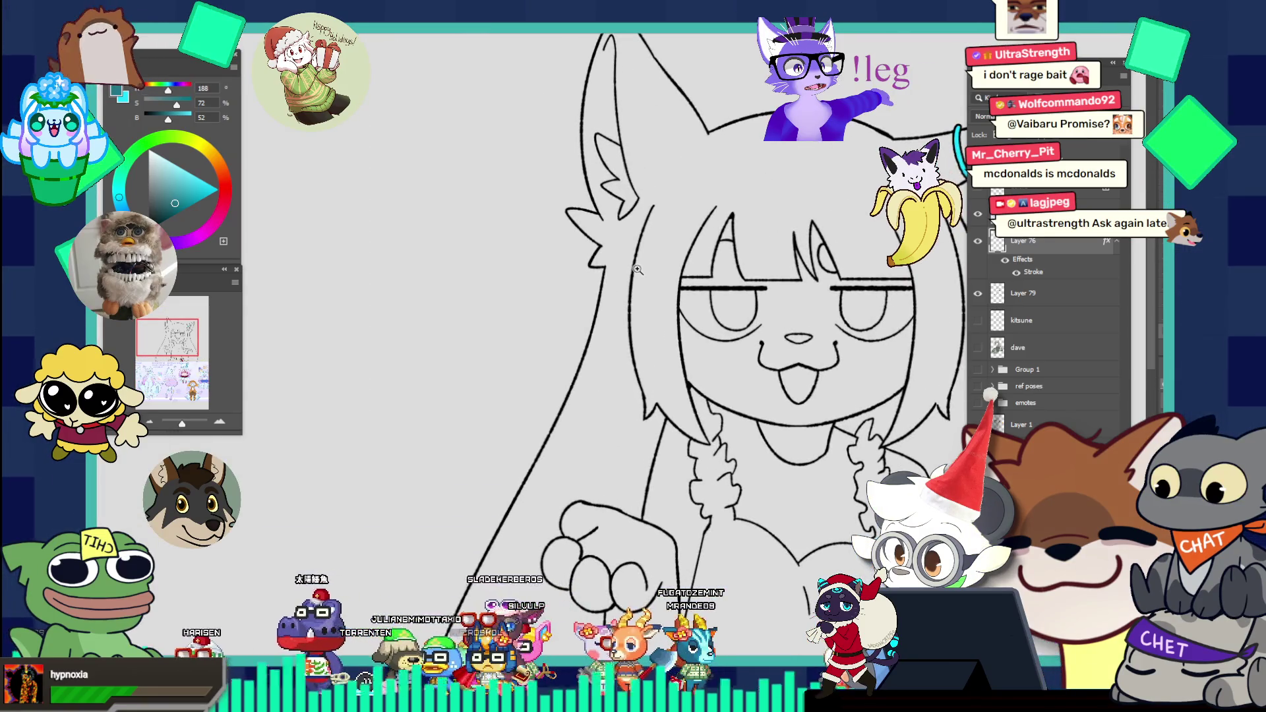
pyautogui.moveTo(627, 213); pyautogui.dragTo(627, 291)
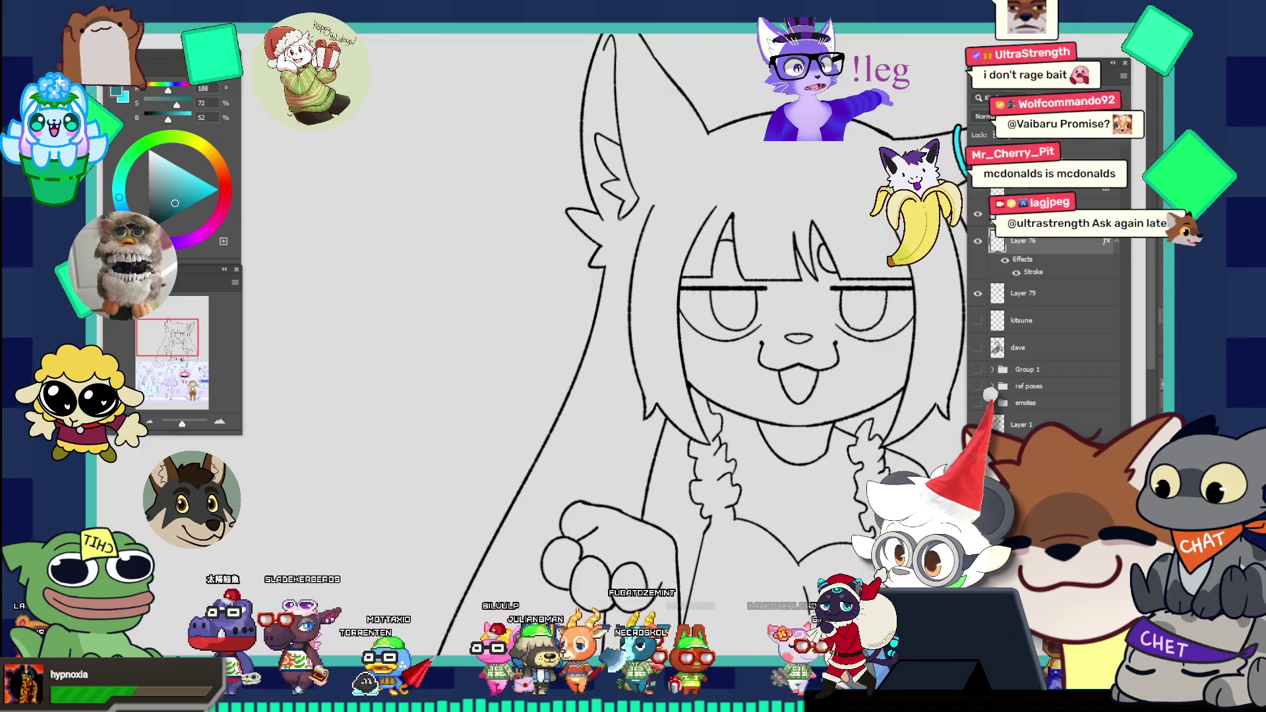
pyautogui.hotkey('ctrl', 'z')
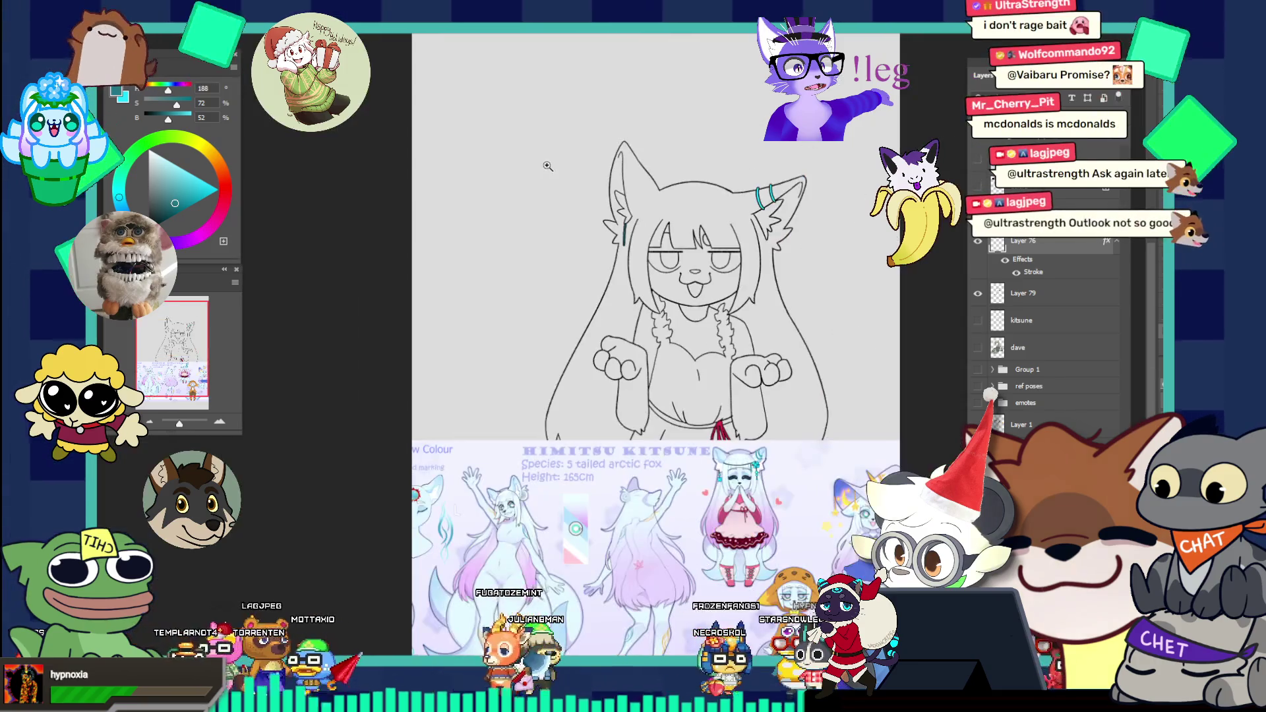
pyautogui.click(739, 488)
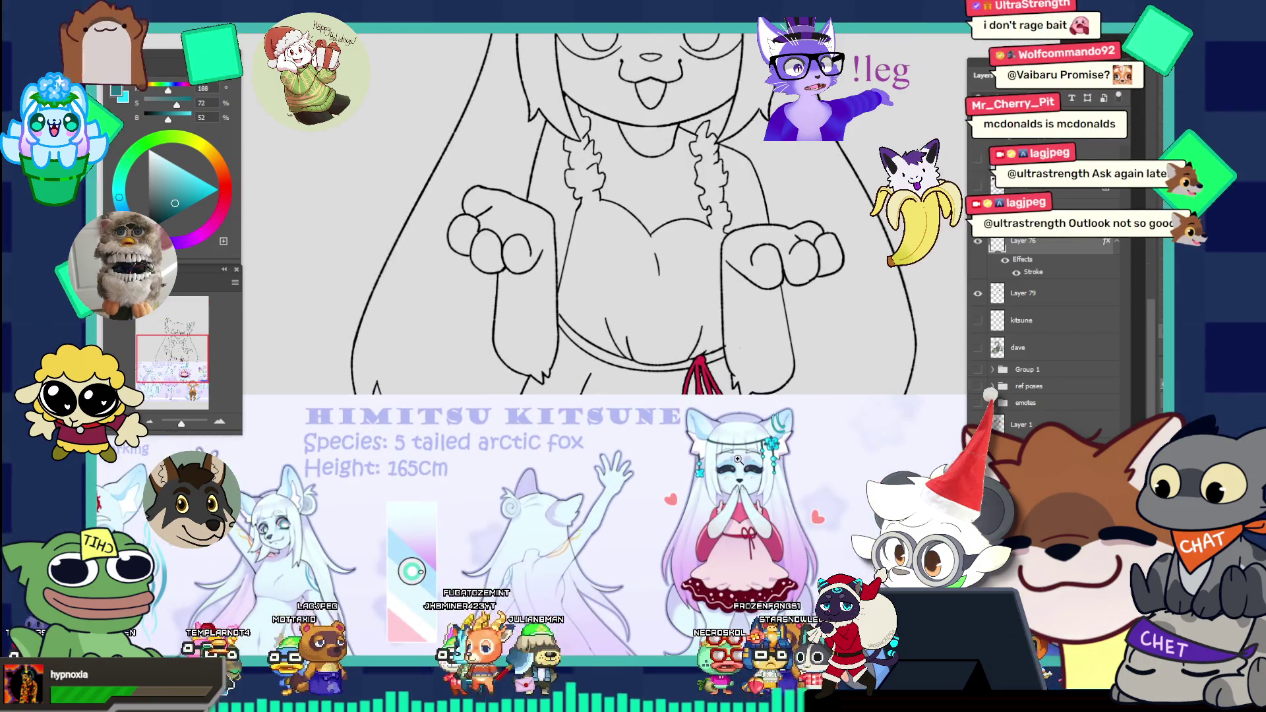
pyautogui.keyDown('alt'); pyautogui.click(738, 407); pyautogui.keyUp('alt')
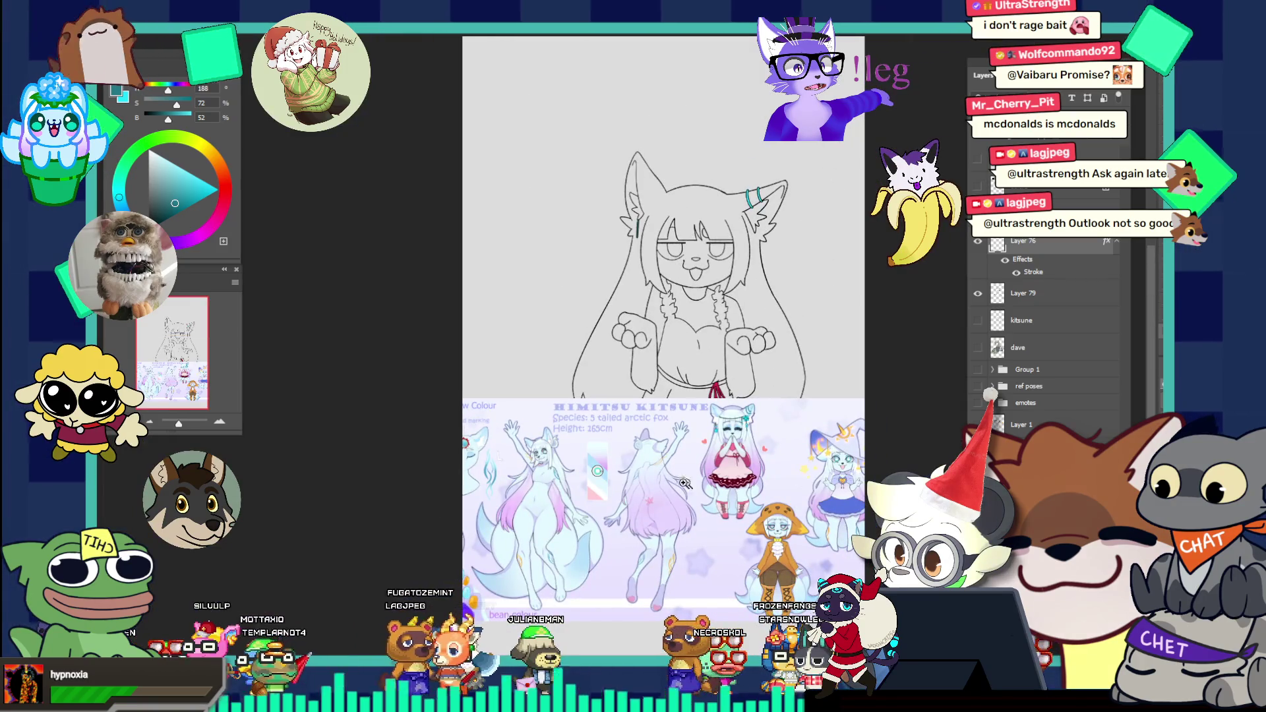
pyautogui.click(585, 462)
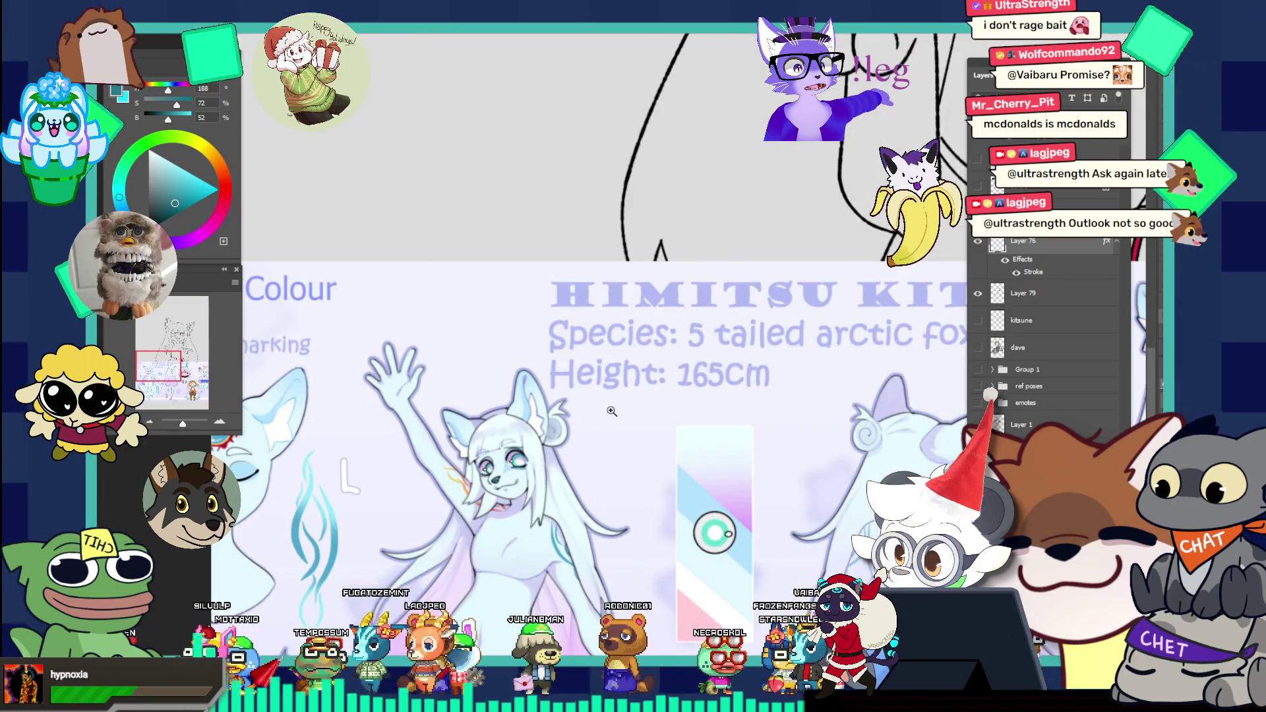
pyautogui.keyDown('alt'); pyautogui.click(612, 412); pyautogui.keyUp('alt')
pyautogui.click(834, 420)
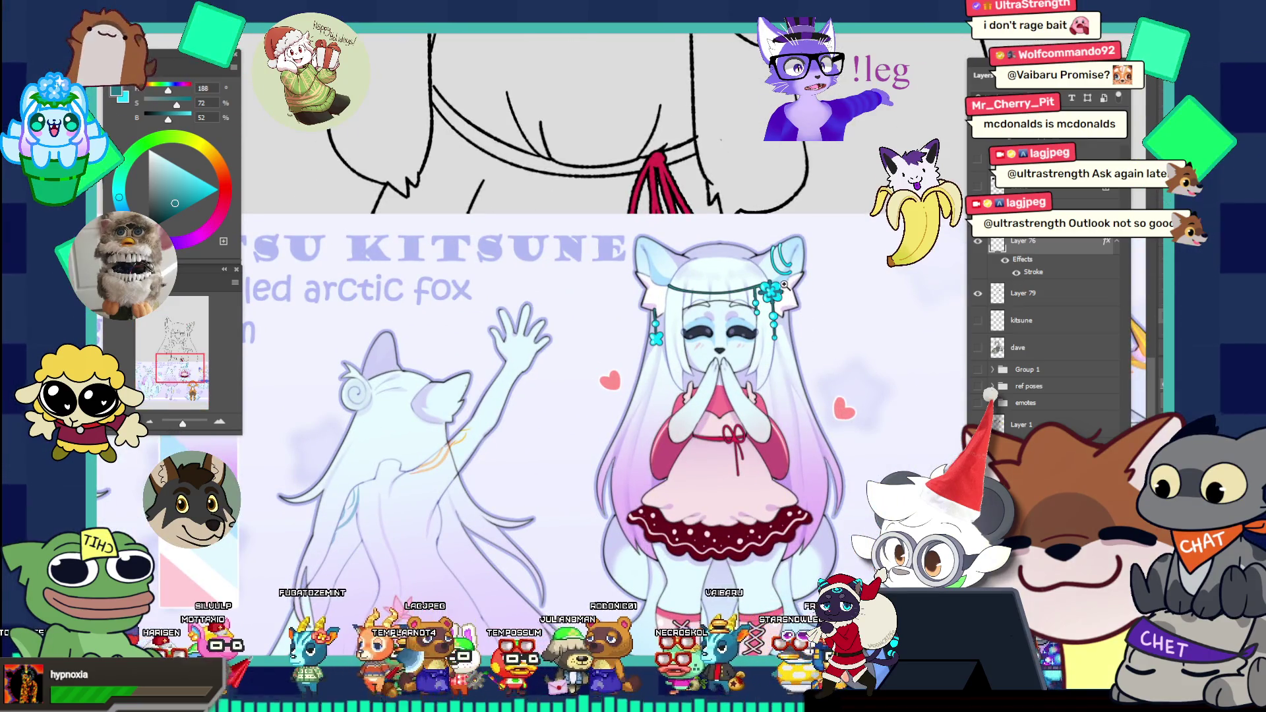
pyautogui.click(797, 314)
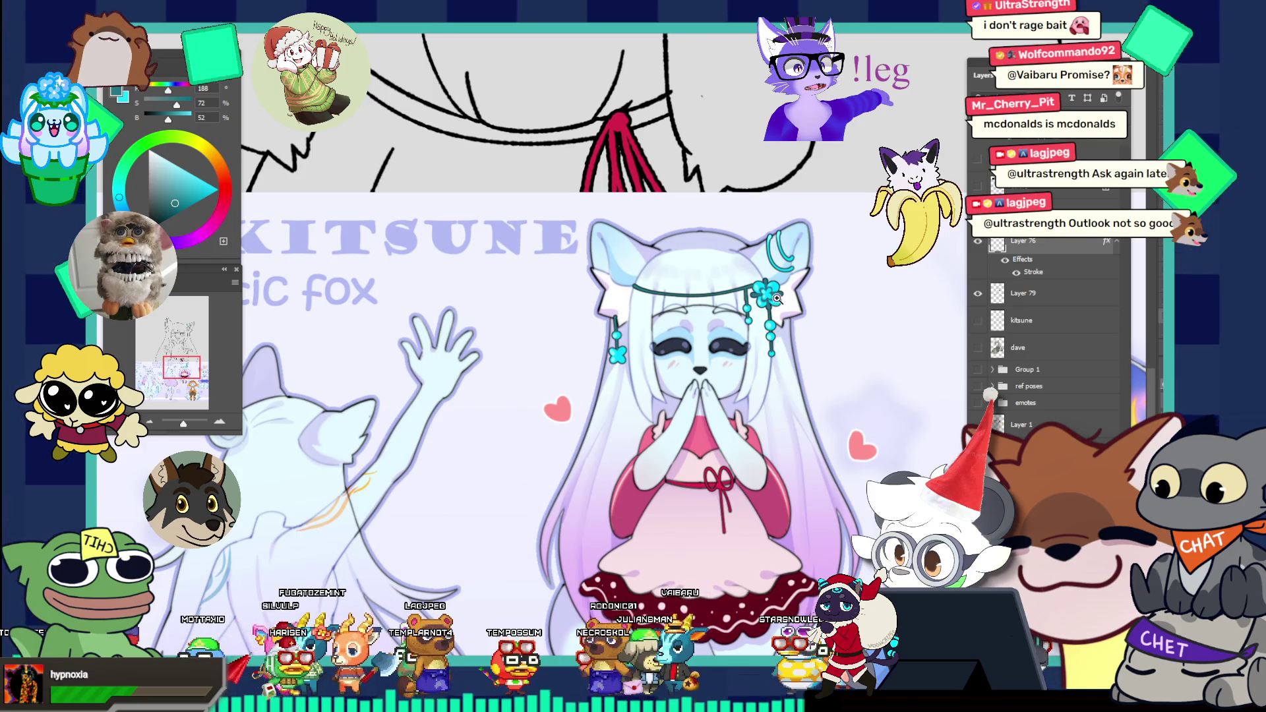
pyautogui.hotkey('ctrl', '0')
pyautogui.click(759, 204)
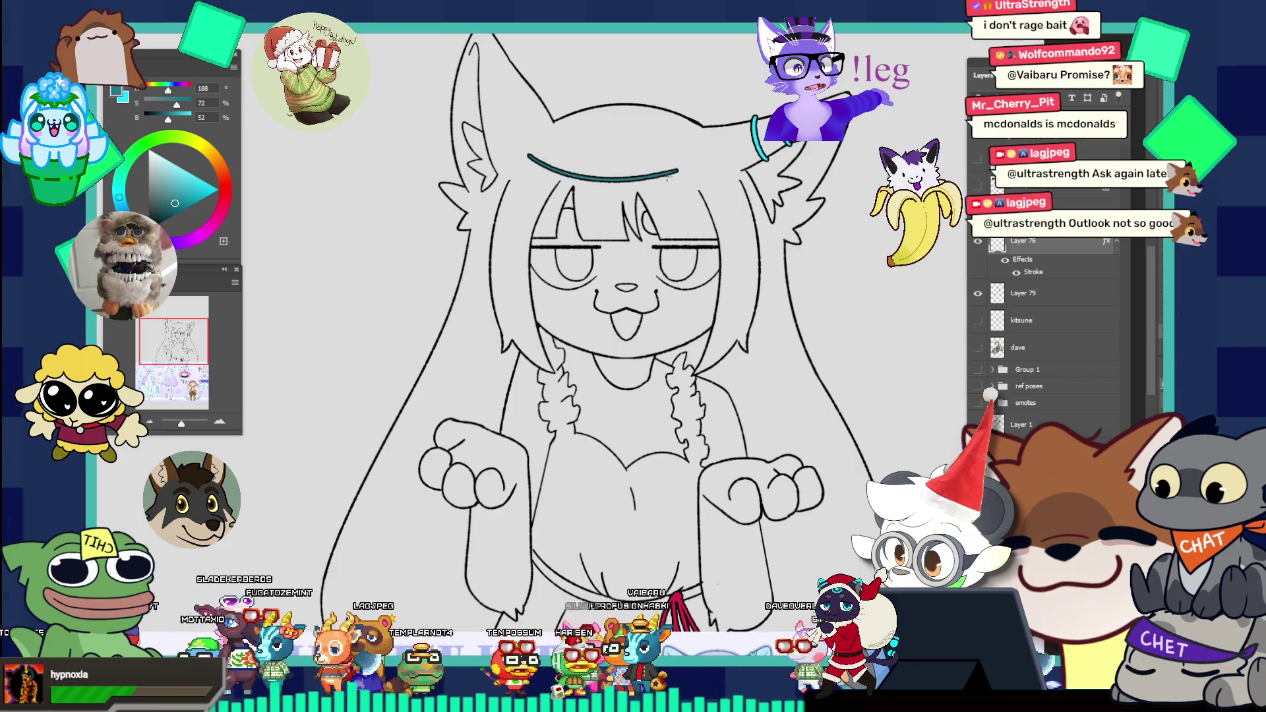
pyautogui.moveTo(526, 168); pyautogui.dragTo(752, 150)
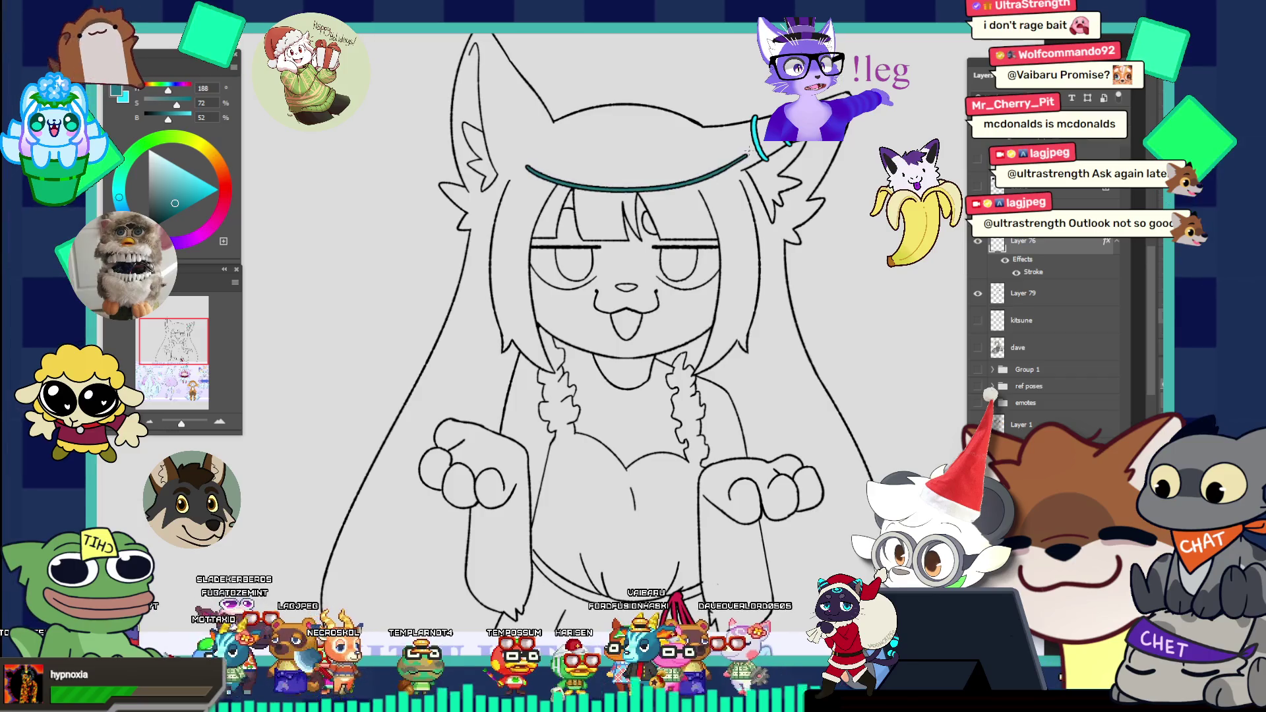
pyautogui.keyDown('alt'); pyautogui.click(653, 170); pyautogui.keyUp('alt')
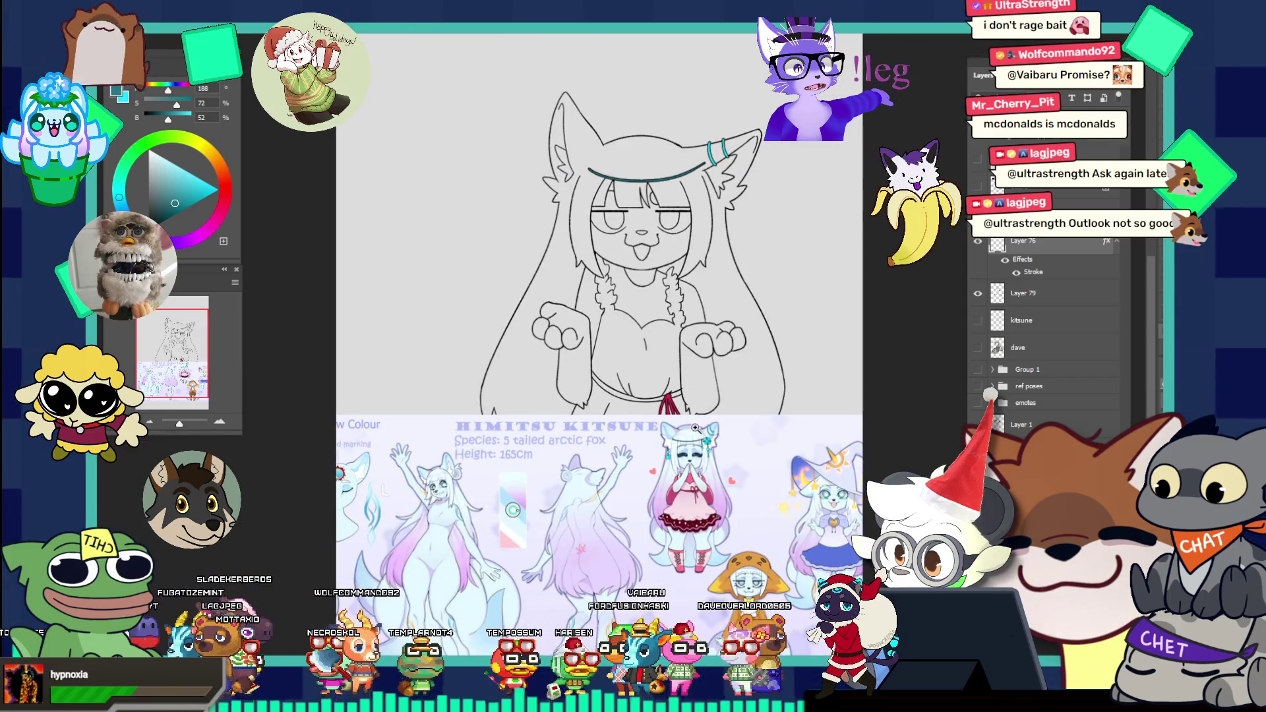
pyautogui.scroll(1, 697, 428)
pyautogui.scroll(-1, 696, 428)
pyautogui.scroll(-1, 696, 428)
pyautogui.scroll(1, 699, 290)
pyautogui.scroll(2, 699, 290)
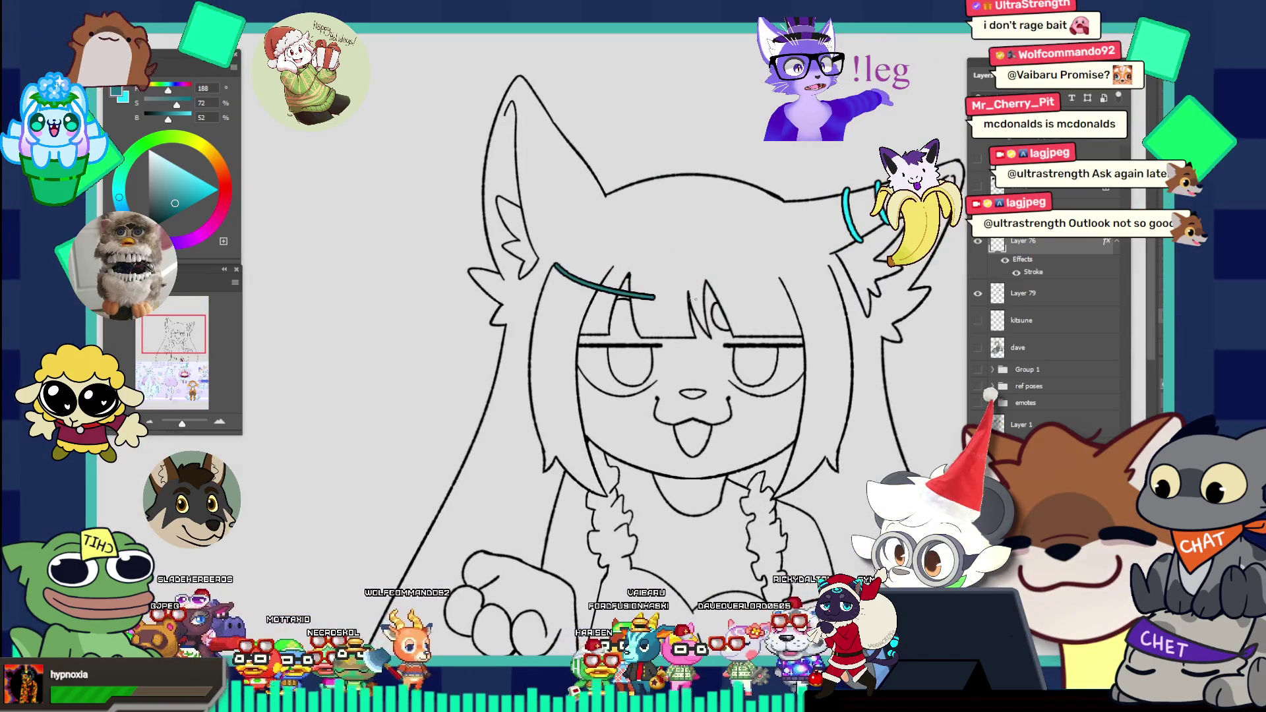
pyautogui.moveTo(676, 299); pyautogui.dragTo(754, 256)
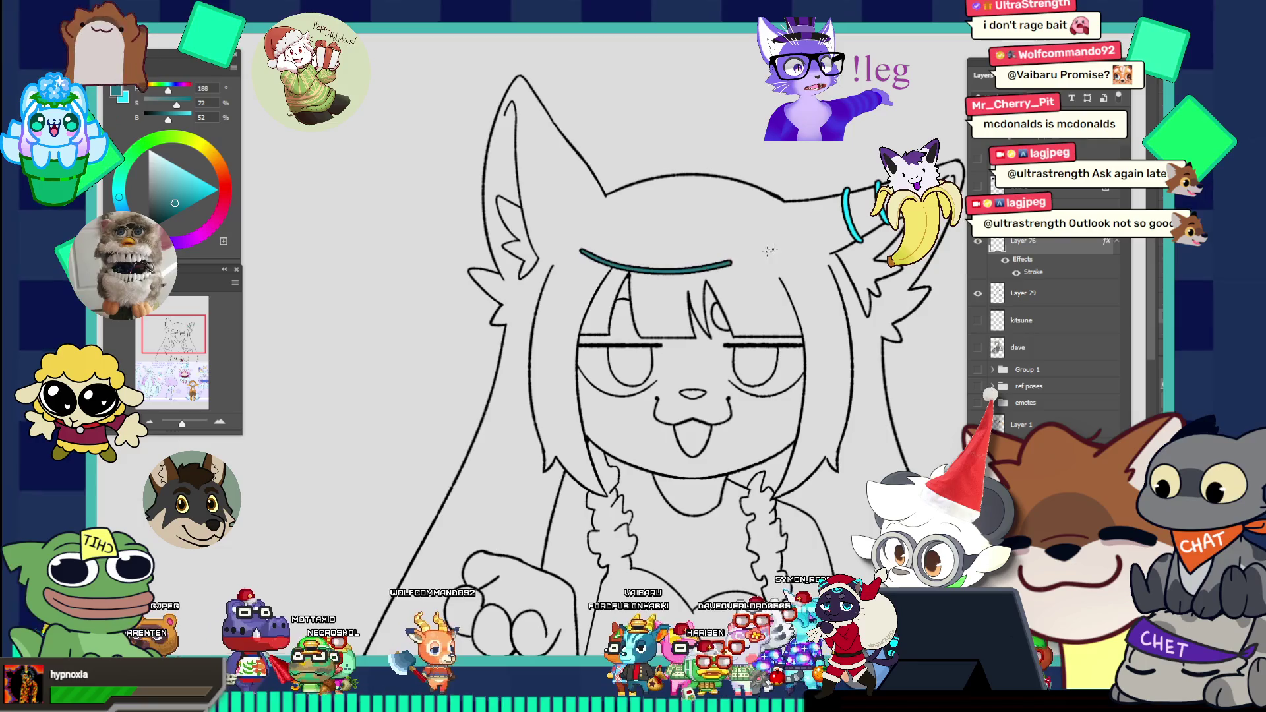
pyautogui.press('Delete')
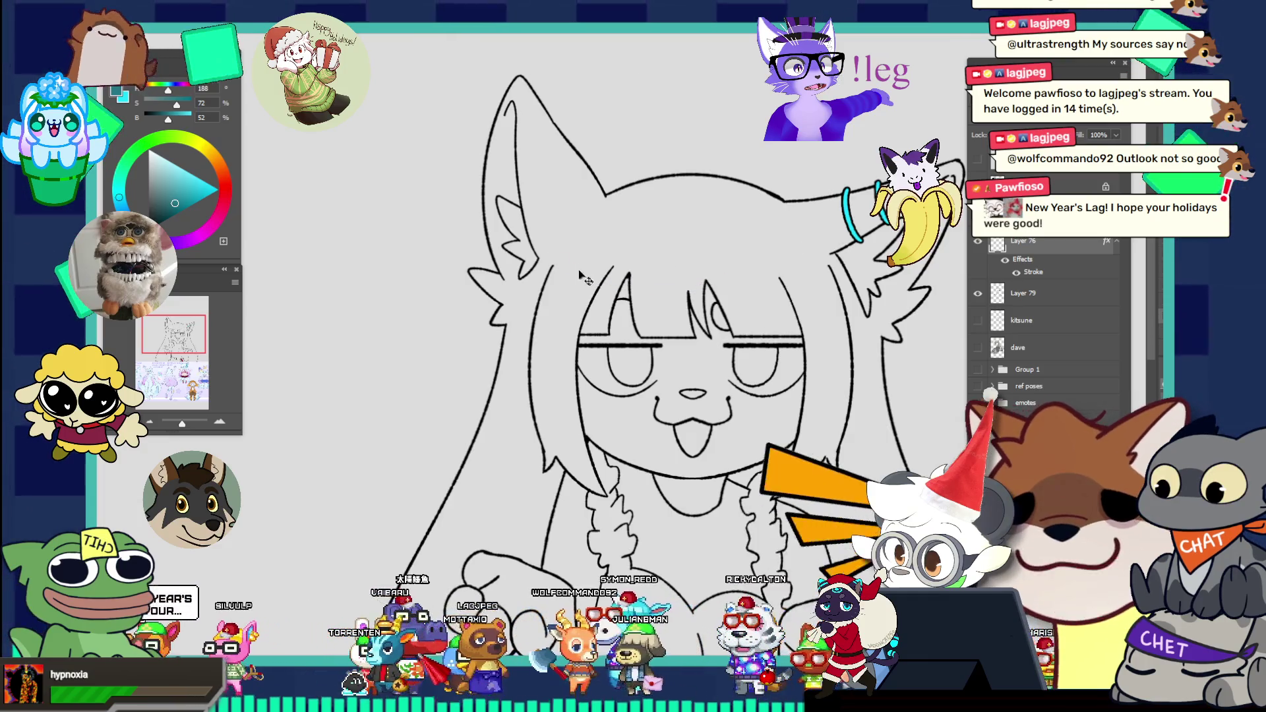
pyautogui.hotkey('ctrl', 'y')
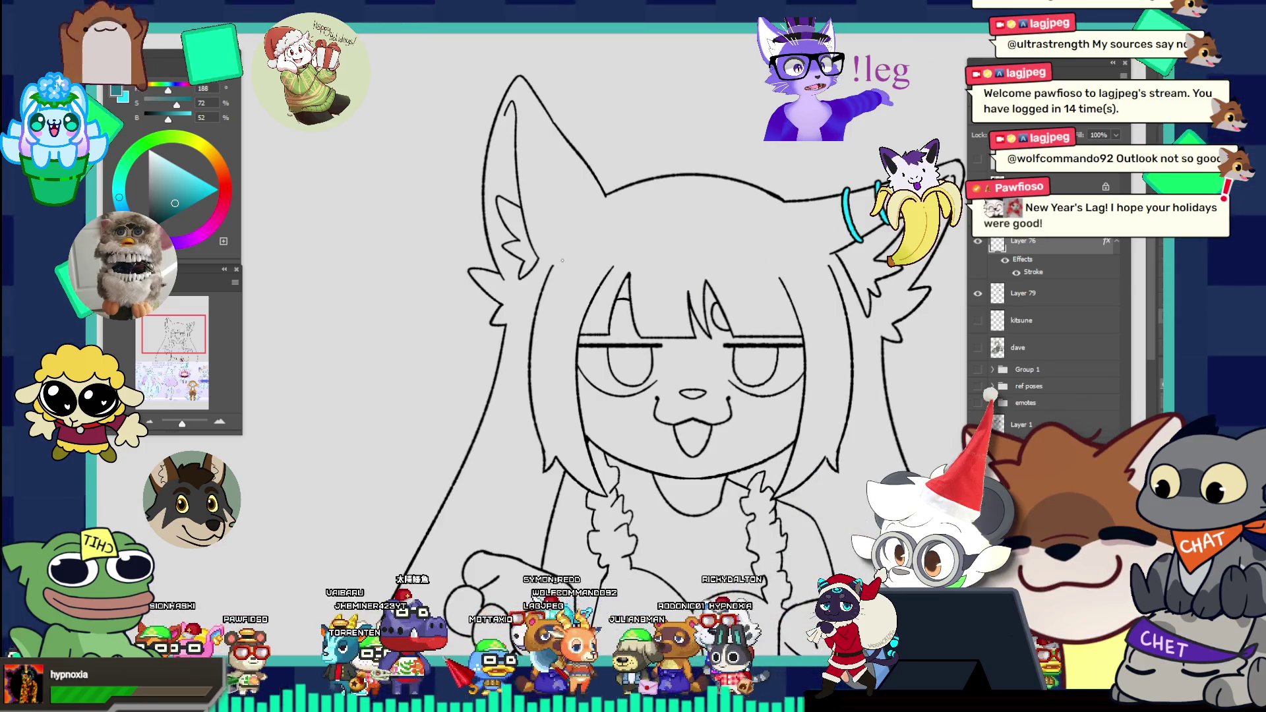
pyautogui.moveTo(563, 261); pyautogui.dragTo(776, 244)
pyautogui.hotkey('ctrl', 'z')
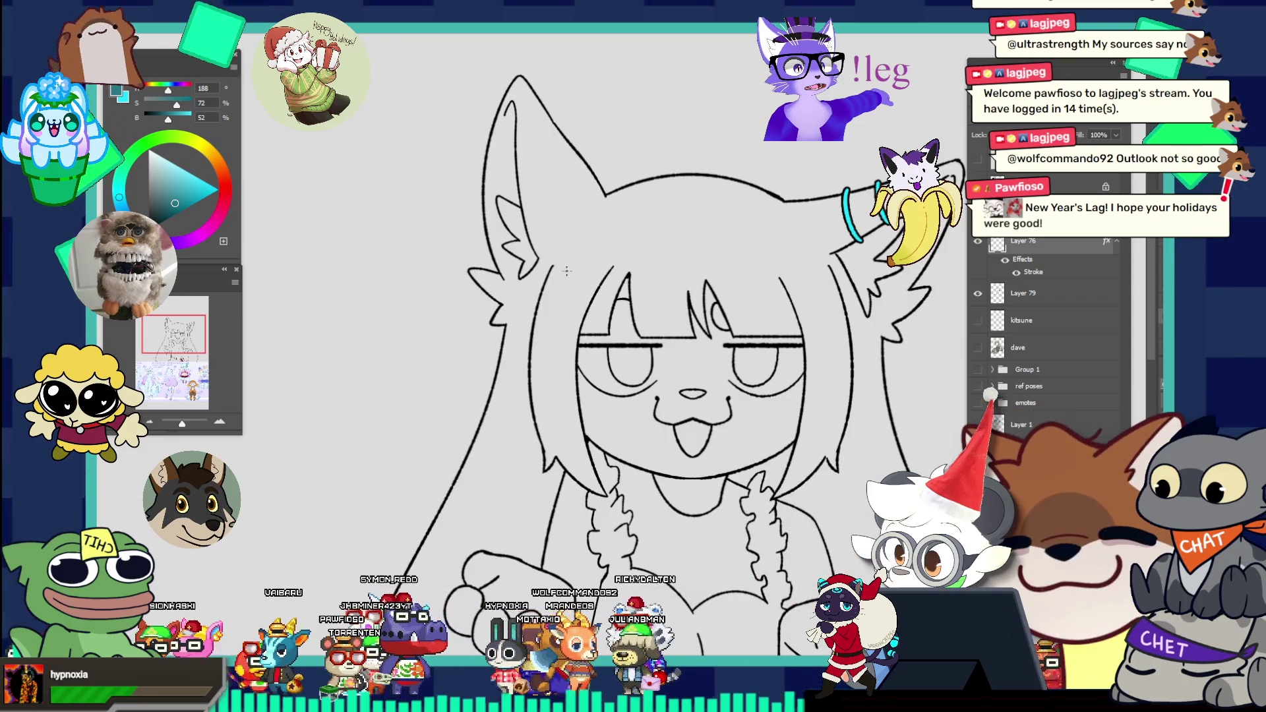
pyautogui.moveTo(566, 269); pyautogui.dragTo(777, 252)
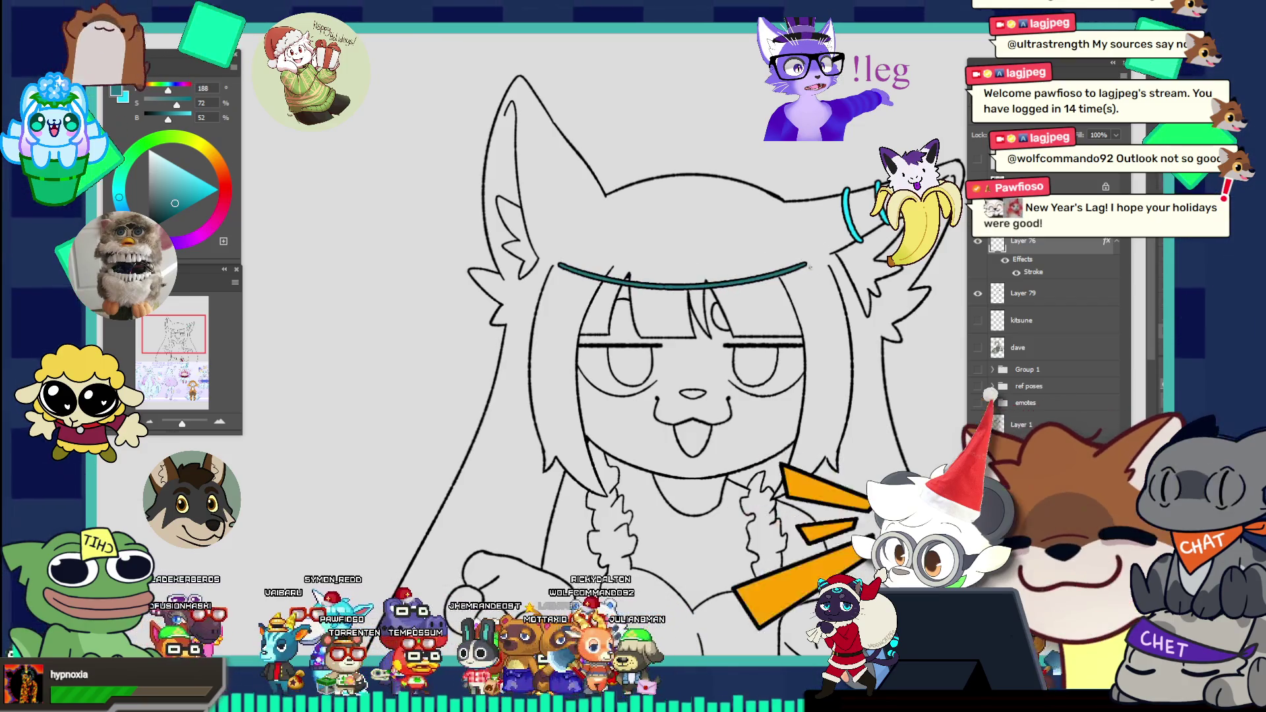
pyautogui.moveTo(814, 274); pyautogui.dragTo(820, 261)
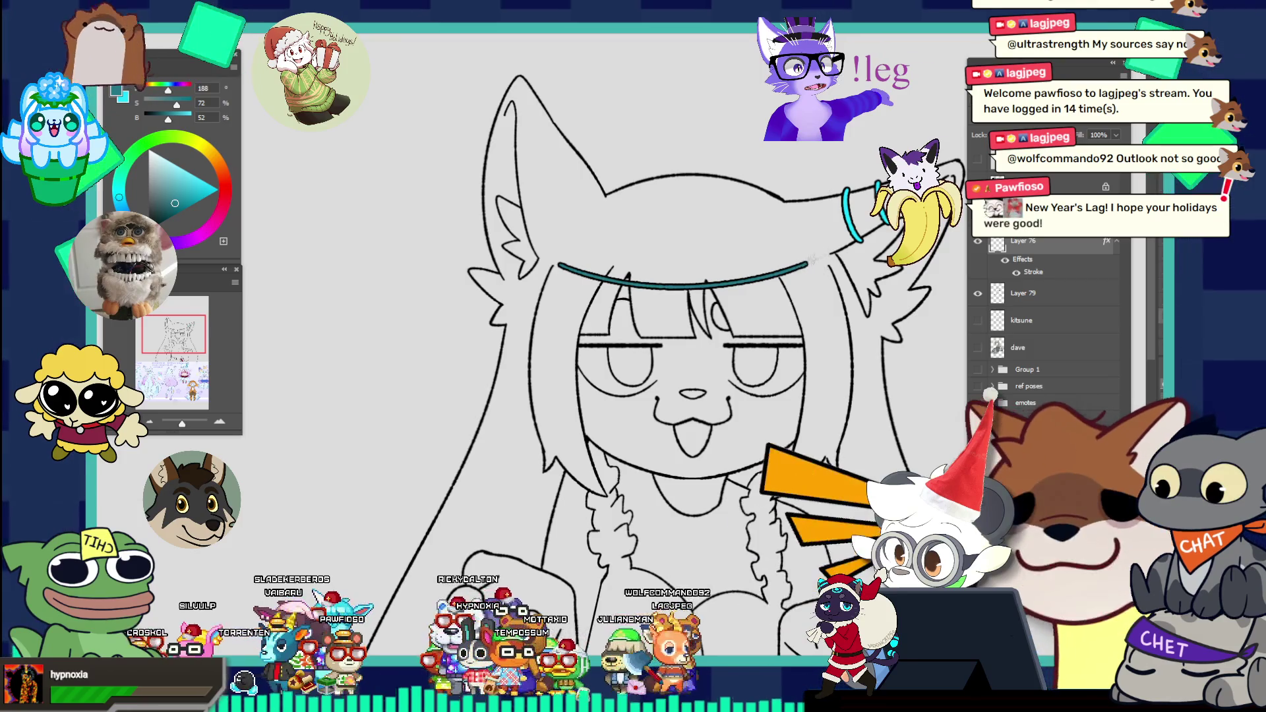
pyautogui.hotkey('ctrl', '0')
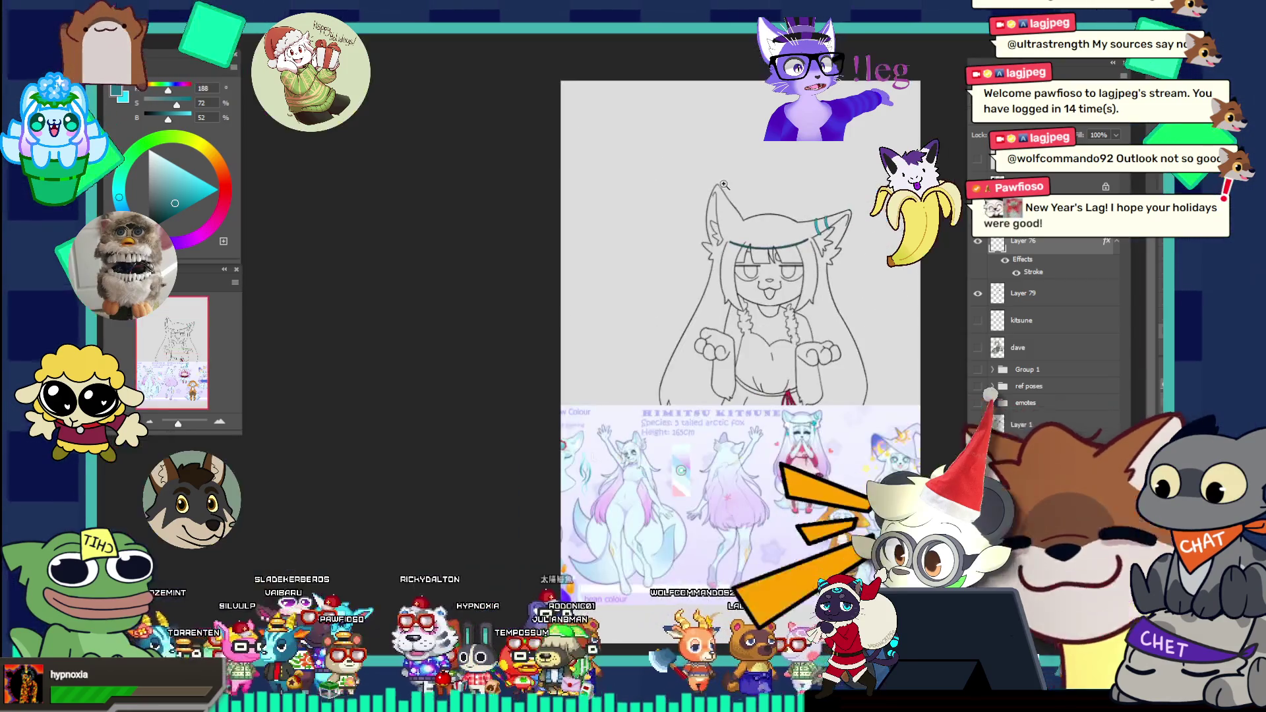
pyautogui.moveTo(848, 429); pyautogui.dragTo(884, 447)
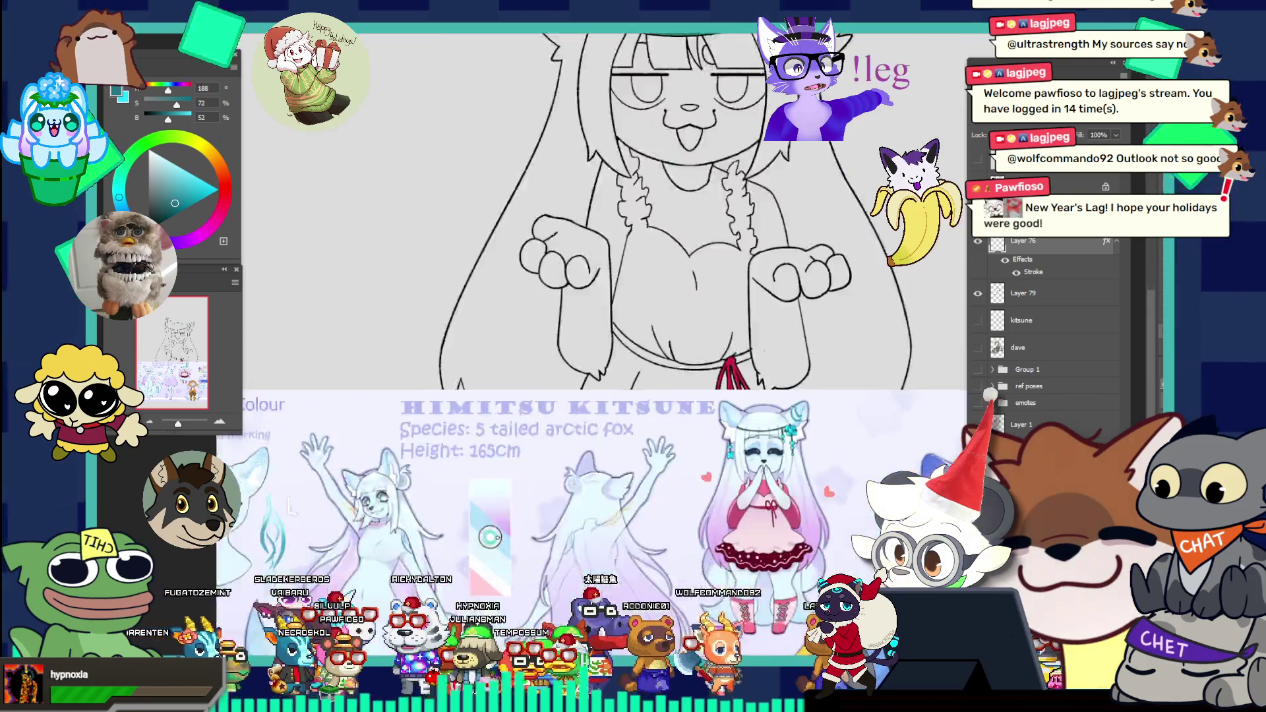
pyautogui.moveTo(773, 398); pyautogui.dragTo(792, 408)
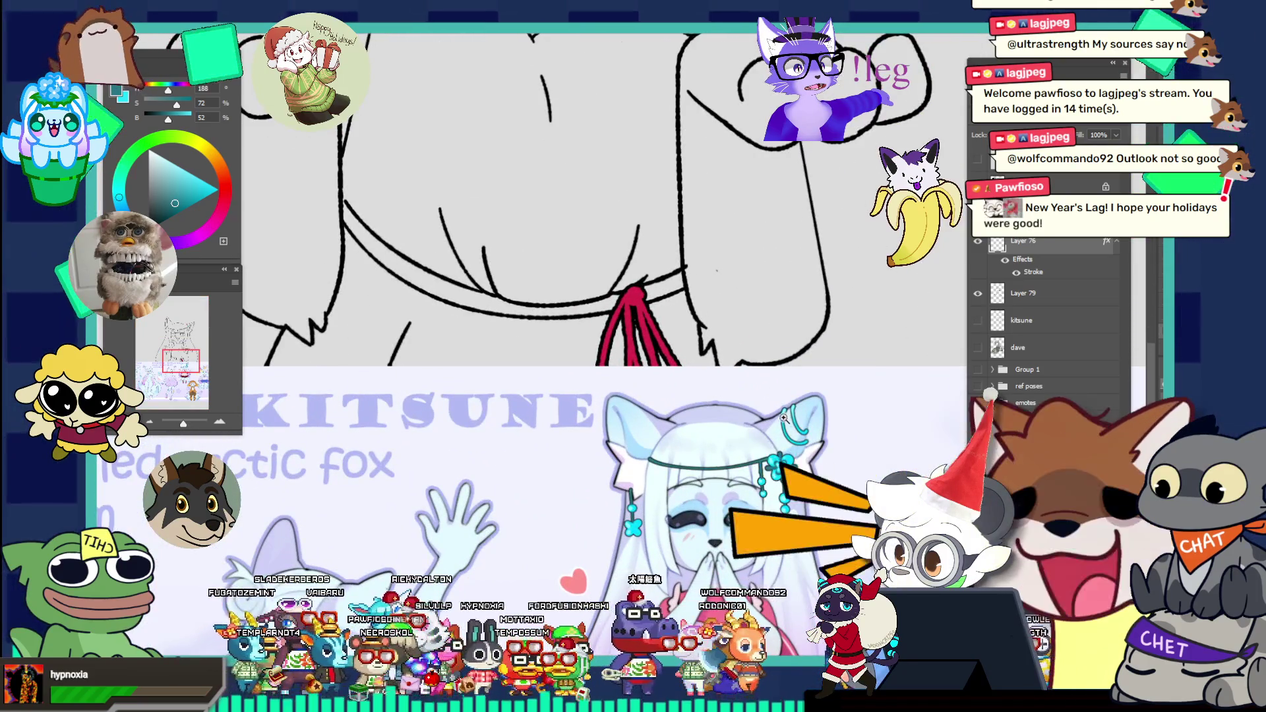
# Step: Sample the bright, paler teal from the reference character's hair beads
pyautogui.moveTo(718, 271); pyautogui.dragTo(692, 265)
pyautogui.moveTo(749, 92)
pyautogui.mouseDown()
pyautogui.moveTo(779, 179)
pyautogui.moveTo(722, 161)
pyautogui.moveTo(808, 215)
pyautogui.mouseUp()
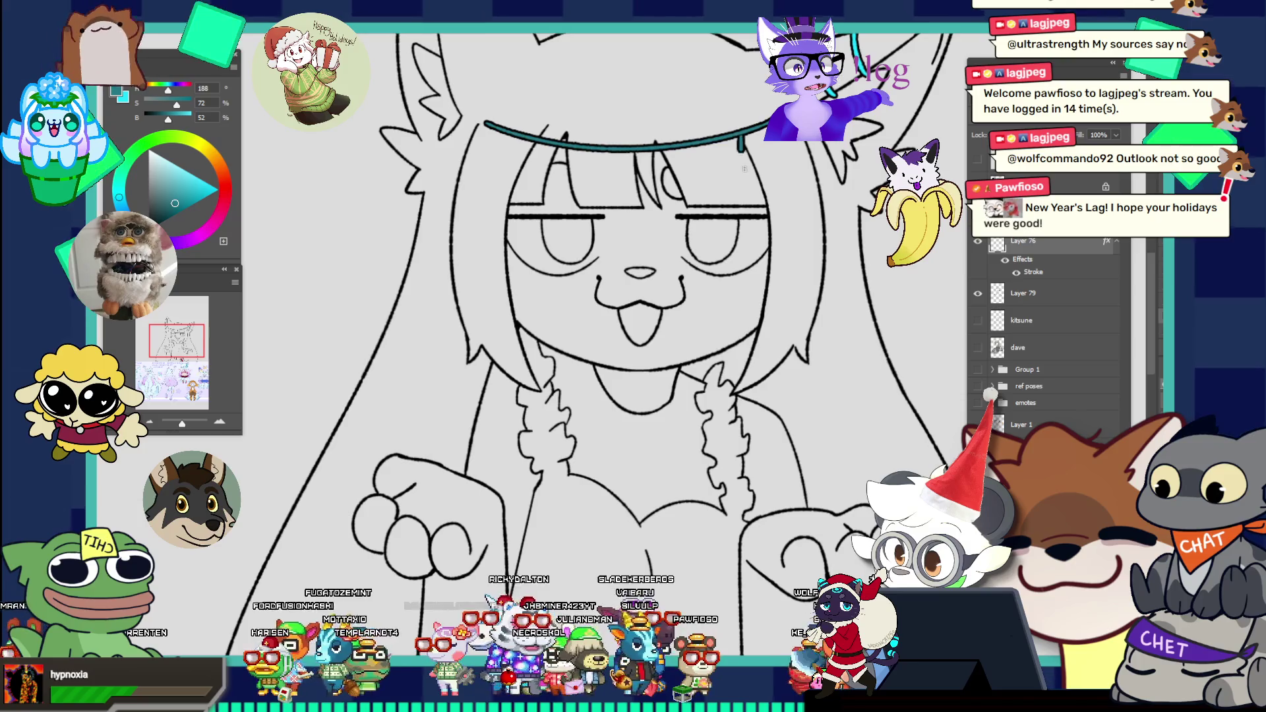
pyautogui.hotkey('ctrl', '0')
pyautogui.scroll(3, 747, 405)
pyautogui.scroll(-2, 747, 407)
pyautogui.scroll(2, 692, 247)
pyautogui.scroll(1, 692, 247)
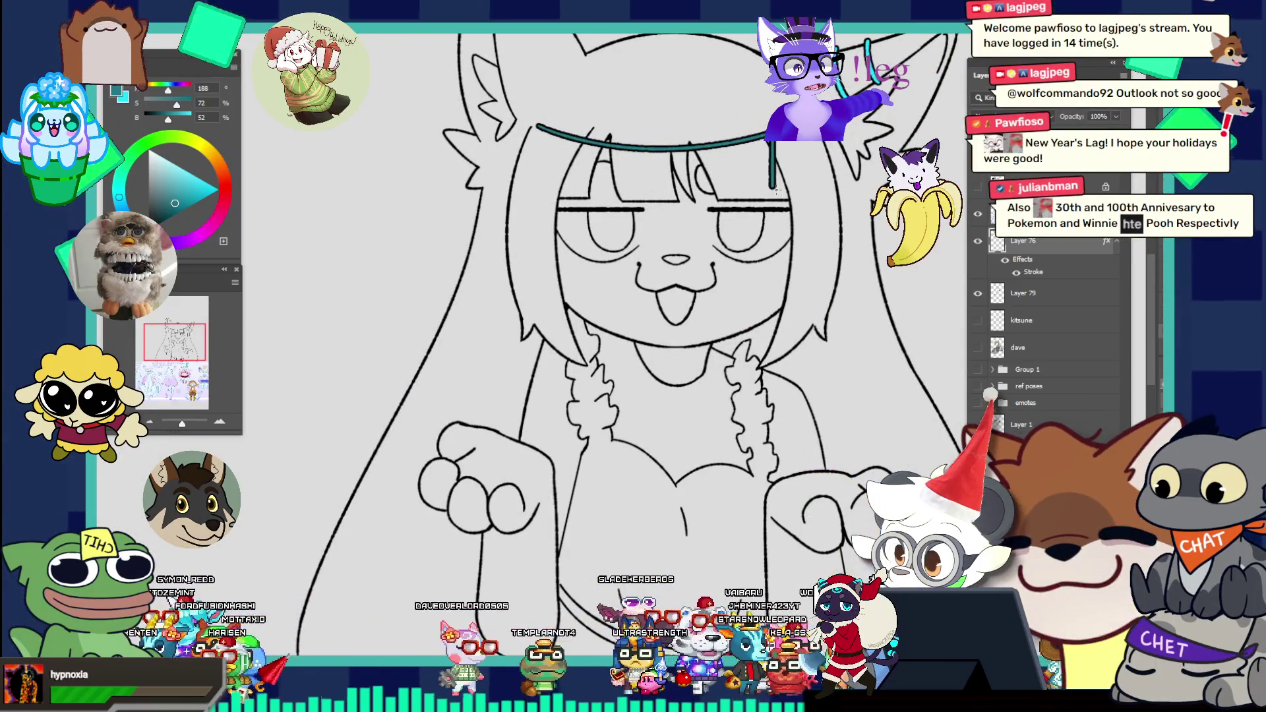
pyautogui.scroll(-2, 713, 130)
pyautogui.scroll(3, 822, 404)
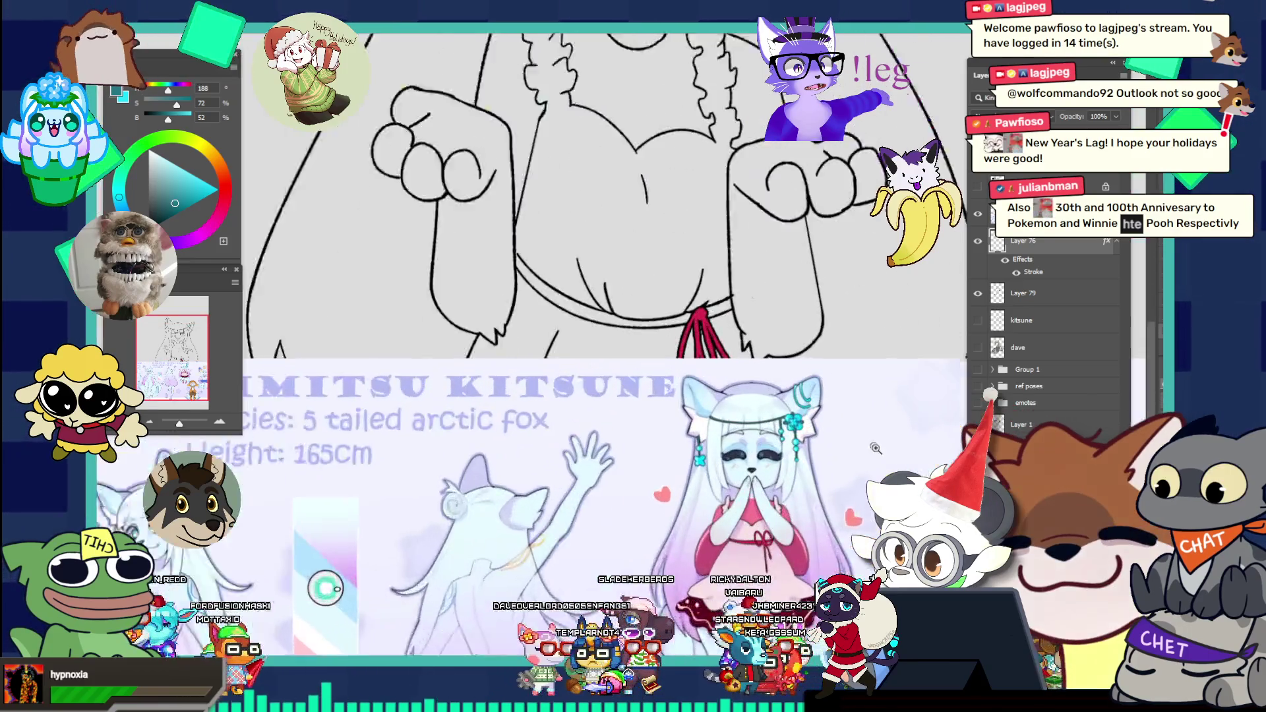
pyautogui.scroll(-3, 840, 426)
pyautogui.scroll(3, 870, 331)
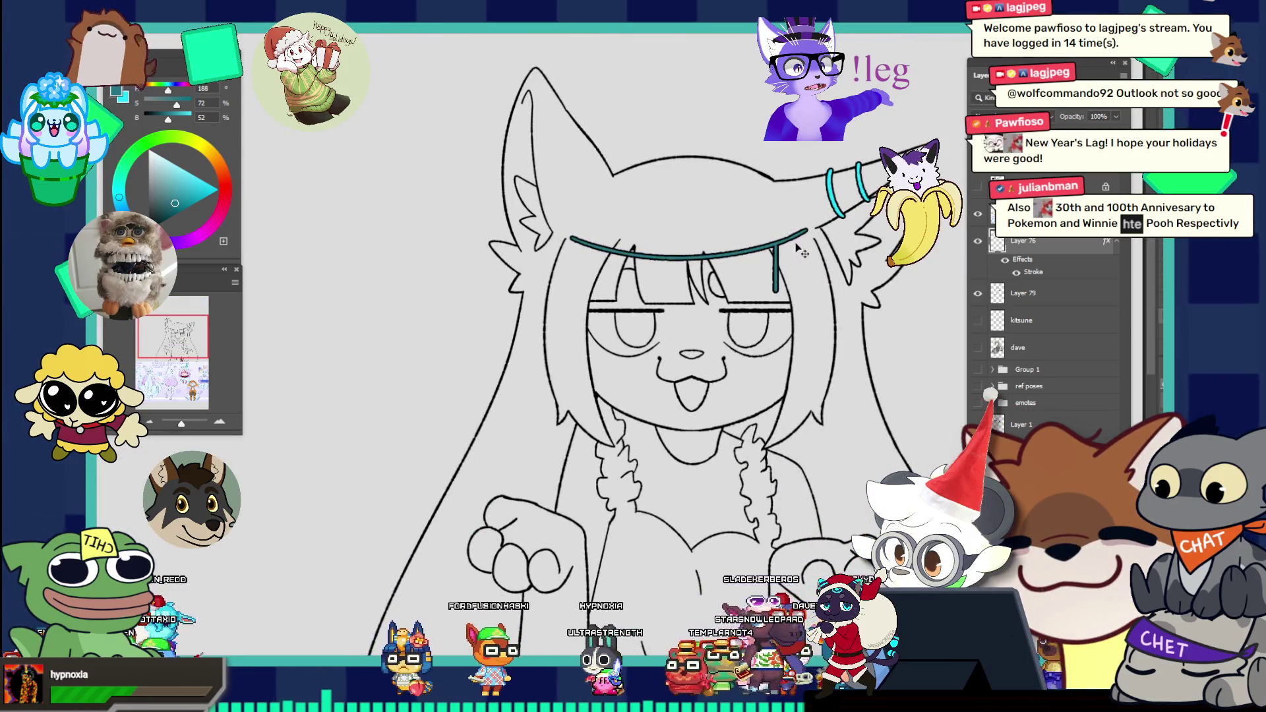
pyautogui.scroll(-3, 810, 265)
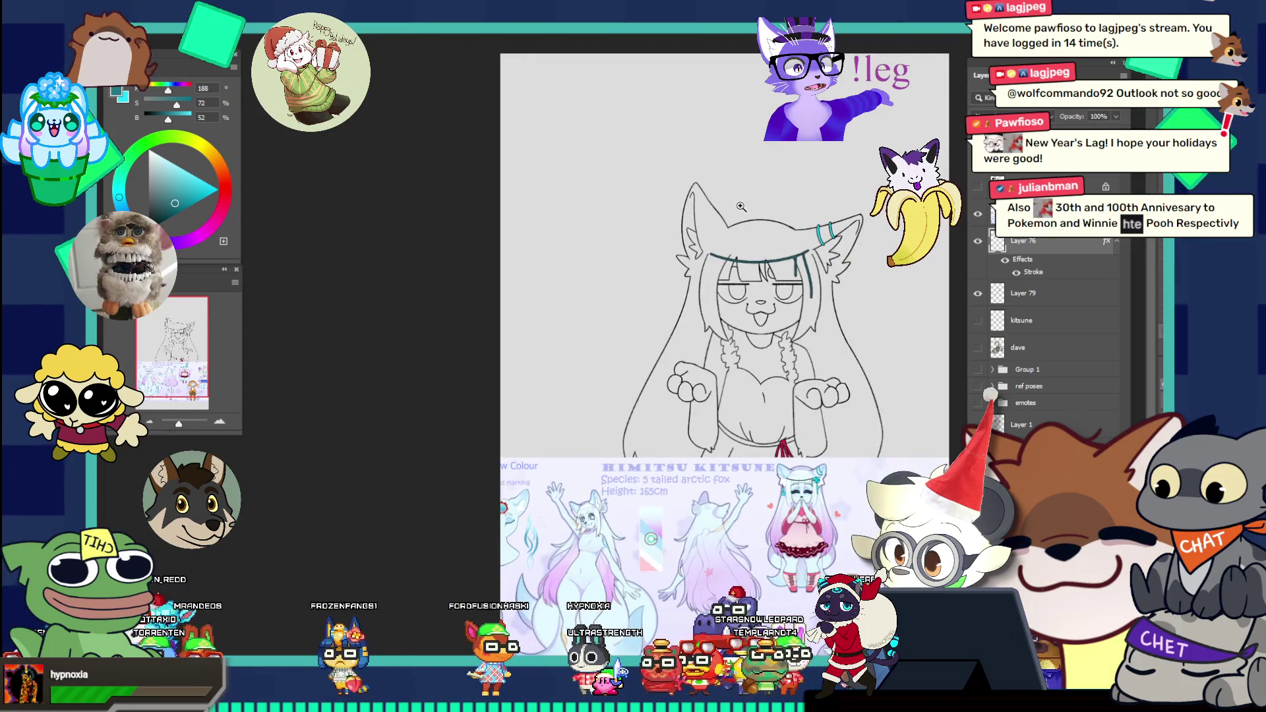
pyautogui.scroll(2, 834, 322)
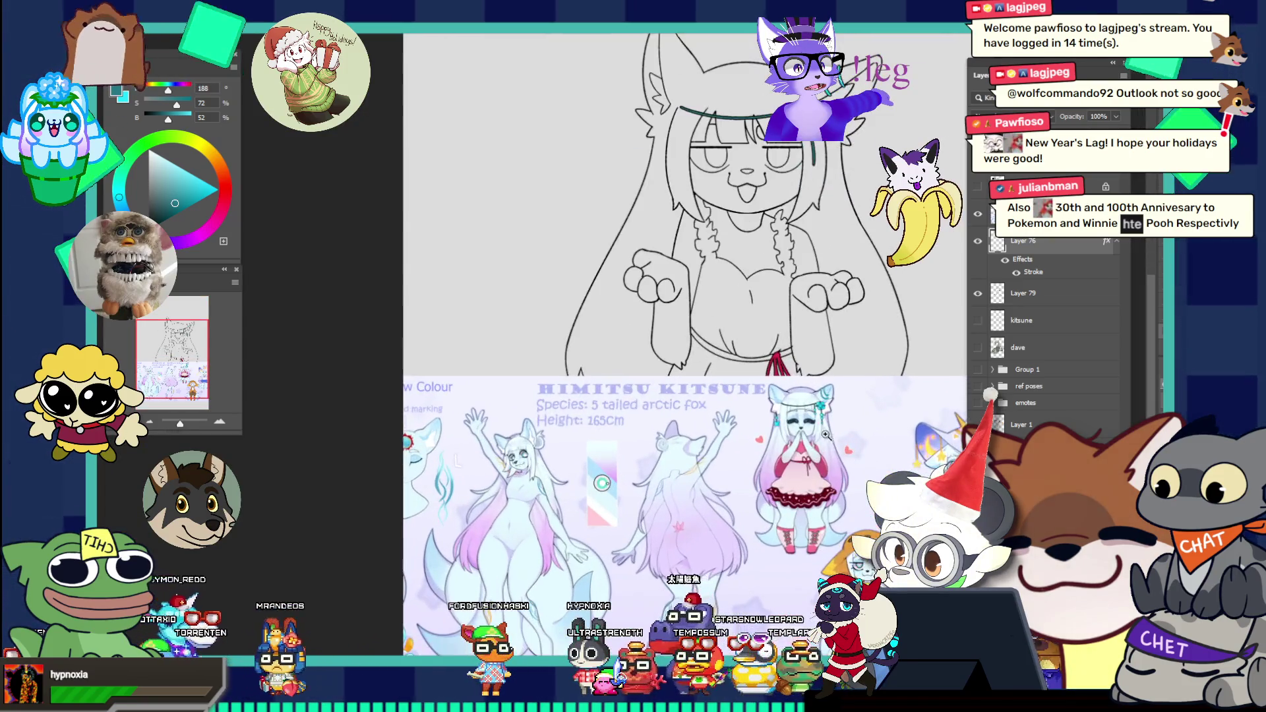
pyautogui.scroll(2, 867, 417)
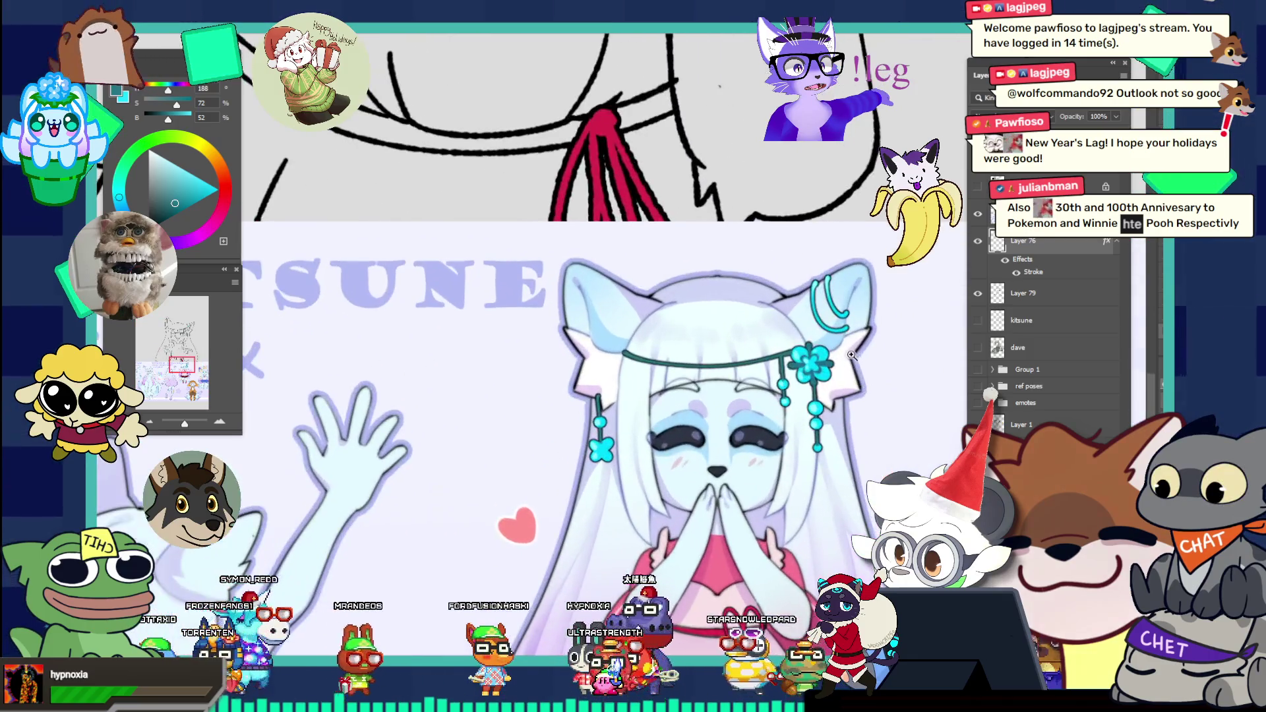
pyautogui.scroll(-2, 761, 198)
pyautogui.scroll(2, 819, 371)
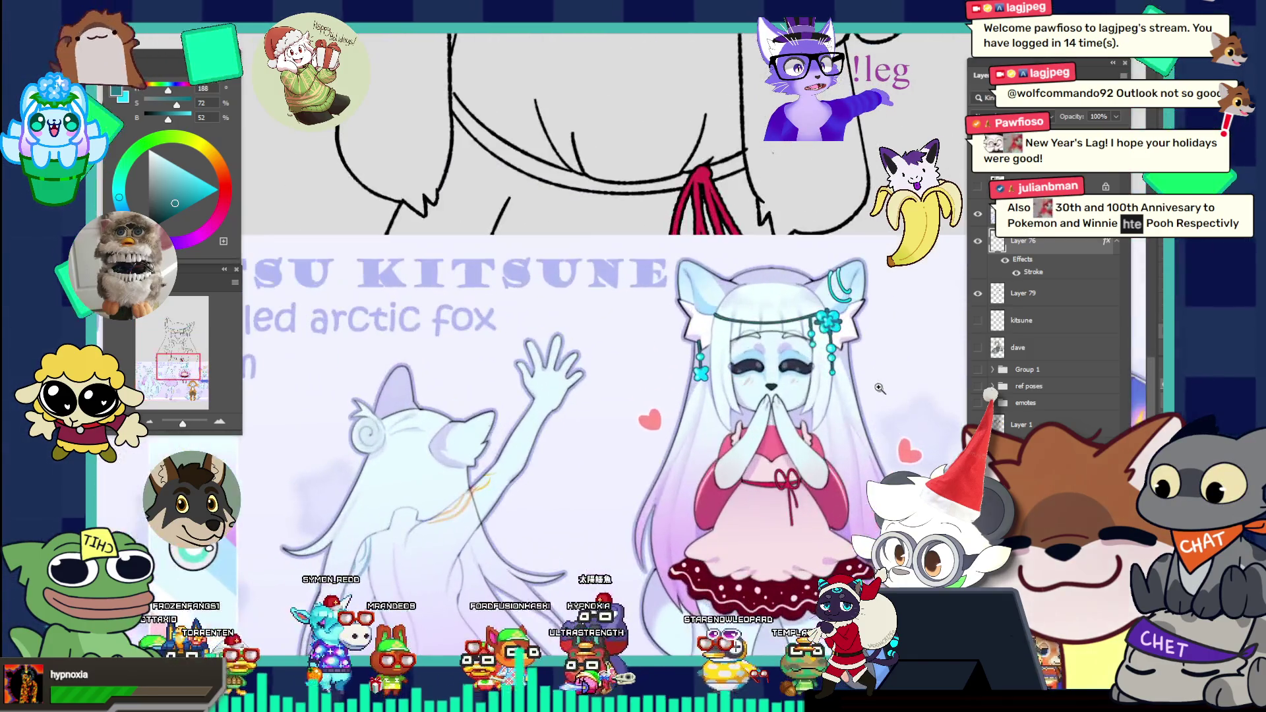
pyautogui.scroll(1, 841, 327)
pyautogui.scroll(1, 863, 273)
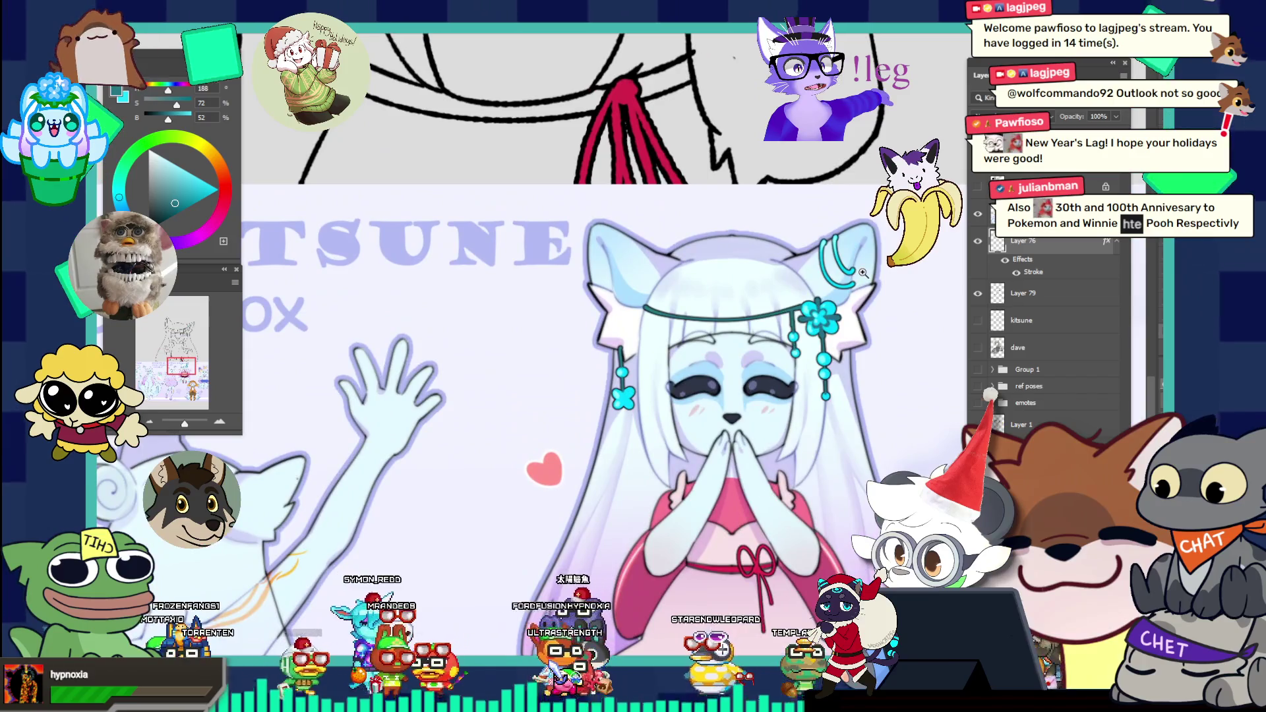
pyautogui.keyDown('alt'); pyautogui.click(813, 294); pyautogui.keyUp('alt')
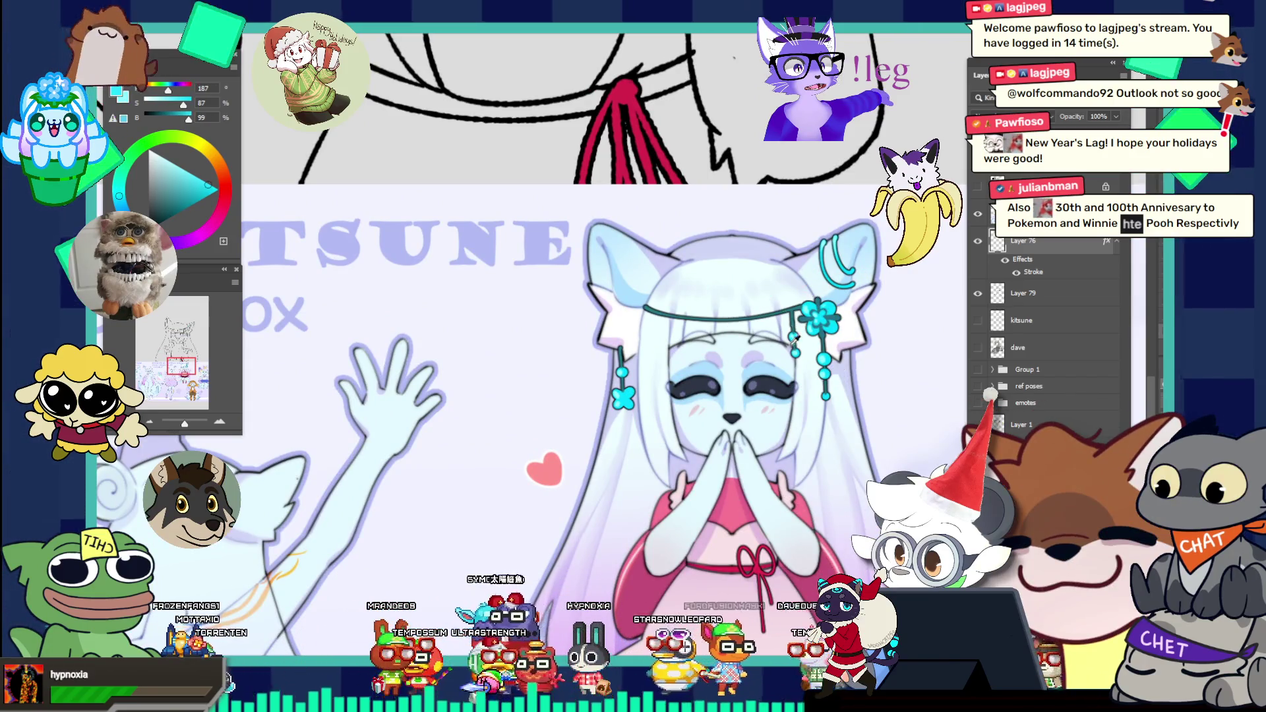
pyautogui.keyDown('alt'); pyautogui.click(813, 295); pyautogui.keyUp('alt')
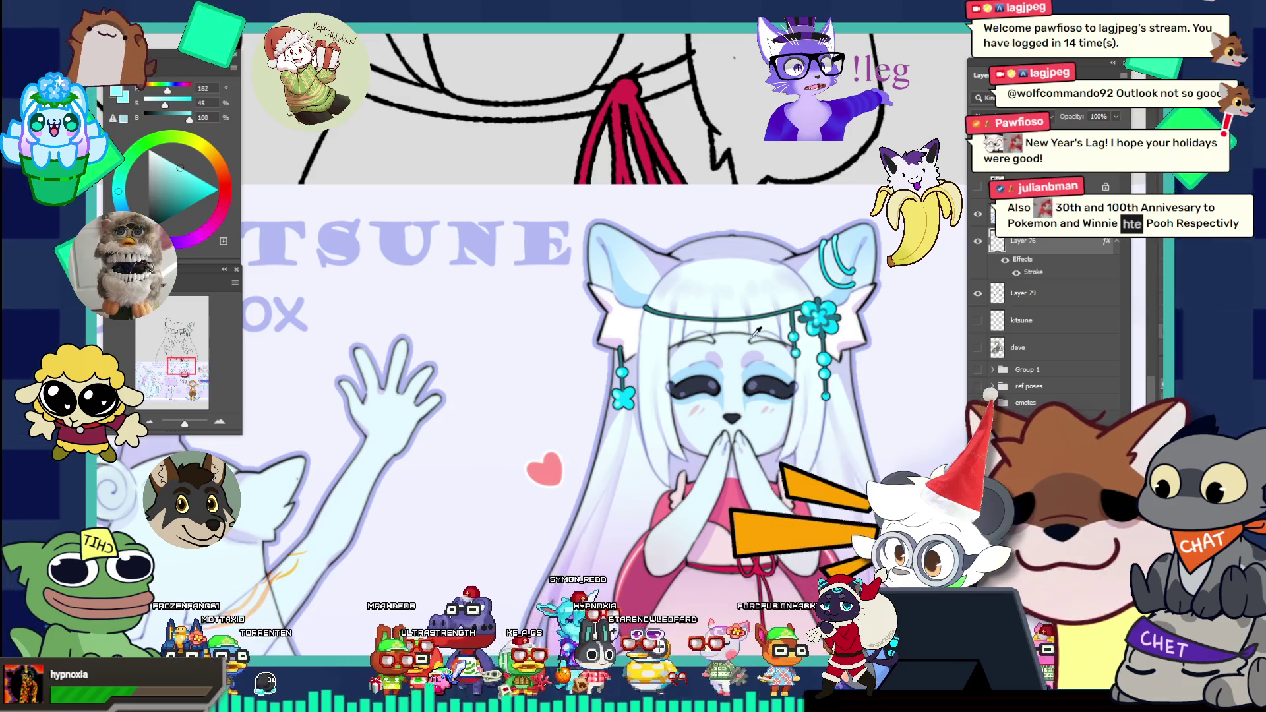
pyautogui.scroll(2, 875, 329)
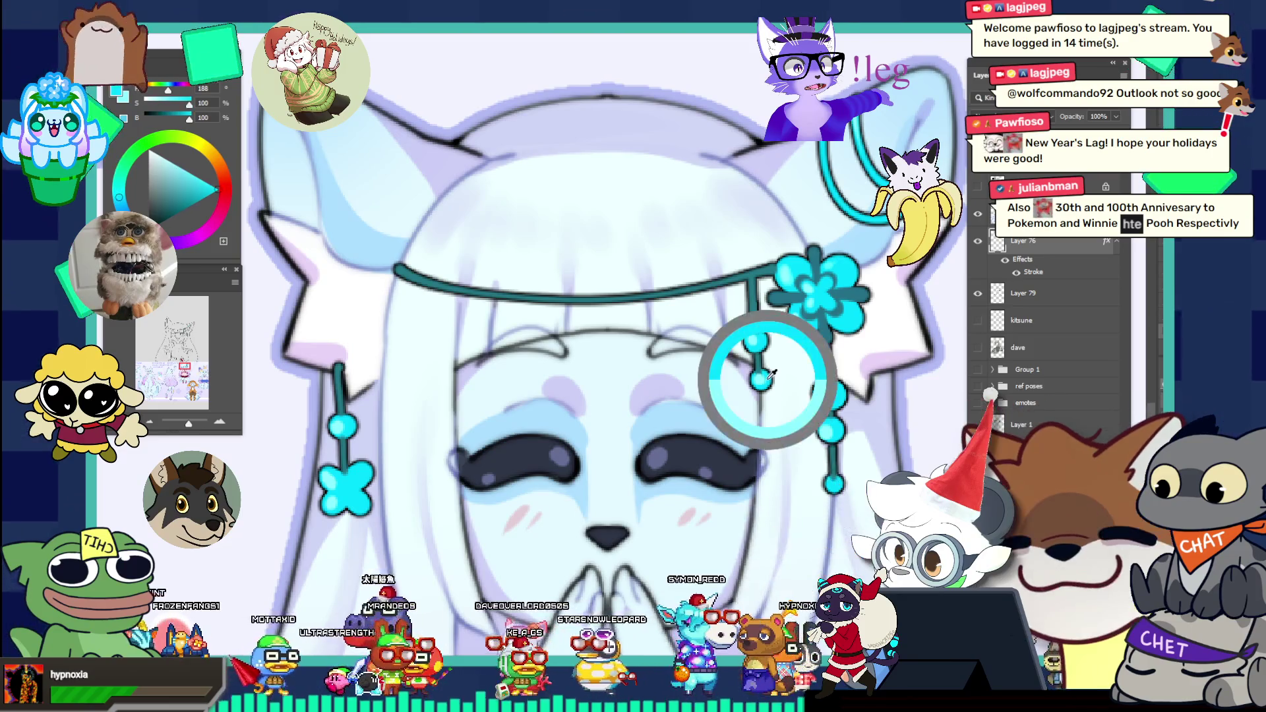
pyautogui.scroll(-3, 643, 308)
pyautogui.scroll(-2, 642, 308)
pyautogui.scroll(-2, 643, 308)
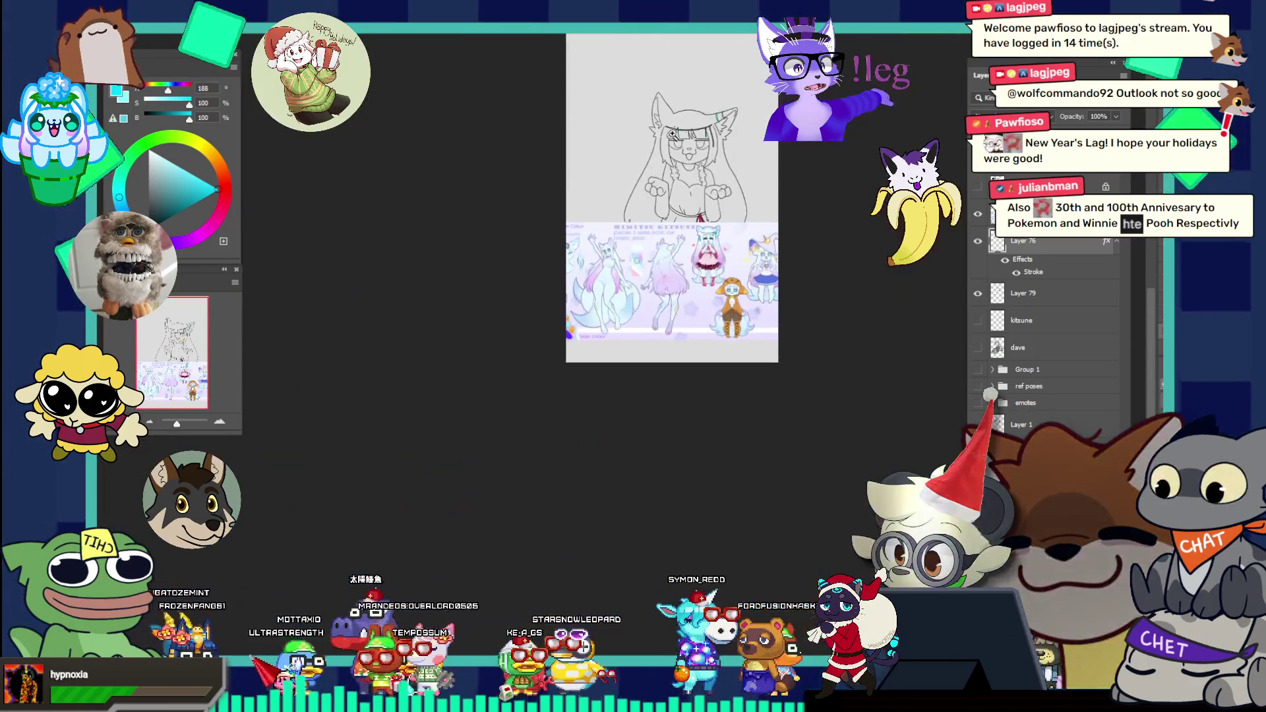
pyautogui.scroll(2, 764, 228)
pyautogui.scroll(2, 765, 227)
pyautogui.scroll(2, 765, 227)
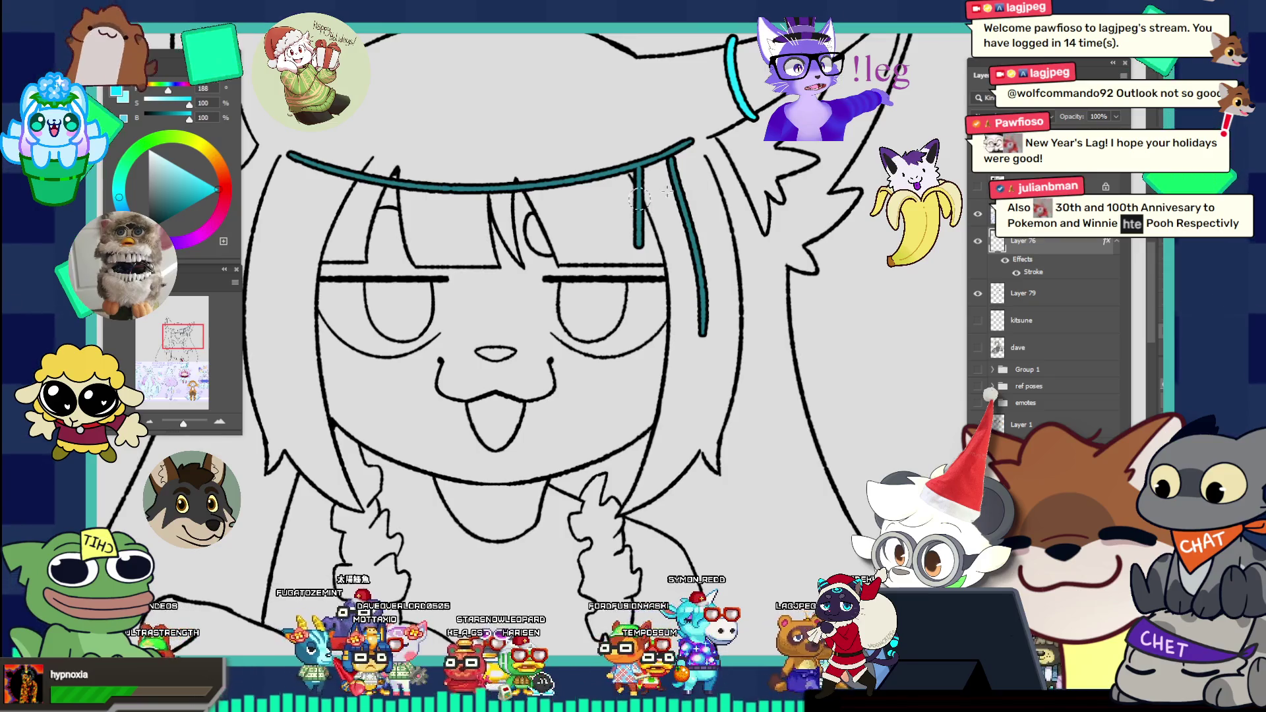
pyautogui.scroll(-2, 585, 211)
pyautogui.scroll(3, 655, 211)
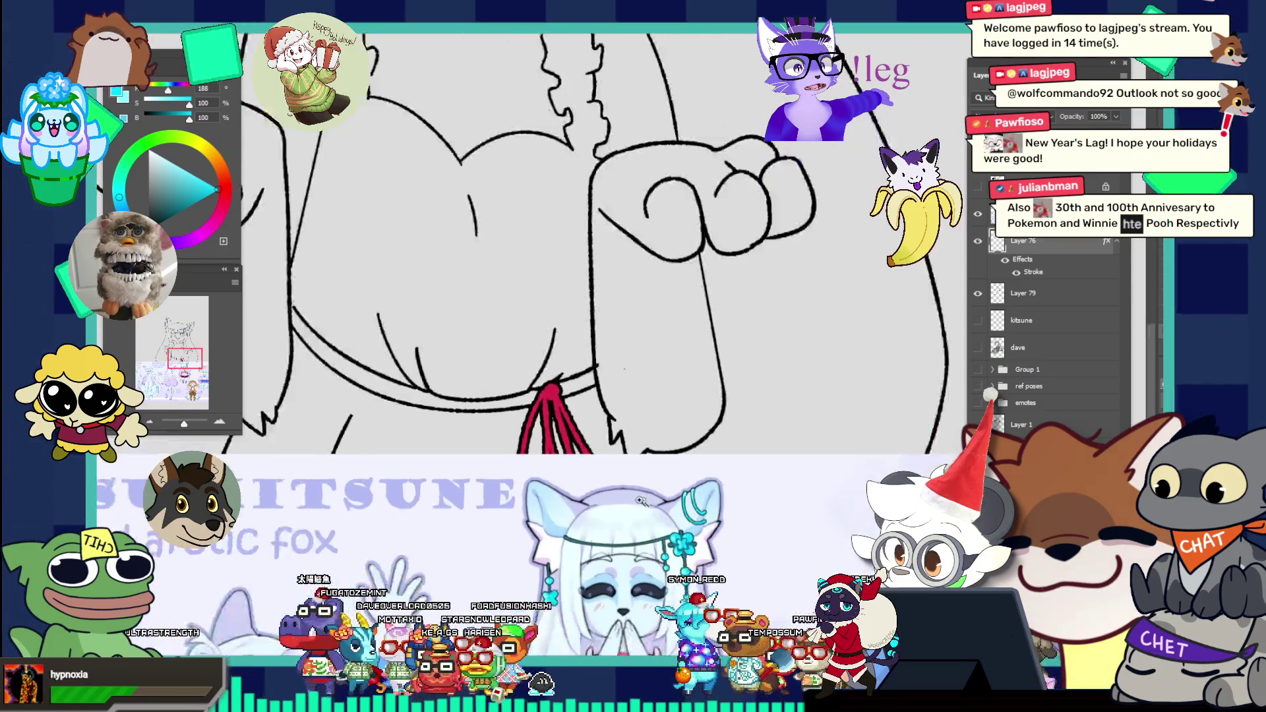
pyautogui.scroll(-3, 656, 211)
pyautogui.scroll(2, 716, 228)
pyautogui.scroll(1, 659, 196)
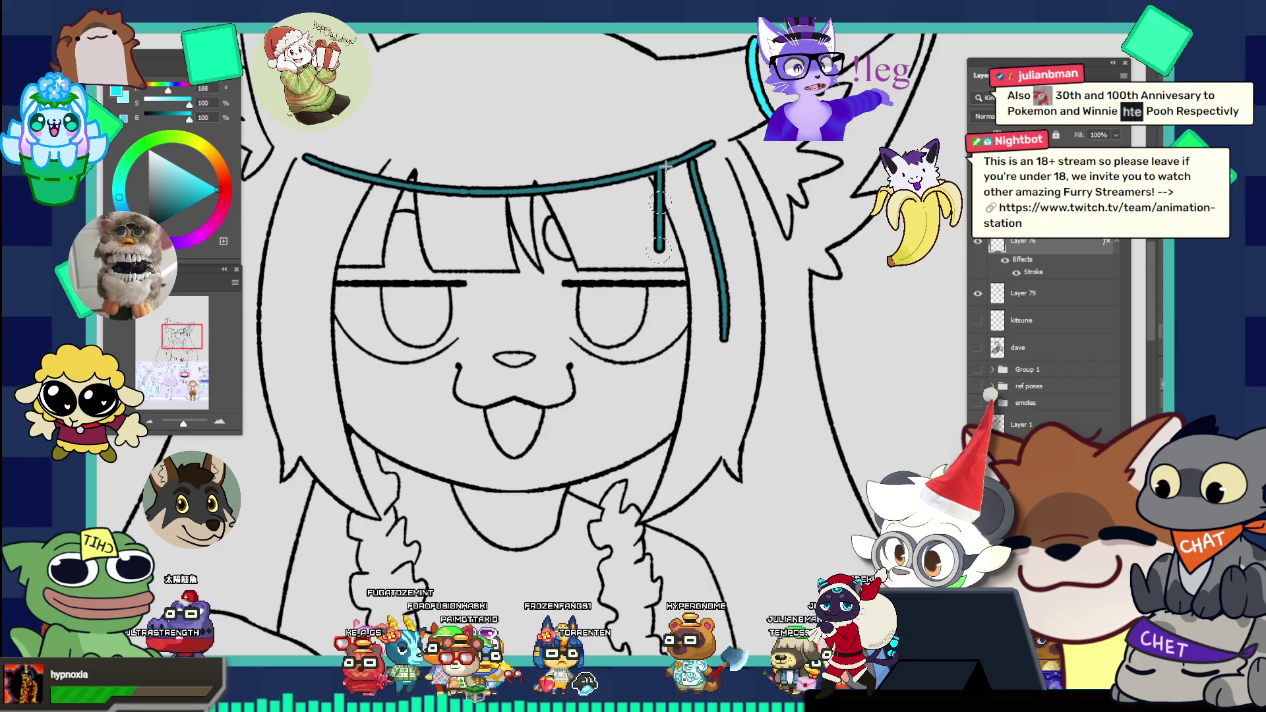
# Step: Stamp two teal beads on the short hair strand and pick a paler teal
pyautogui.click(659, 203)
pyautogui.click(659, 249)
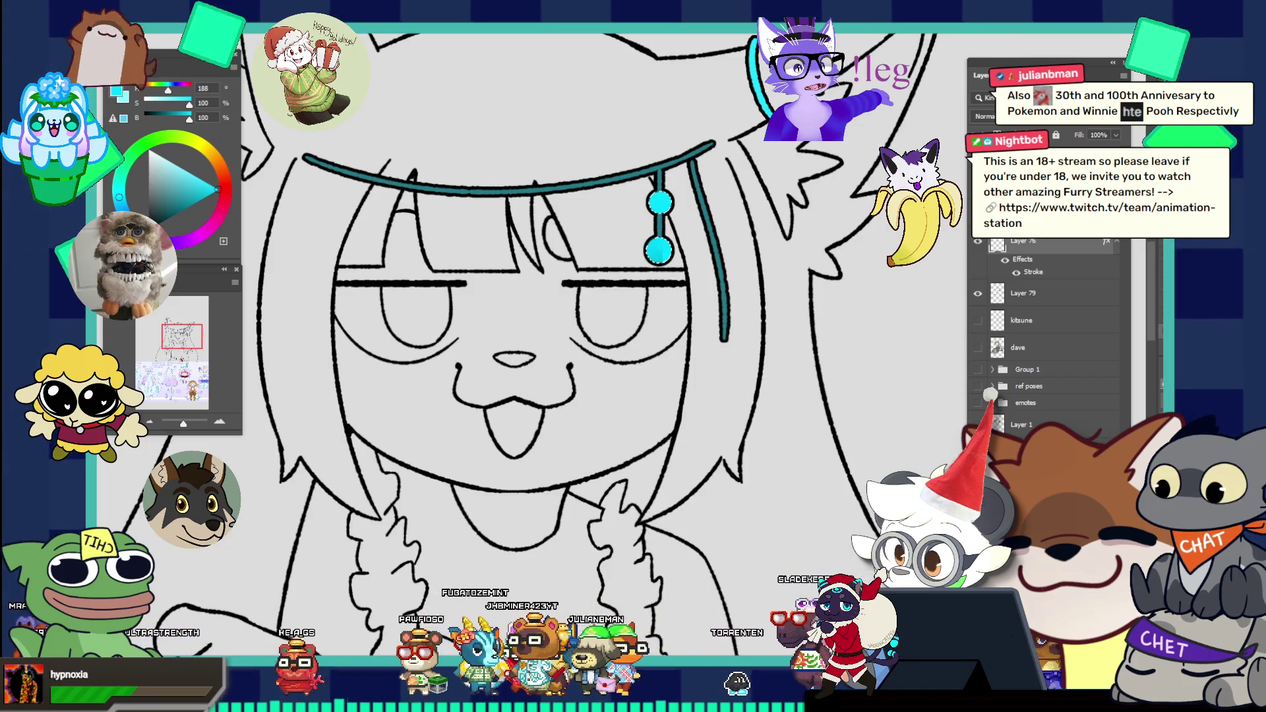
pyautogui.press('Return')
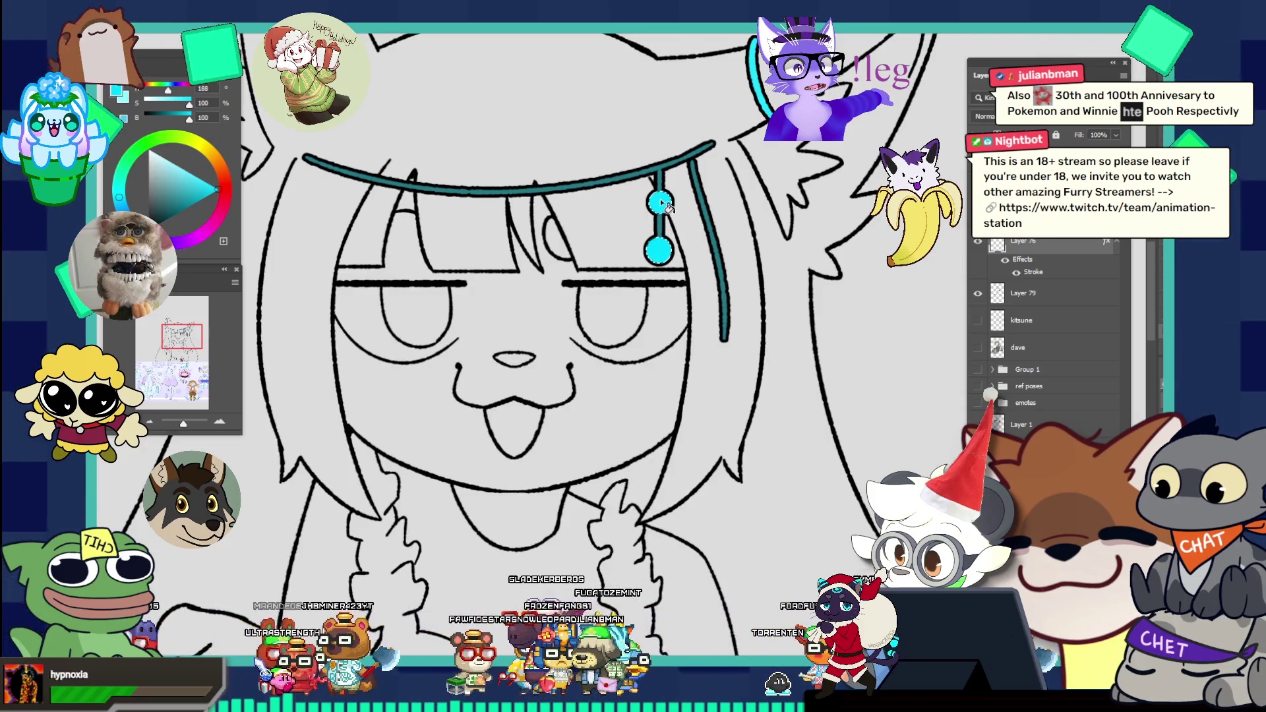
pyautogui.keyDown('alt'); pyautogui.click(672, 164); pyautogui.keyUp('alt')
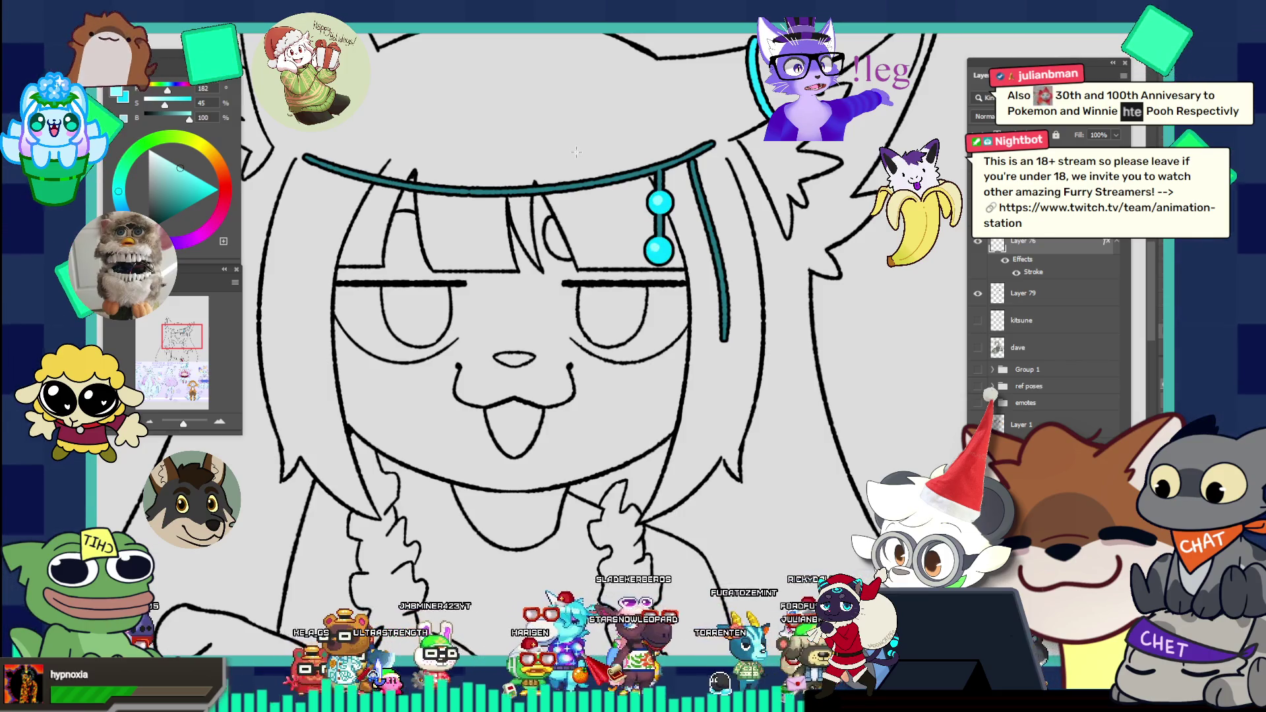
pyautogui.hotkey('ctrl', '0')
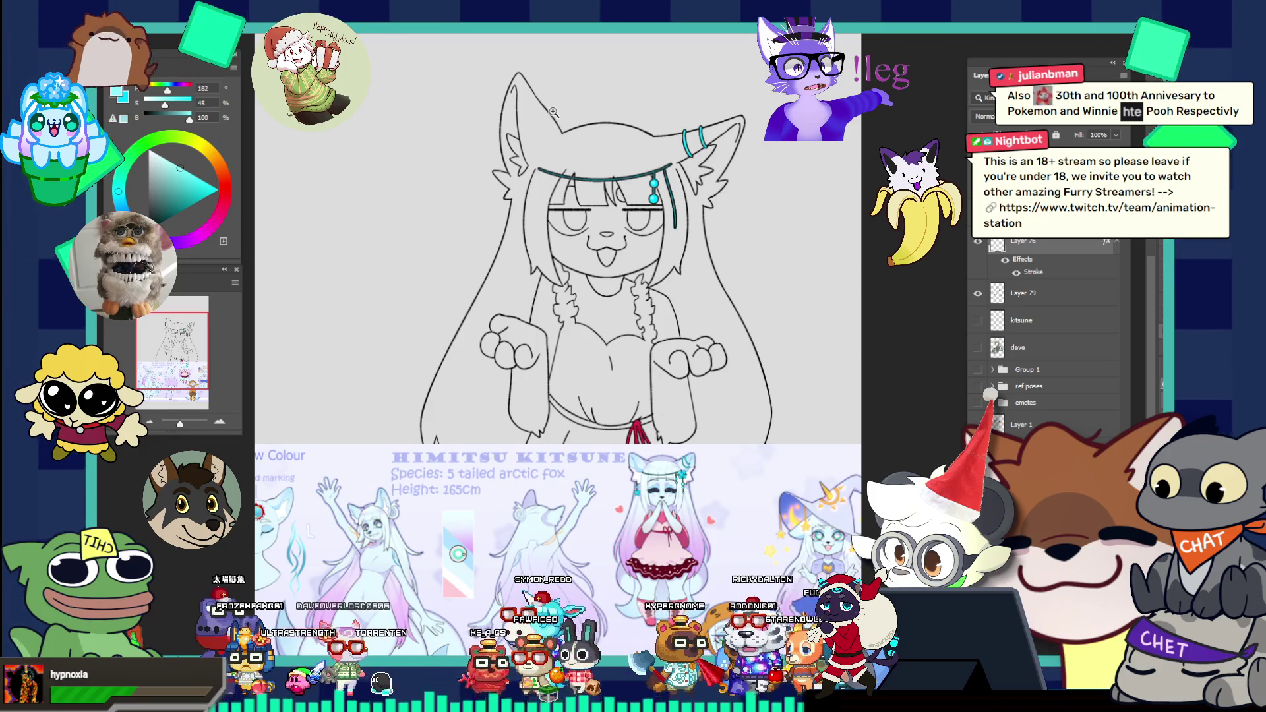
# Step: Resize the brush for the next bead and compare the sketch with the reference hair ornaments
pyautogui.moveTo(714, 507)
pyautogui.mouseDown()
pyautogui.moveTo(754, 485)
pyautogui.moveTo(659, 302)
pyautogui.mouseUp()
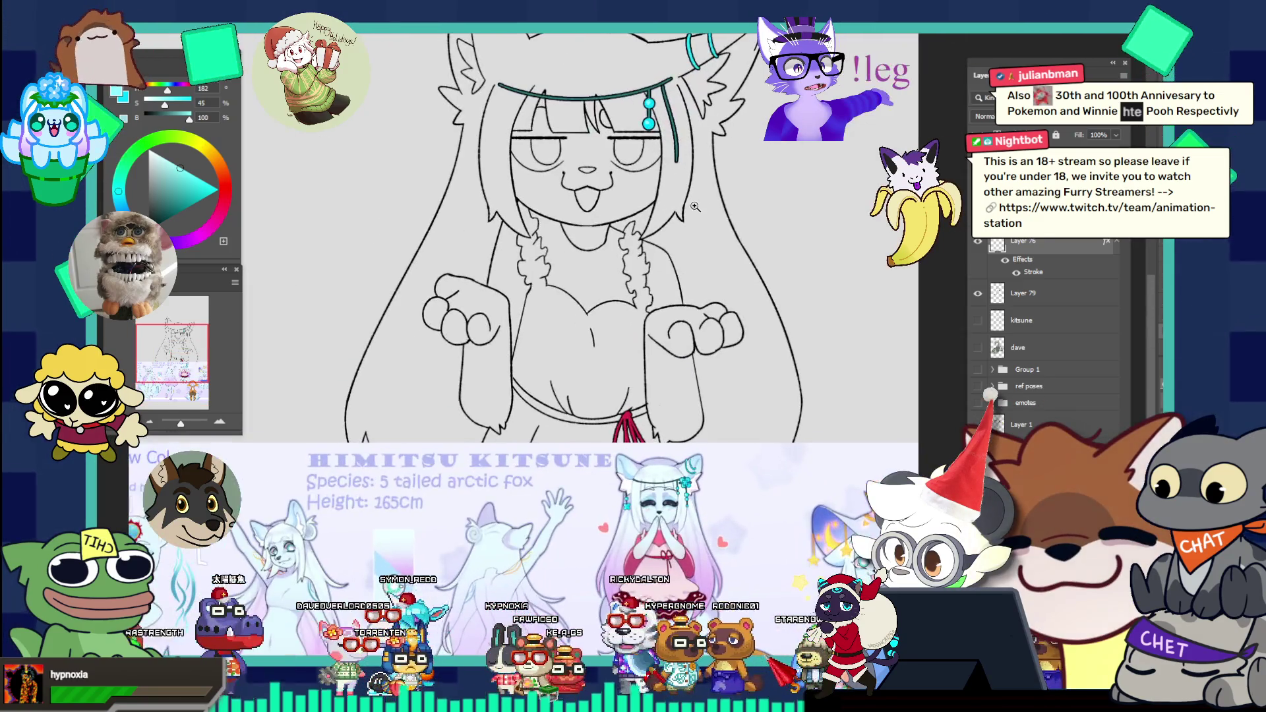
pyautogui.moveTo(660, 301)
pyautogui.mouseDown()
pyautogui.moveTo(672, 394)
pyautogui.moveTo(668, 262)
pyautogui.moveTo(725, 226)
pyautogui.mouseUp()
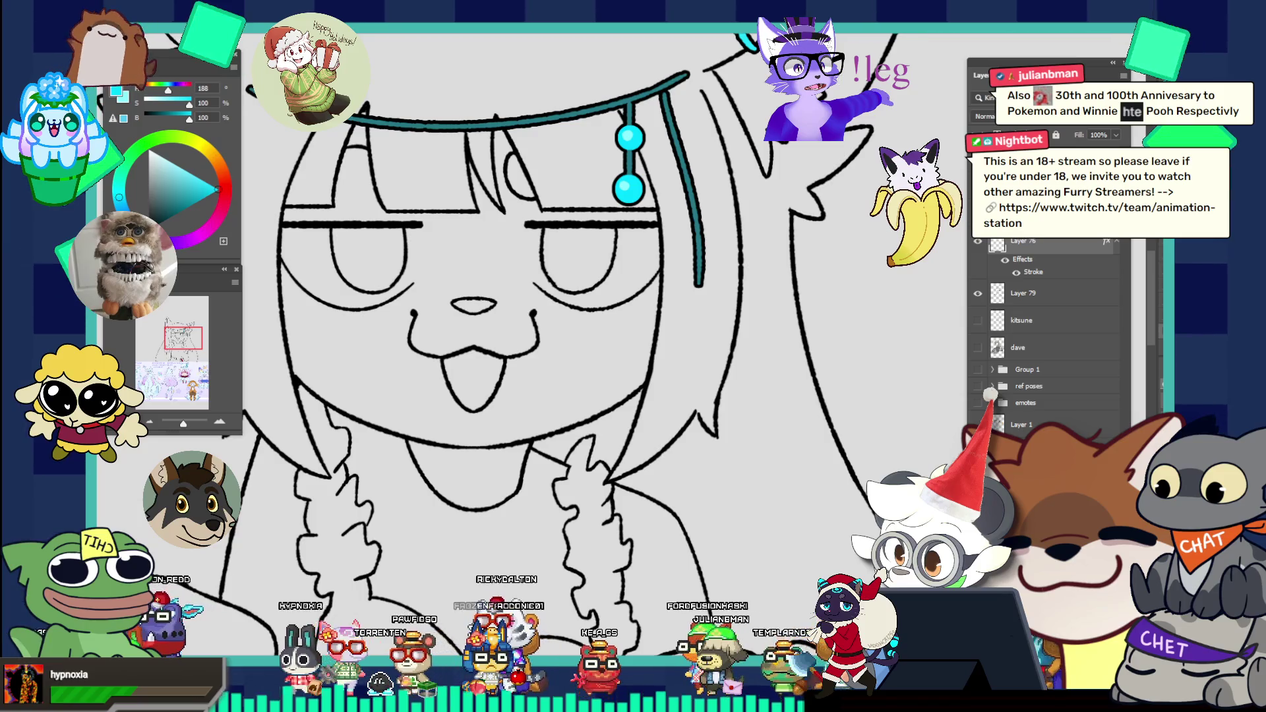
pyautogui.moveTo(696, 281); pyautogui.dragTo(699, 284)
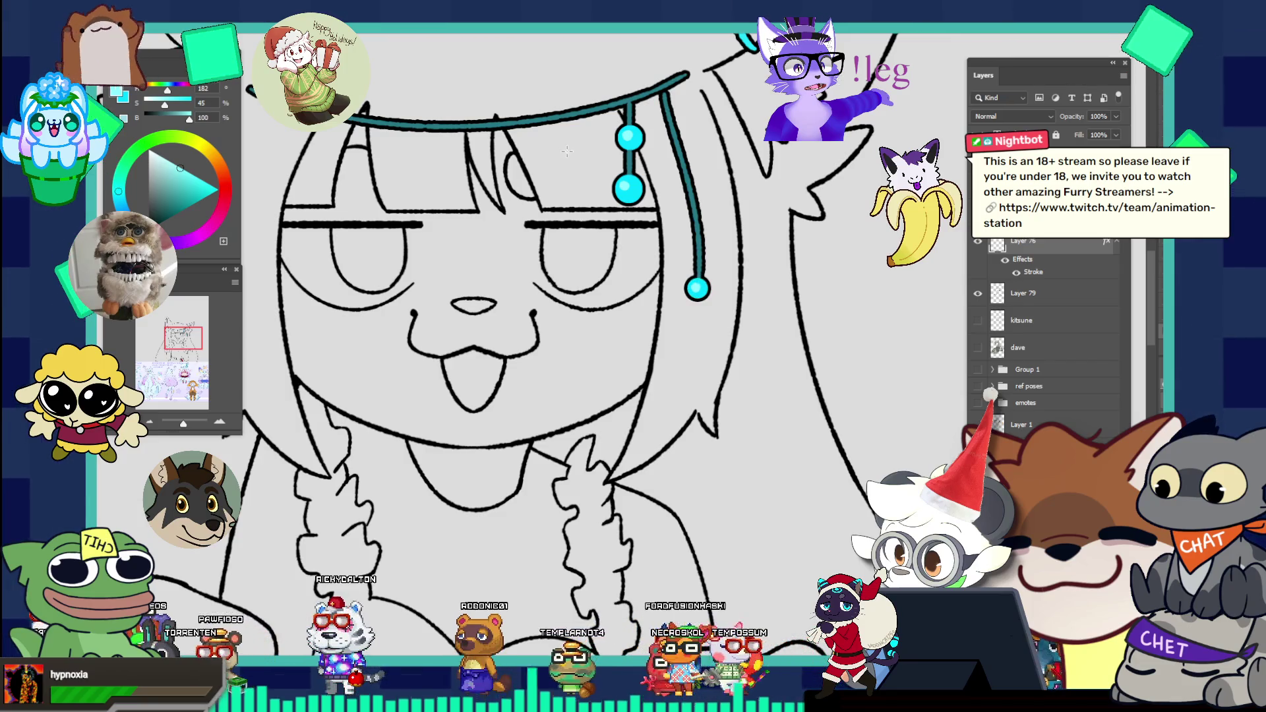
pyautogui.hotkey('ctrl', '0')
pyautogui.click(729, 414)
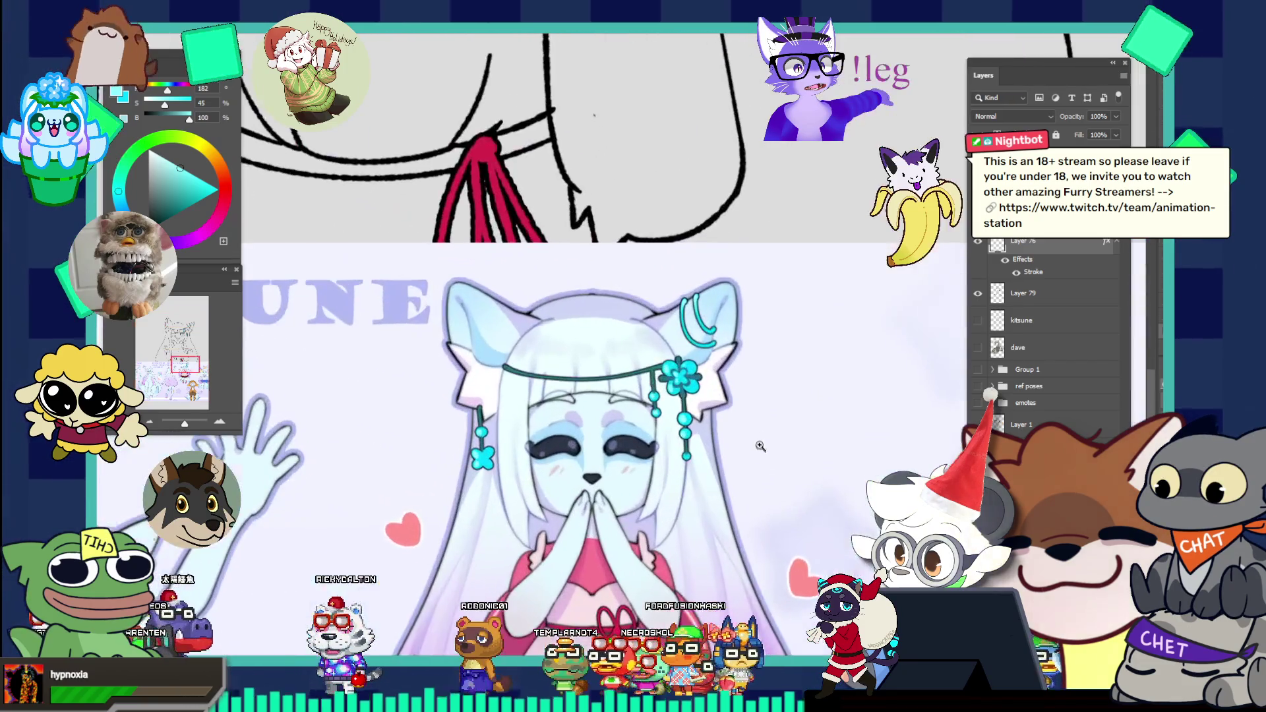
pyautogui.keyDown('alt'); pyautogui.click(729, 413); pyautogui.keyUp('alt')
pyautogui.hotkey('ctrl', '0')
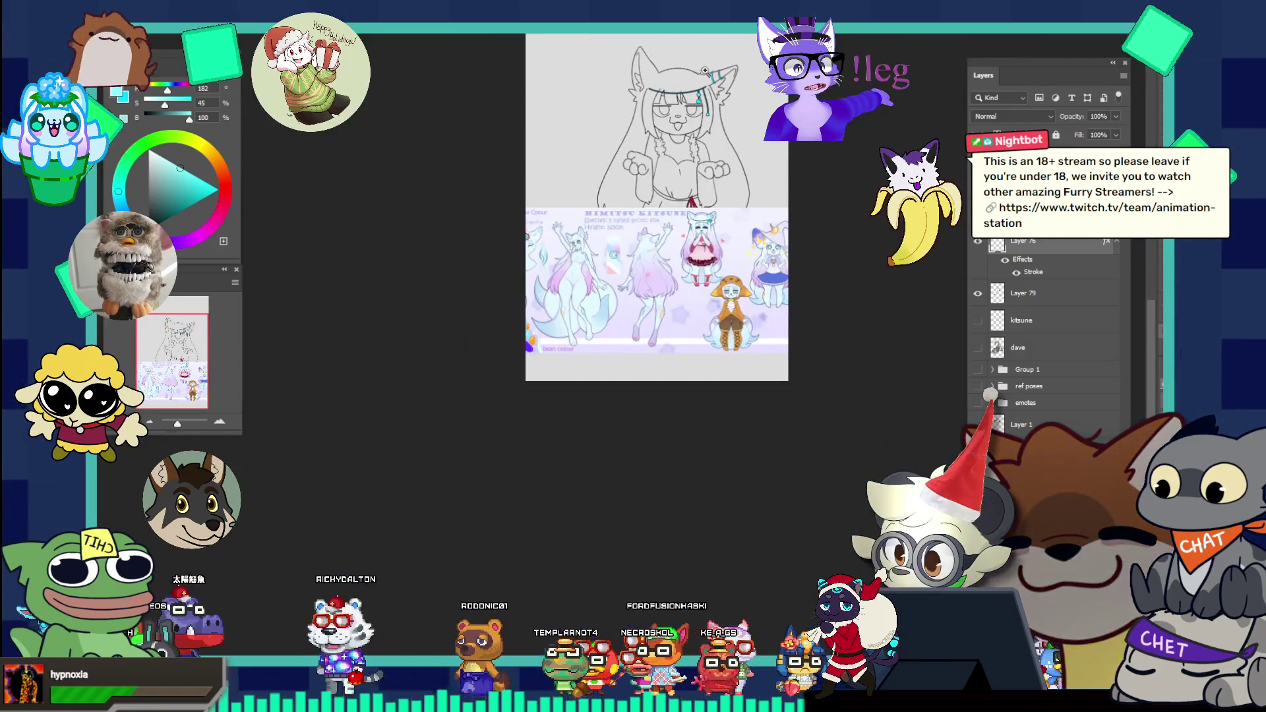
pyautogui.click(792, 163)
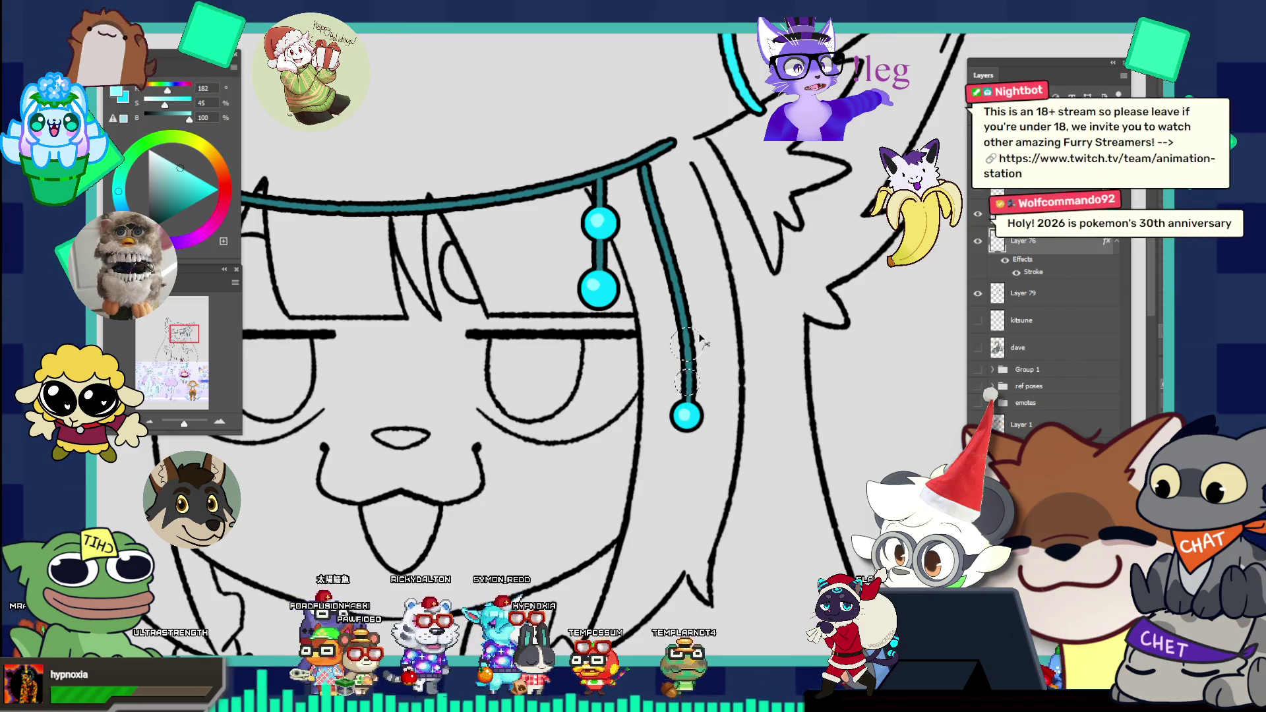
pyautogui.press('[')
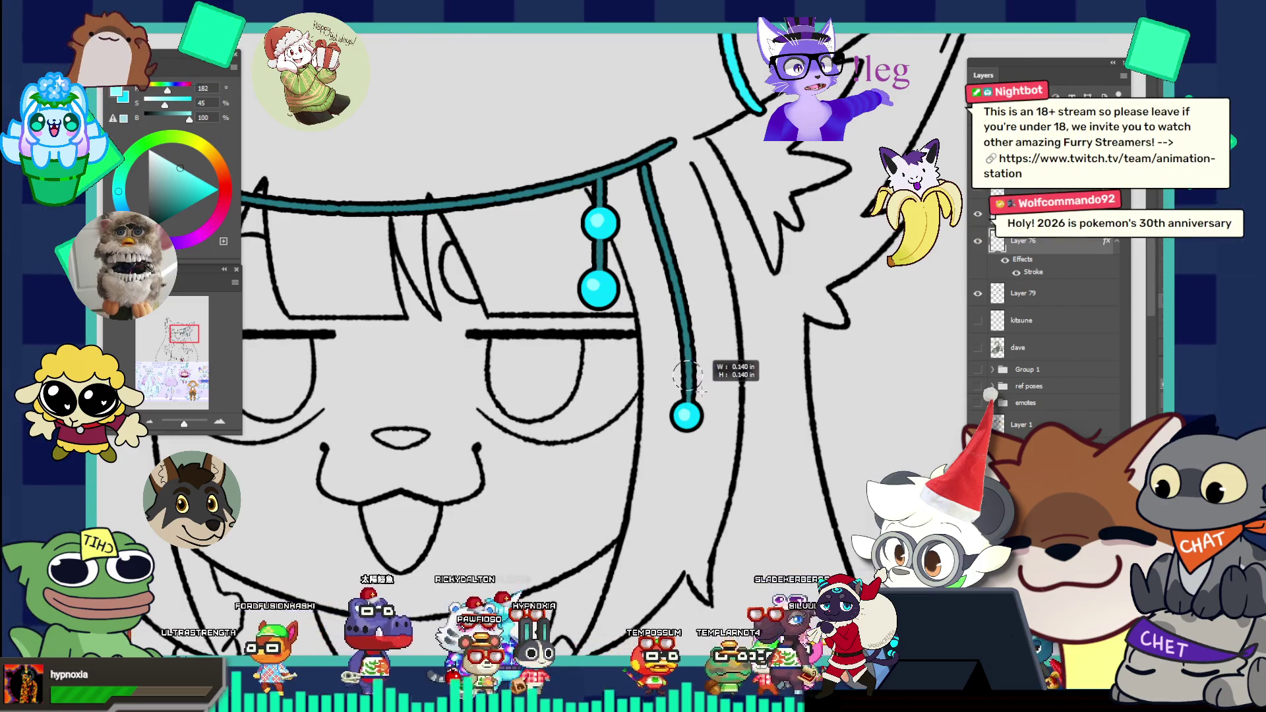
pyautogui.press(']')
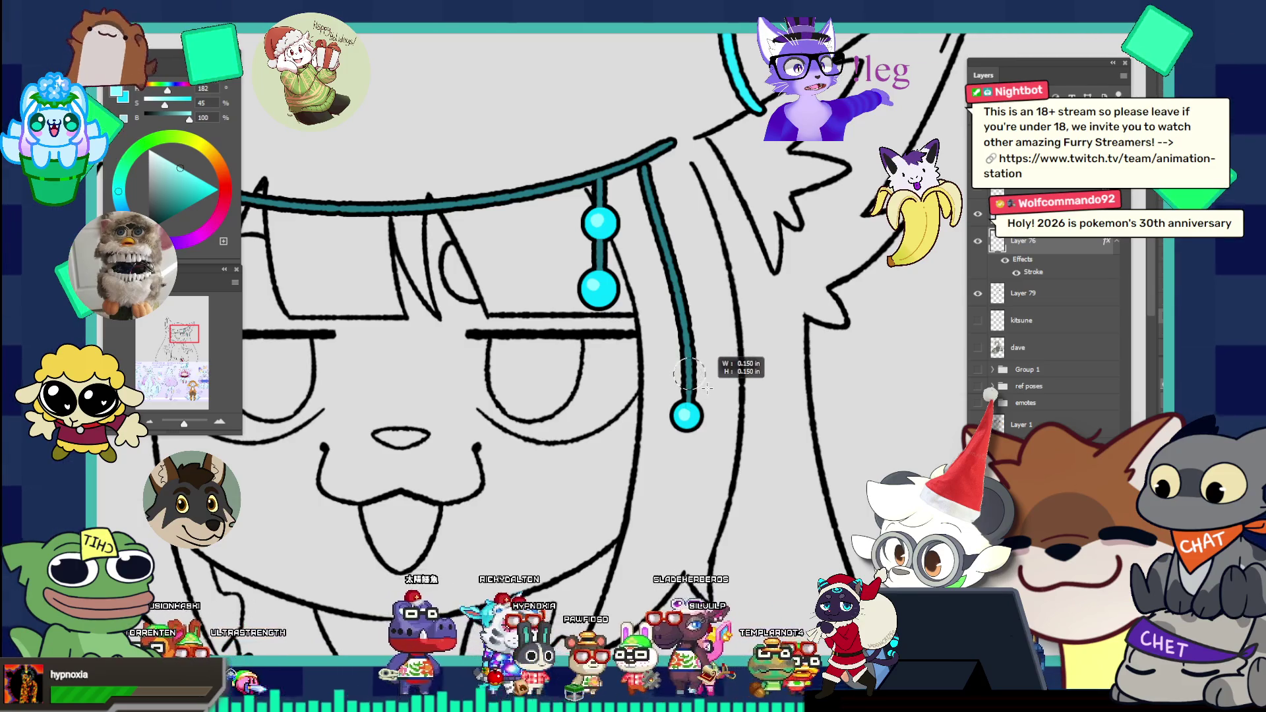
pyautogui.press(']')
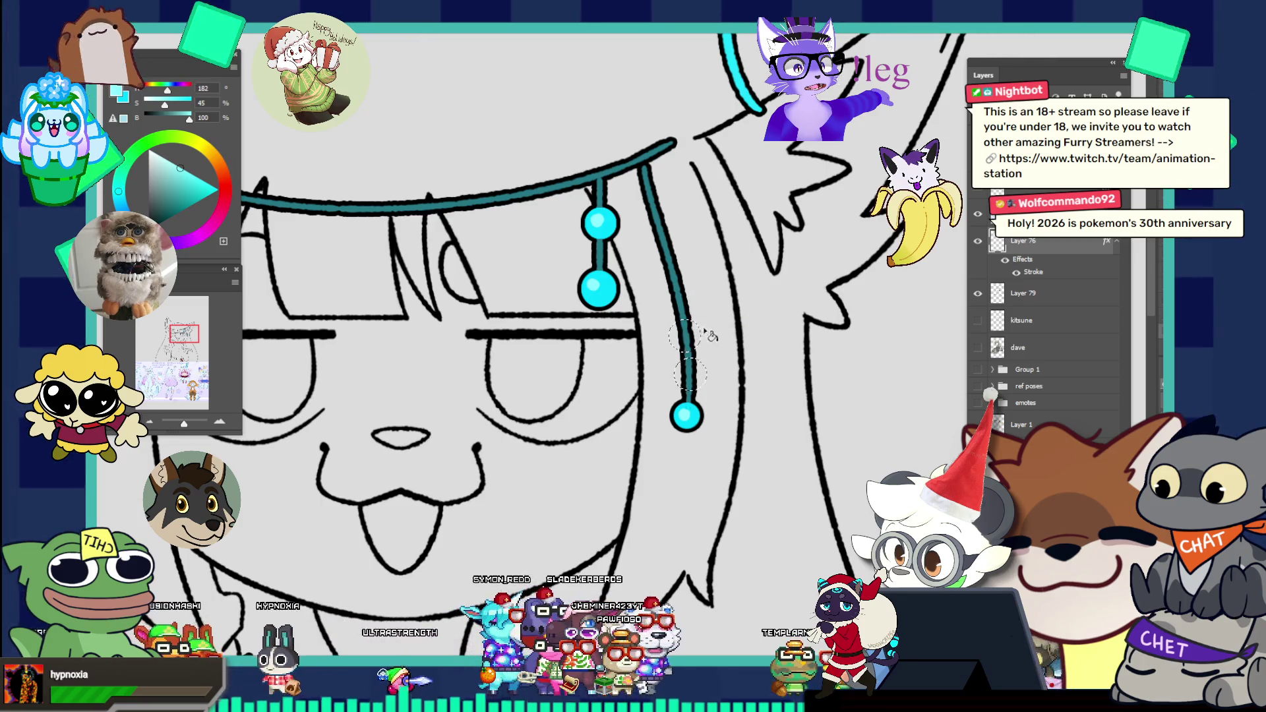
pyautogui.moveTo(690, 331); pyautogui.dragTo(689, 386)
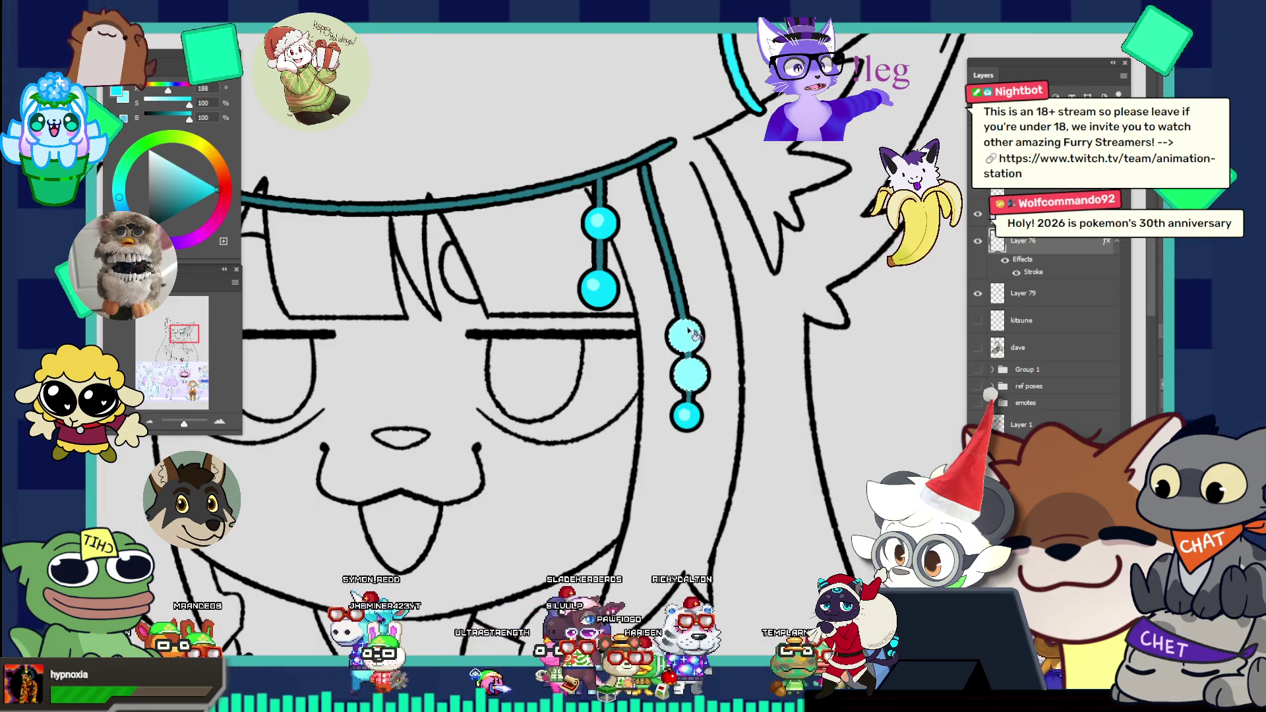
pyautogui.keyDown('alt'); pyautogui.click(701, 393); pyautogui.keyUp('alt')
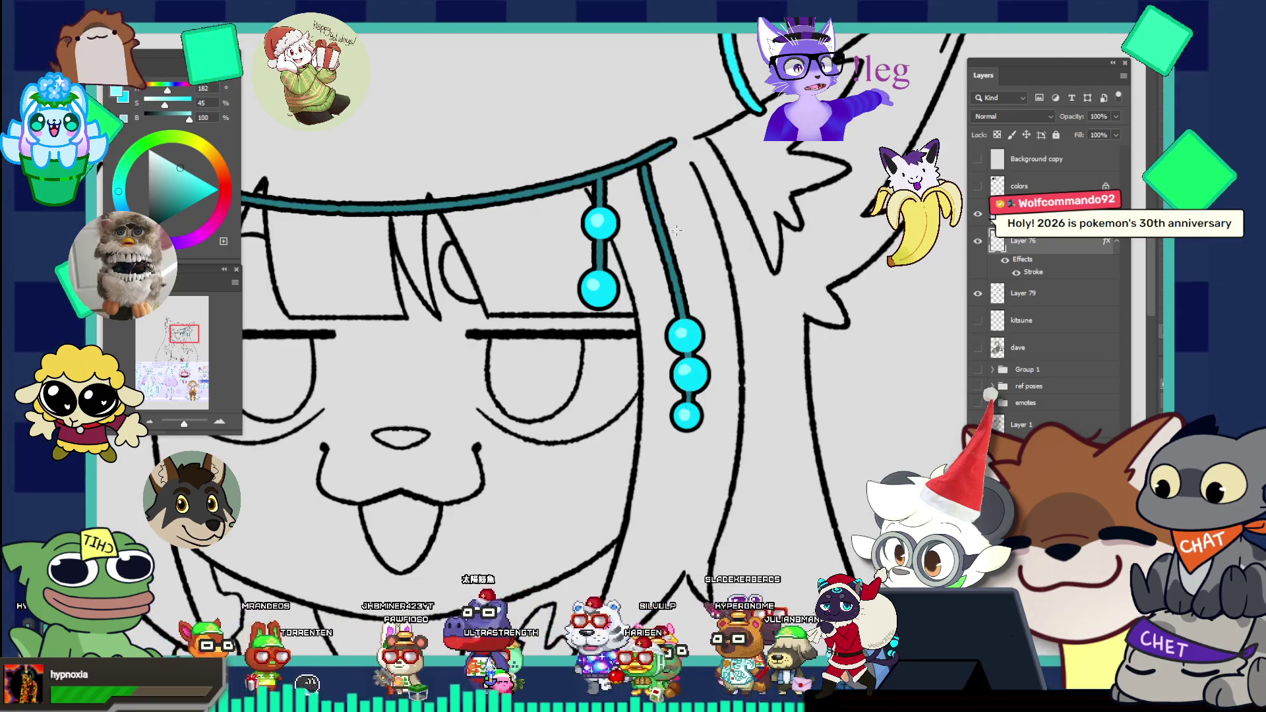
pyautogui.moveTo(677, 232); pyautogui.dragTo(594, 193)
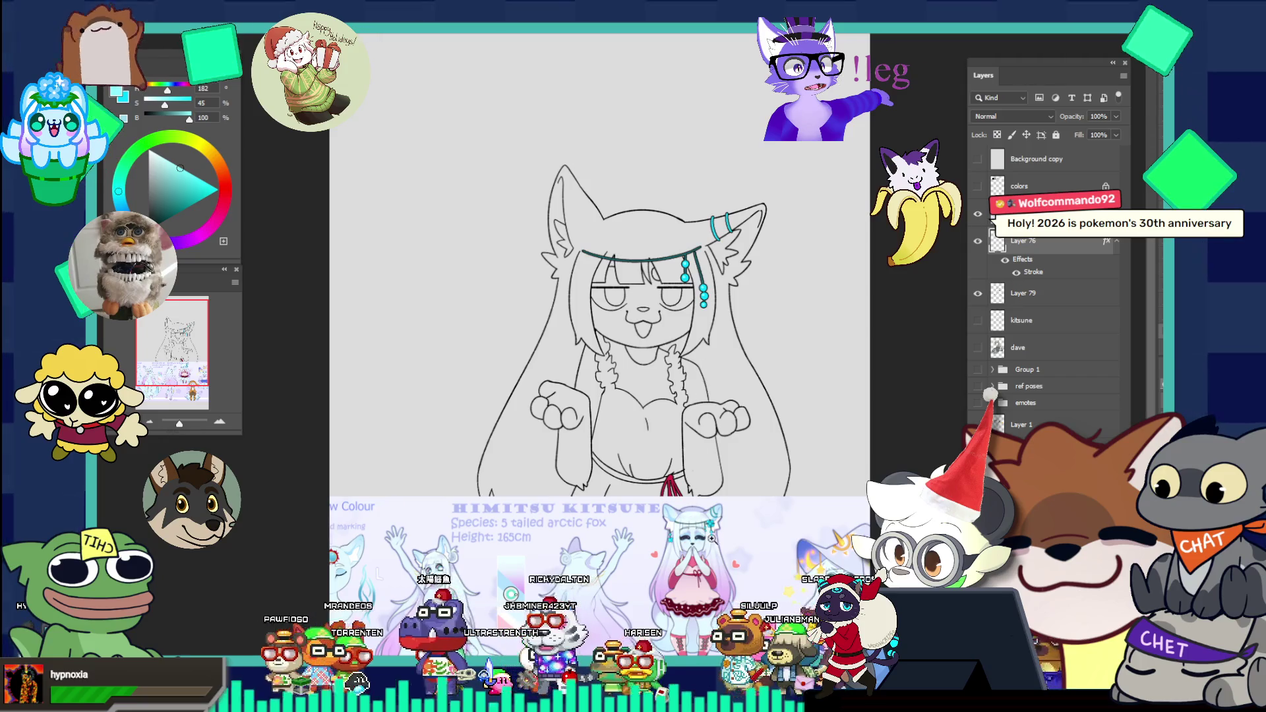
# Step: Move the reference sheet layer up and left so it overlaps the line art
pyautogui.moveTo(716, 321); pyautogui.dragTo(762, 503)
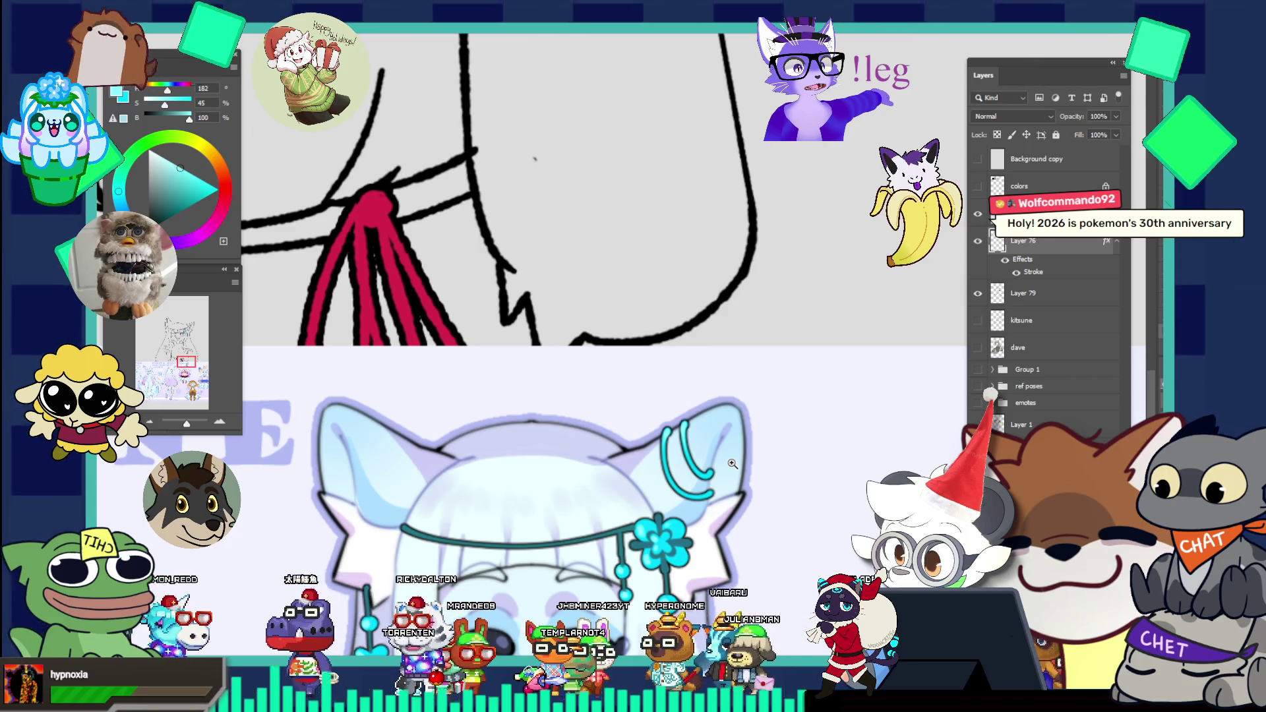
pyautogui.keyDown('alt'); pyautogui.click(697, 456); pyautogui.keyUp('alt')
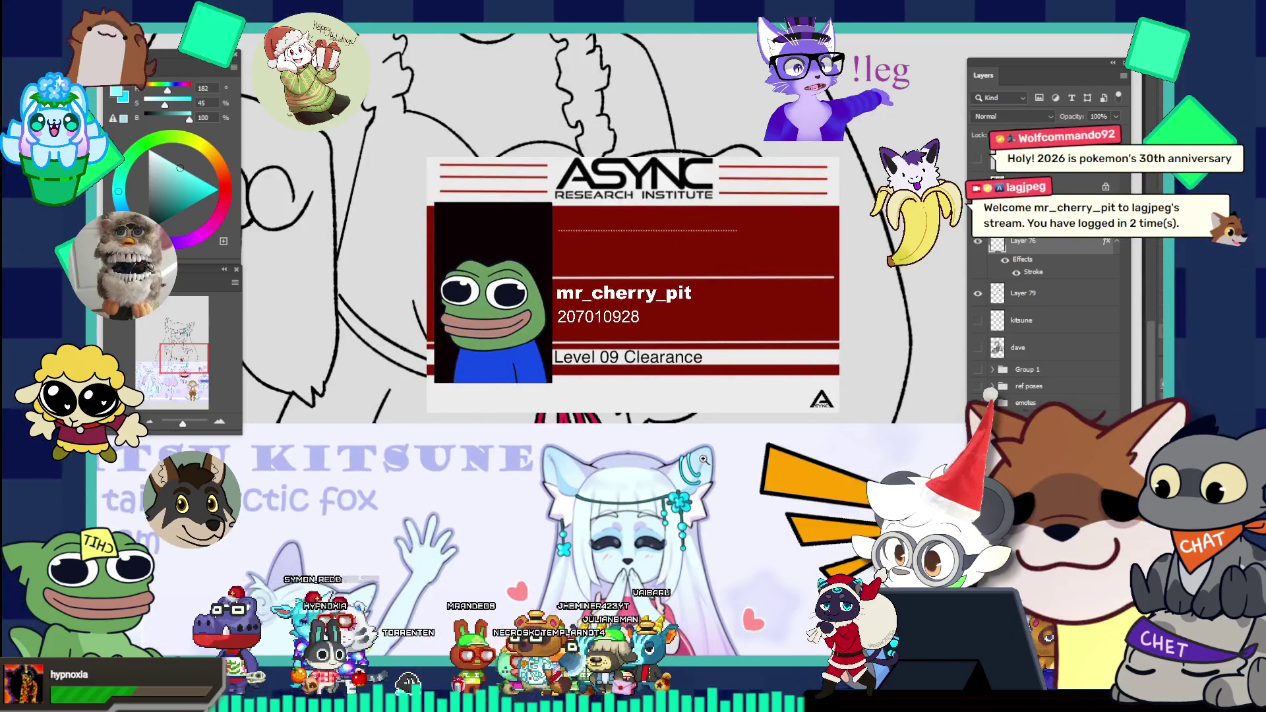
pyautogui.keyDown('alt'); pyautogui.click(752, 489); pyautogui.keyUp('alt')
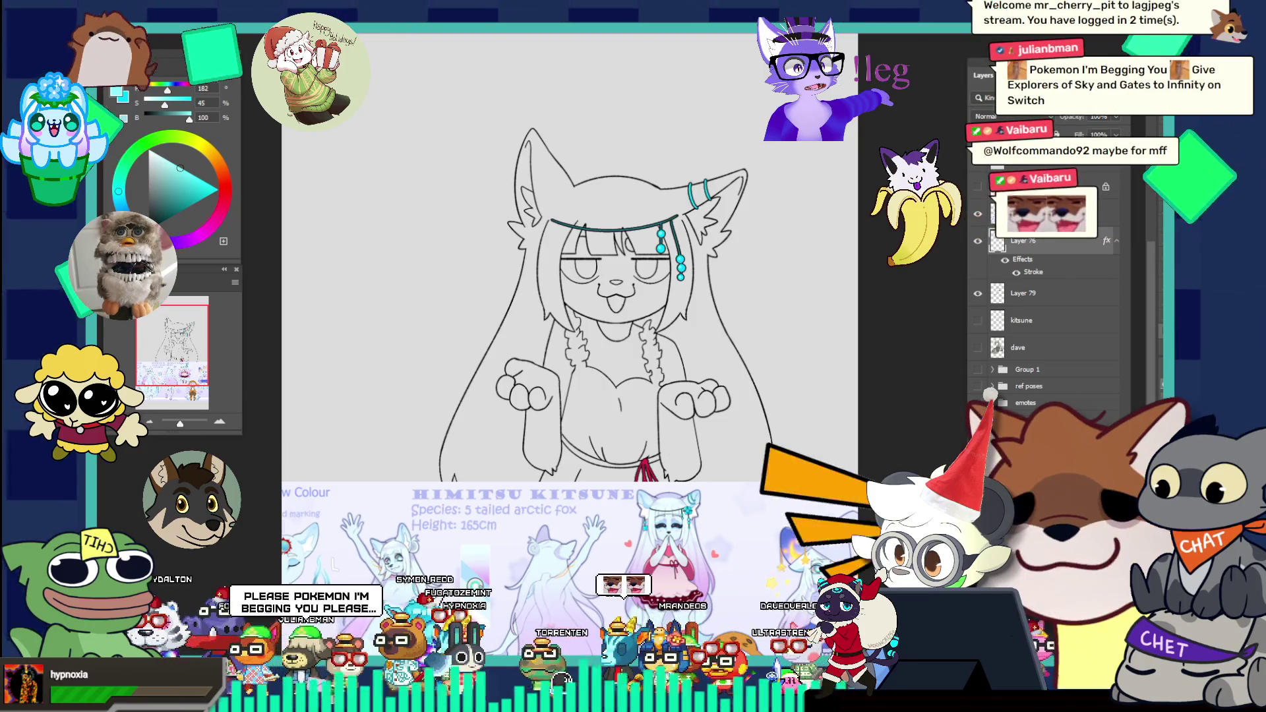
pyautogui.moveTo(789, 538); pyautogui.dragTo(616, 341)
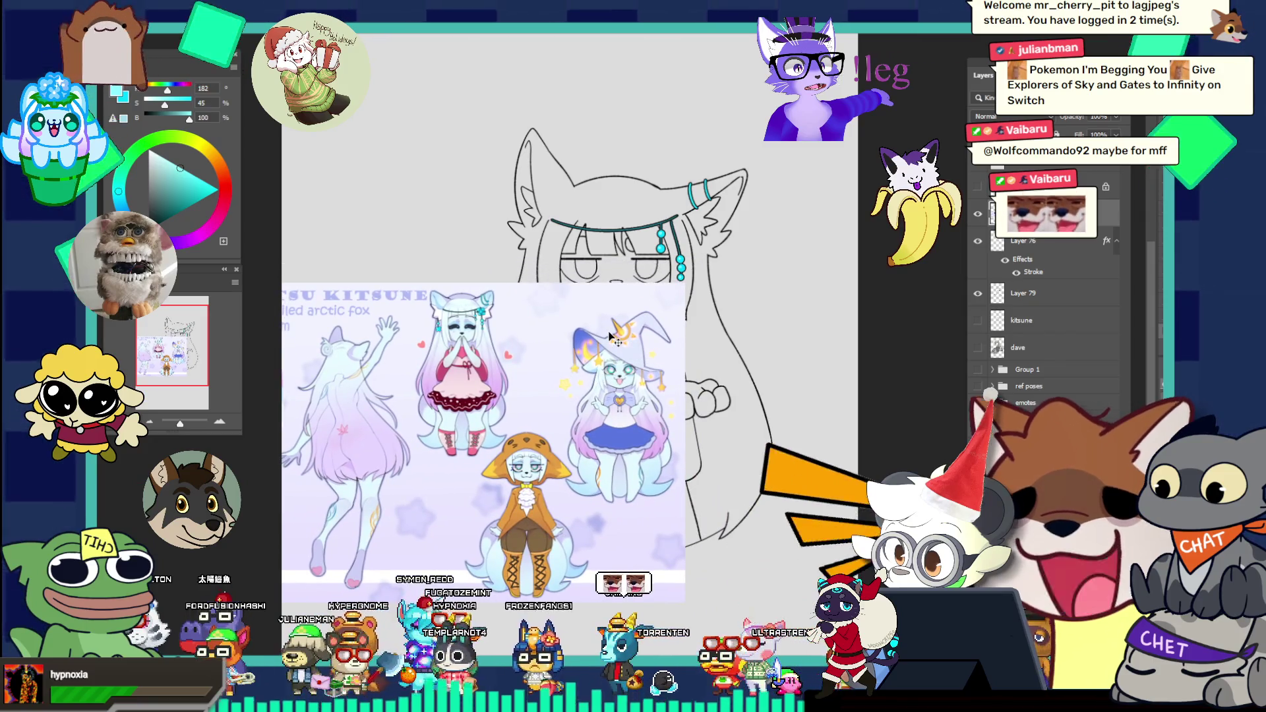
pyautogui.scroll(3, 742, 241)
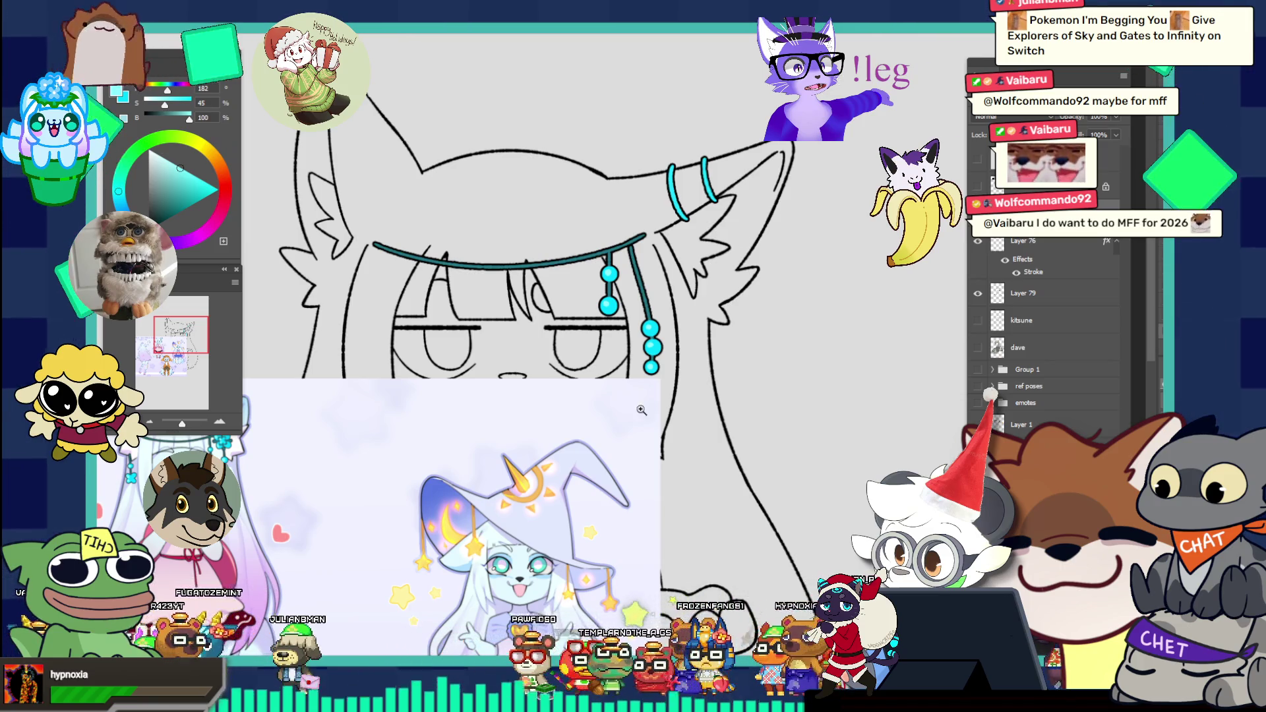
# Step: Draw the four-petal flower charm outline in teal and fill it with cyan
pyautogui.moveTo(641, 413); pyautogui.dragTo(540, 360)
pyautogui.moveTo(525, 430)
pyautogui.mouseDown()
pyautogui.moveTo(551, 431)
pyautogui.moveTo(516, 417)
pyautogui.mouseUp()
pyautogui.moveTo(558, 460)
pyautogui.mouseDown()
pyautogui.moveTo(569, 461)
pyautogui.moveTo(433, 405)
pyautogui.mouseUp()
pyautogui.moveTo(810, 351)
pyautogui.mouseDown()
pyautogui.moveTo(791, 347)
pyautogui.moveTo(823, 314)
pyautogui.mouseUp()
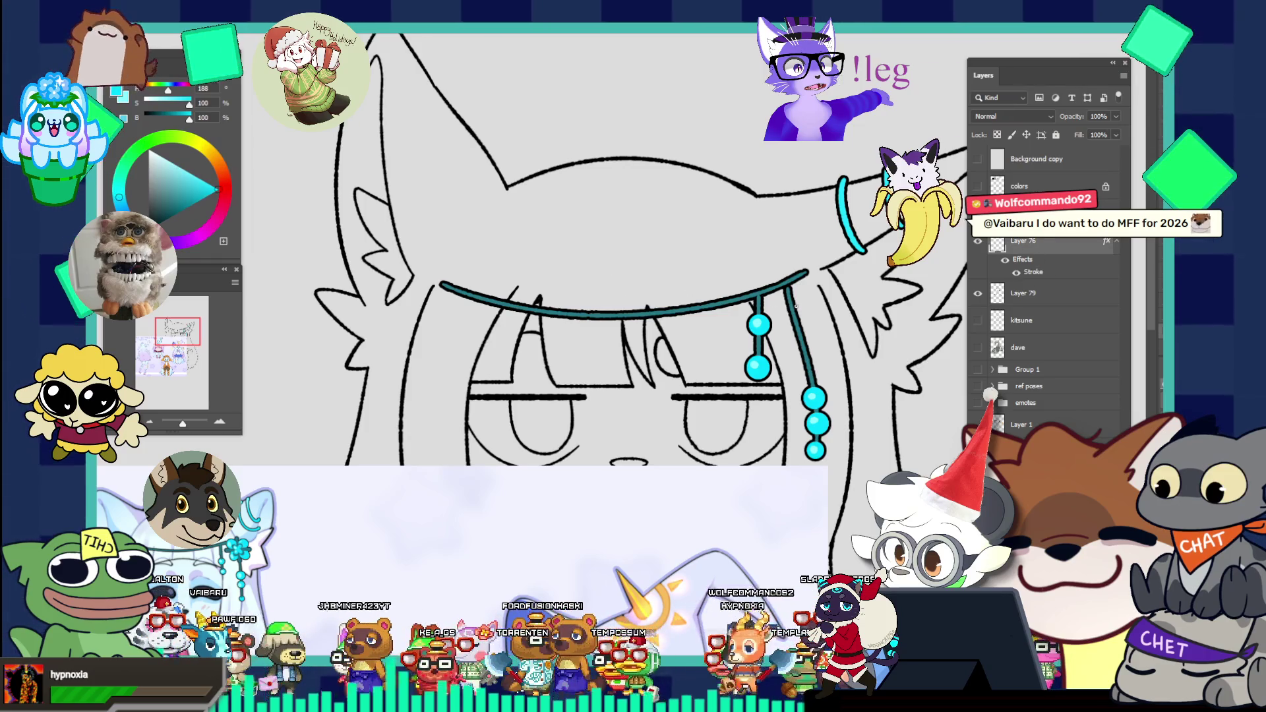
pyautogui.moveTo(781, 306); pyautogui.dragTo(794, 325)
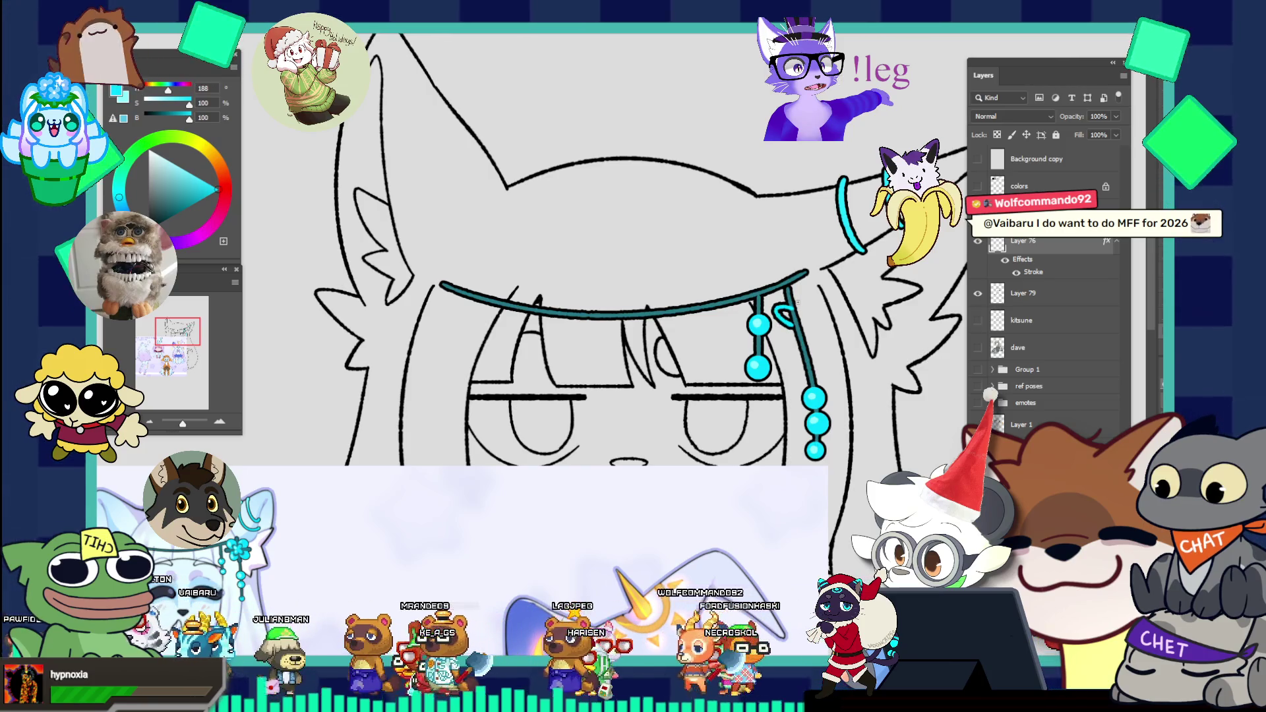
pyautogui.moveTo(807, 294)
pyautogui.mouseDown()
pyautogui.moveTo(809, 315)
pyautogui.moveTo(811, 302)
pyautogui.mouseUp()
pyautogui.moveTo(780, 345); pyautogui.dragTo(822, 341)
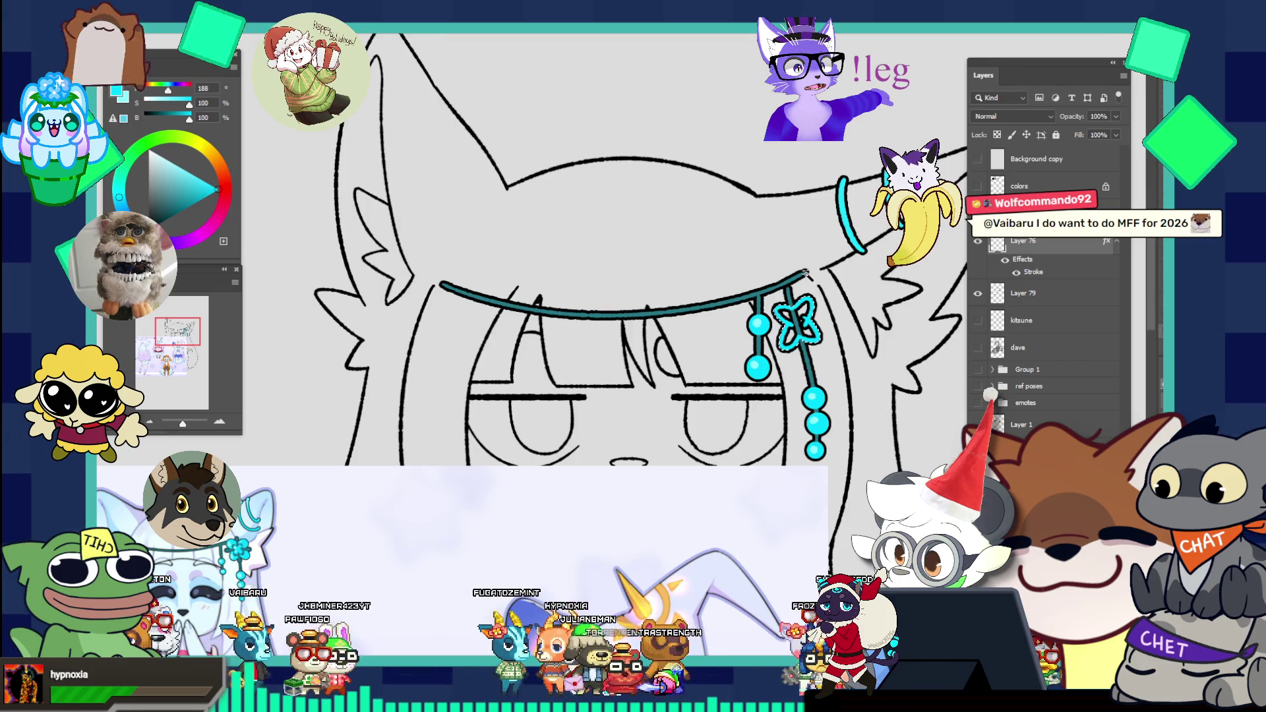
pyautogui.click(794, 317)
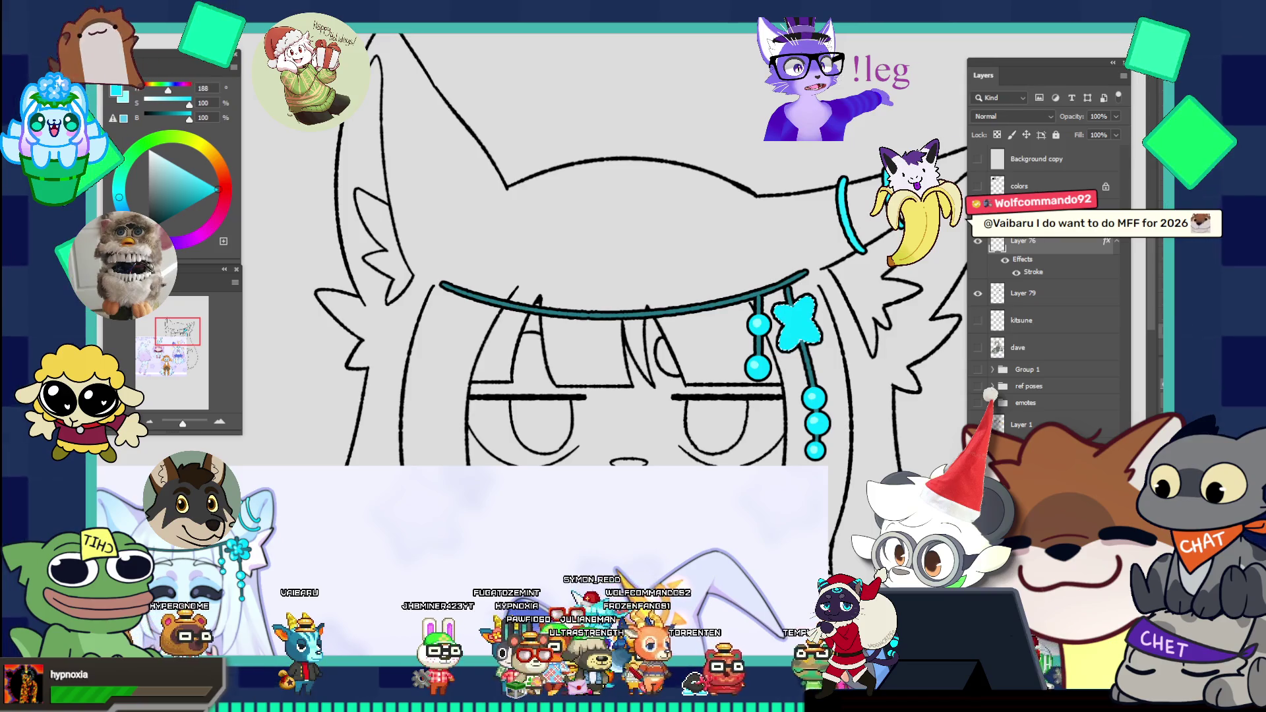
pyautogui.scroll(-1, 755, 244)
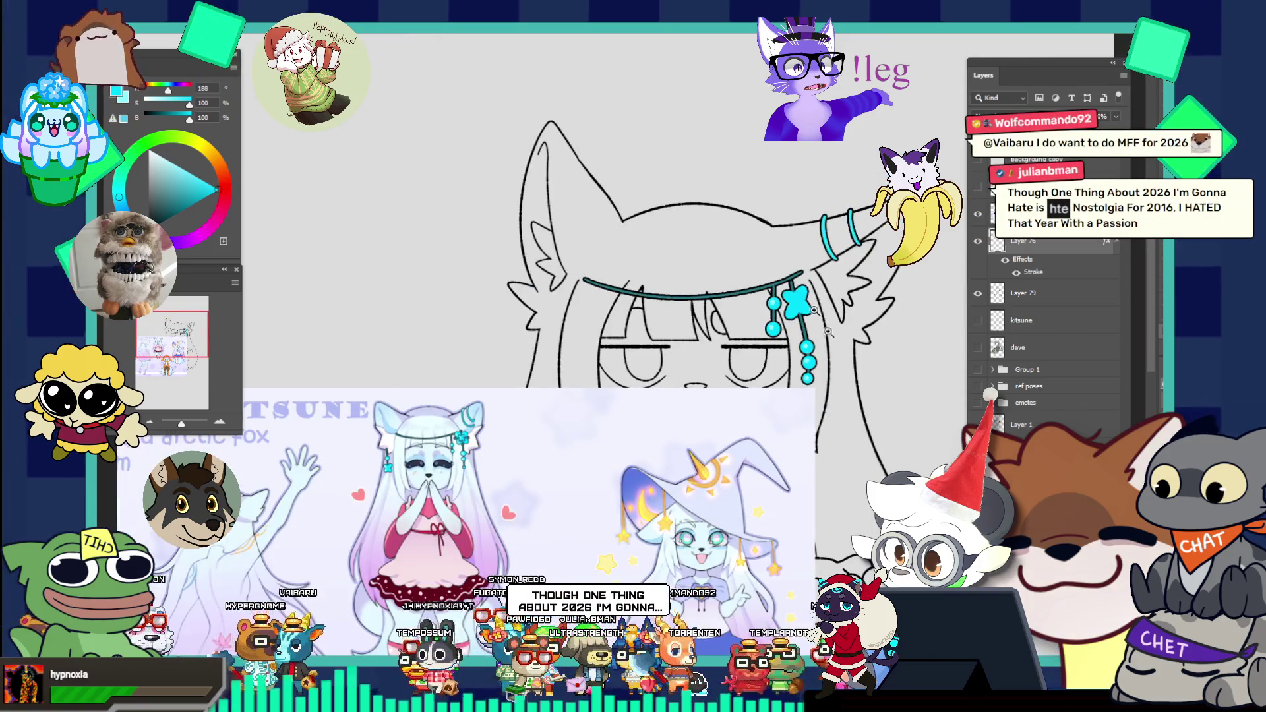
pyautogui.scroll(1, 821, 337)
pyautogui.scroll(1, 822, 337)
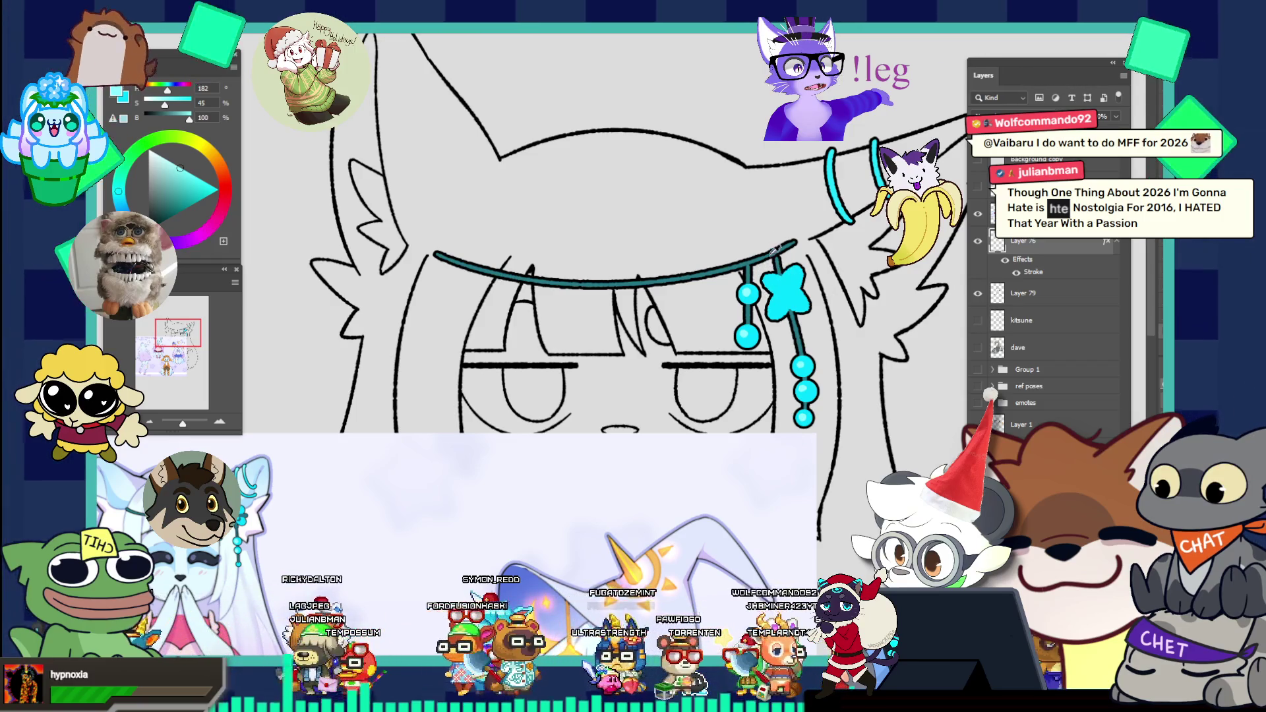
# Step: Sample the earring's dark teal and brush detail lines on the left petals
pyautogui.keyDown('alt'); pyautogui.click(823, 159); pyautogui.keyUp('alt')
pyautogui.scroll(1, 772, 262)
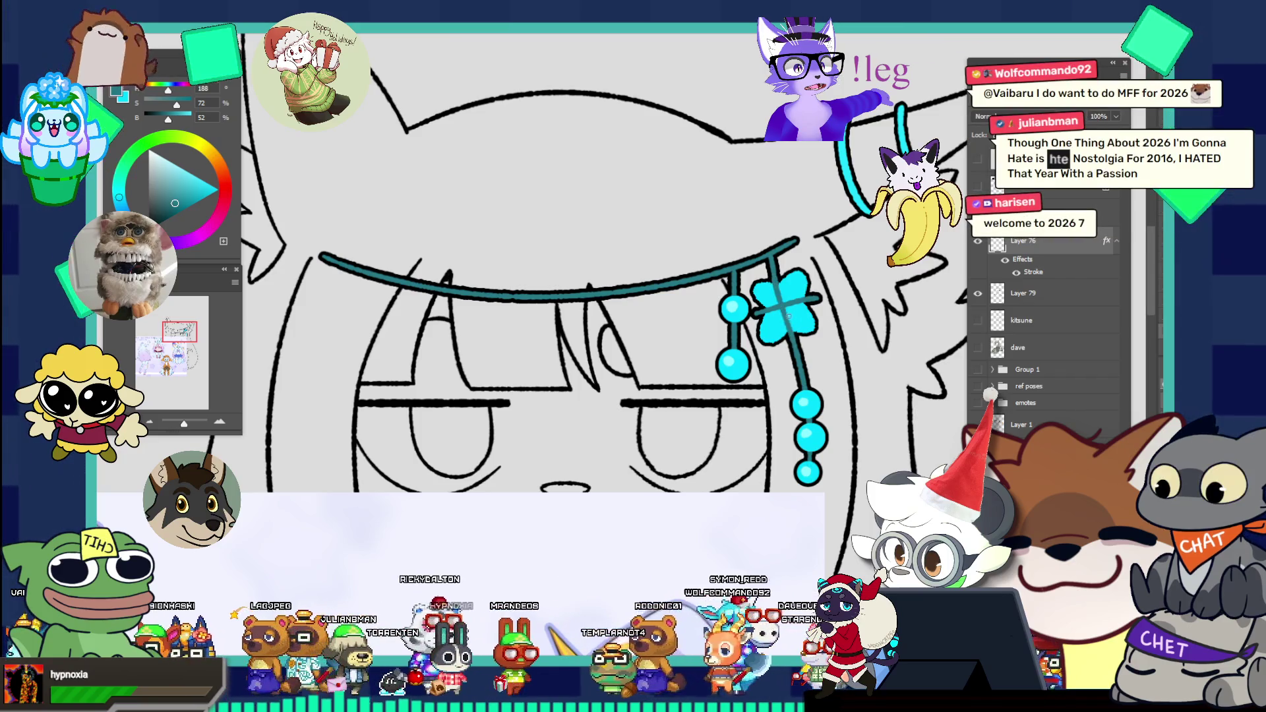
pyautogui.scroll(-2, 789, 327)
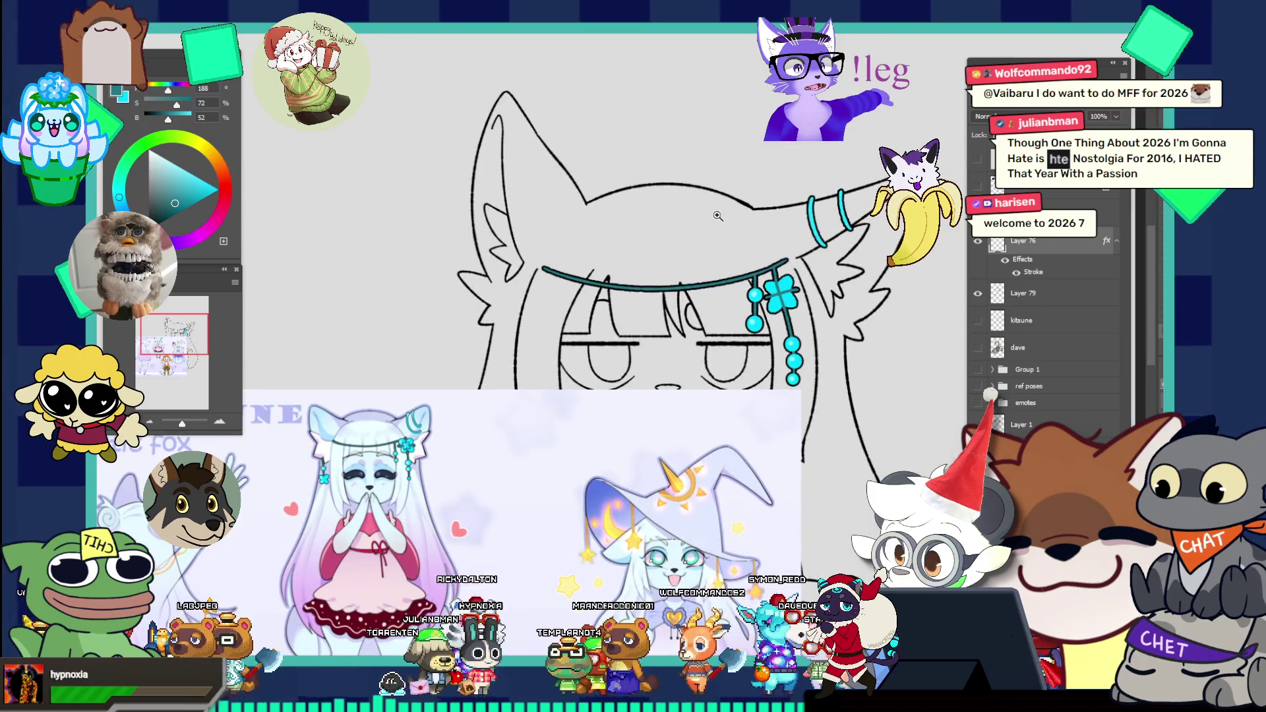
pyautogui.moveTo(415, 475); pyautogui.dragTo(489, 477)
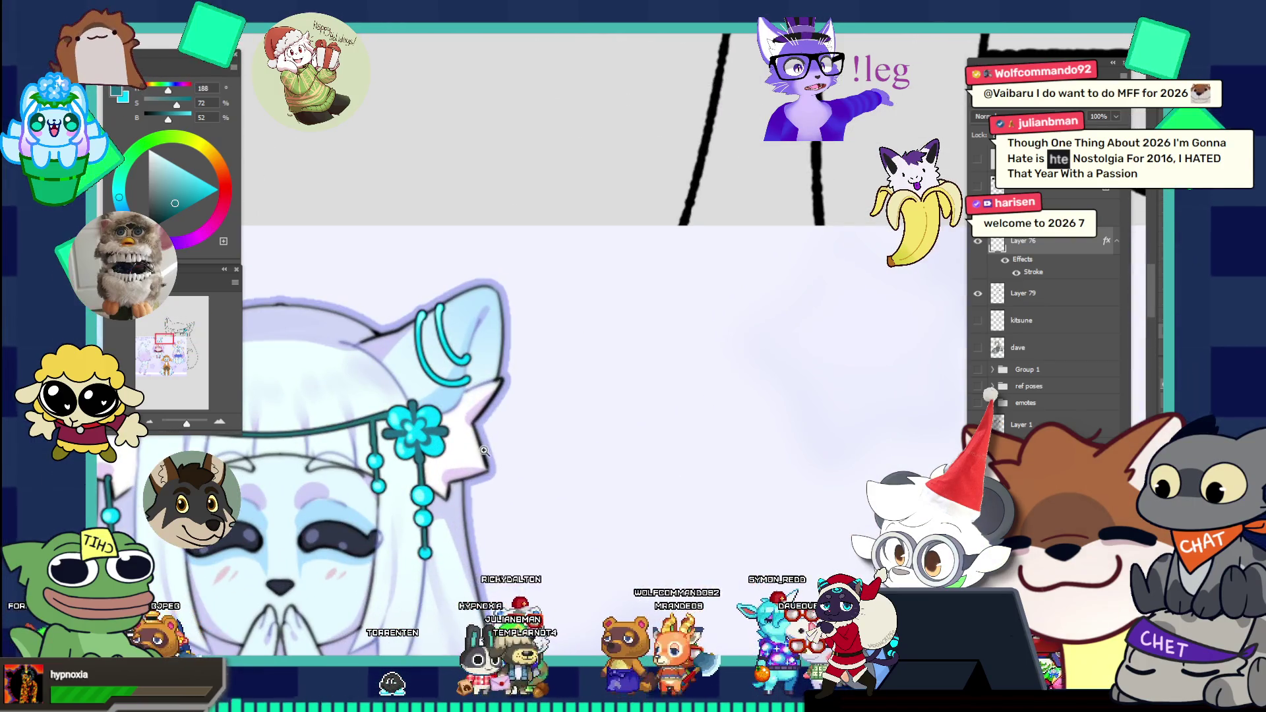
pyautogui.scroll(-3, 485, 451)
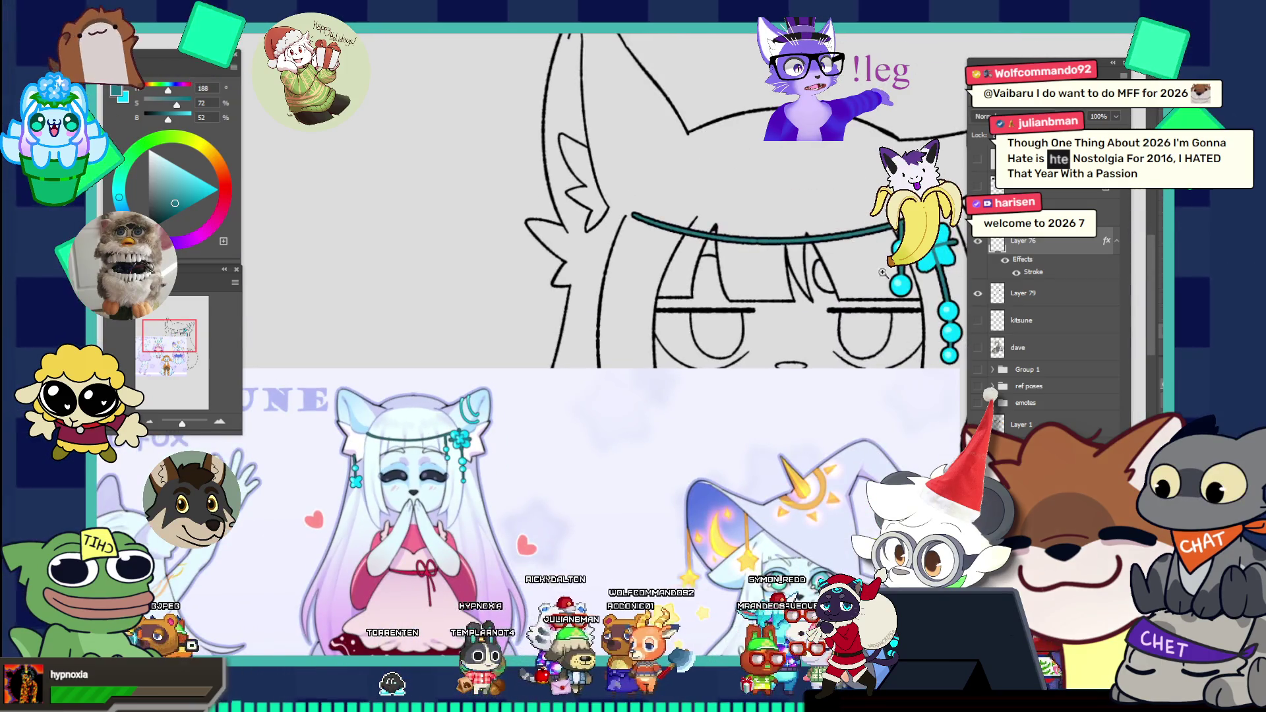
pyautogui.scroll(-3, 503, 412)
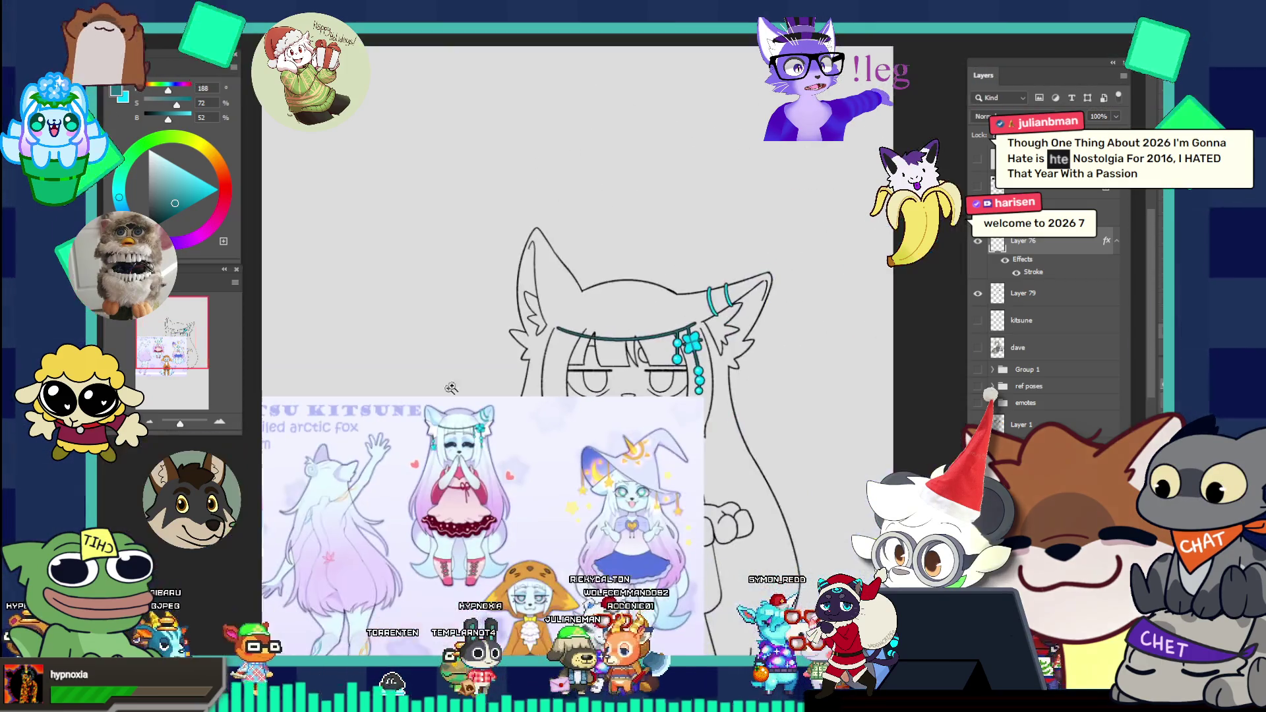
pyautogui.moveTo(633, 356); pyautogui.dragTo(678, 358)
pyautogui.scroll(1, 600, 315)
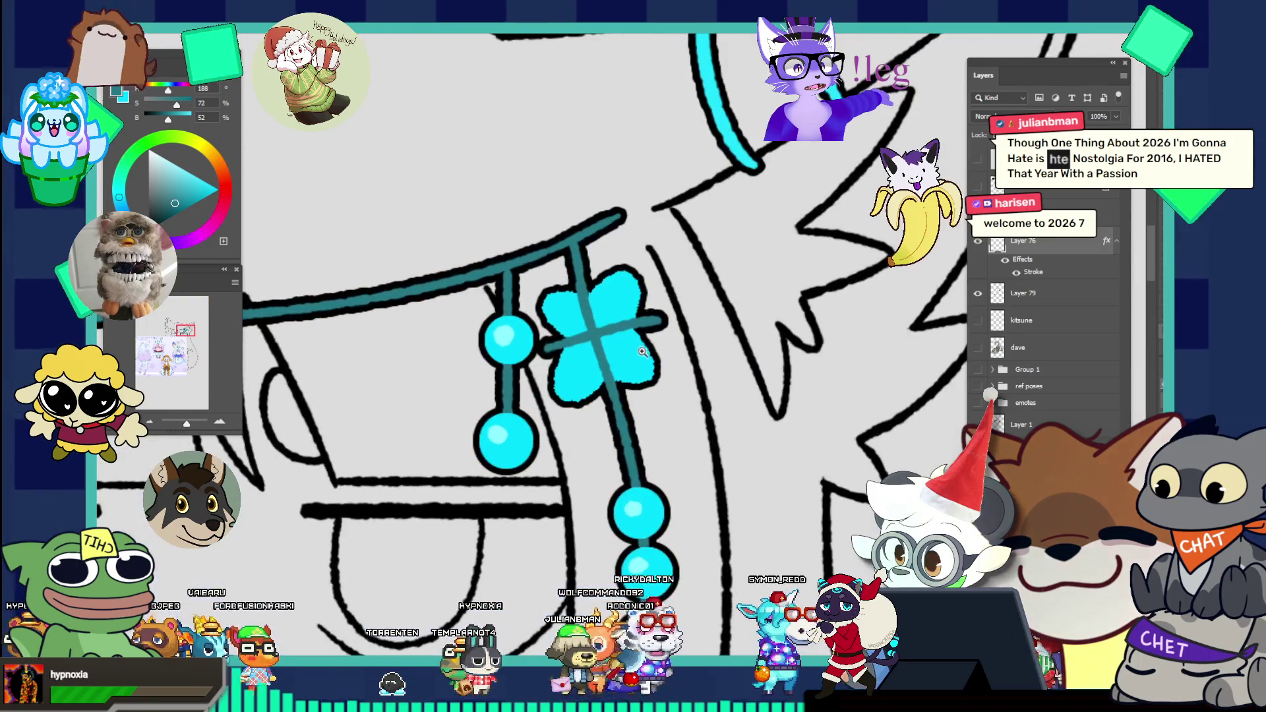
pyautogui.moveTo(581, 315); pyautogui.dragTo(585, 331)
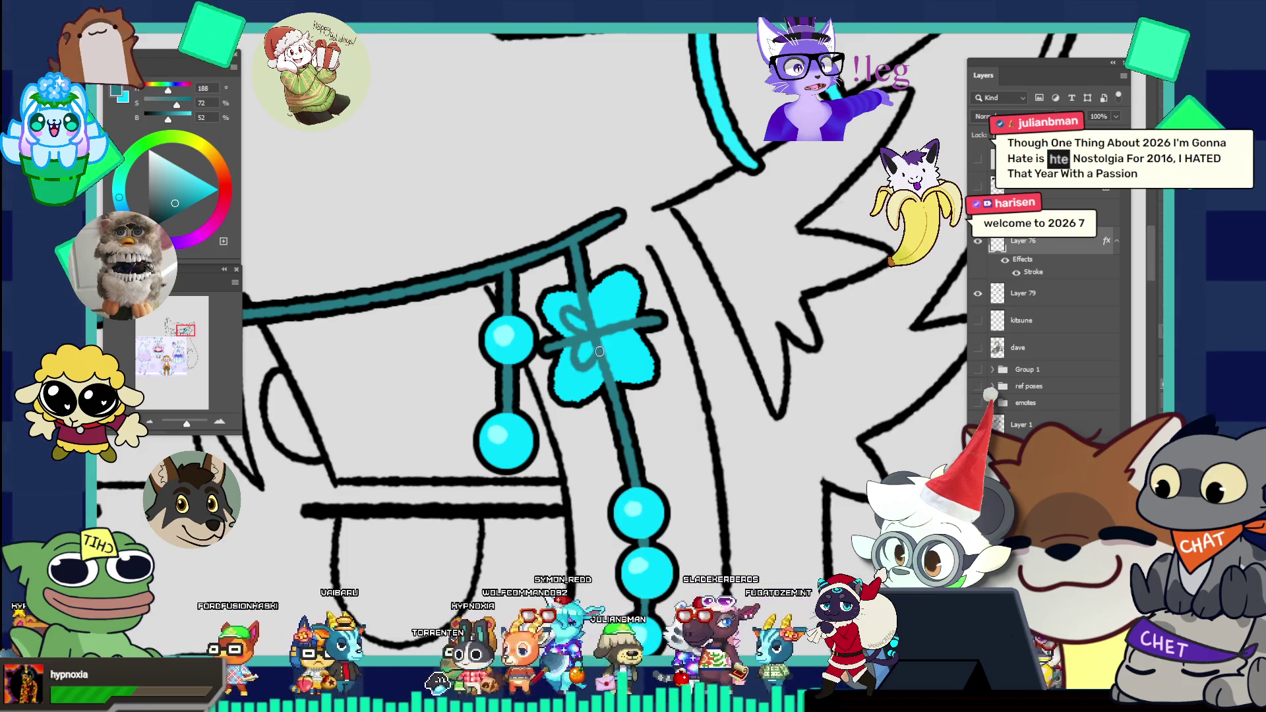
pyautogui.moveTo(582, 334)
pyautogui.mouseDown()
pyautogui.moveTo(600, 355)
pyautogui.moveTo(611, 323)
pyautogui.mouseUp()
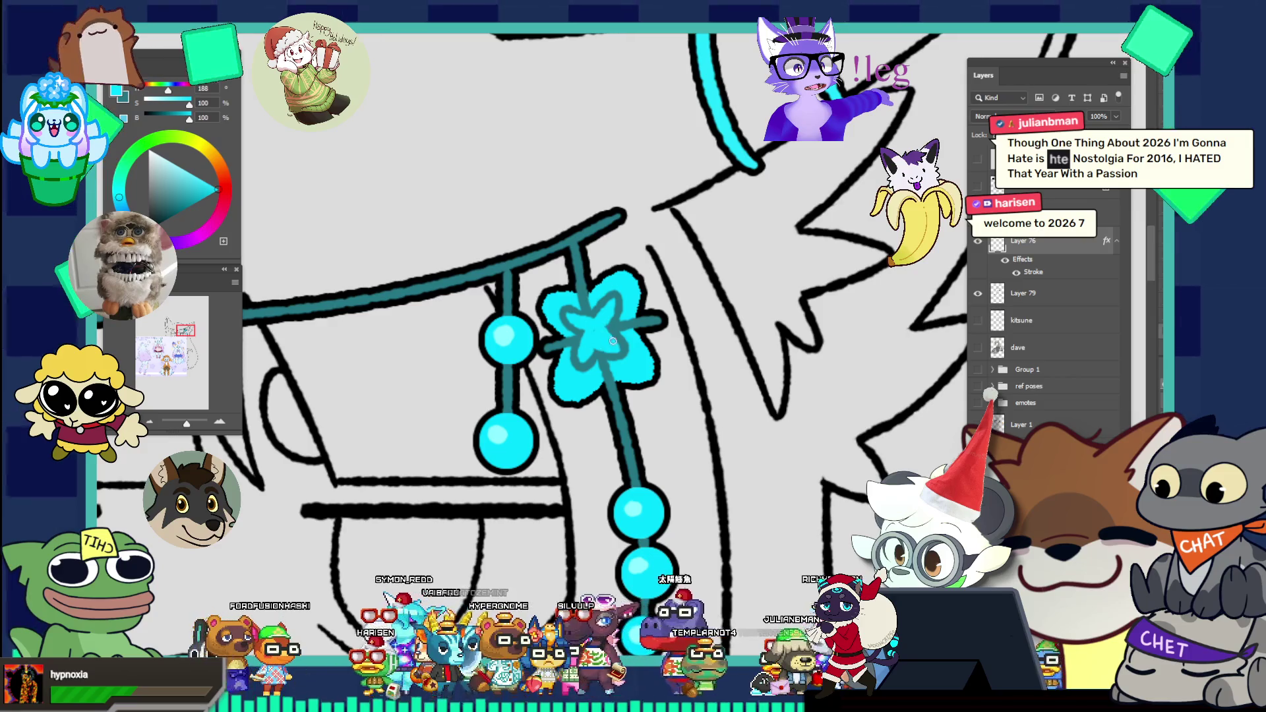
pyautogui.hotkey('ctrl', '-')
pyautogui.hotkey('ctrl', '-')
pyautogui.hotkey('ctrl', '-')
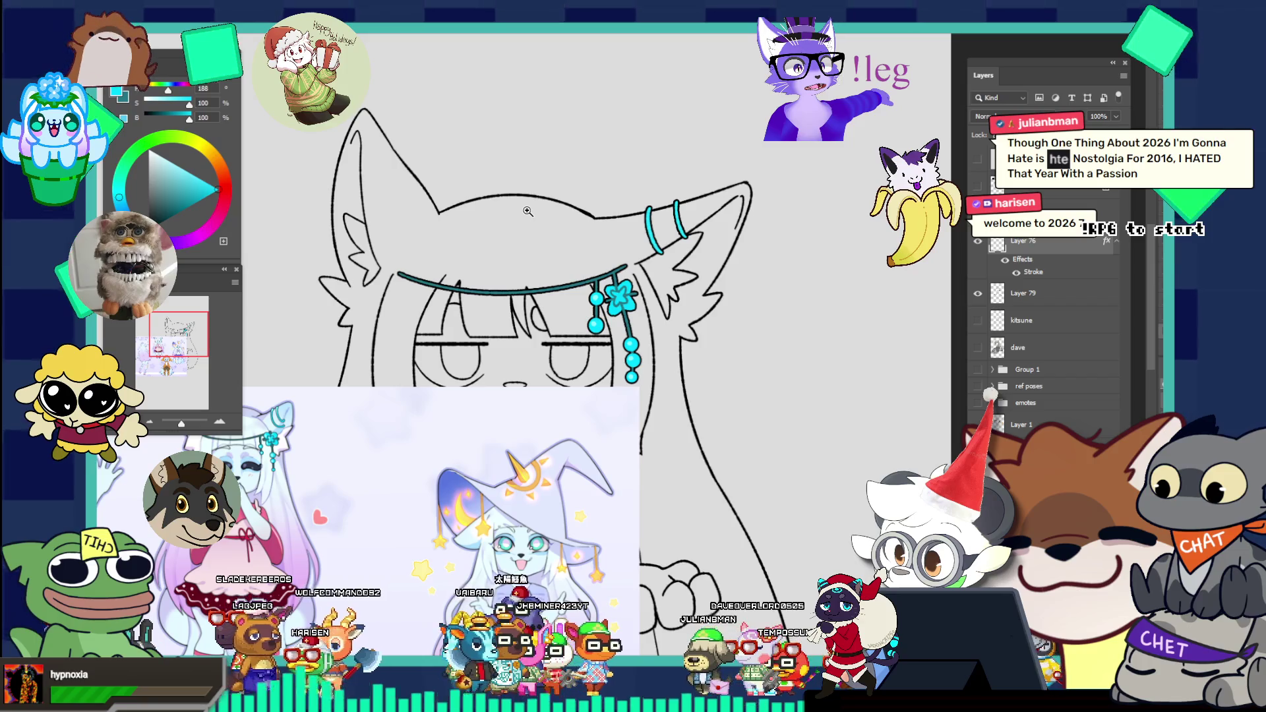
# Step: Sample the pale cyan from the reference flower and zoom onto the drawn hair flower
pyautogui.moveTo(612, 289)
pyautogui.mouseDown()
pyautogui.moveTo(633, 287)
pyautogui.moveTo(608, 258)
pyautogui.moveTo(458, 464)
pyautogui.mouseUp()
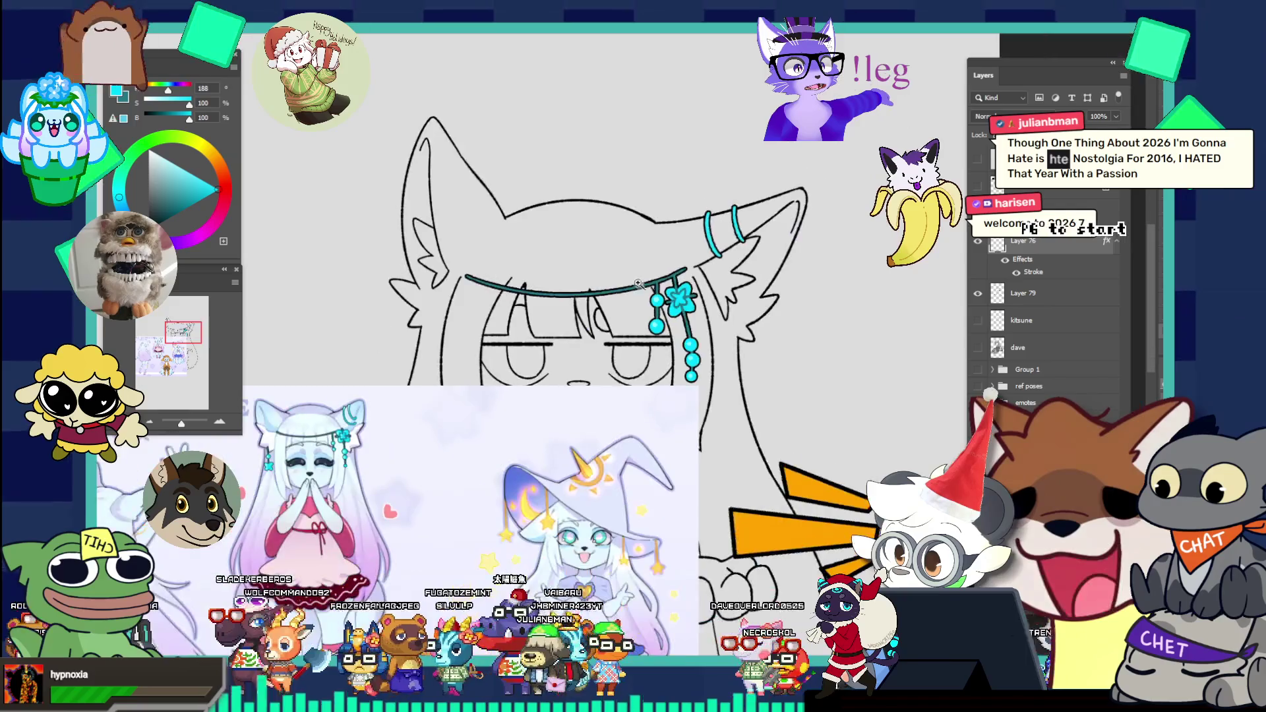
pyautogui.click(457, 465)
pyautogui.click(384, 405)
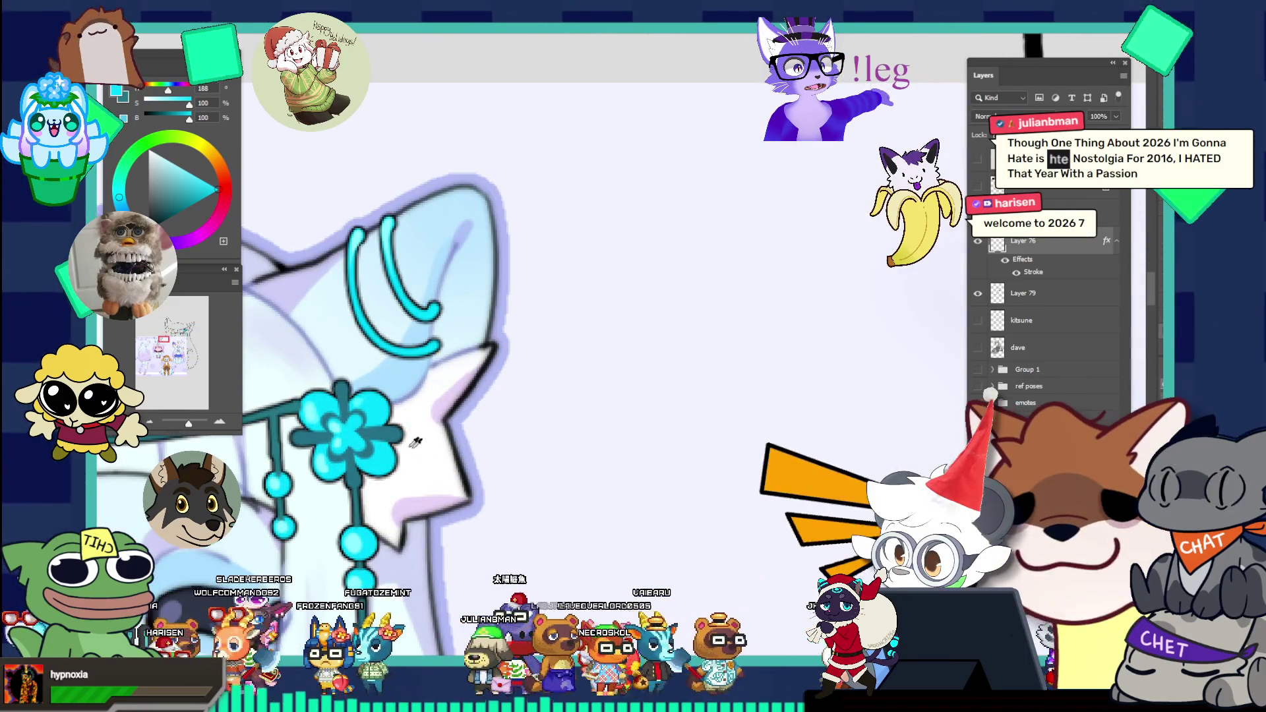
pyautogui.keyDown('alt'); pyautogui.click(396, 388); pyautogui.keyUp('alt')
pyautogui.hotkey('ctrl', '0')
pyautogui.click(772, 420)
pyautogui.click(687, 268)
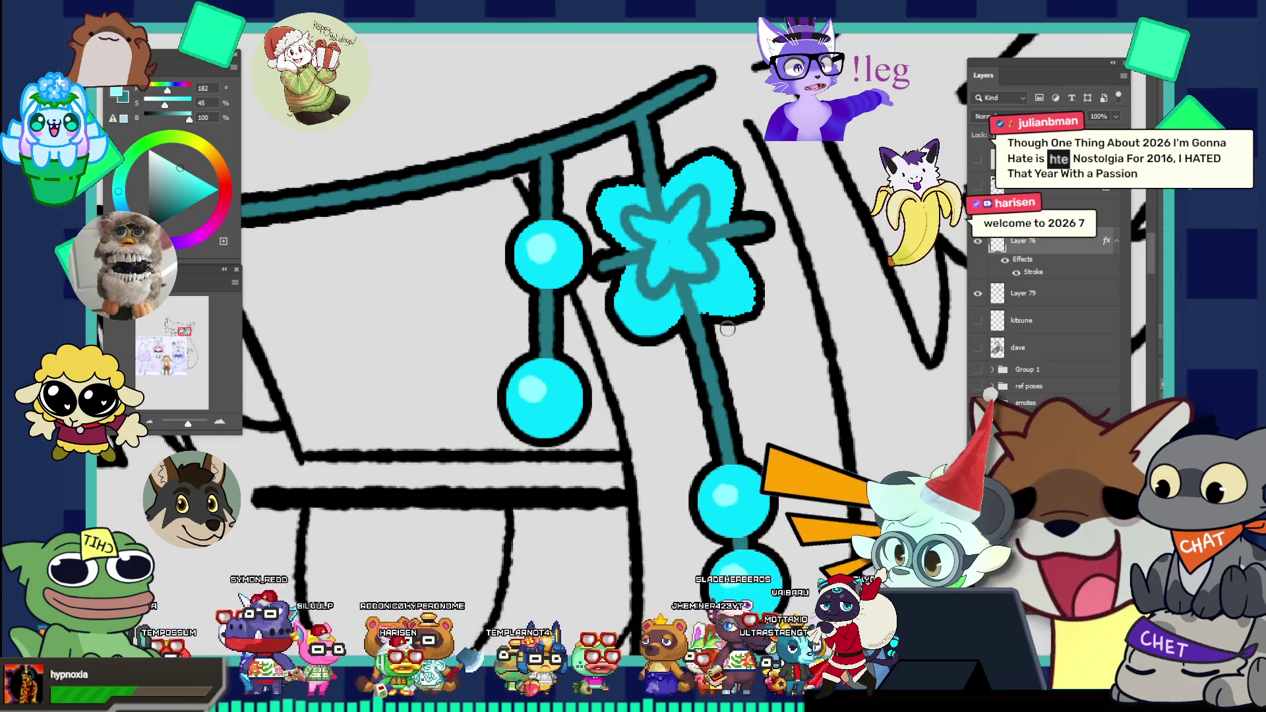
pyautogui.scroll(-2, 764, 280)
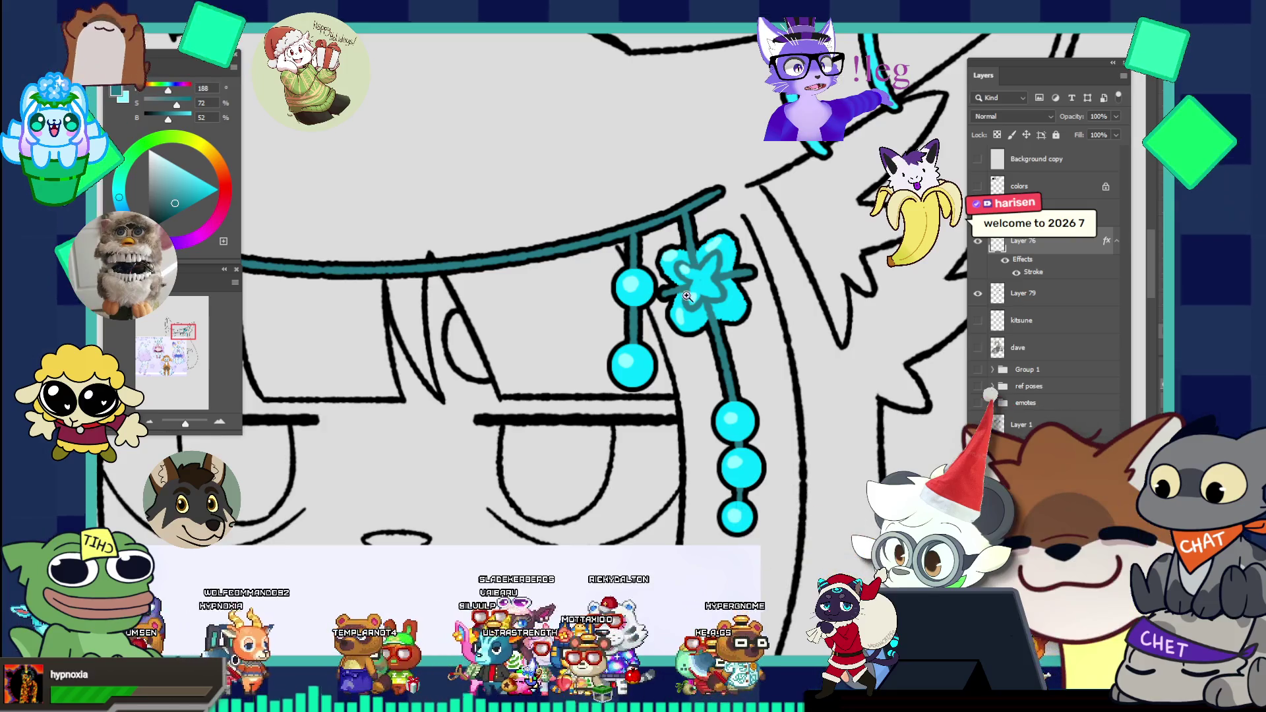
pyautogui.scroll(2, 682, 322)
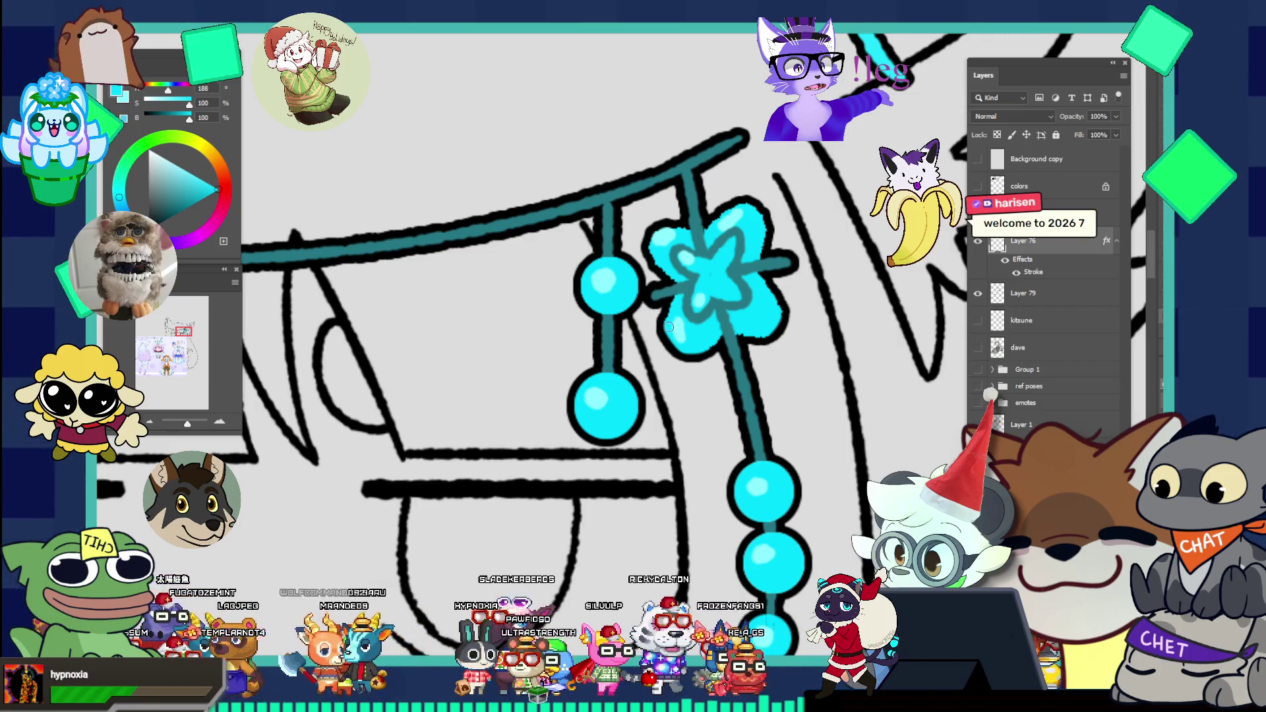
pyautogui.scroll(-3, 692, 258)
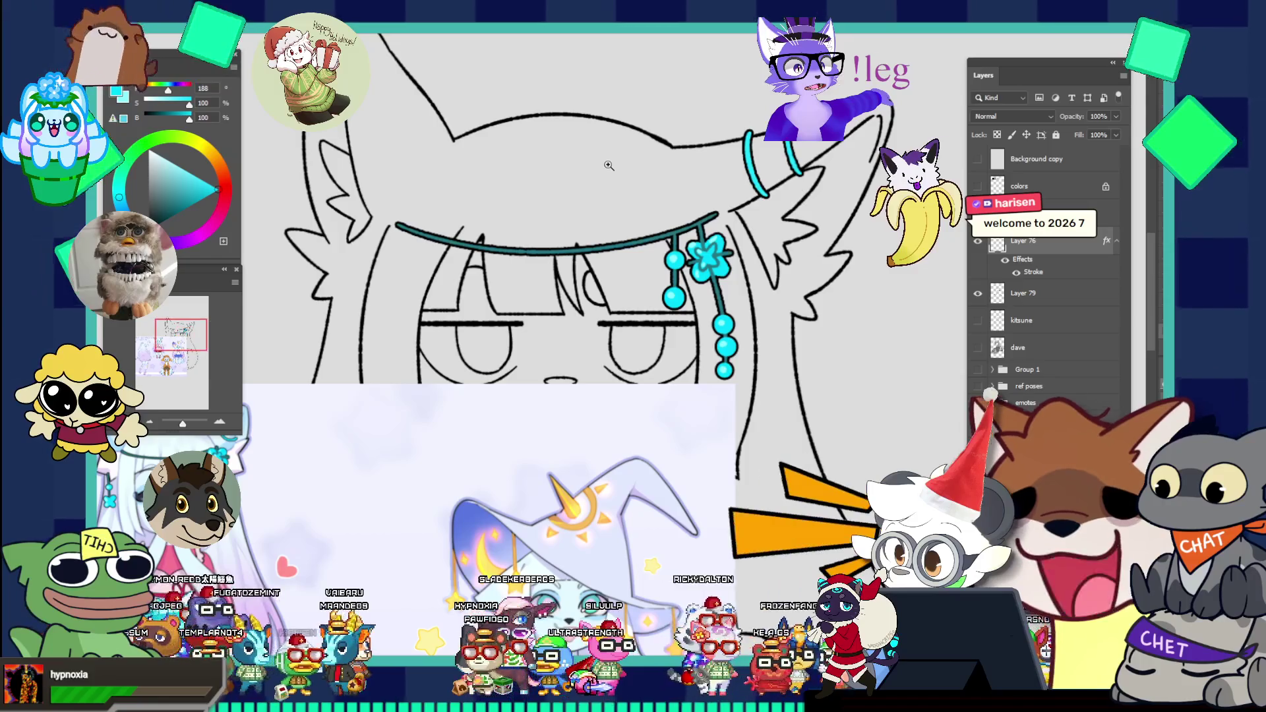
pyautogui.scroll(-2, 573, 139)
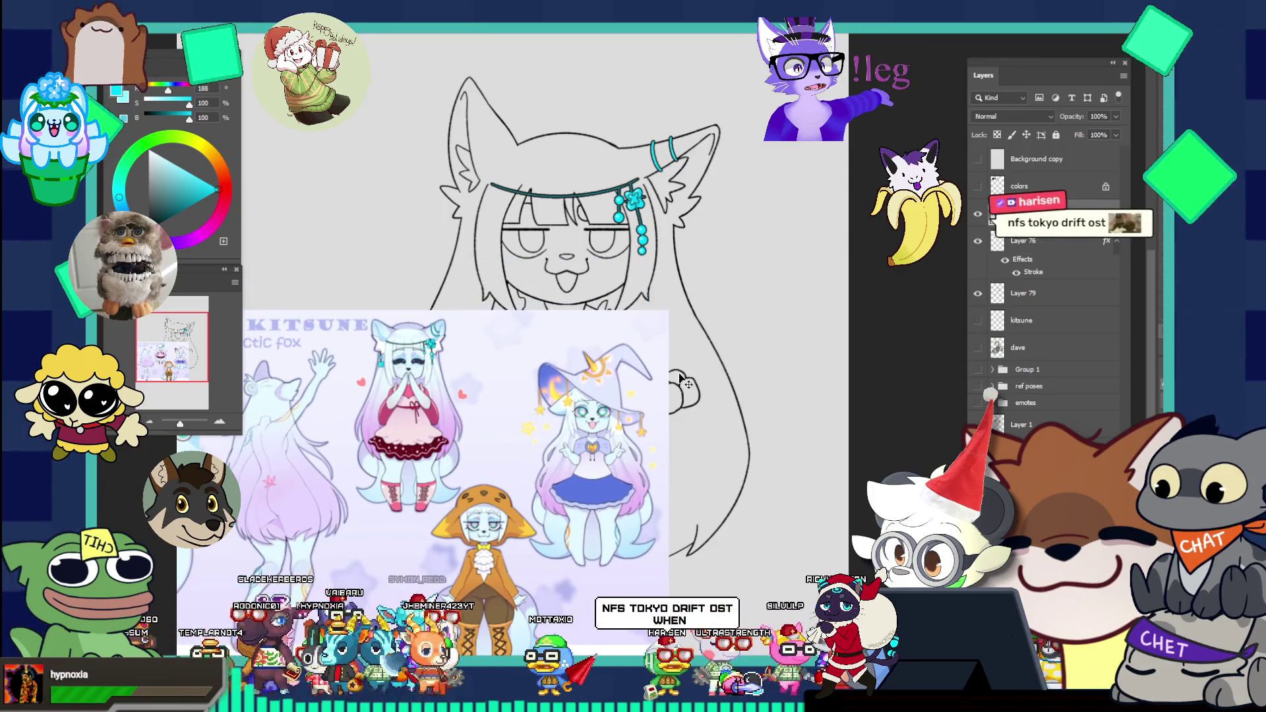
# Step: Enlarge the reference sheet and switch to the fox polaroid document
pyautogui.moveTo(682, 388); pyautogui.dragTo(716, 401)
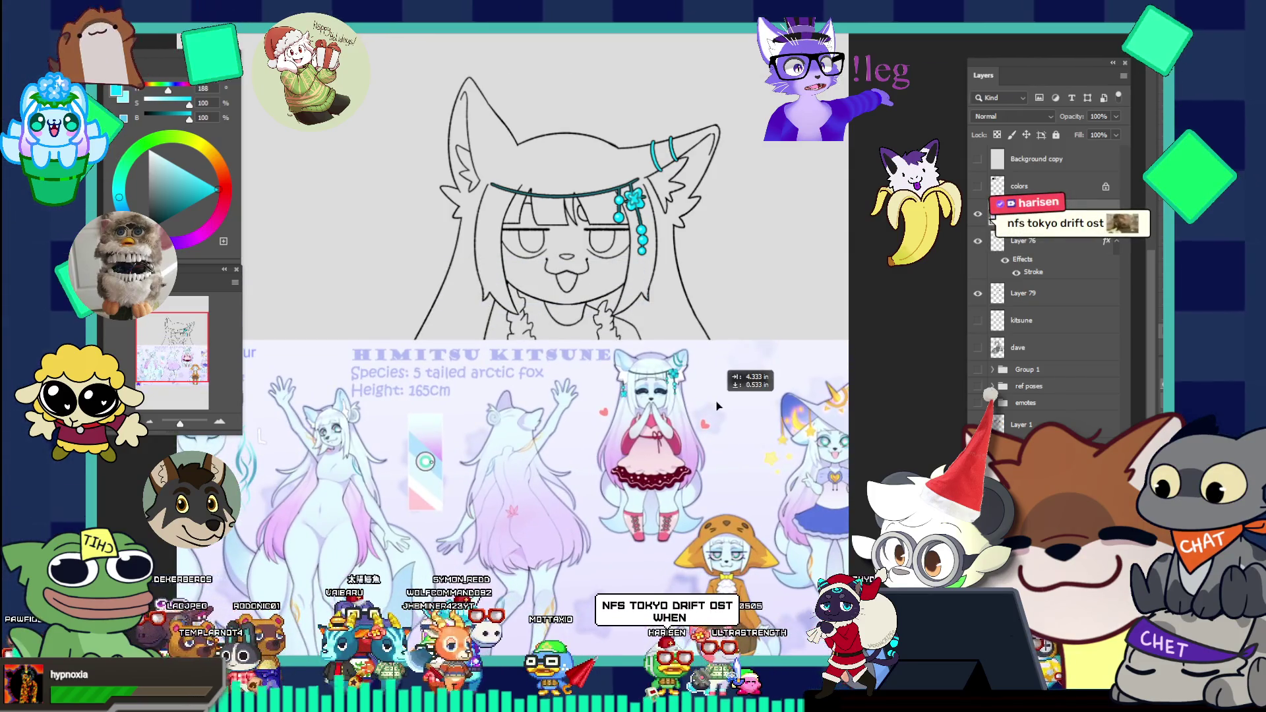
pyautogui.scroll(-5, 716, 401)
pyautogui.scroll(5, 742, 297)
pyautogui.scroll(-2, 709, 312)
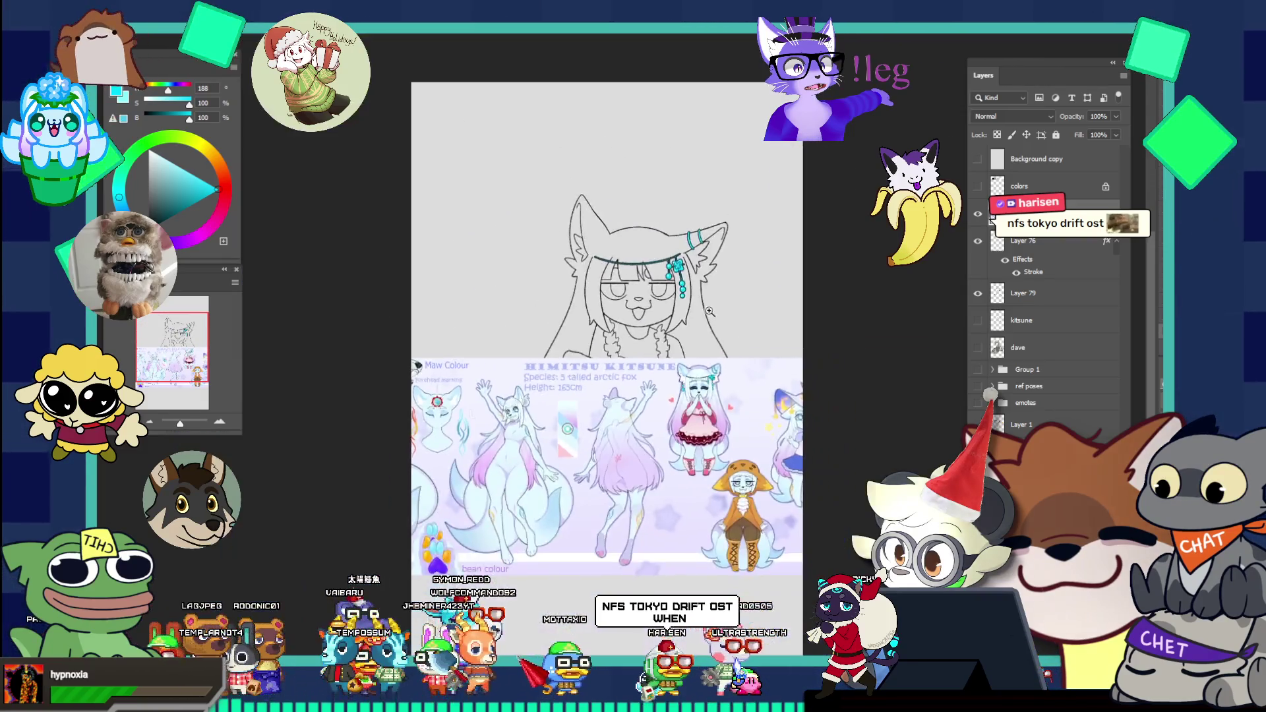
pyautogui.scroll(-1, 710, 312)
pyautogui.scroll(1, 614, 248)
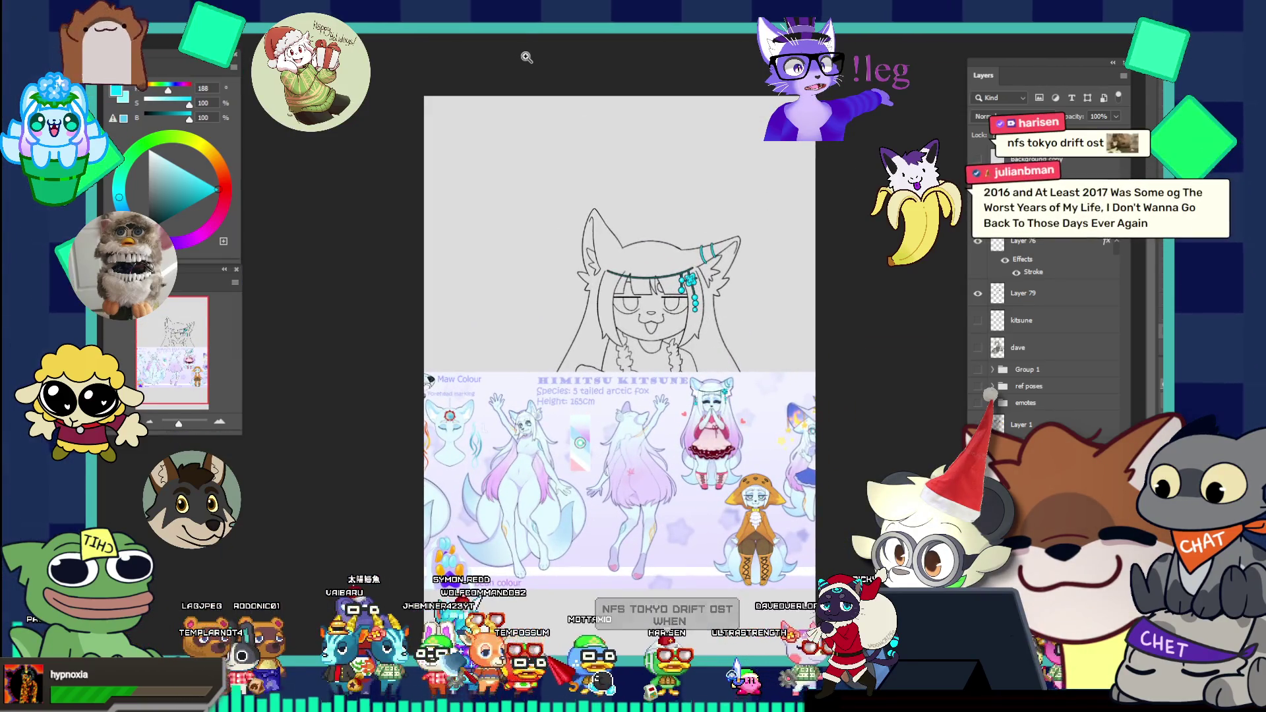
pyautogui.click(503, 37)
pyautogui.scroll(2, 827, 314)
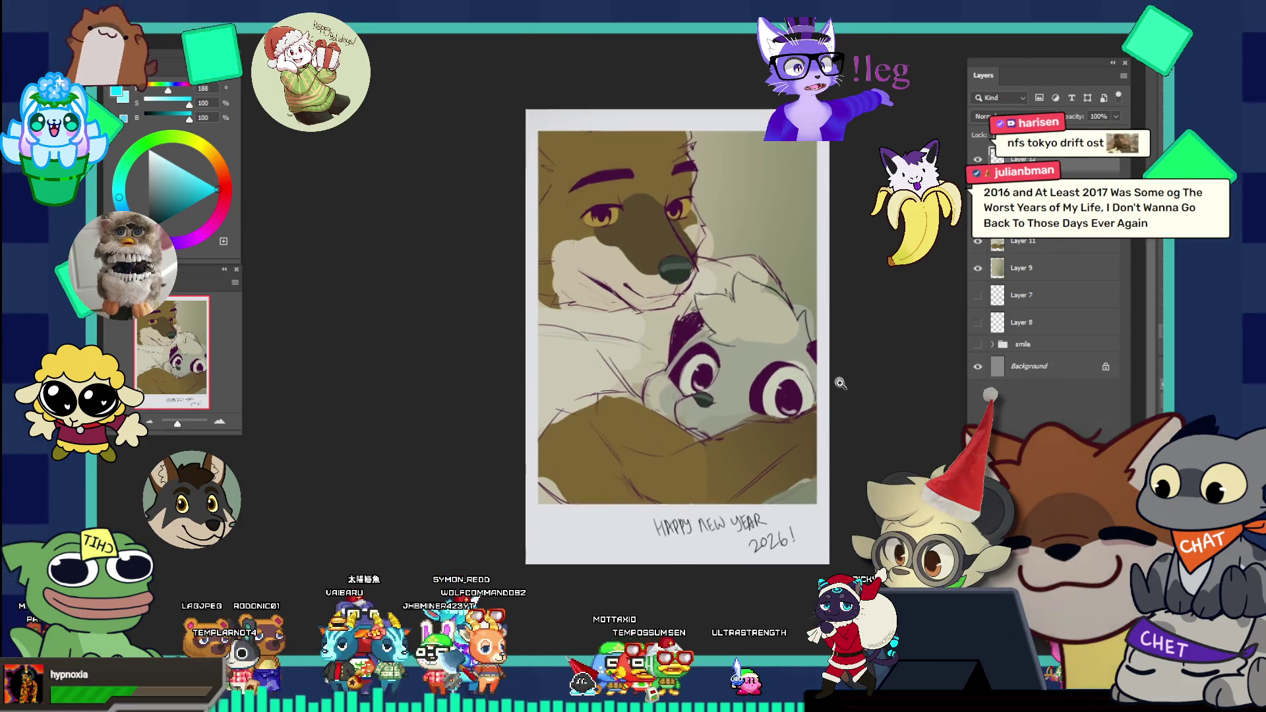
pyautogui.scroll(1, 848, 402)
pyautogui.scroll(1, 858, 420)
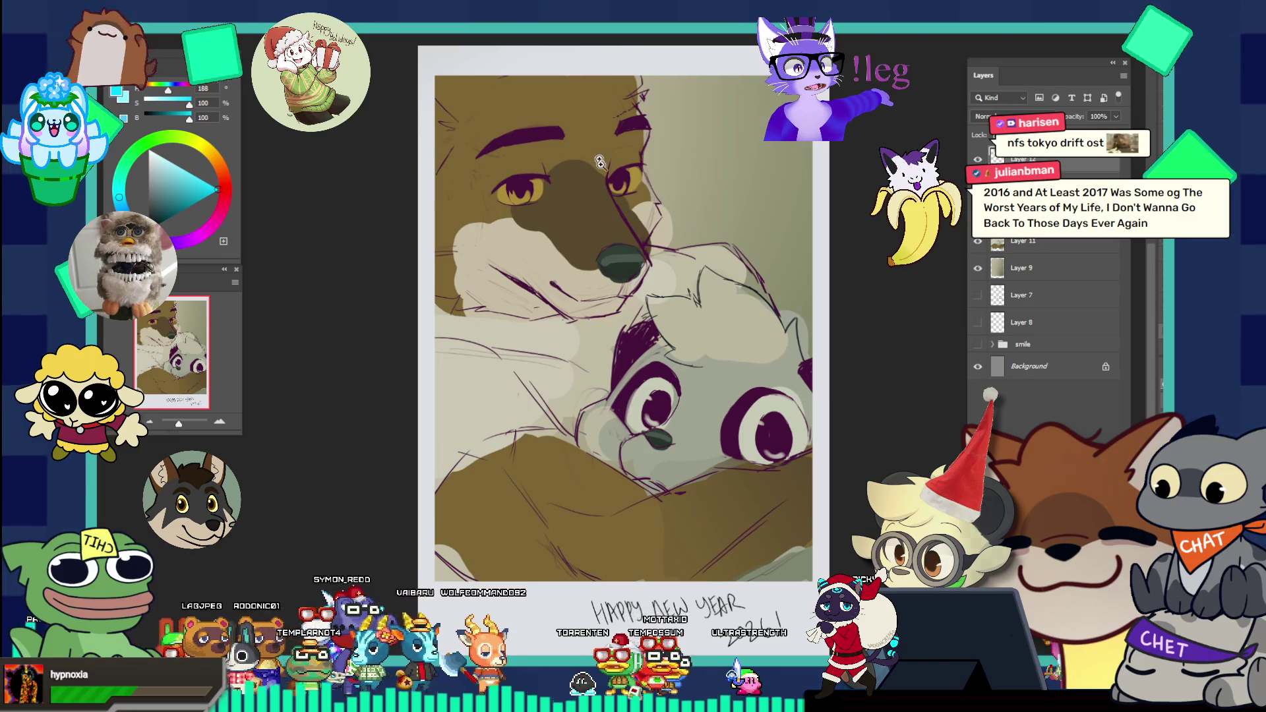
pyautogui.scroll(1, 598, 153)
pyautogui.scroll(-1, 603, 188)
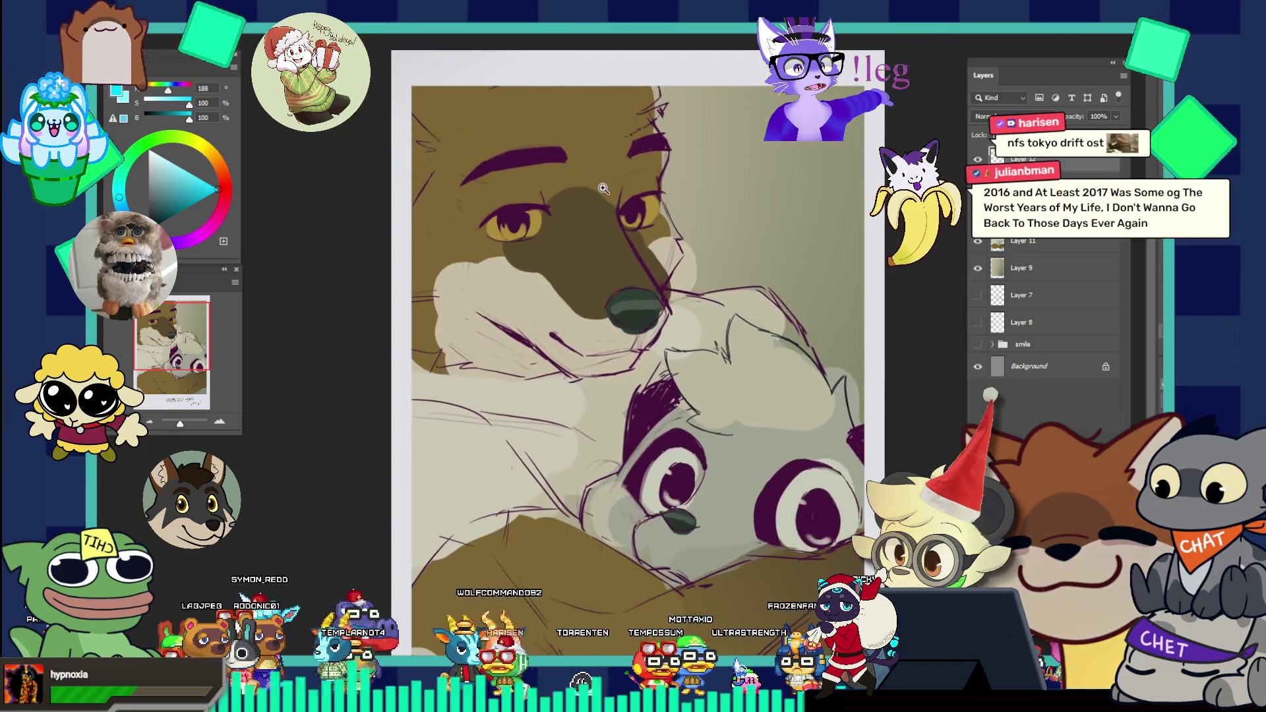
pyautogui.scroll(-2, 602, 189)
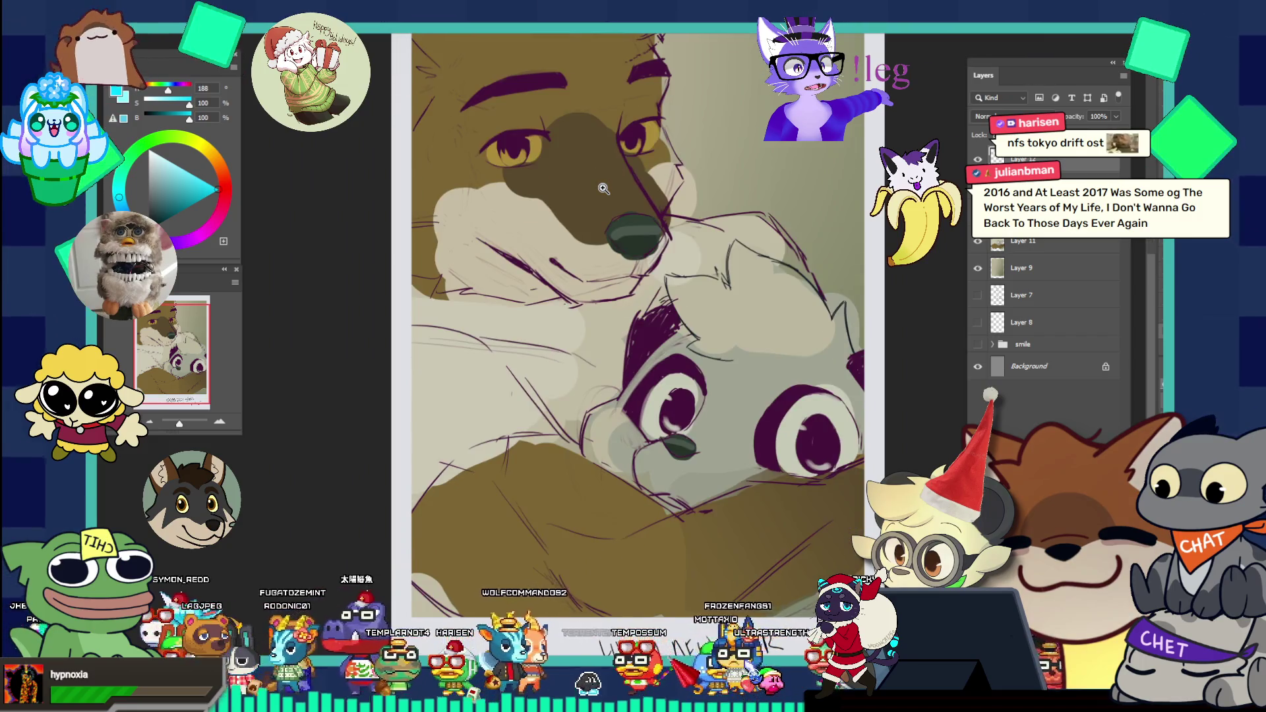
pyautogui.scroll(-1, 602, 188)
pyautogui.scroll(2, 602, 188)
pyautogui.scroll(1, 602, 189)
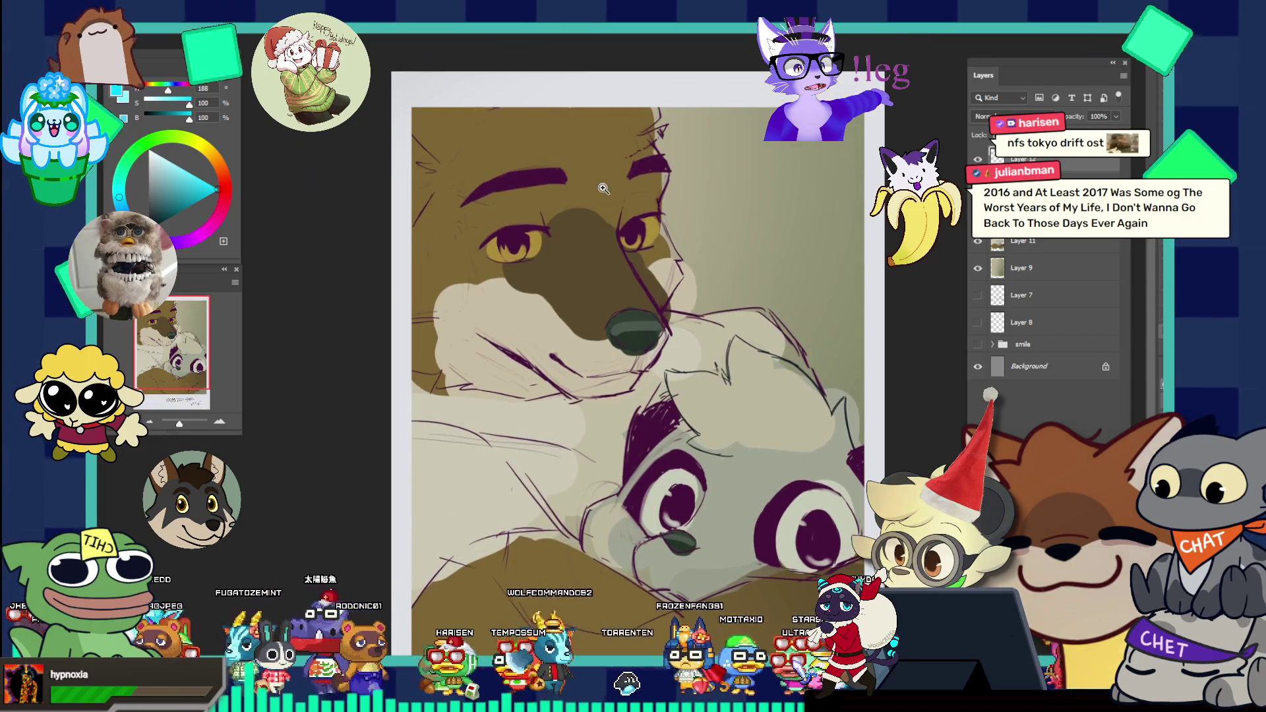
# Step: Zoom in on the fox's face, then switch to the kitsune reference document
pyautogui.click(492, 206)
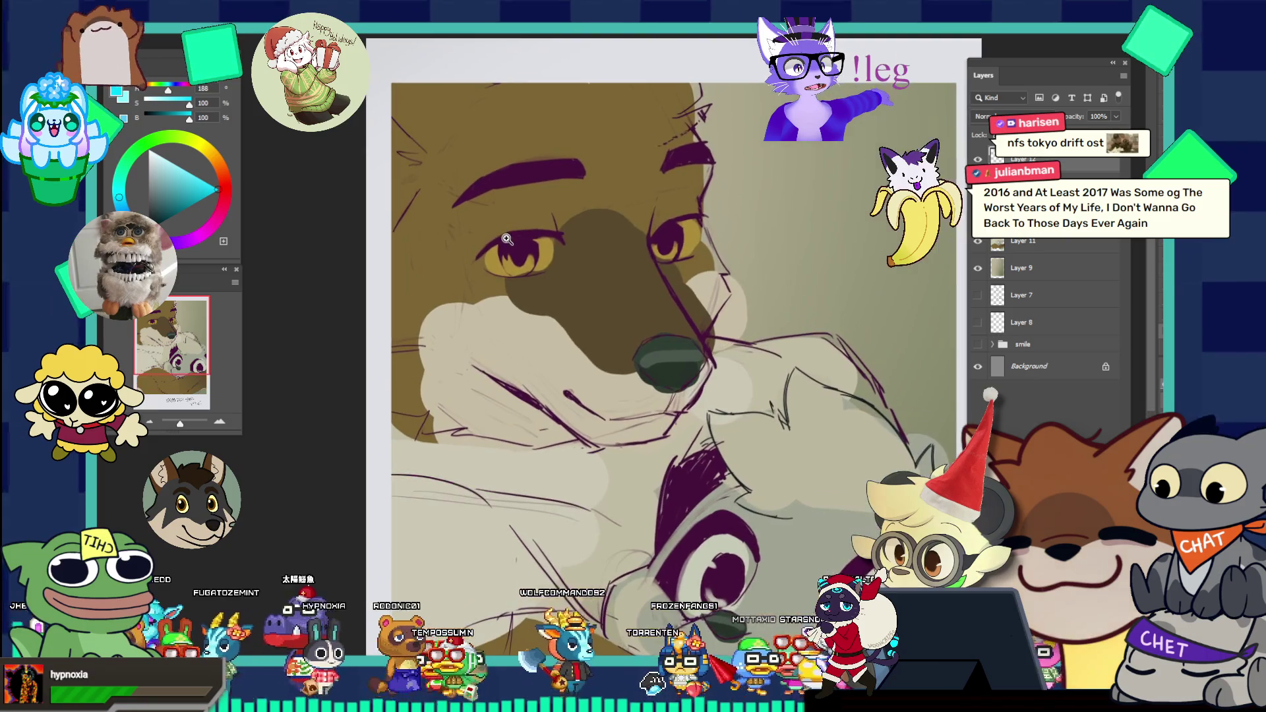
pyautogui.click(574, 203)
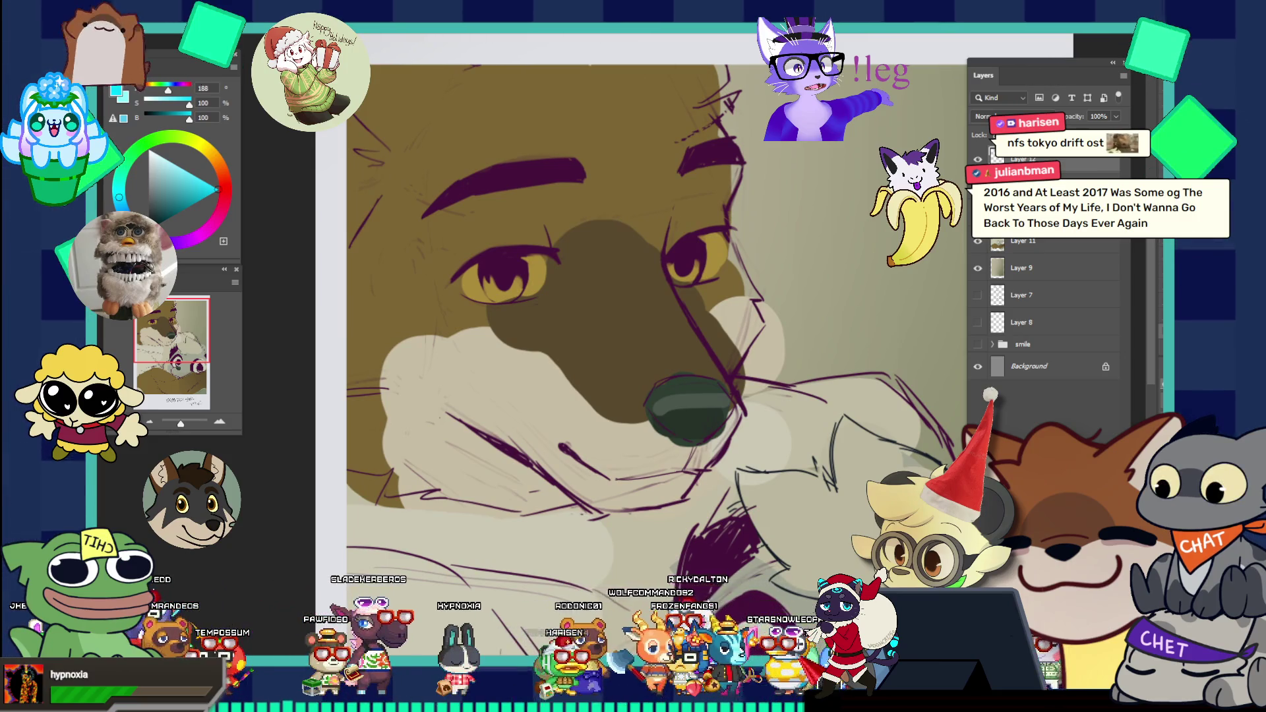
pyautogui.hotkey('ctrl', 'Tab')
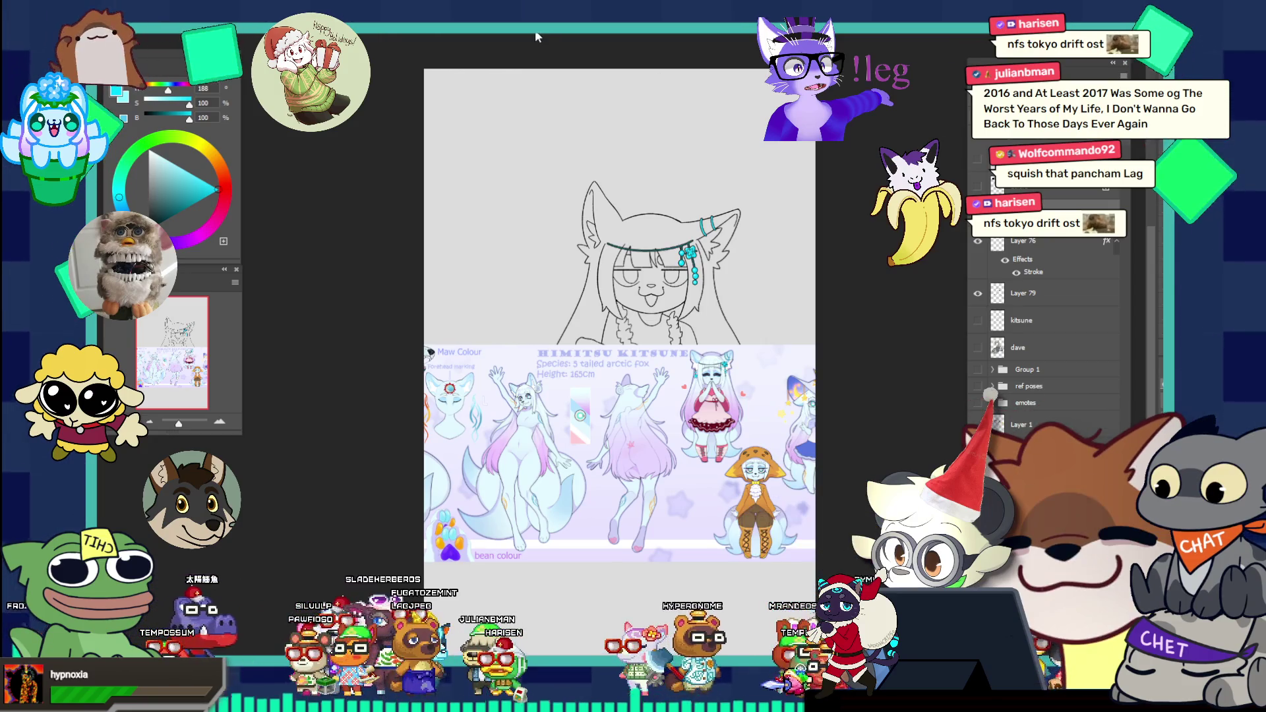
# Step: Switch to the fox polaroid and inspect the raccoon's face up close, then fit the whole drawing
pyautogui.hotkey('ctrl', 'Tab')
pyautogui.scroll(-3, 561, 188)
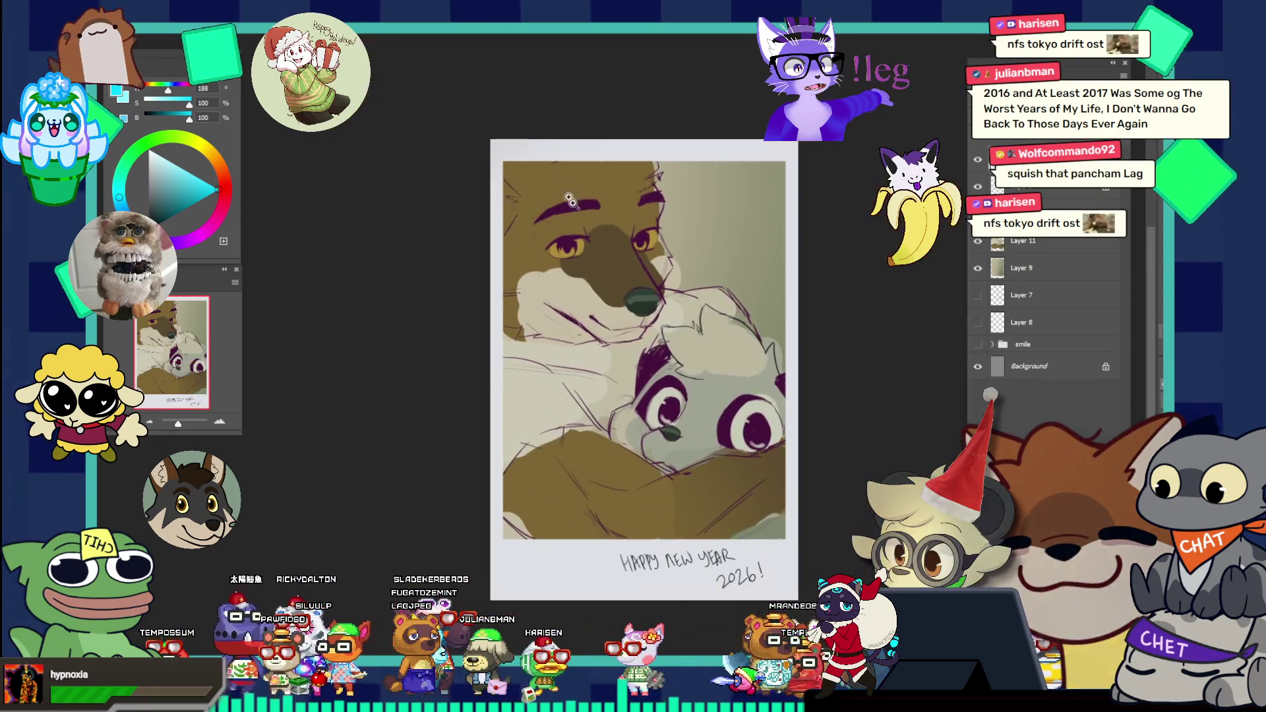
pyautogui.click(713, 361)
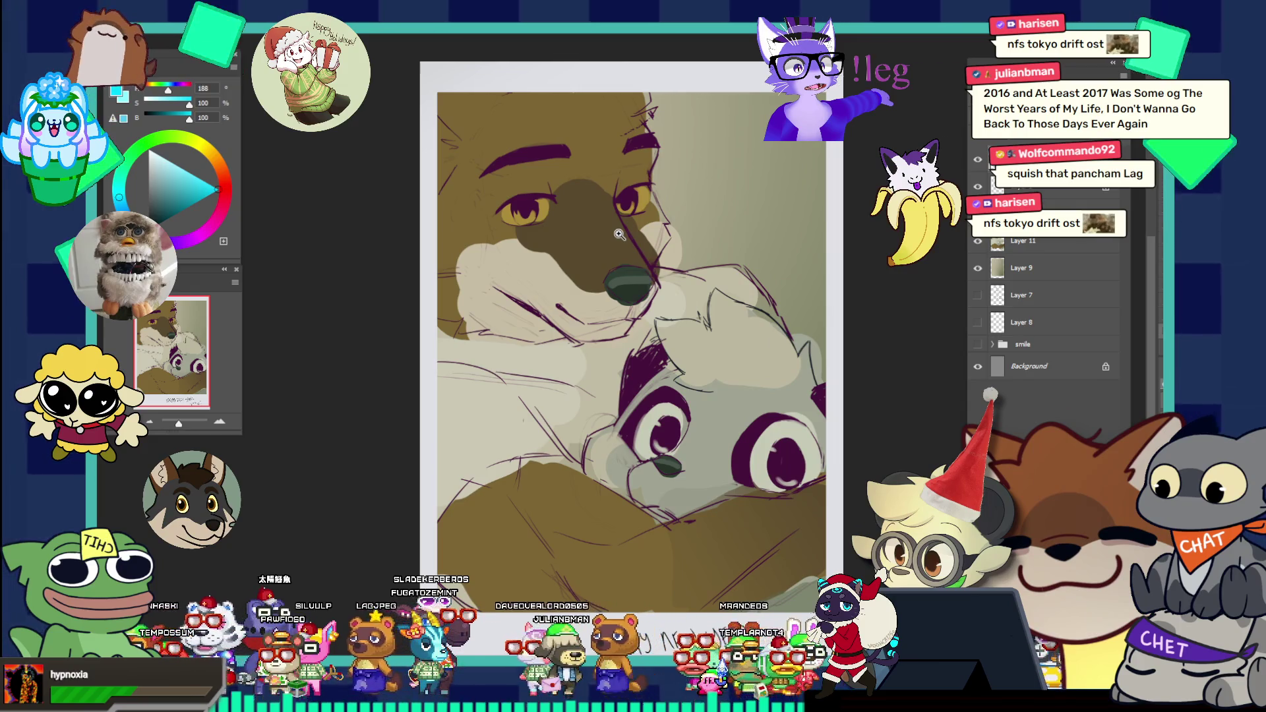
pyautogui.click(814, 516)
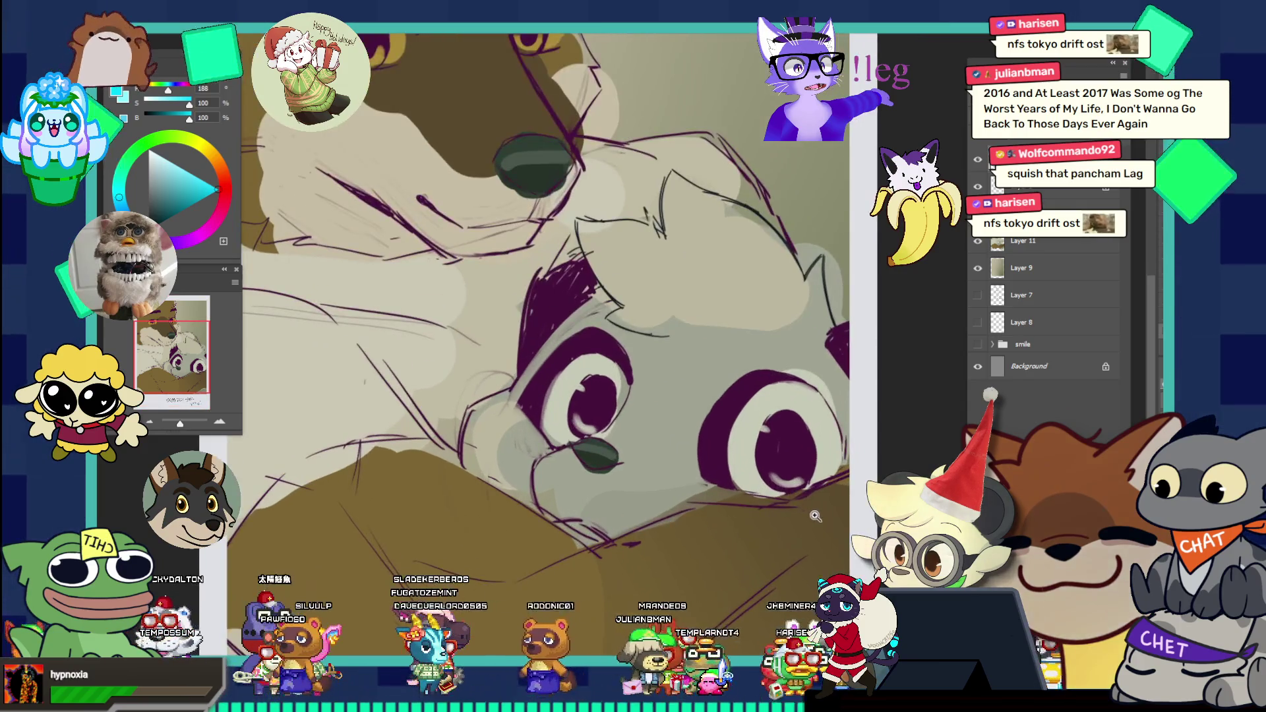
pyautogui.hotkey('ctrl', '0')
pyautogui.keyDown('alt'); pyautogui.click(629, 260); pyautogui.keyUp('alt')
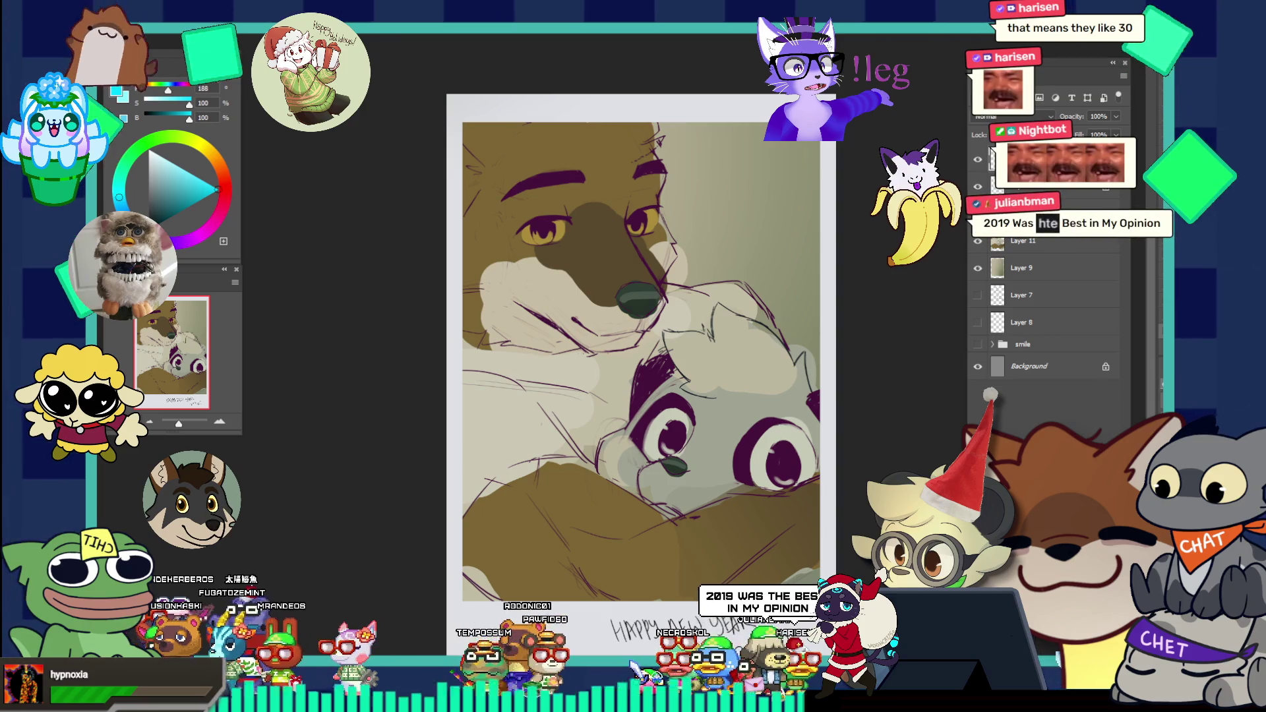
# Step: Bring up the Complex Shading grid document
pyautogui.hotkey('ctrl', 'Tab')
pyautogui.hotkey('ctrl', 'Tab')
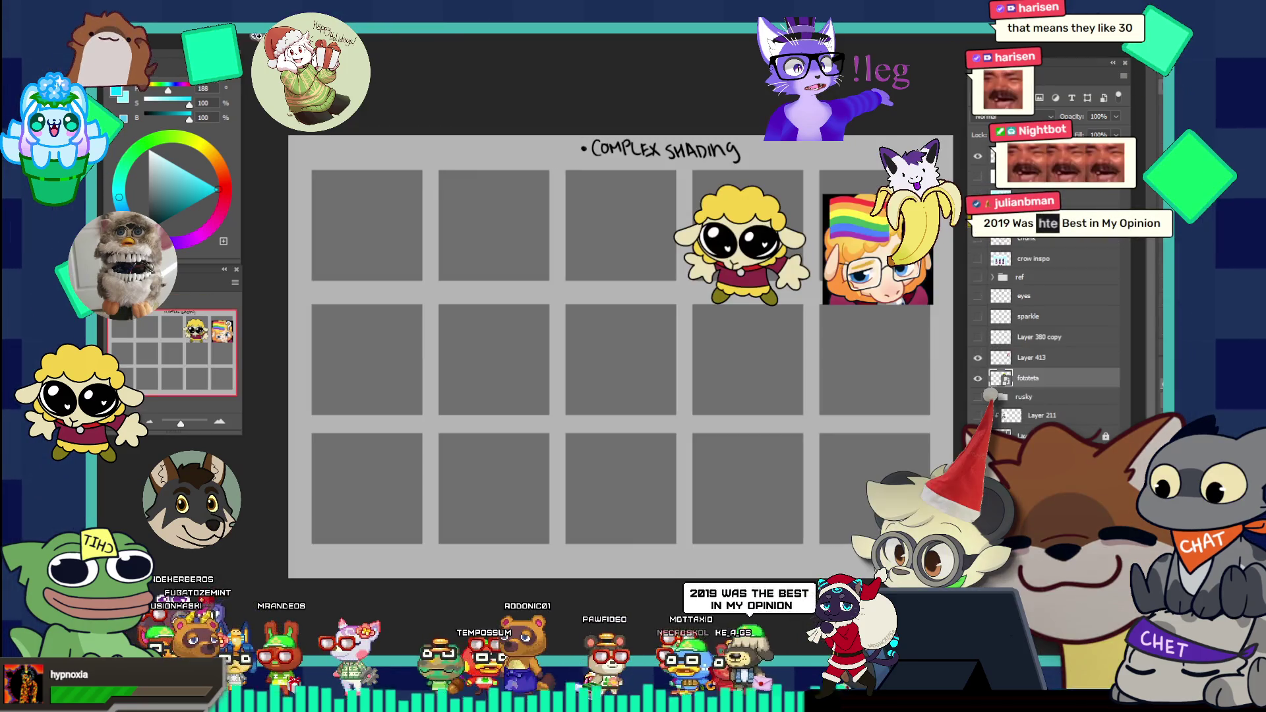
# Step: Flash the inspo emote reference, hide the ref layer group, and switch to the YouTube meme video
pyautogui.click(987, 263)
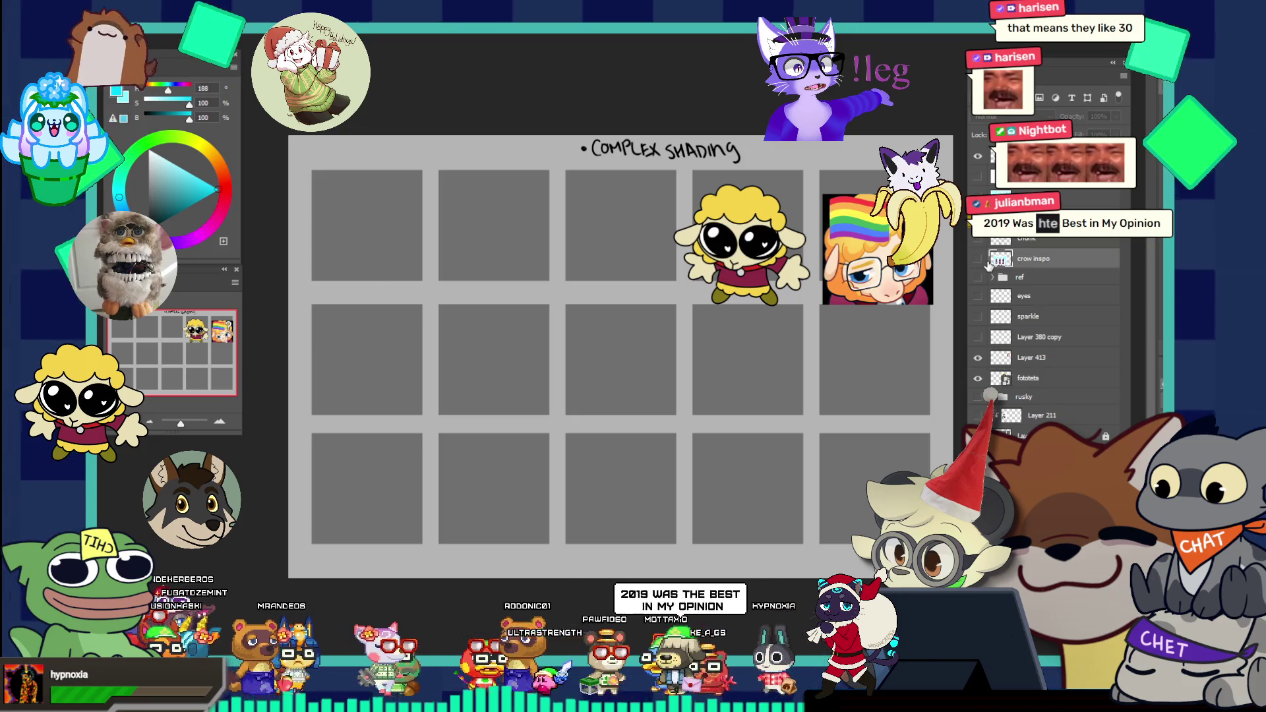
pyautogui.click(979, 259)
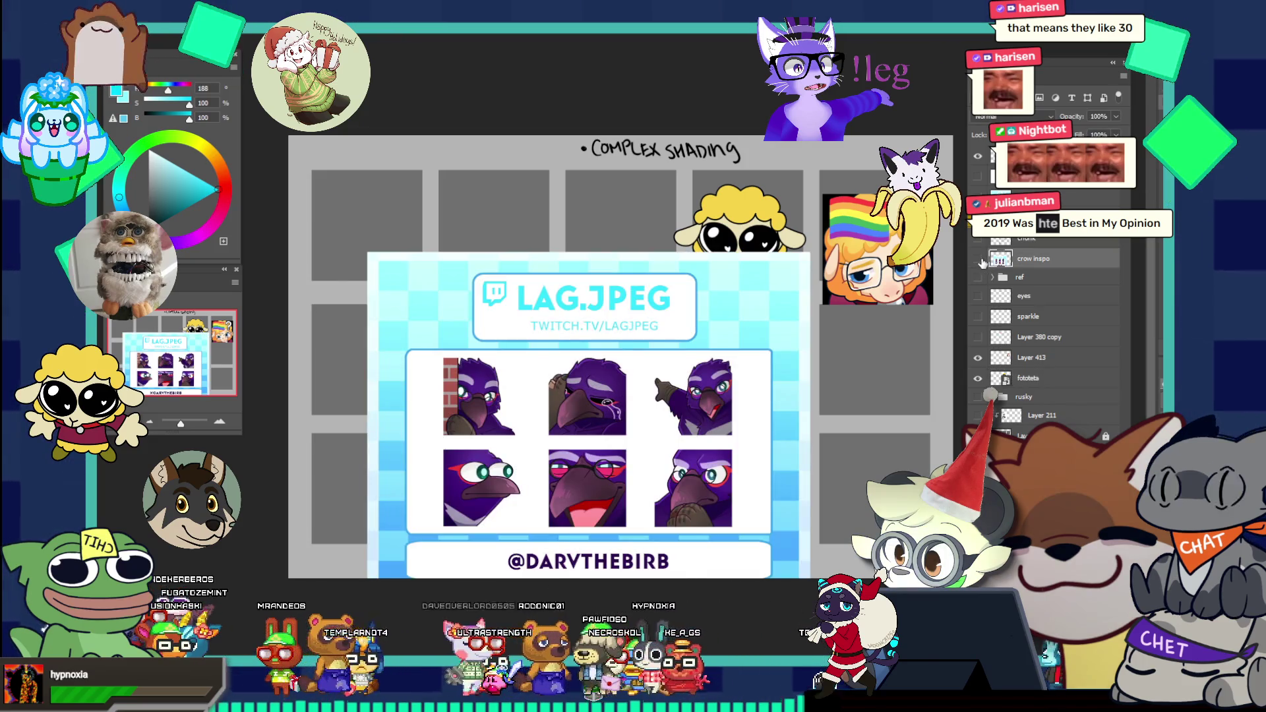
pyautogui.click(978, 259)
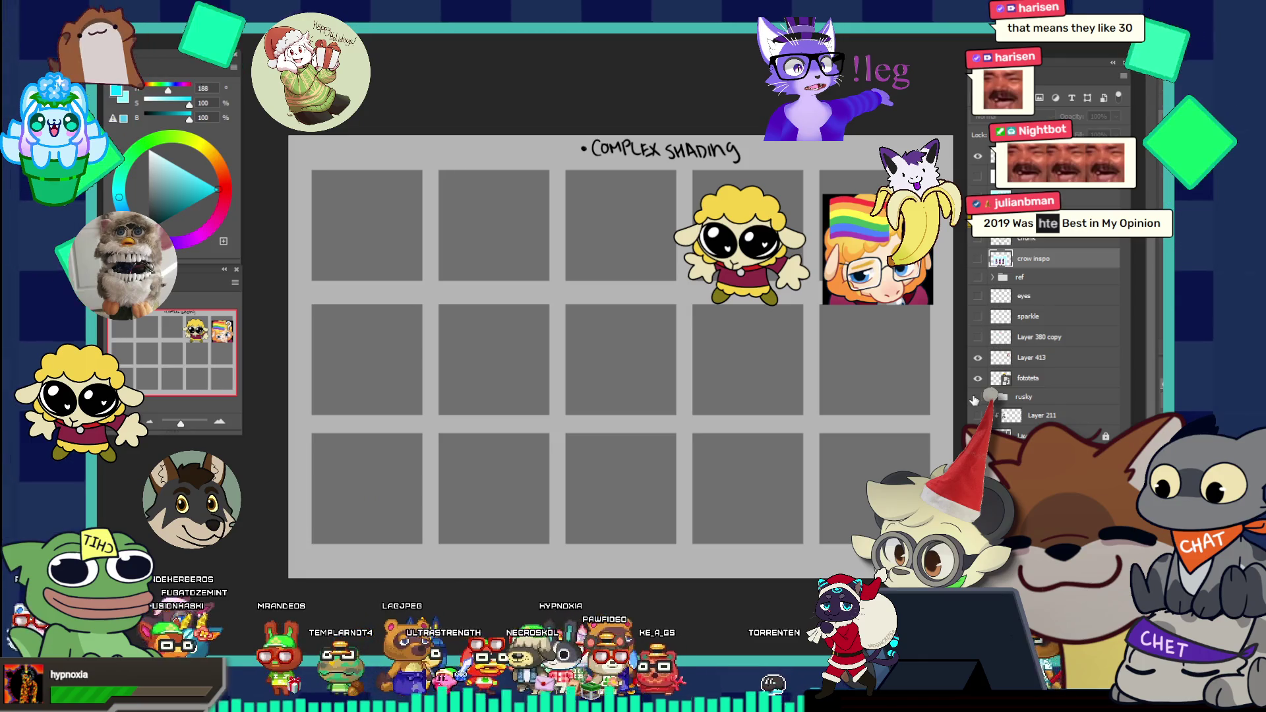
pyautogui.click(978, 280)
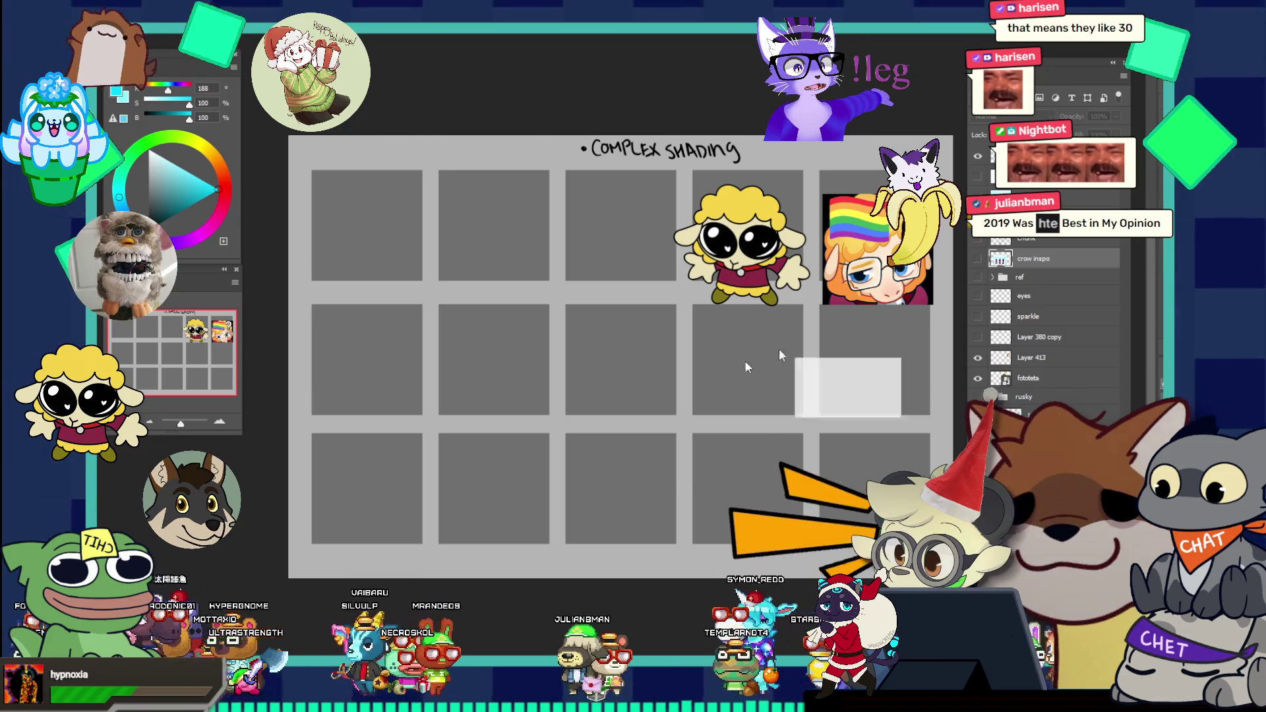
pyautogui.hotkey('alt', 'Tab')
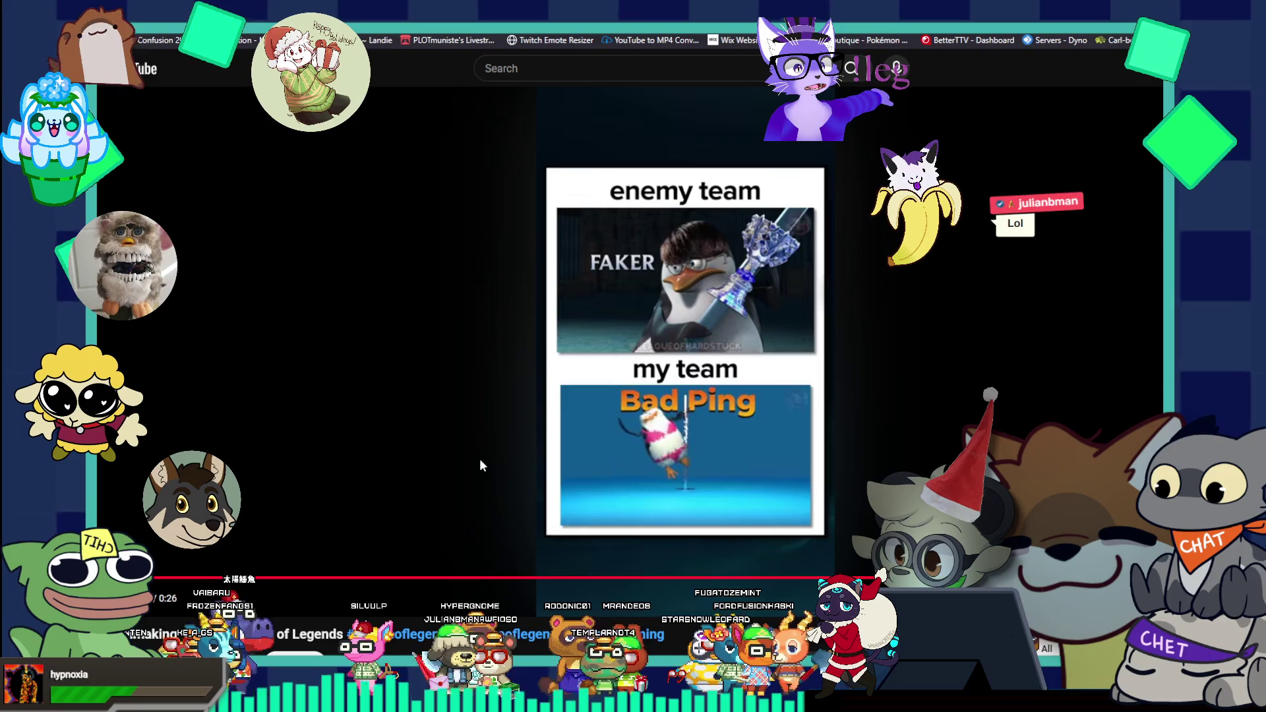
# Step: Close the meme video popup and switch back to Photoshop's Complex Shading document
pyautogui.click(459, 461)
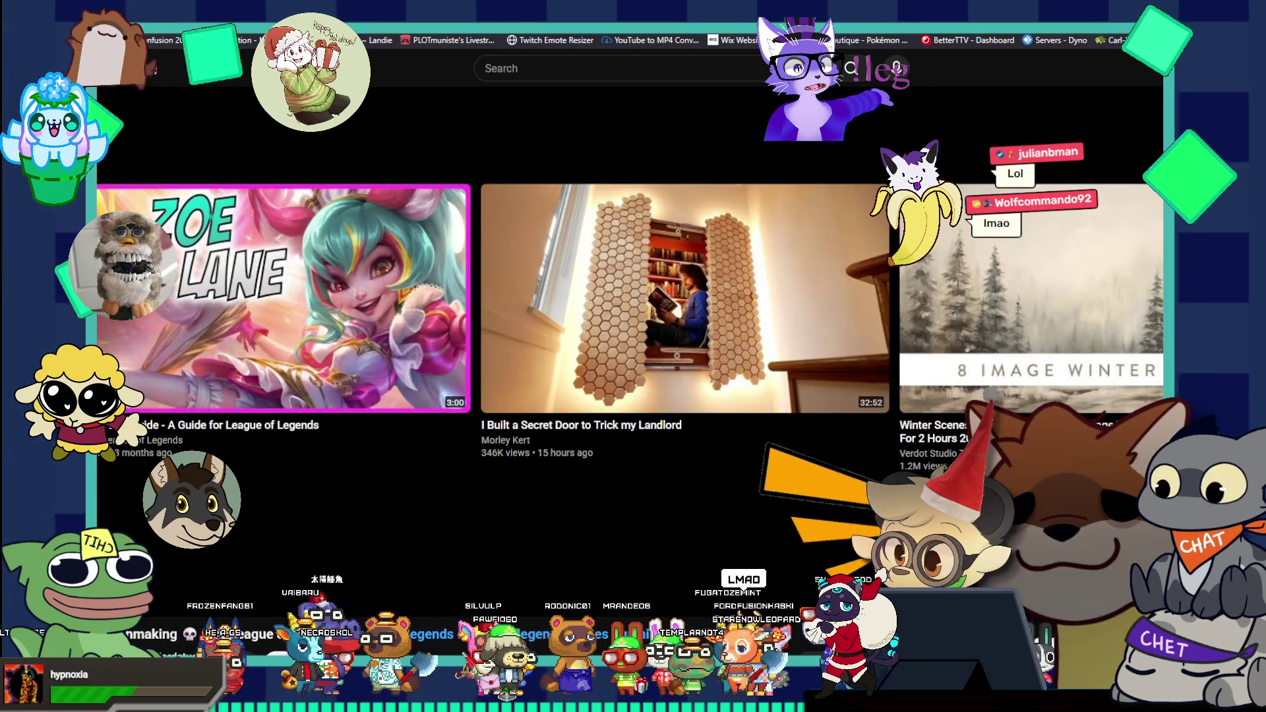
pyautogui.hotkey('alt', 'Tab')
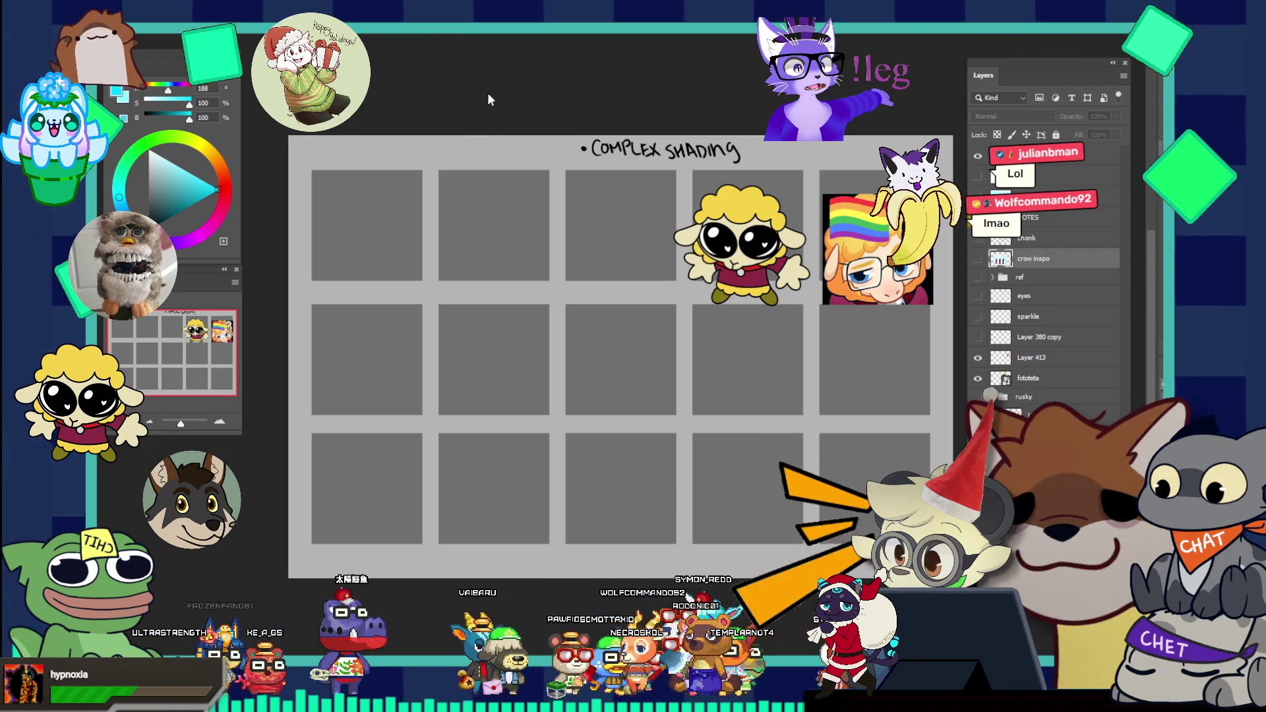
# Step: Cycle to the fox polaroid and inspect the fox's face in close-up, then fit the whole polaroid
pyautogui.hotkey('ctrl', 'Tab')
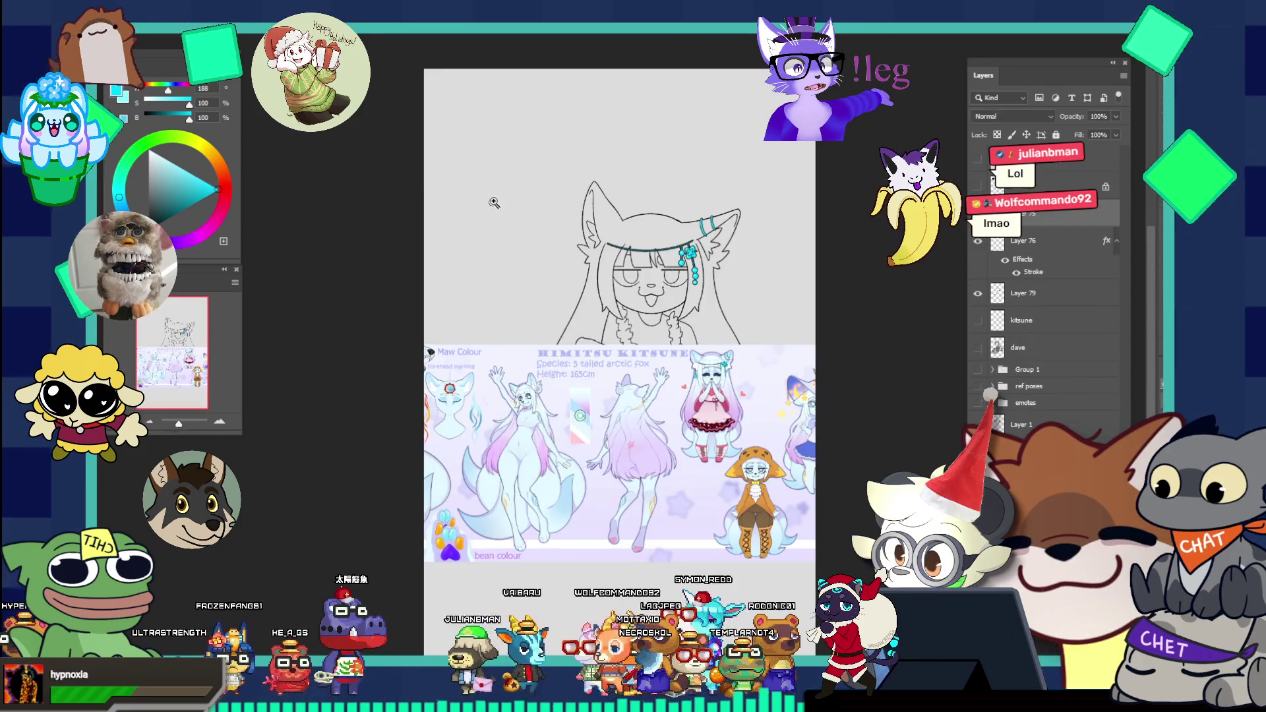
pyautogui.hotkey('ctrl', 'Tab')
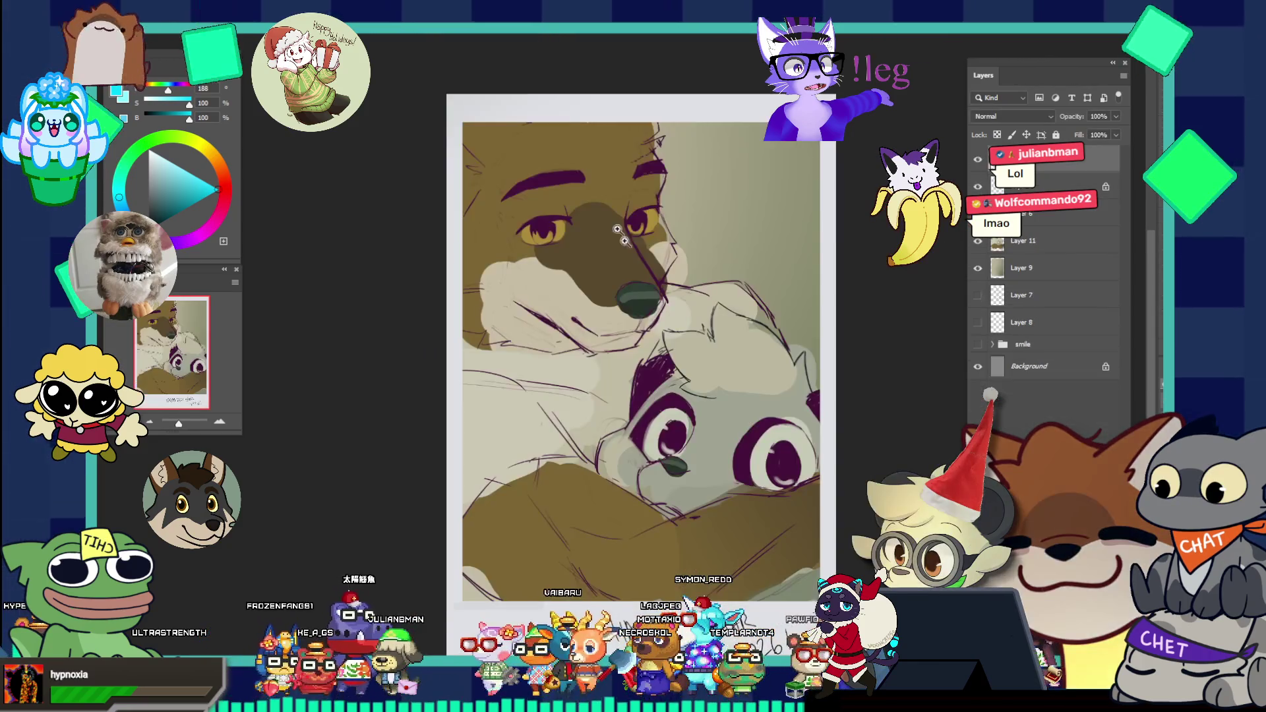
pyautogui.click(646, 267)
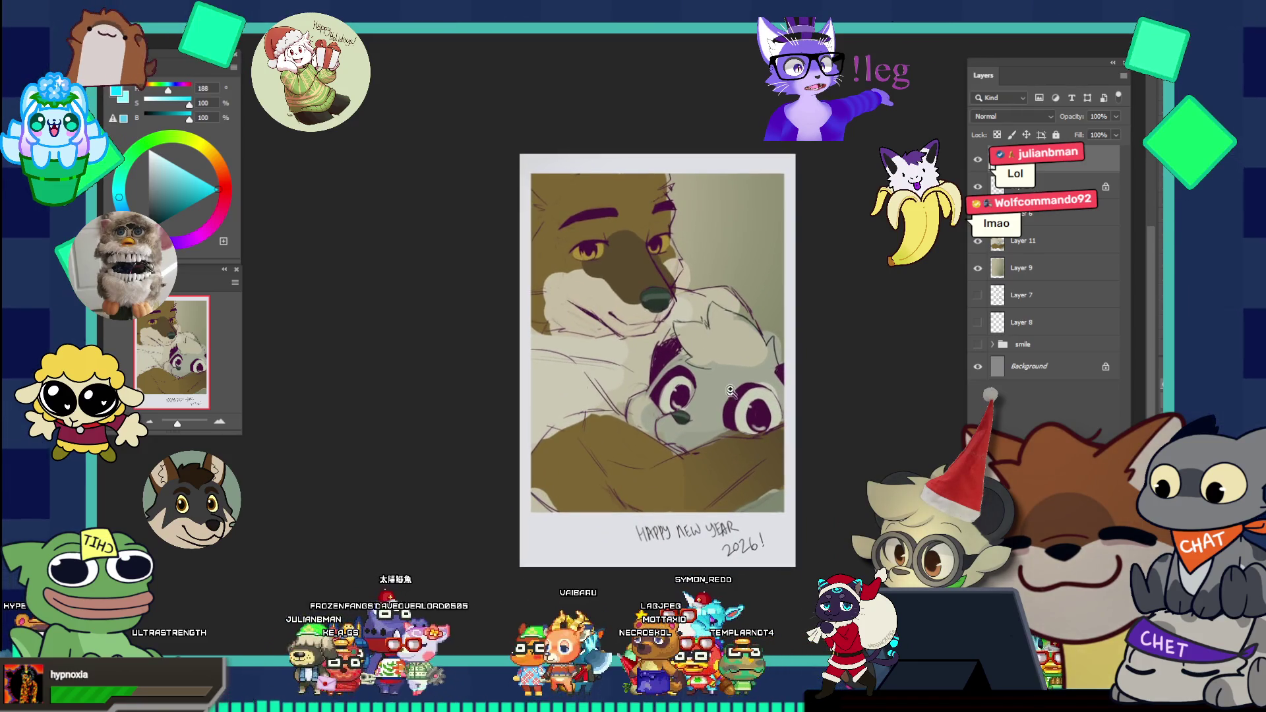
pyautogui.click(737, 332)
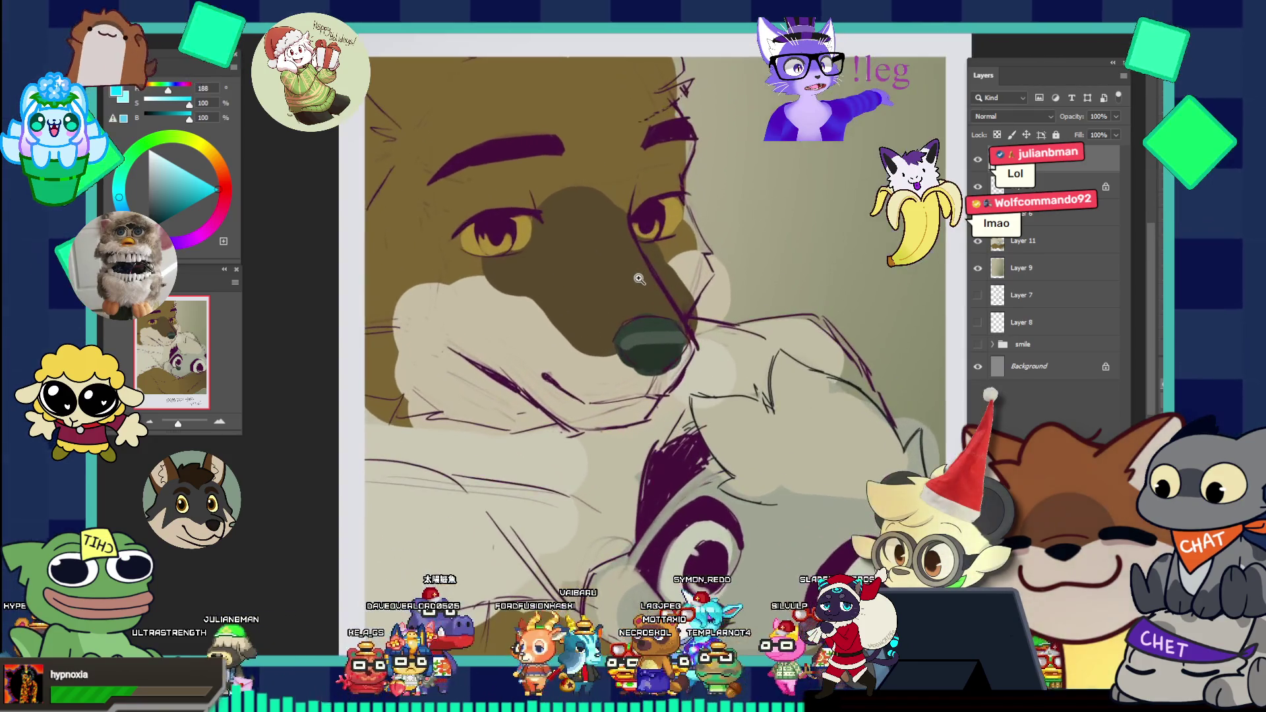
pyautogui.click(639, 279)
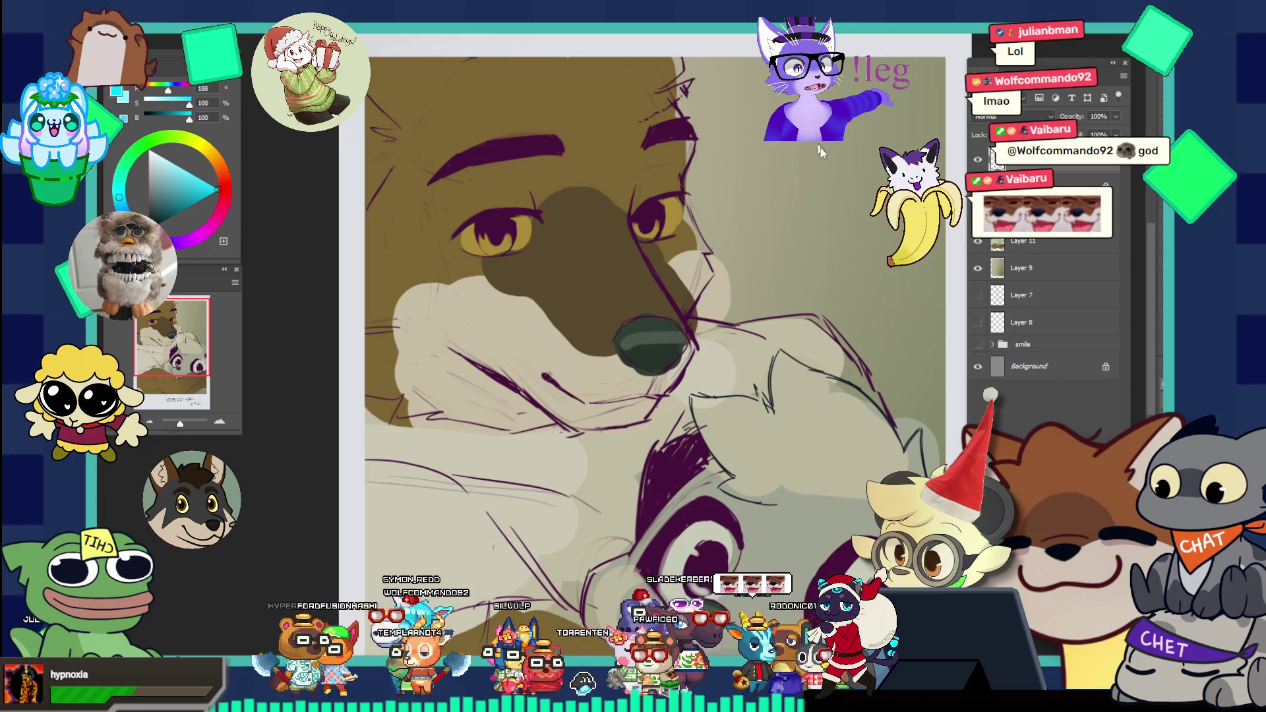
pyautogui.hotkey('ctrl', '0')
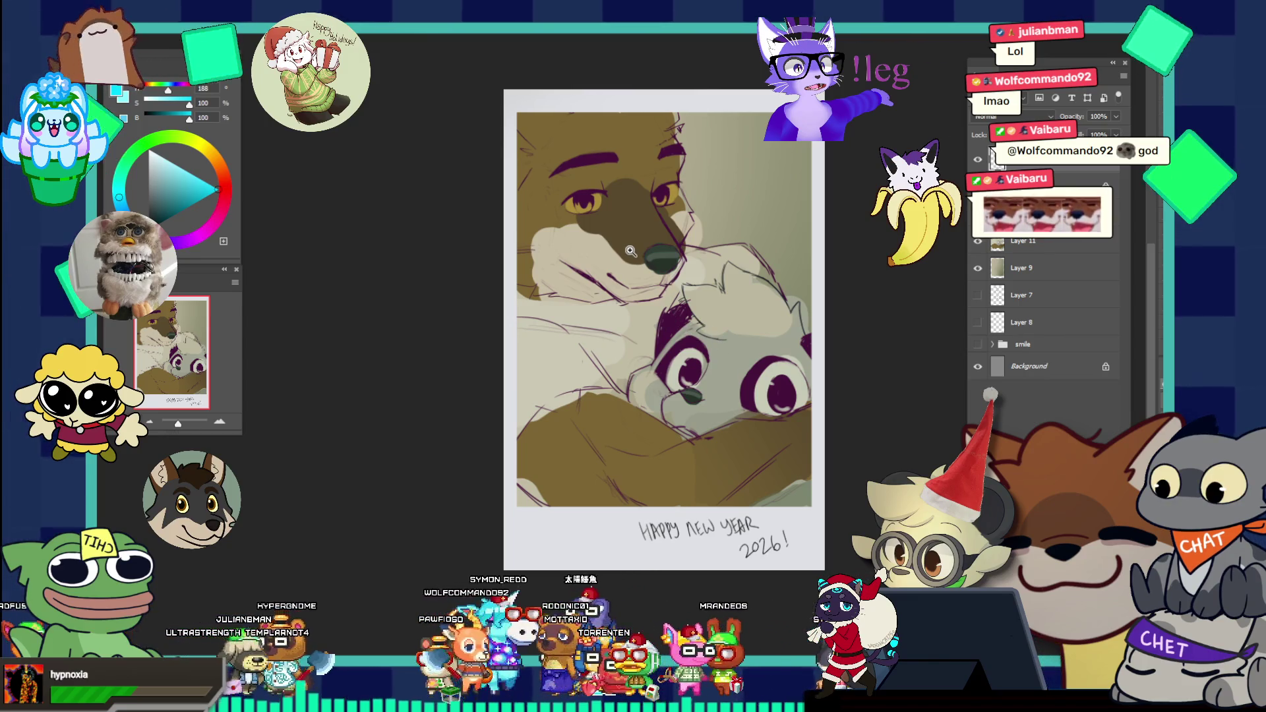
# Step: Bring up the kitsune sketch with its reference sheet
pyautogui.hotkey('ctrl', 'Tab')
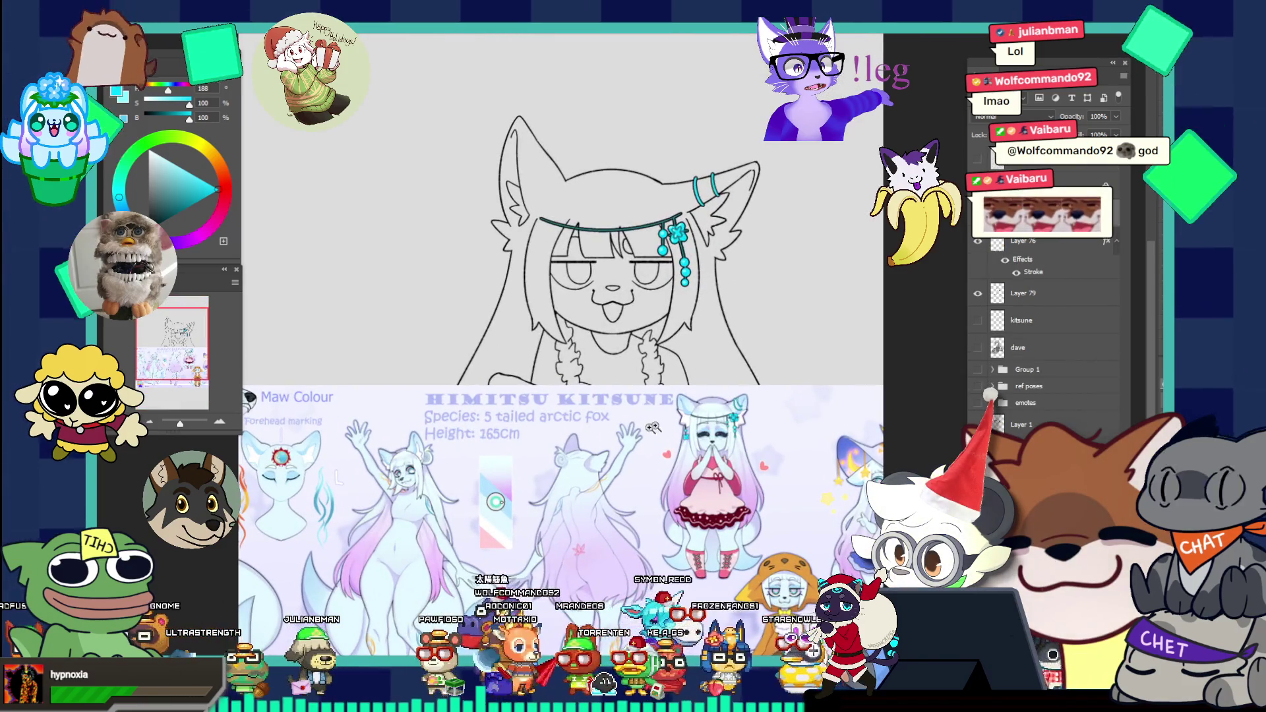
# Step: Enlarge the reference sheet, swap to a paler teal working colour, and return to the Happy New Year polaroid
pyautogui.hotkey('ctrl', '+')
pyautogui.hotkey('ctrl', '+')
pyautogui.hotkey('ctrl', '+')
pyautogui.hotkey('ctrl', '+')
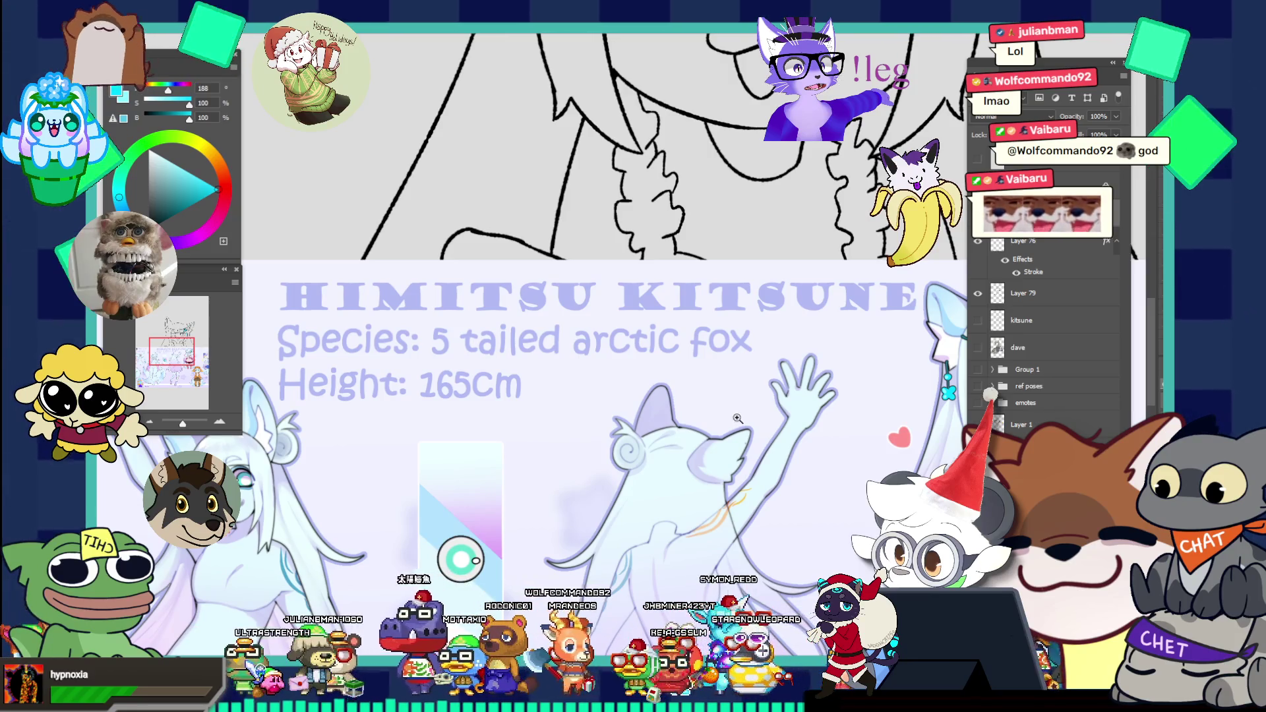
pyautogui.press('x')
pyautogui.scroll(-2, 733, 374)
pyautogui.scroll(-1, 648, 318)
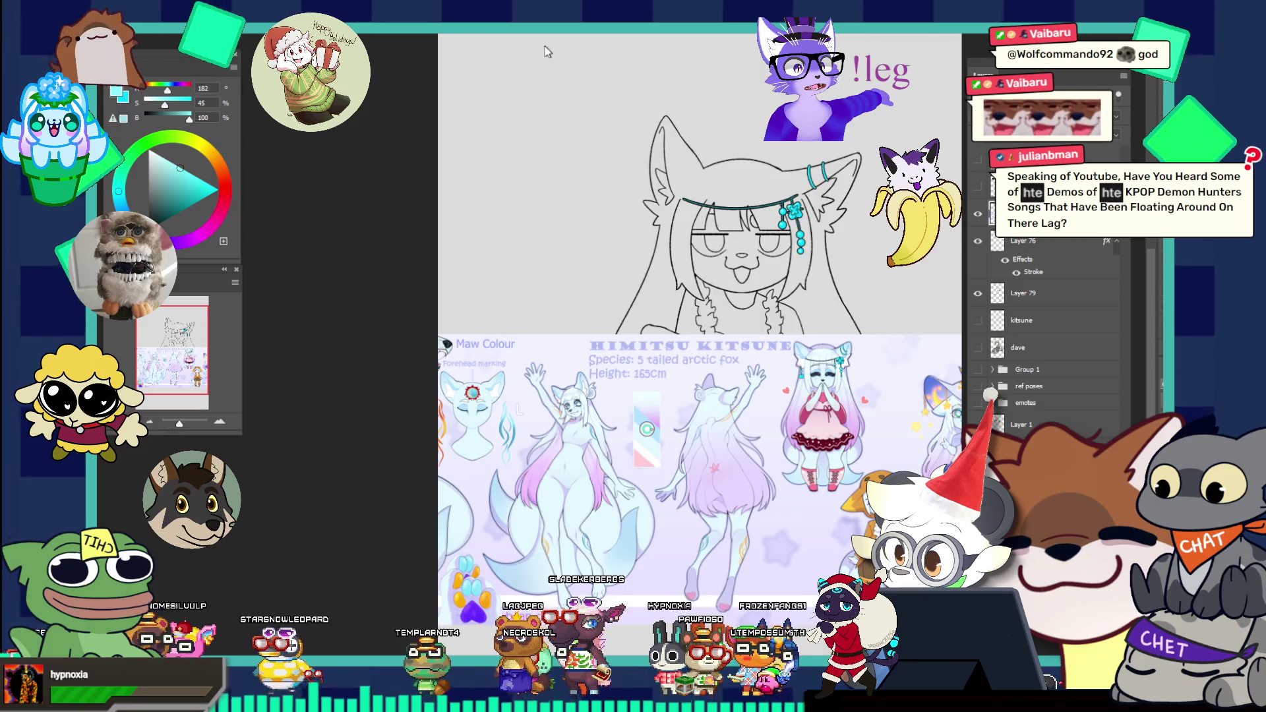
pyautogui.hotkey('ctrl', 'Tab')
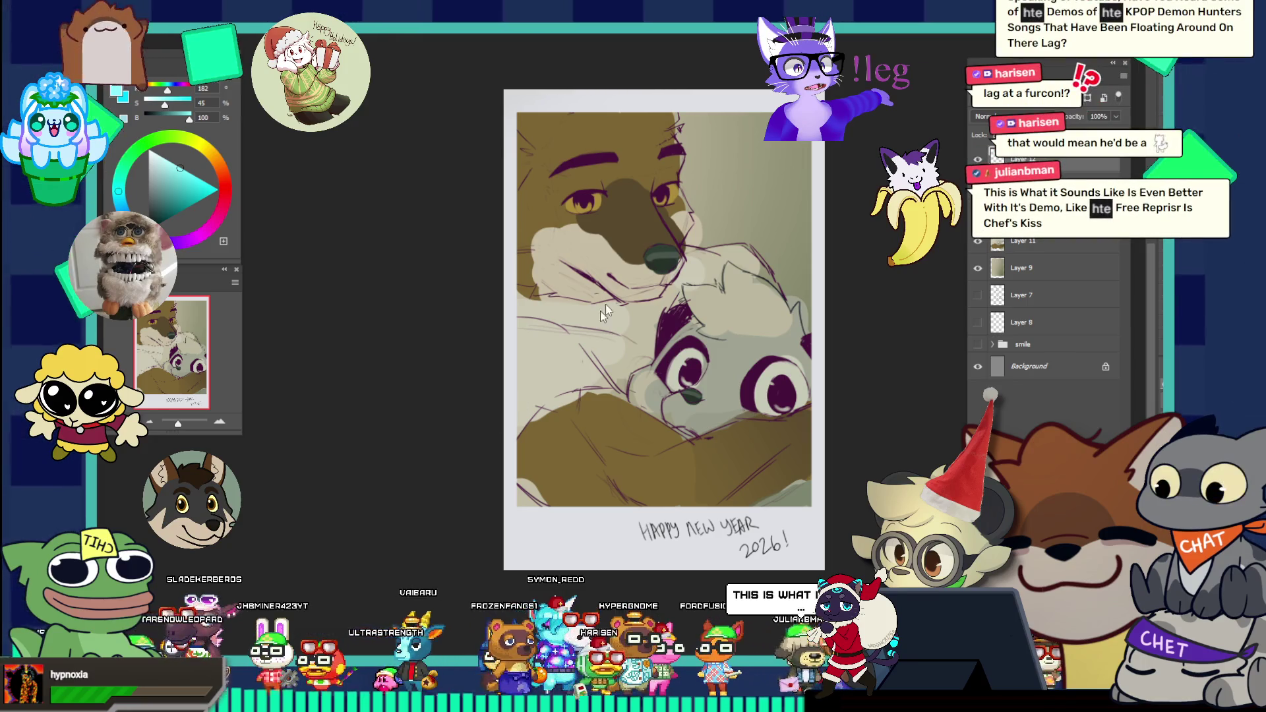
# Step: Sample the fox's dark fur brown, glance at the other sketch document, and magnify the fox's eye
pyautogui.moveTo(586, 335); pyautogui.dragTo(756, 247)
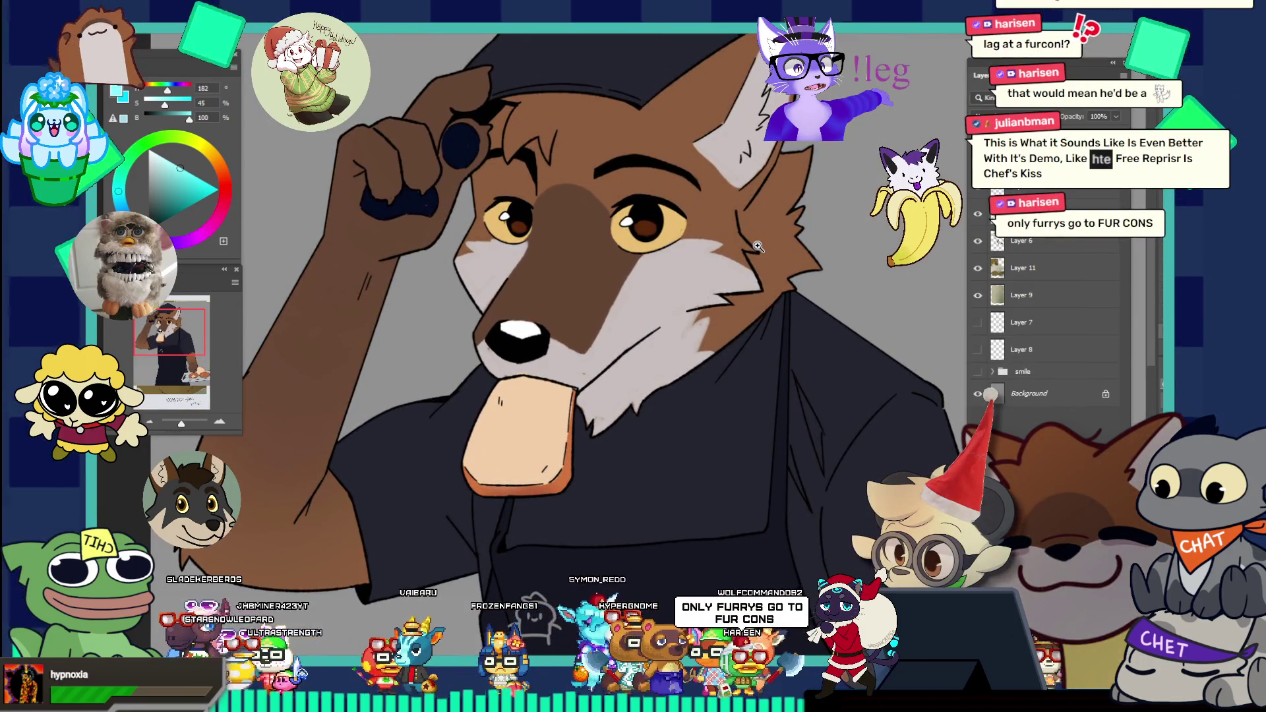
pyautogui.keyDown('alt'); pyautogui.click(665, 169); pyautogui.keyUp('alt')
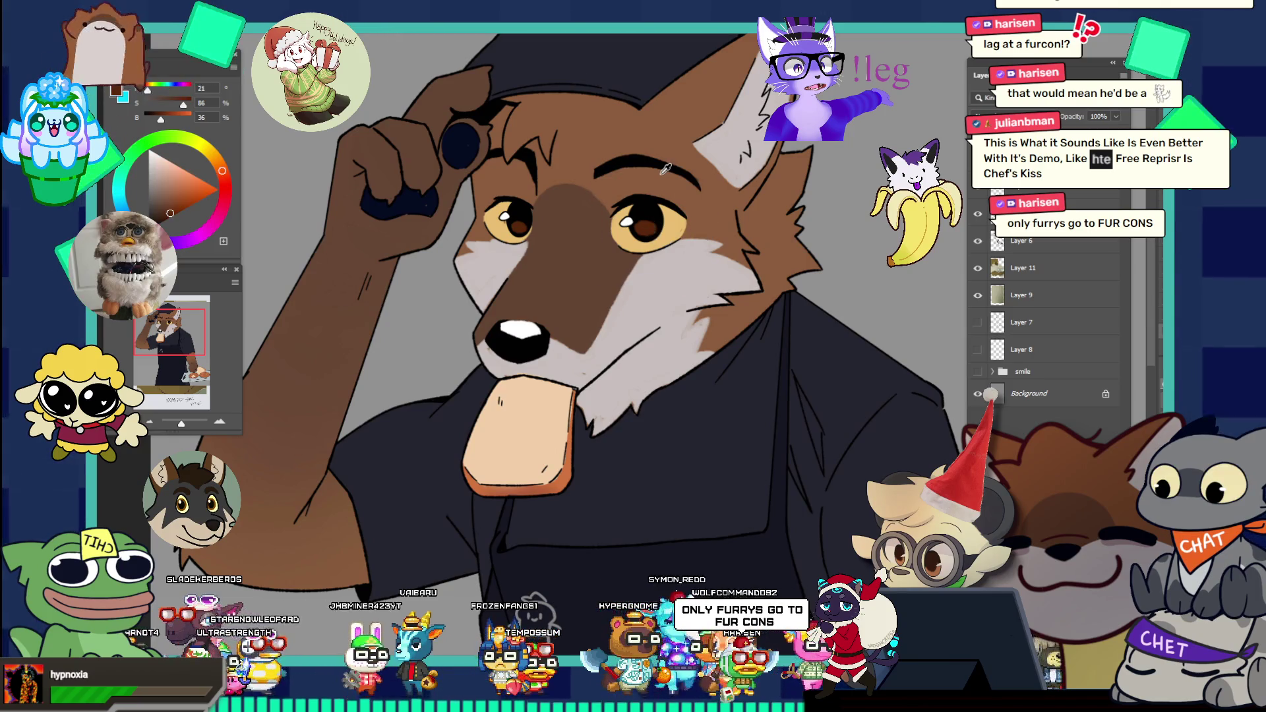
pyautogui.hotkey('ctrl', 'Tab')
pyautogui.hotkey('ctrl', '0')
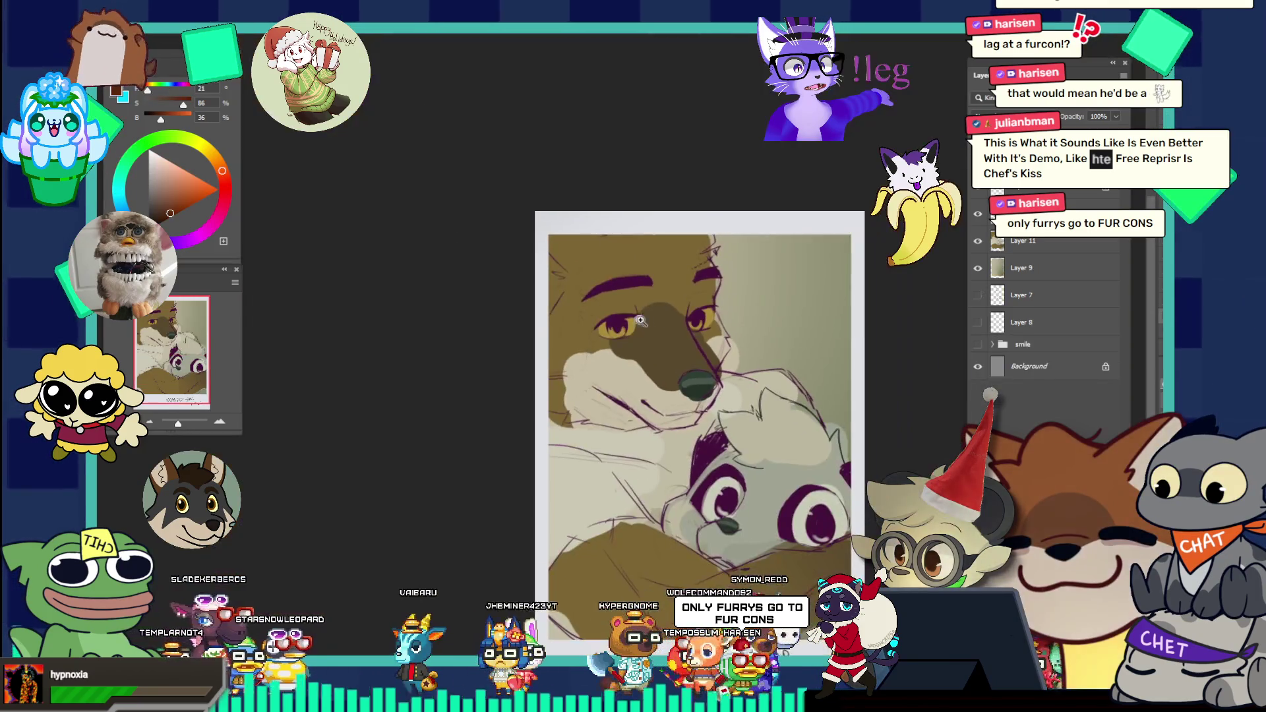
pyautogui.moveTo(693, 336); pyautogui.dragTo(684, 332)
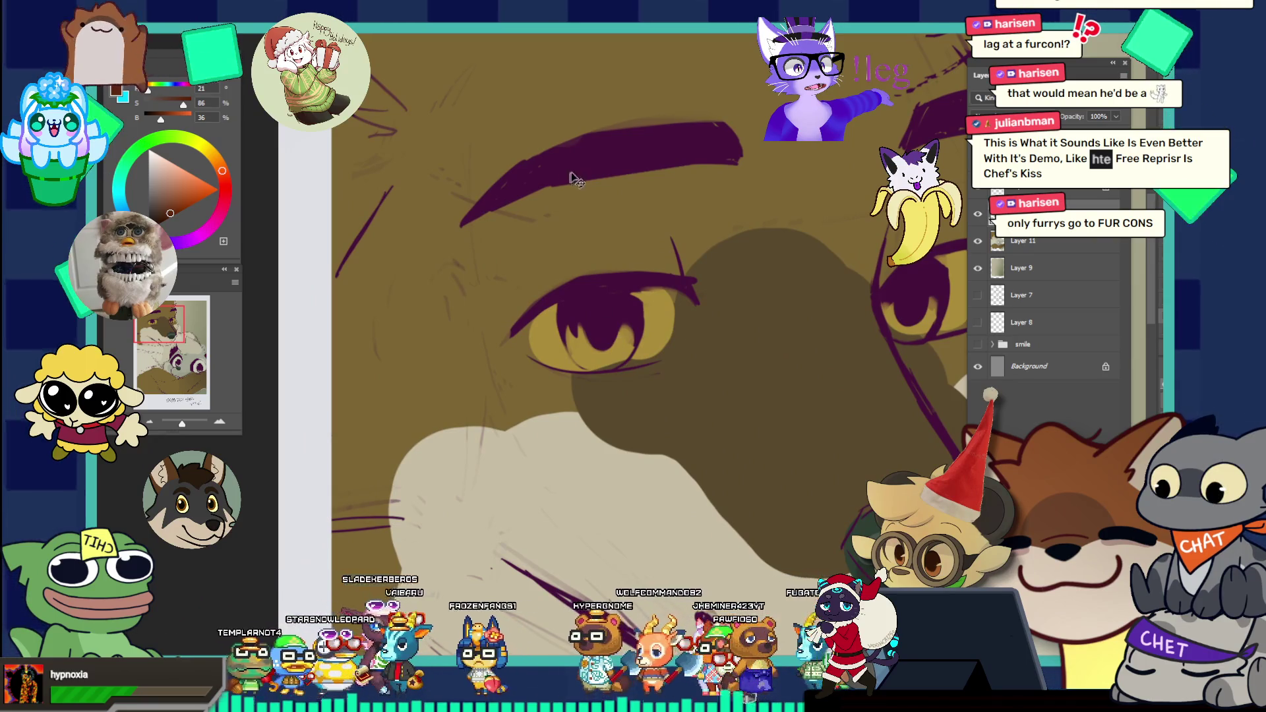
# Step: Give the purple linework layer a darkening blend mode and reframe close on the fox's eye
pyautogui.click(1008, 116)
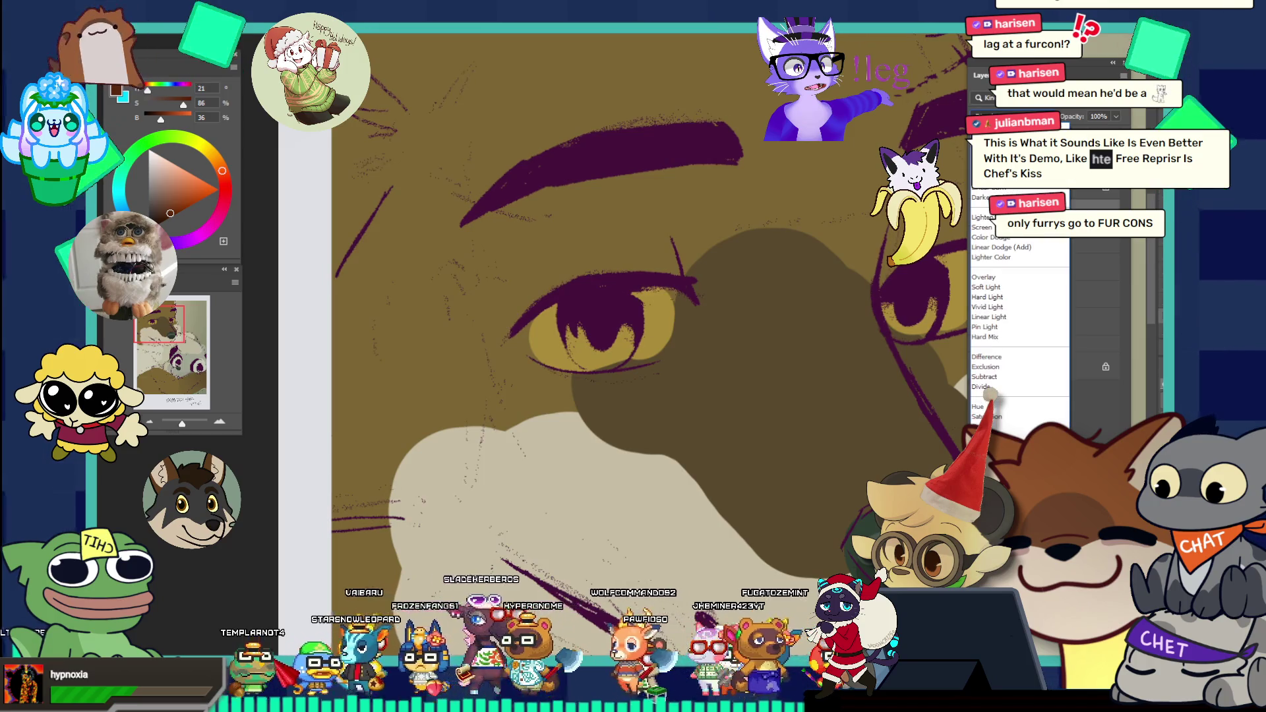
pyautogui.click(1000, 169)
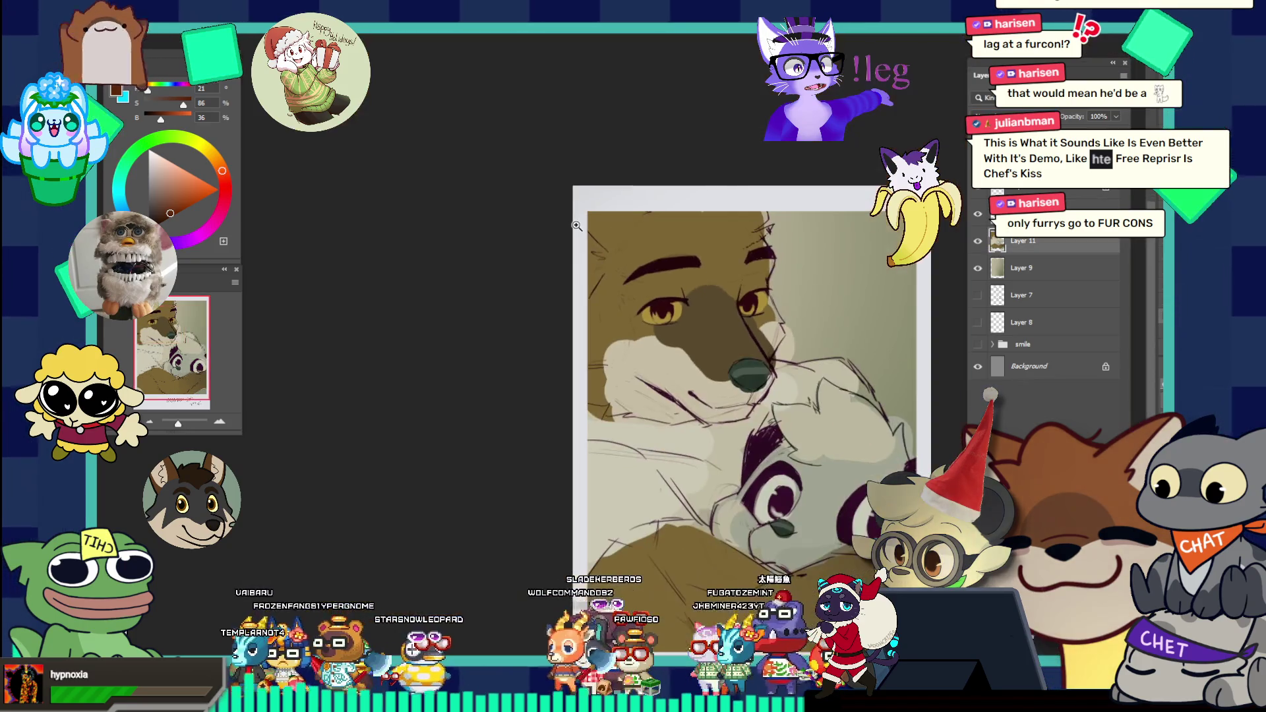
pyautogui.moveTo(670, 319); pyautogui.dragTo(577, 226)
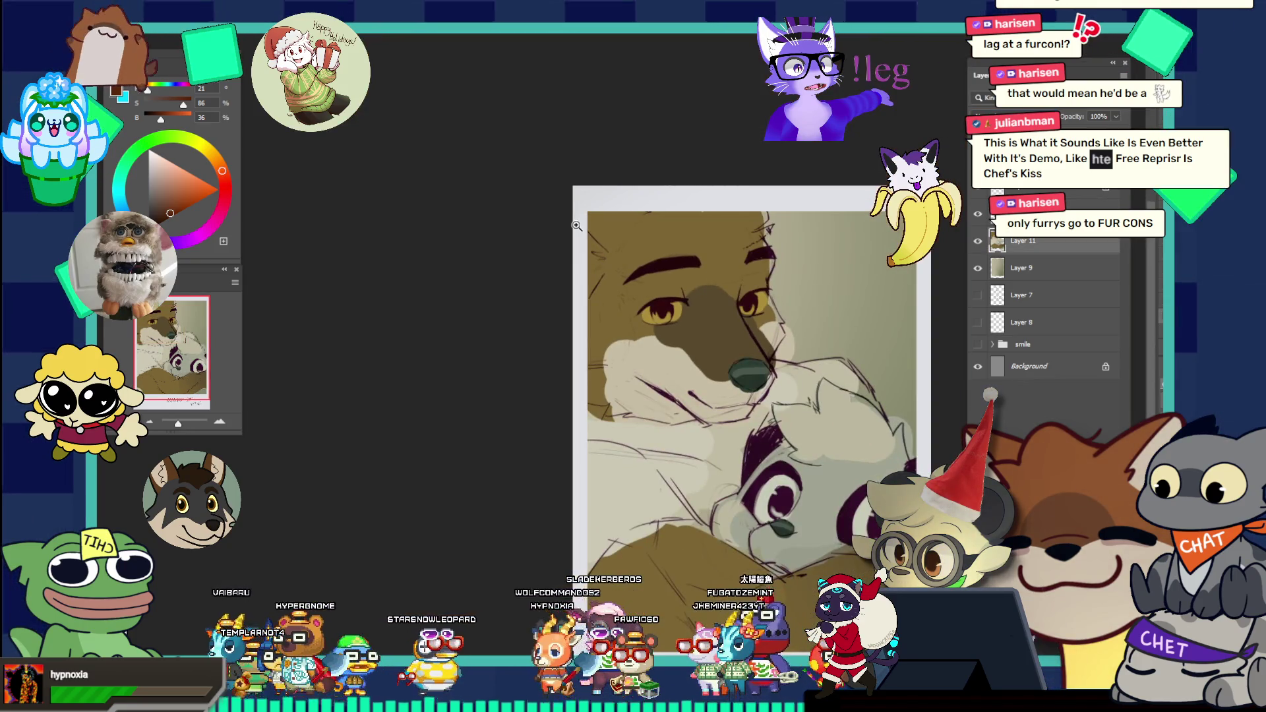
pyautogui.moveTo(691, 301); pyautogui.dragTo(672, 324)
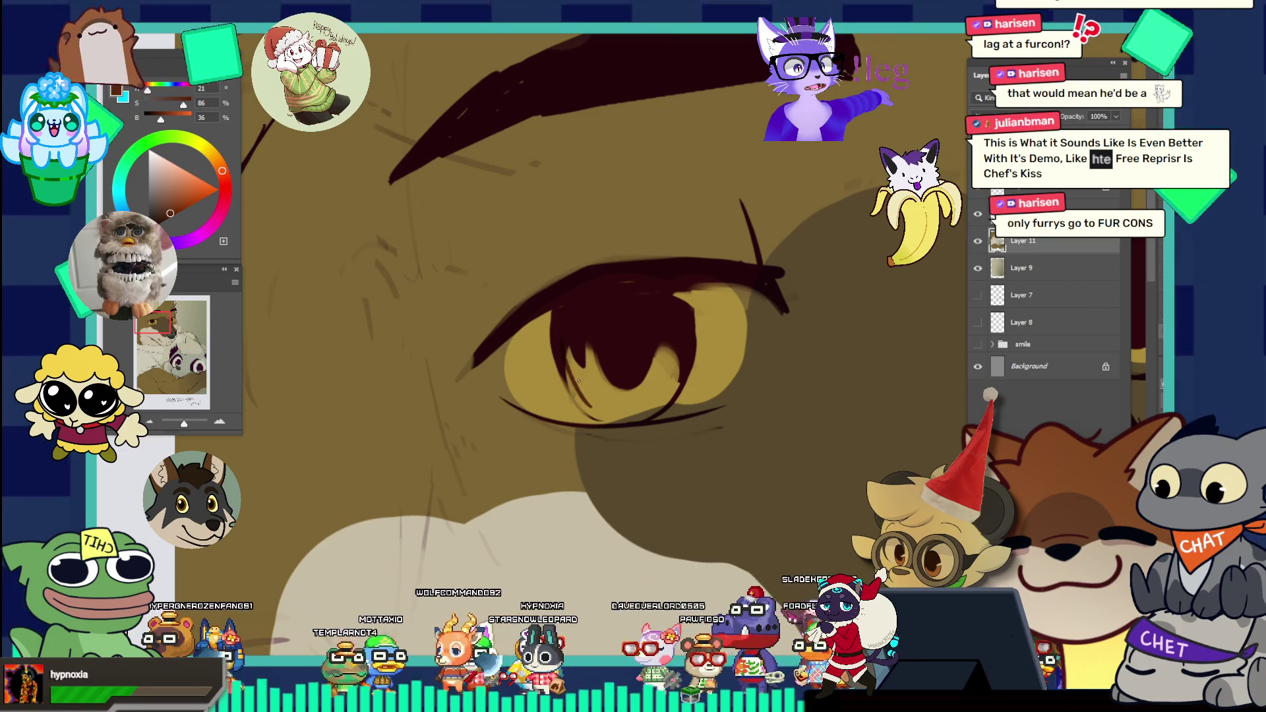
# Step: Mix a dark reddish-brown and paint it over the green line along the pupil and lower iris
pyautogui.moveTo(579, 385); pyautogui.dragTo(591, 409)
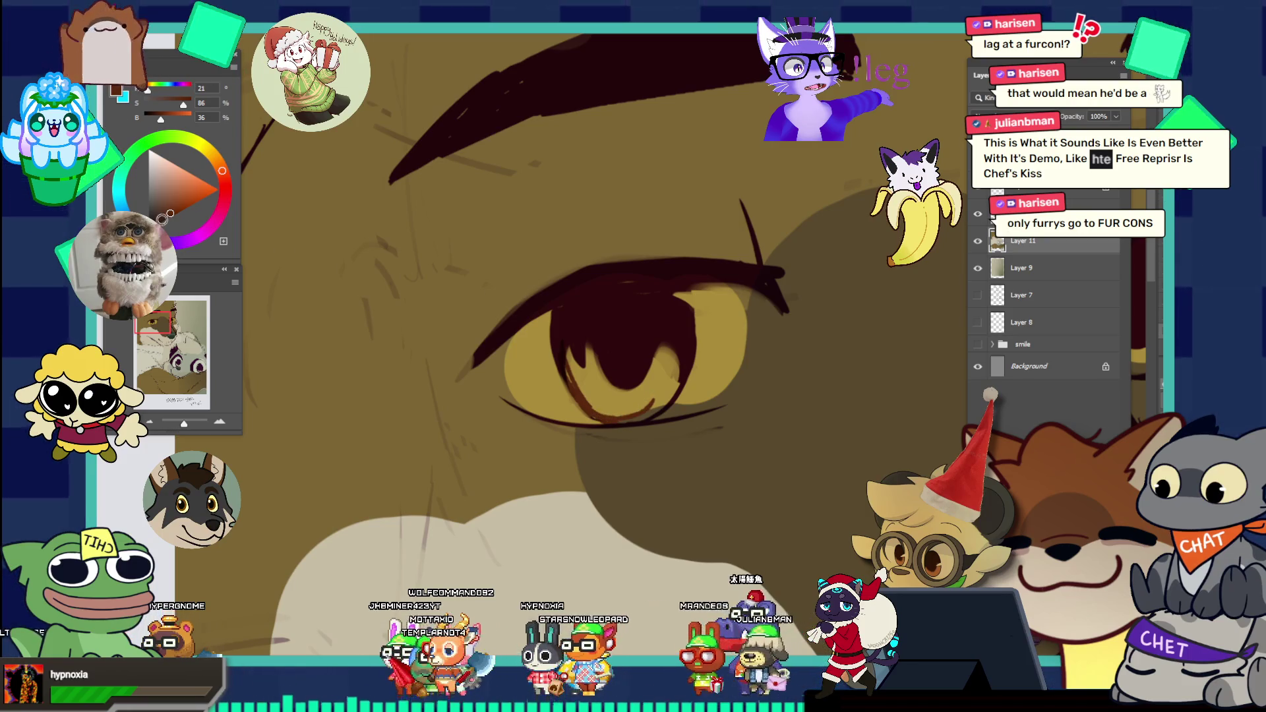
pyautogui.click(163, 217)
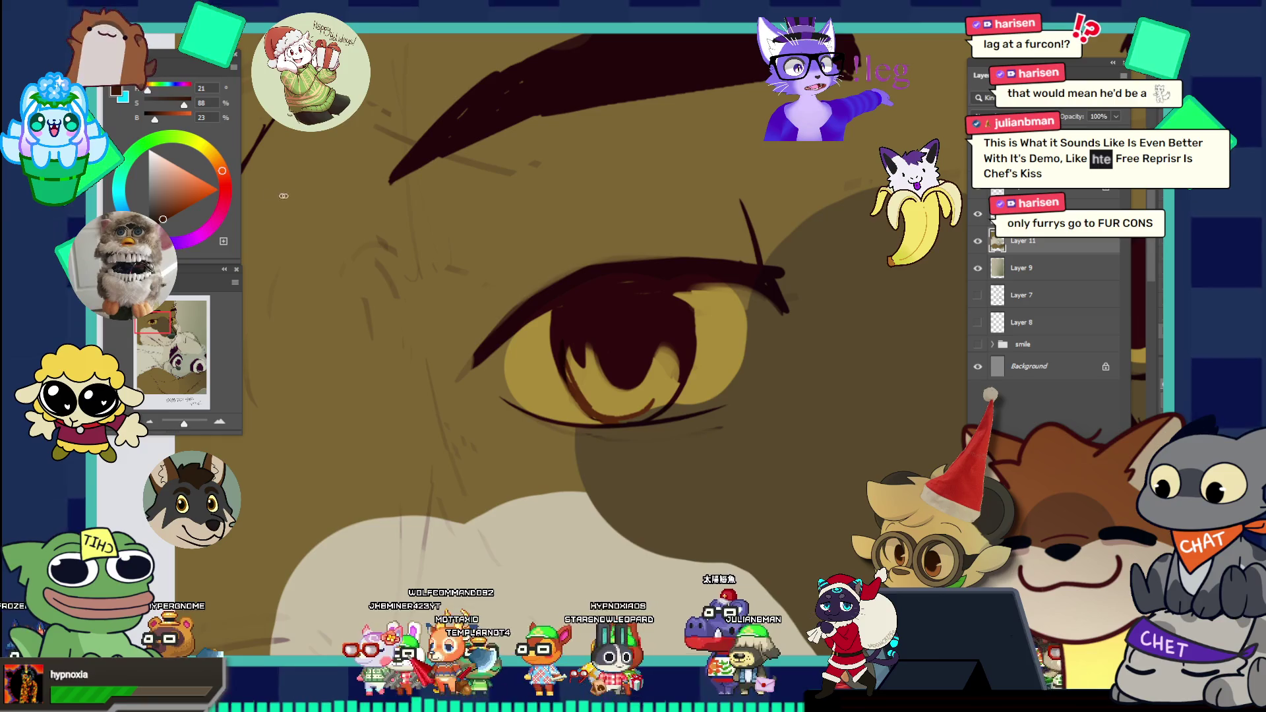
pyautogui.click(226, 194)
pyautogui.click(225, 184)
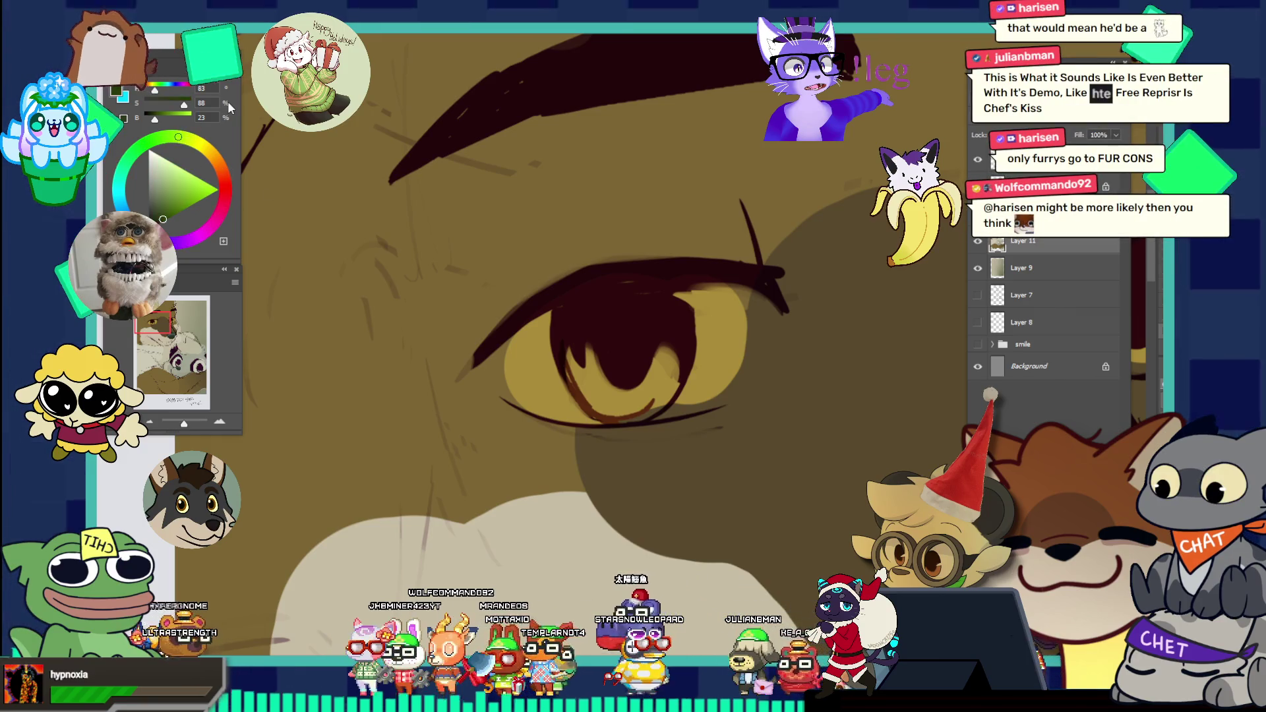
pyautogui.moveTo(569, 357); pyautogui.dragTo(623, 416)
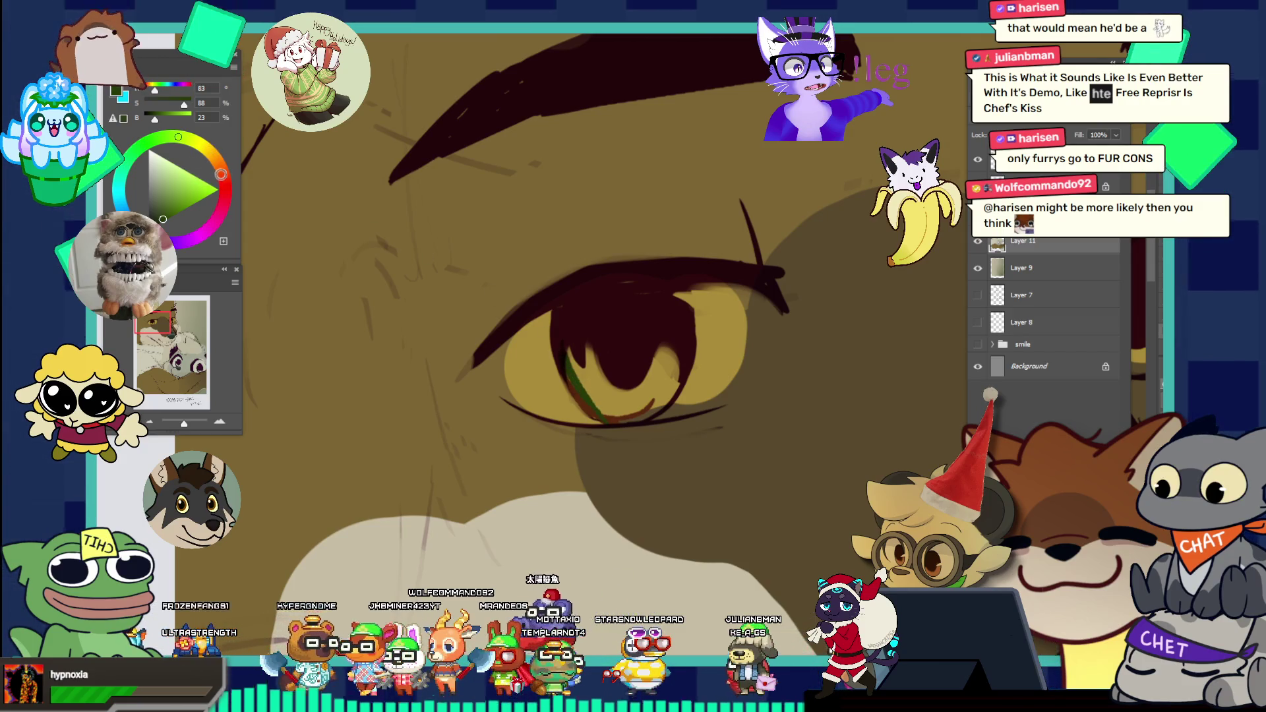
pyautogui.click(222, 173)
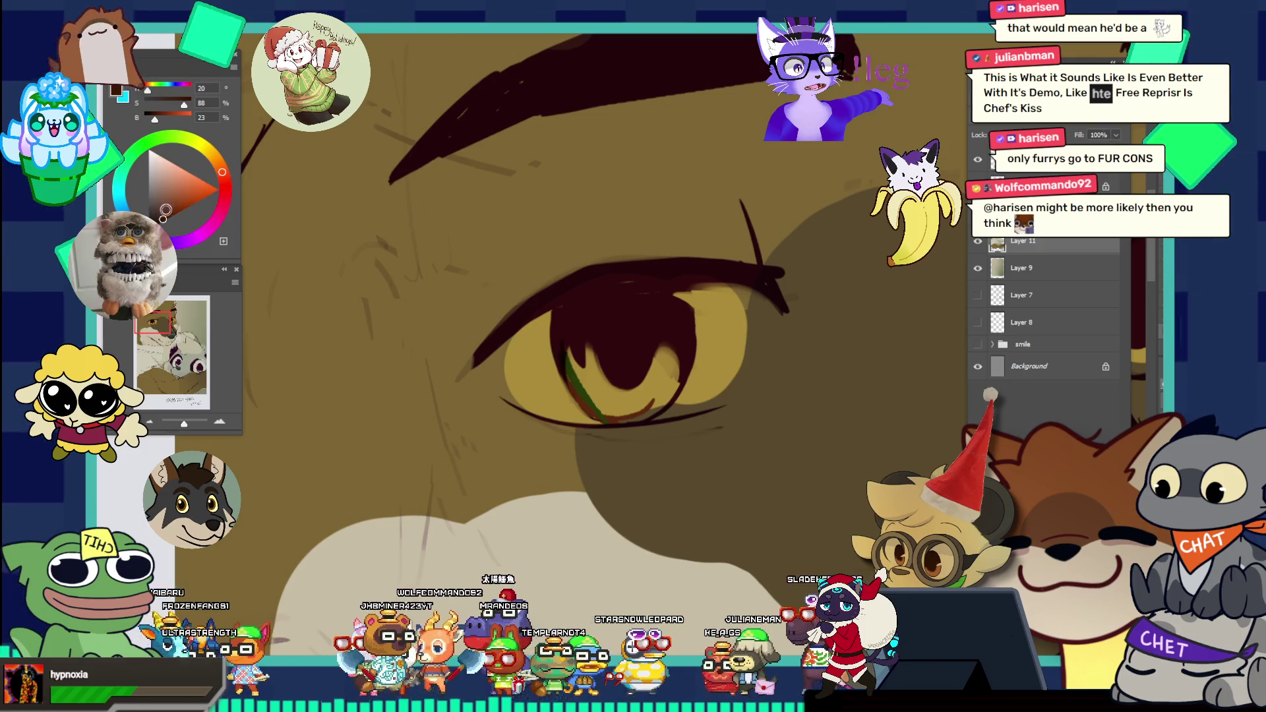
pyautogui.click(165, 212)
pyautogui.moveTo(567, 353); pyautogui.dragTo(605, 420)
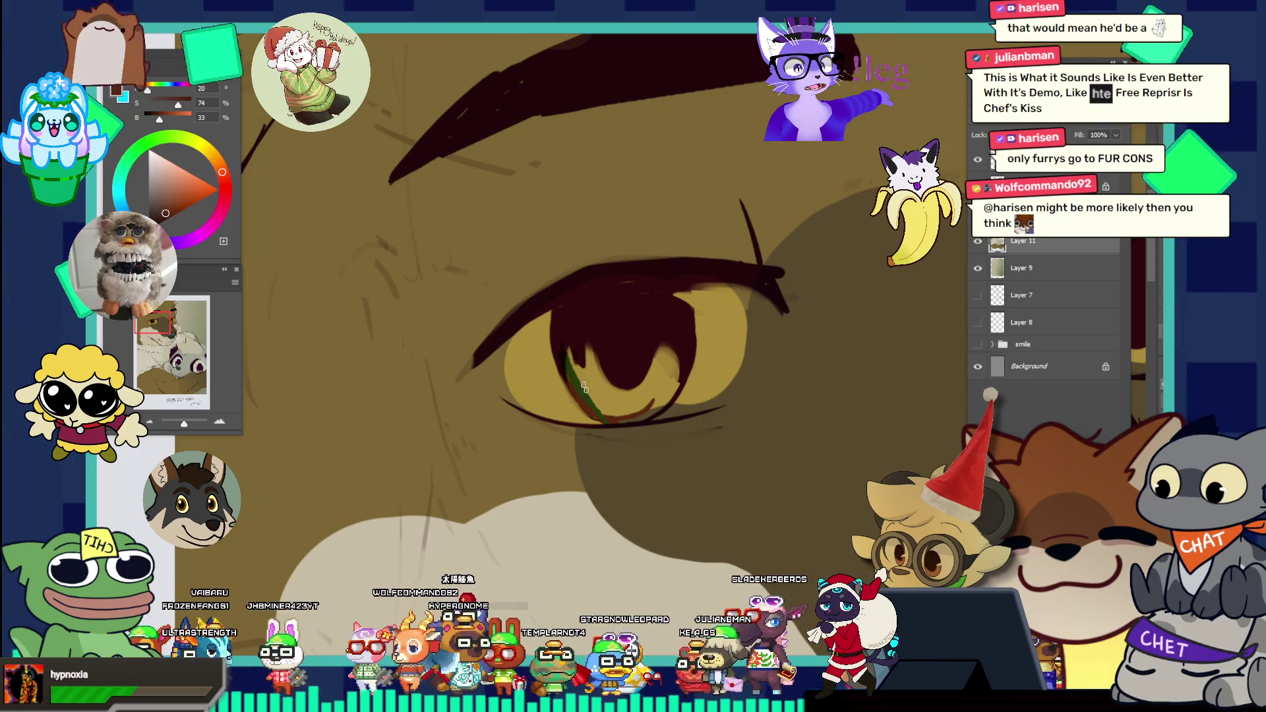
pyautogui.moveTo(568, 354); pyautogui.dragTo(605, 414)
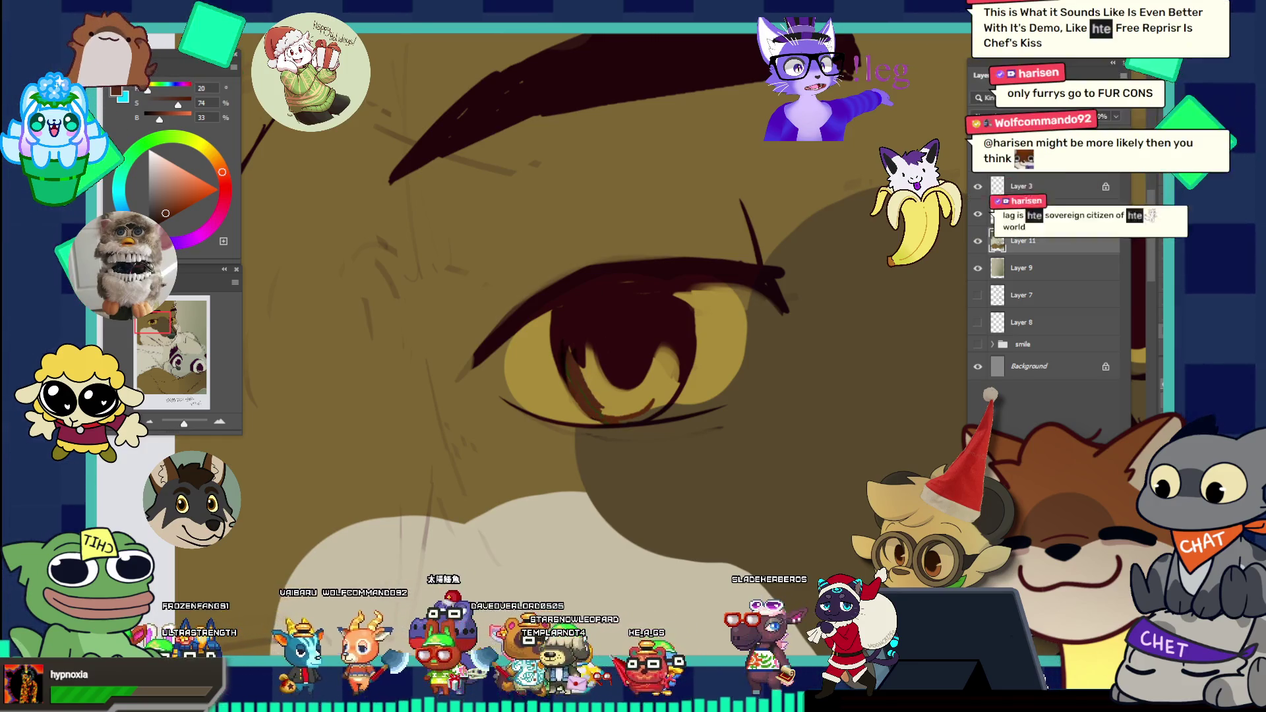
# Step: Select the iris with an oval marquee and fill it with the dark brown
pyautogui.moveTo(561, 290)
pyautogui.mouseDown()
pyautogui.moveTo(645, 412)
pyautogui.moveTo(689, 426)
pyautogui.mouseUp()
pyautogui.moveTo(585, 330); pyautogui.dragTo(690, 420)
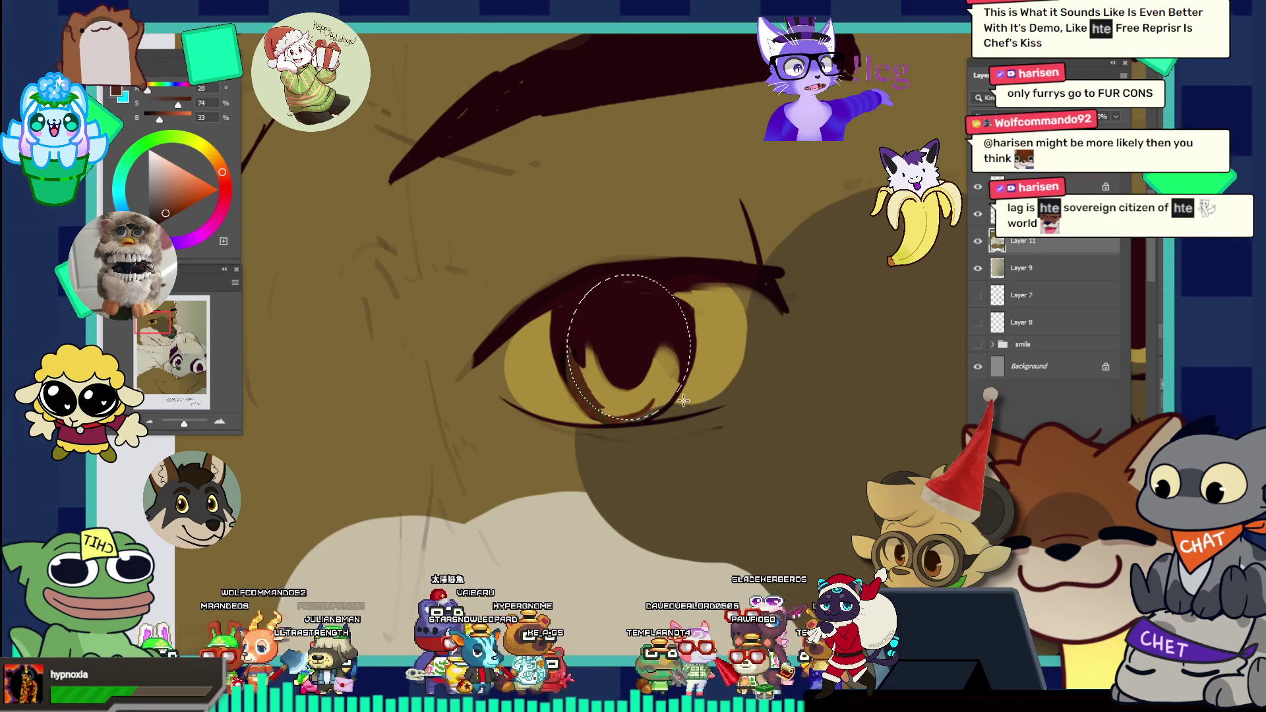
pyautogui.click(659, 378)
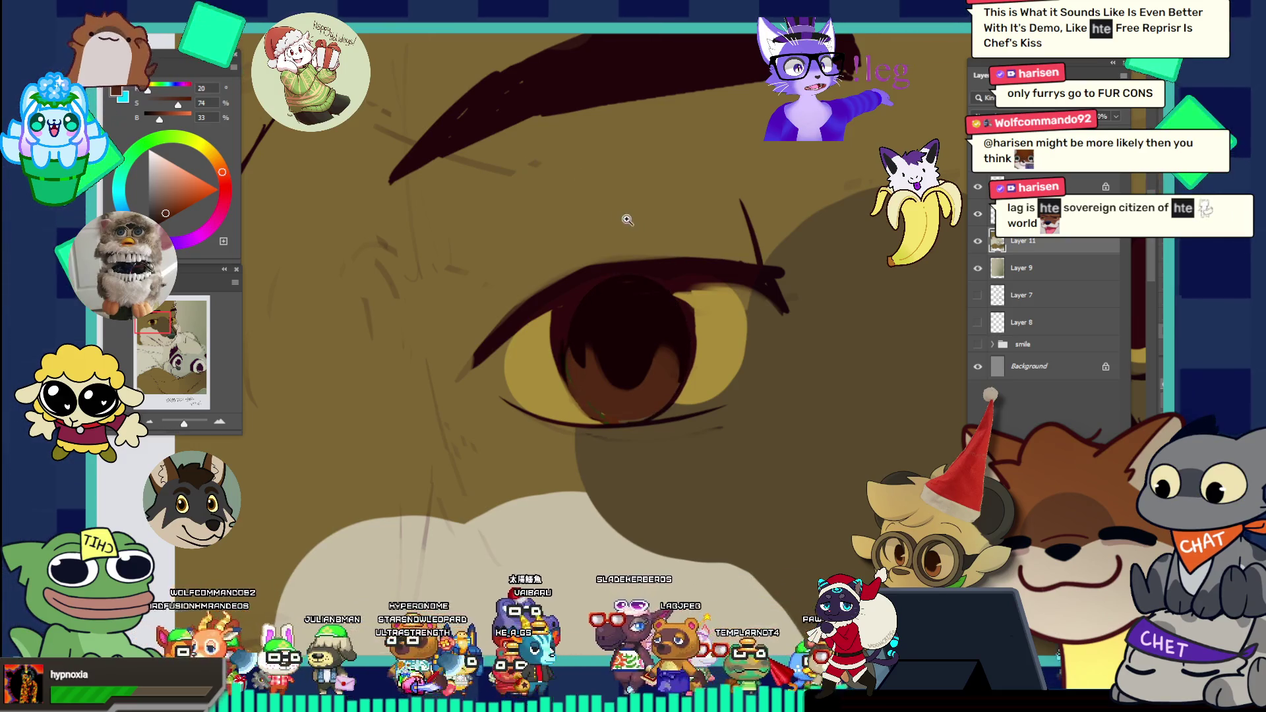
pyautogui.scroll(-4, 517, 156)
pyautogui.click(780, 242)
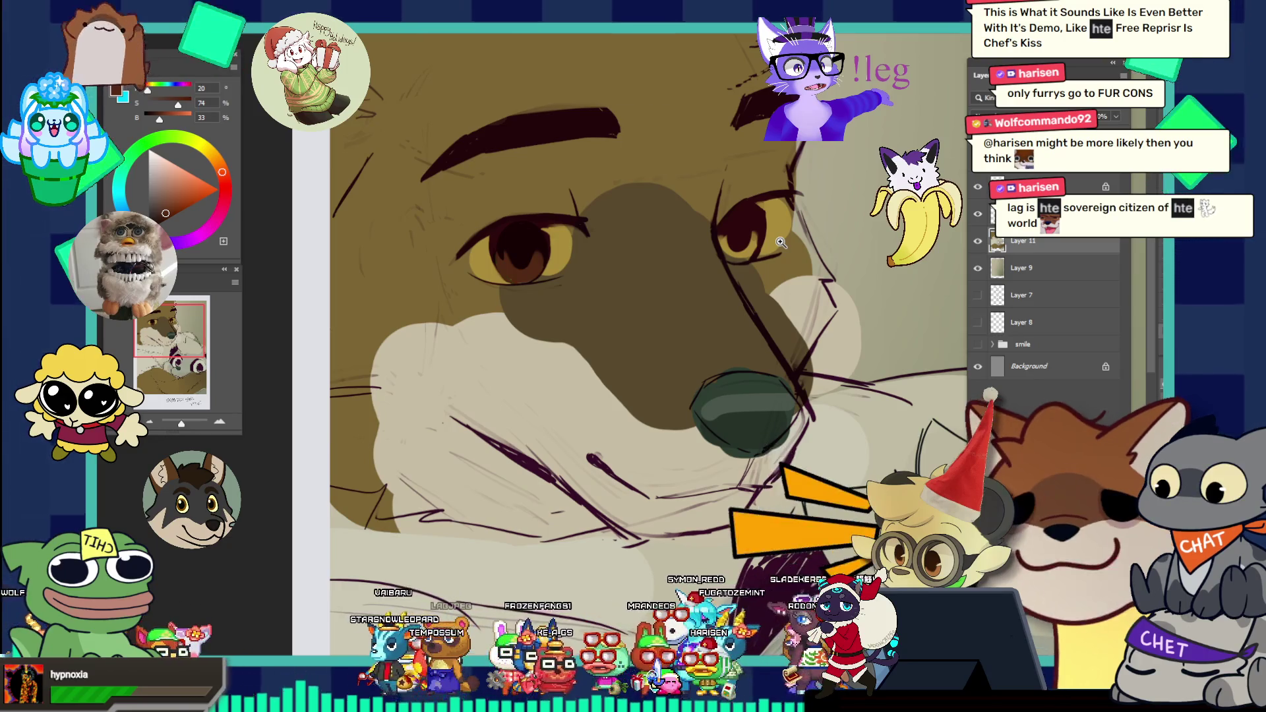
# Step: Lasso the fox's other iris, fill it with the same brown, and fit the whole painting in view
pyautogui.click(734, 234)
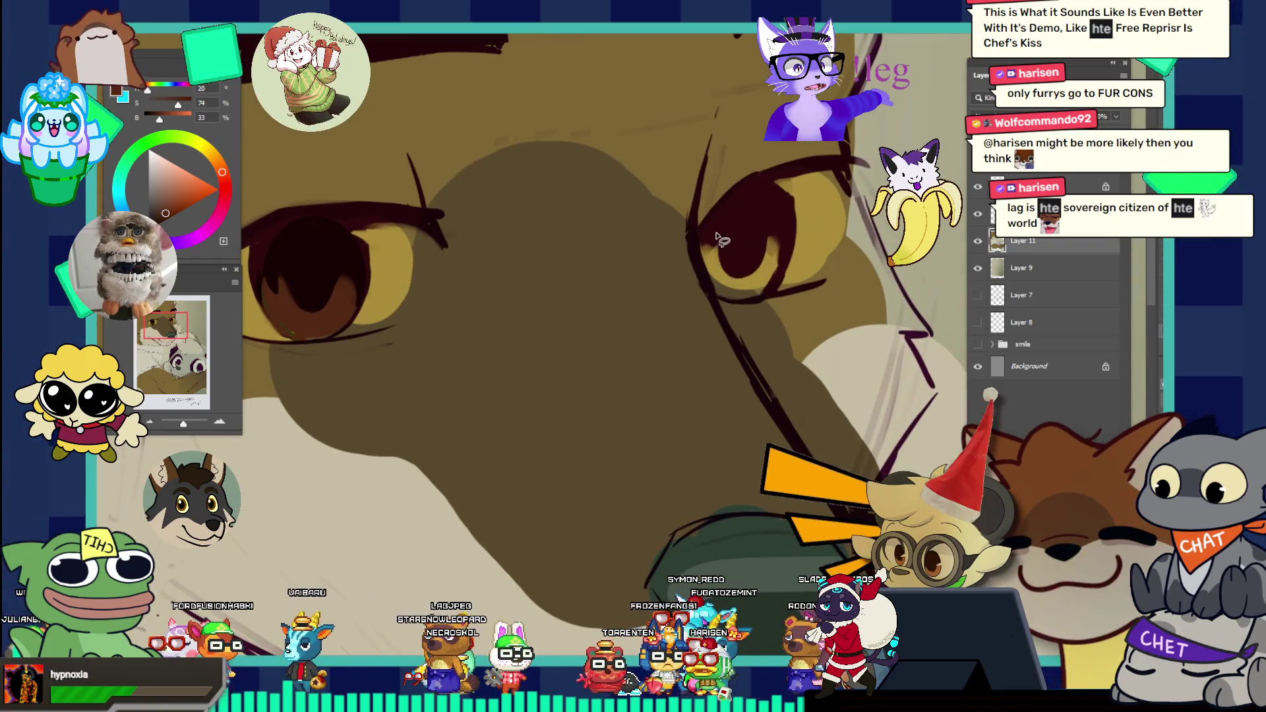
pyautogui.moveTo(733, 205)
pyautogui.mouseDown()
pyautogui.moveTo(801, 204)
pyautogui.moveTo(763, 305)
pyautogui.moveTo(715, 287)
pyautogui.mouseUp()
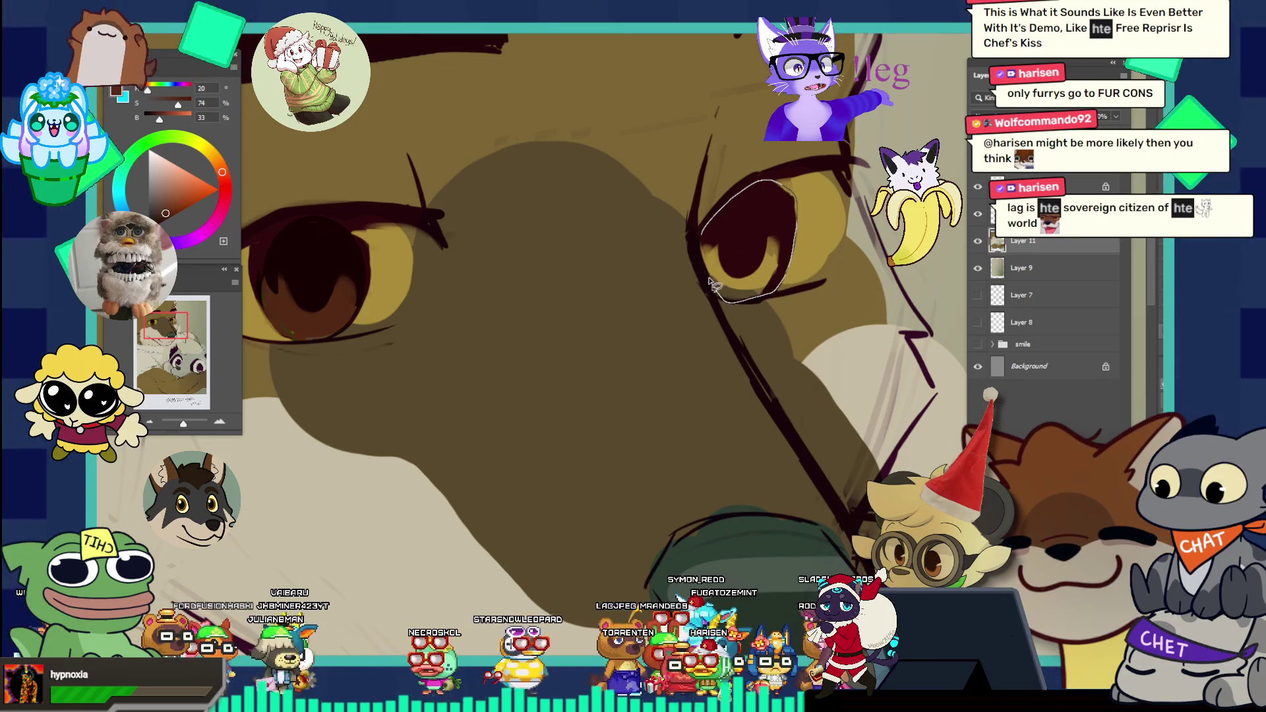
pyautogui.hotkey('ctrl', 'd')
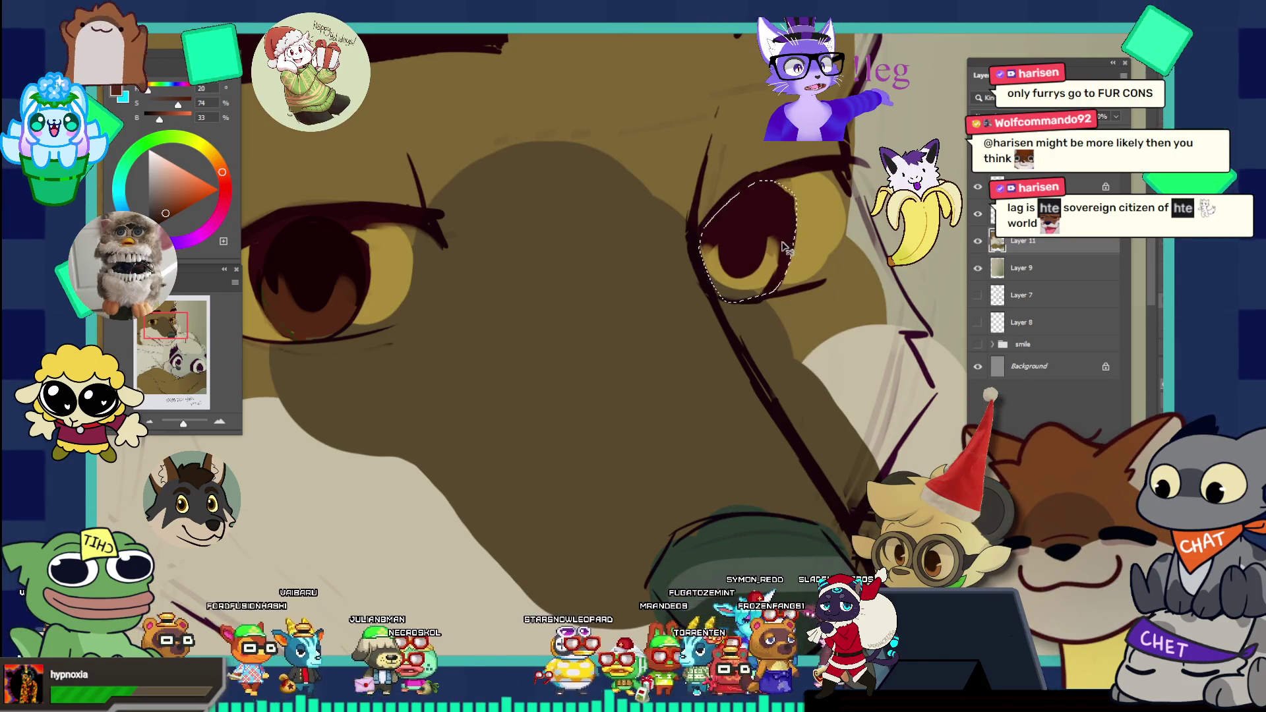
pyautogui.hotkey('ctrl', 'z')
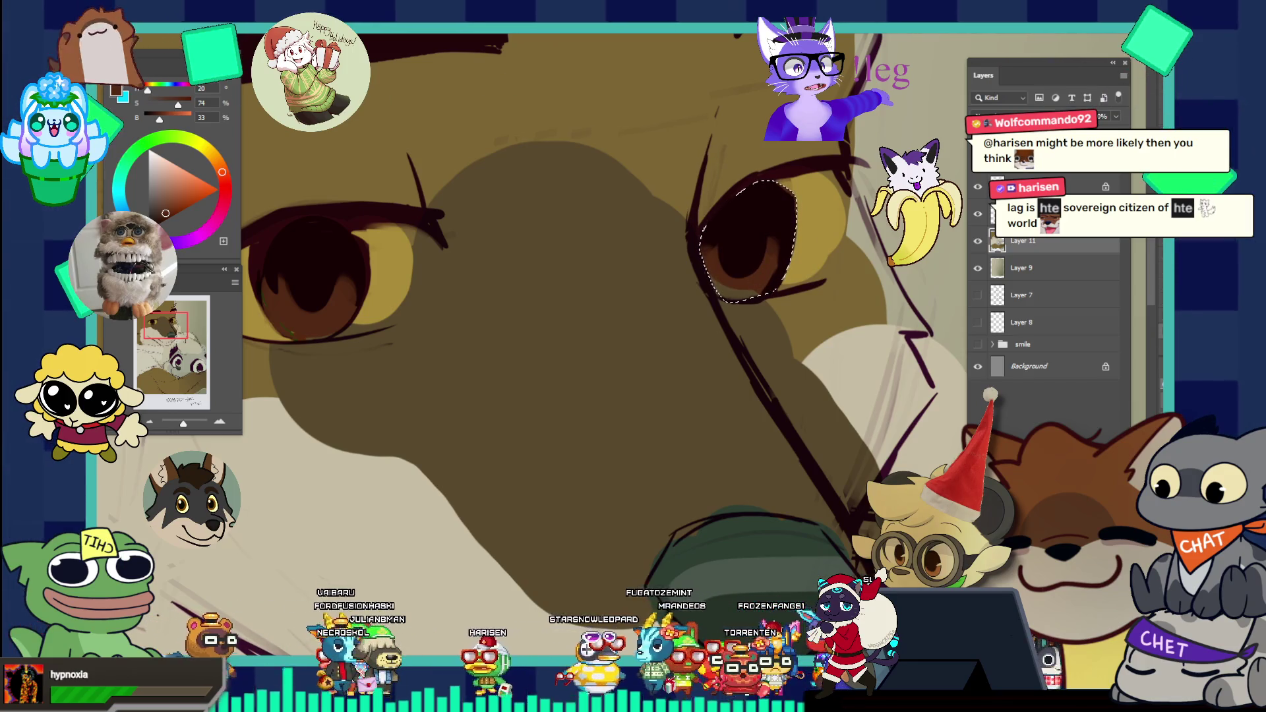
pyautogui.hotkey('ctrl', '0')
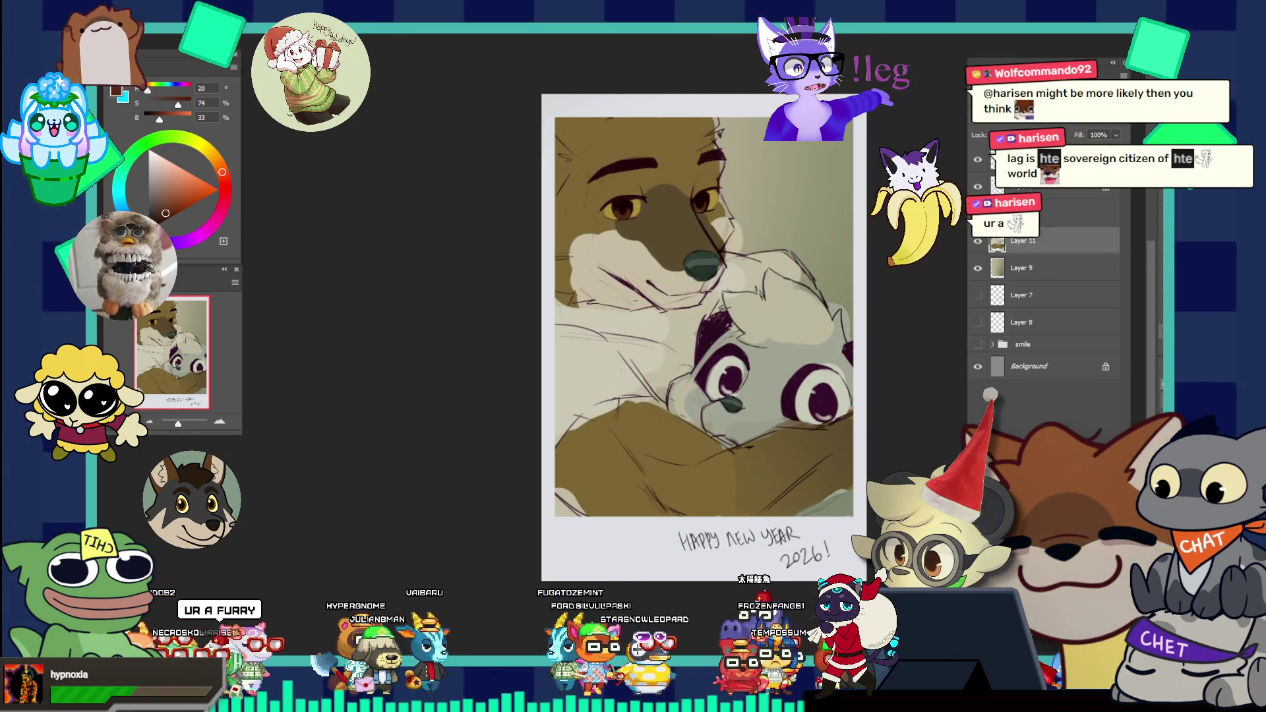
# Step: Set the linework layer to Linear Burn and reframe close on the fox's eye
pyautogui.click(999, 116)
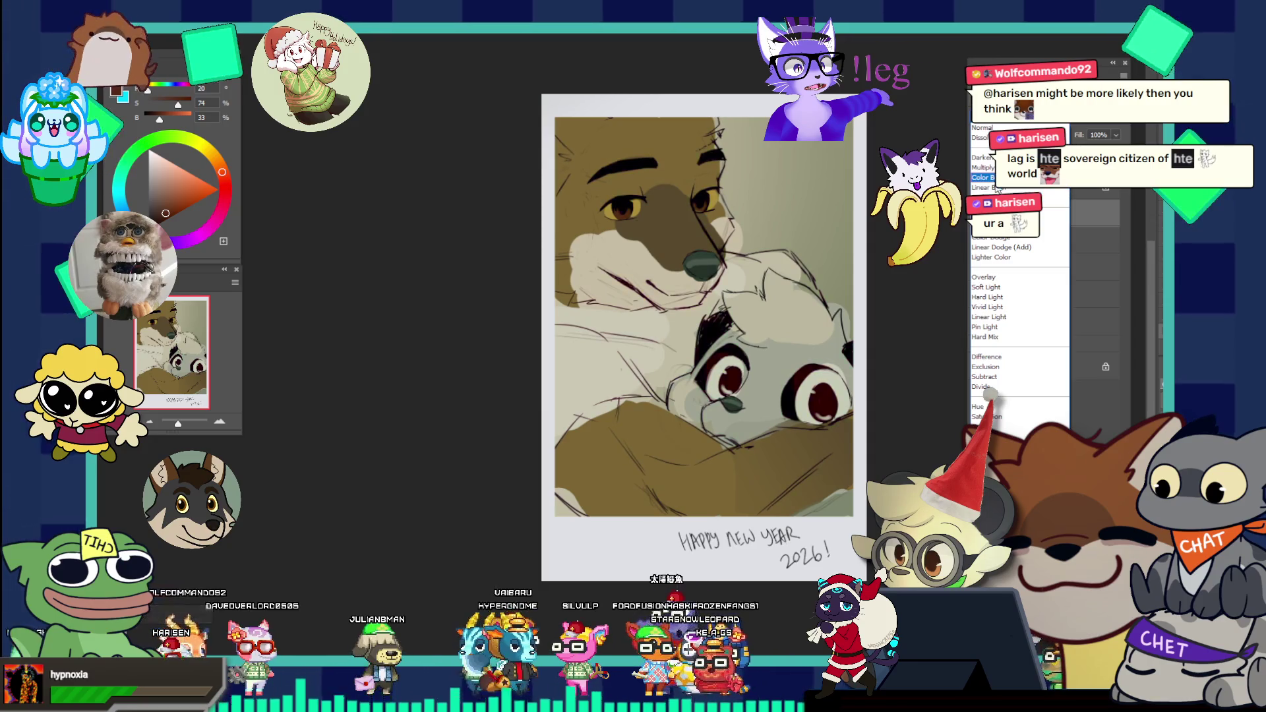
pyautogui.click(990, 395)
pyautogui.moveTo(698, 200)
pyautogui.mouseDown()
pyautogui.moveTo(778, 225)
pyautogui.moveTo(699, 177)
pyautogui.mouseUp()
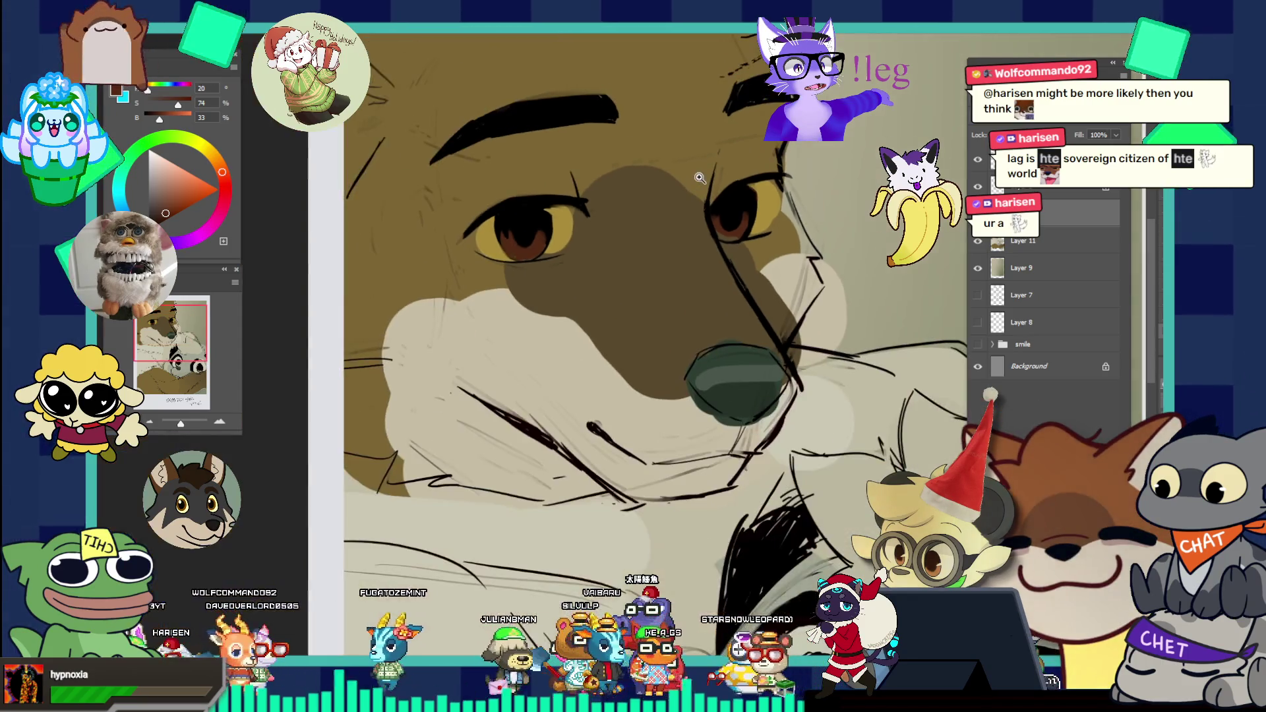
pyautogui.moveTo(569, 202); pyautogui.dragTo(603, 204)
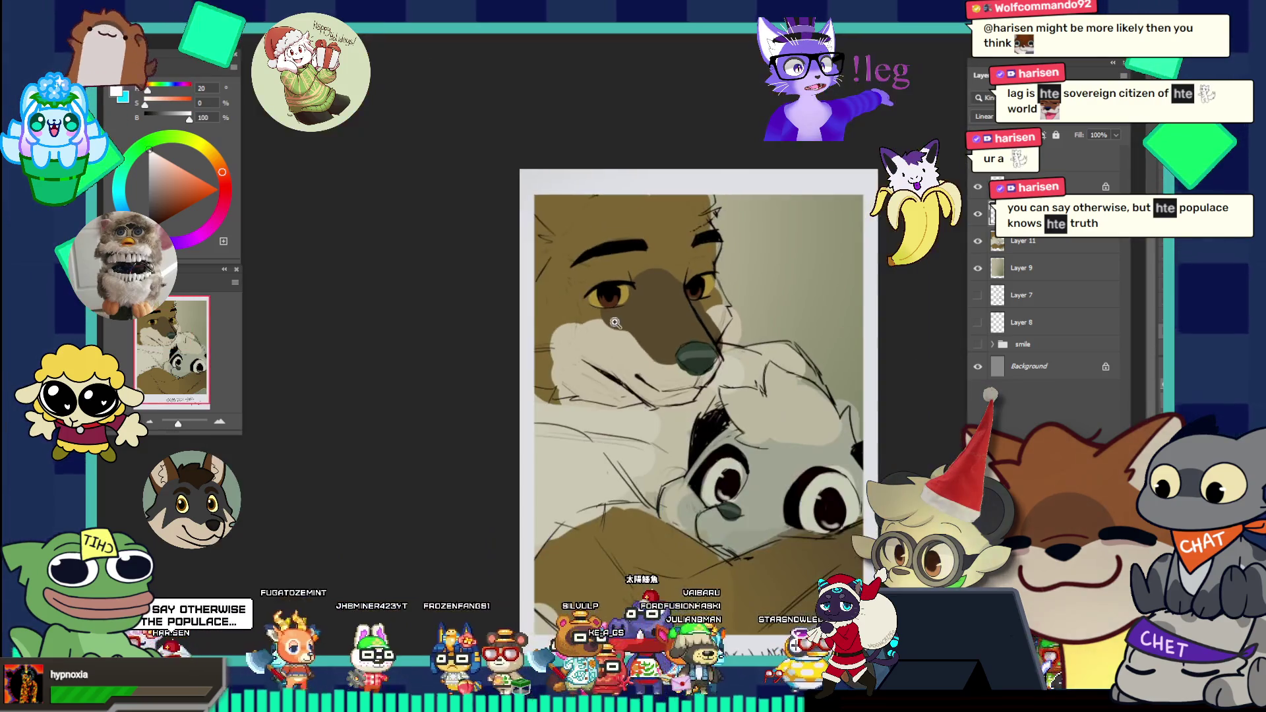
pyautogui.moveTo(671, 306); pyautogui.dragTo(600, 427)
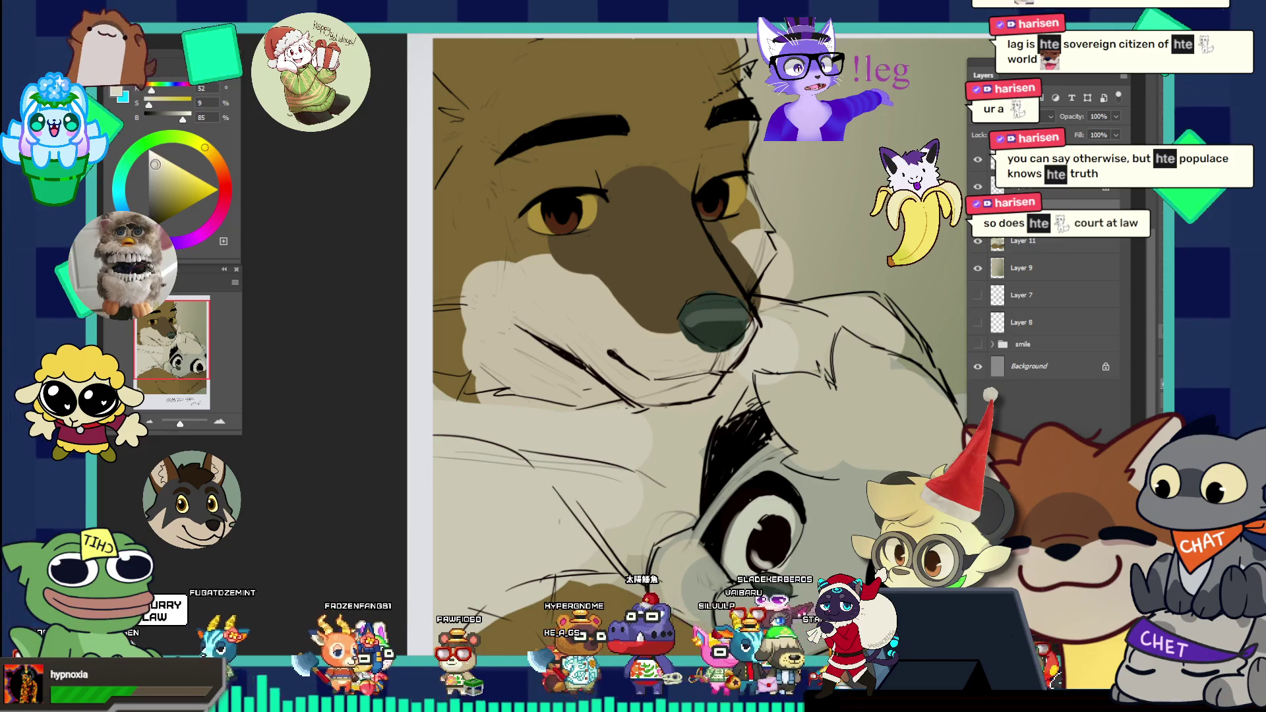
pyautogui.moveTo(650, 249); pyautogui.dragTo(677, 219)
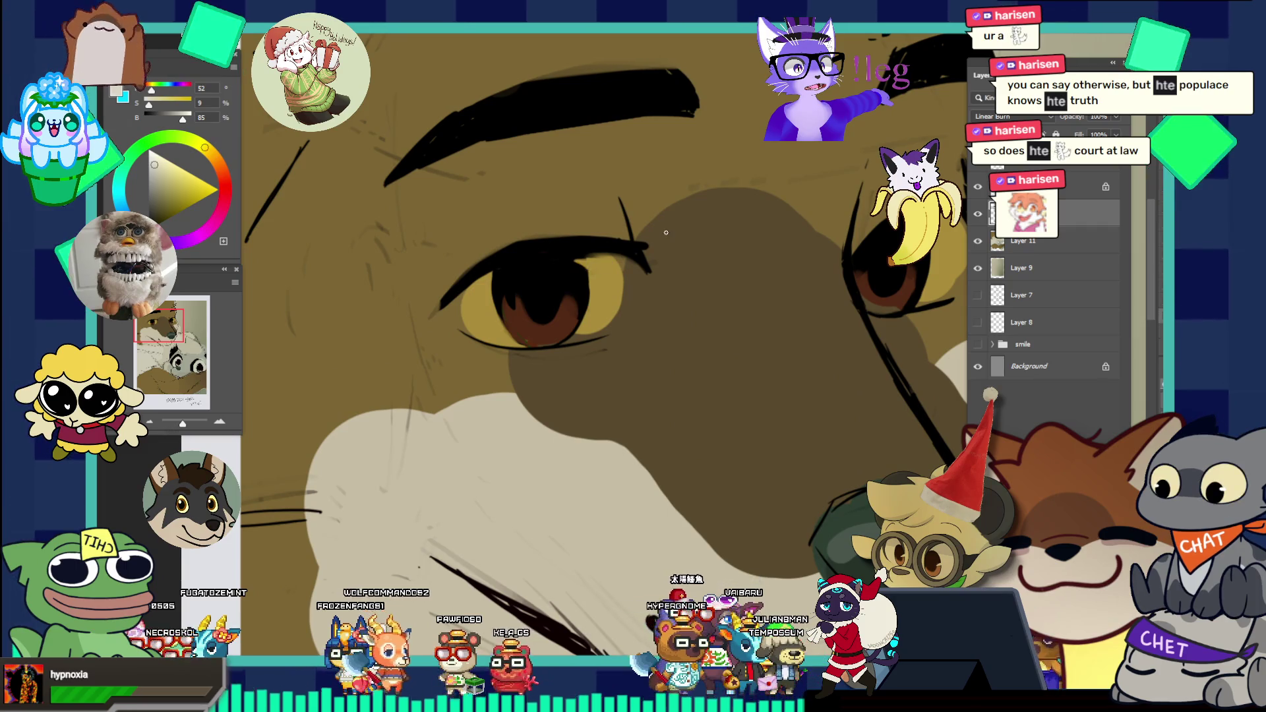
# Step: Add a new layer above Layer 11 and paint a small white catchlight in the fox's eye
pyautogui.hotkey('alt', '[')
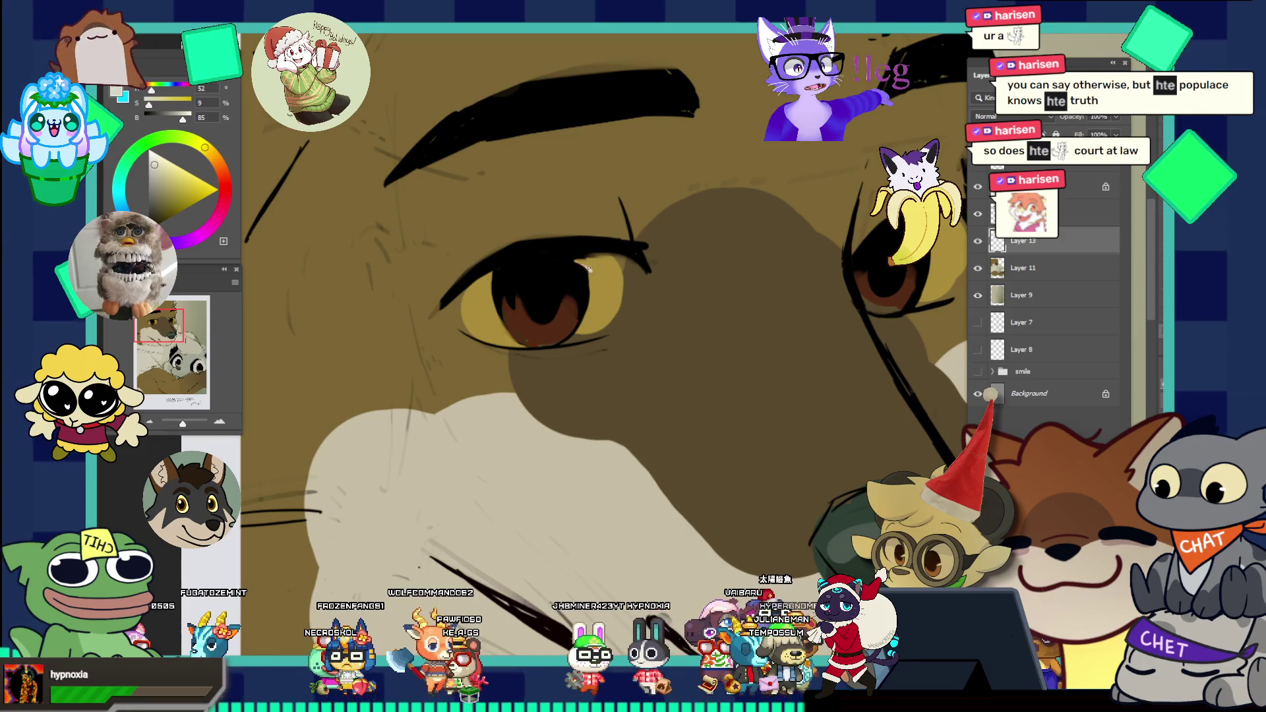
pyautogui.hotkey('ctrl', 'shift', 'alt', 'n')
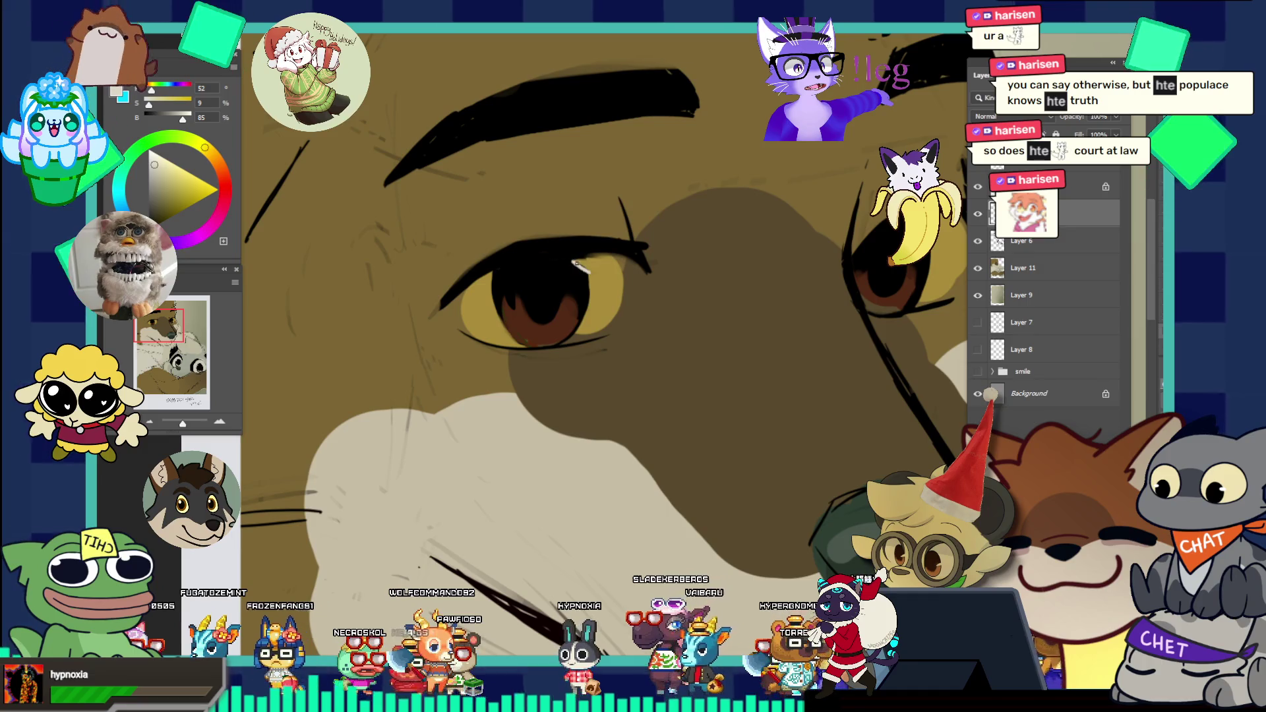
pyautogui.moveTo(572, 259); pyautogui.dragTo(588, 272)
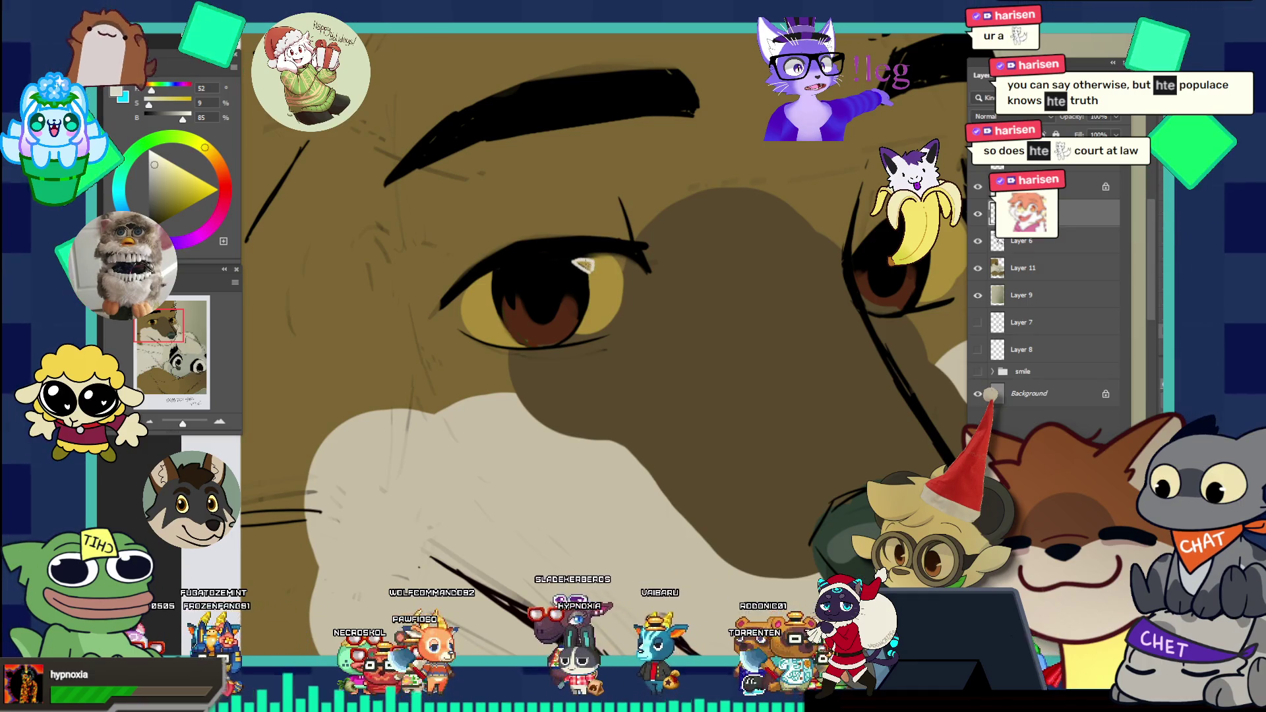
pyautogui.moveTo(605, 243); pyautogui.dragTo(498, 176)
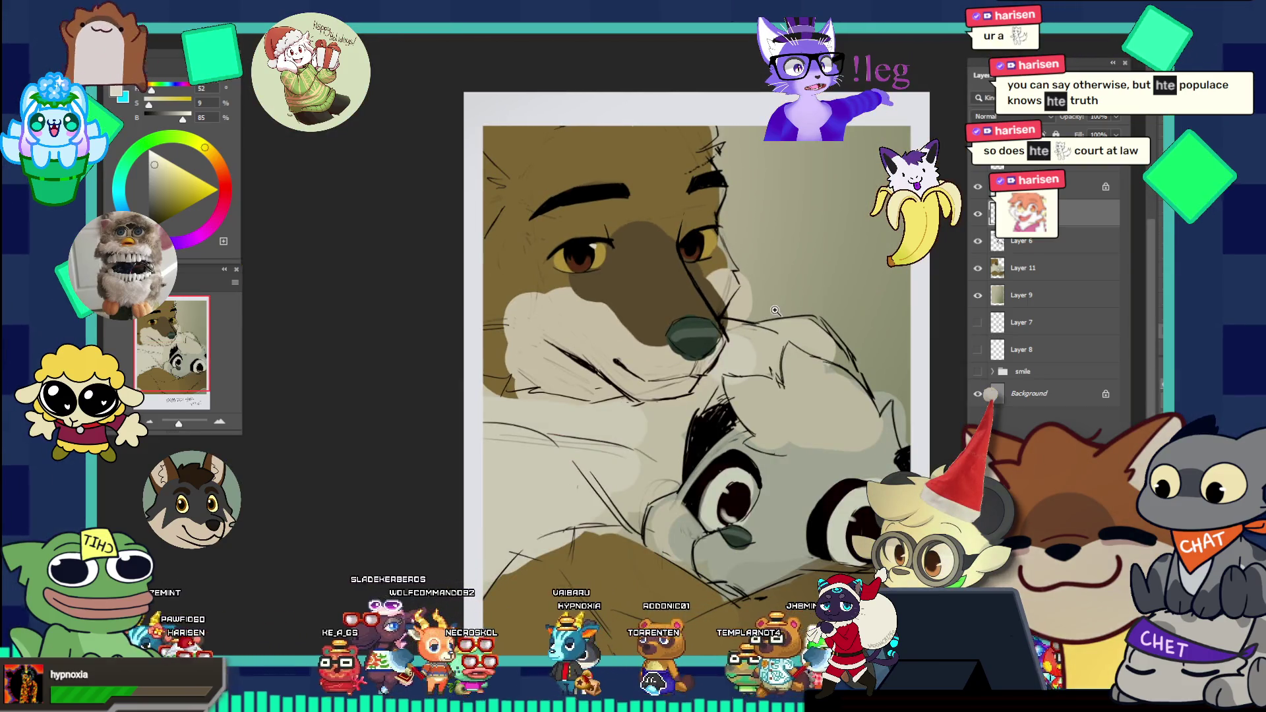
pyautogui.hotkey('ctrl', '0')
pyautogui.click(771, 266)
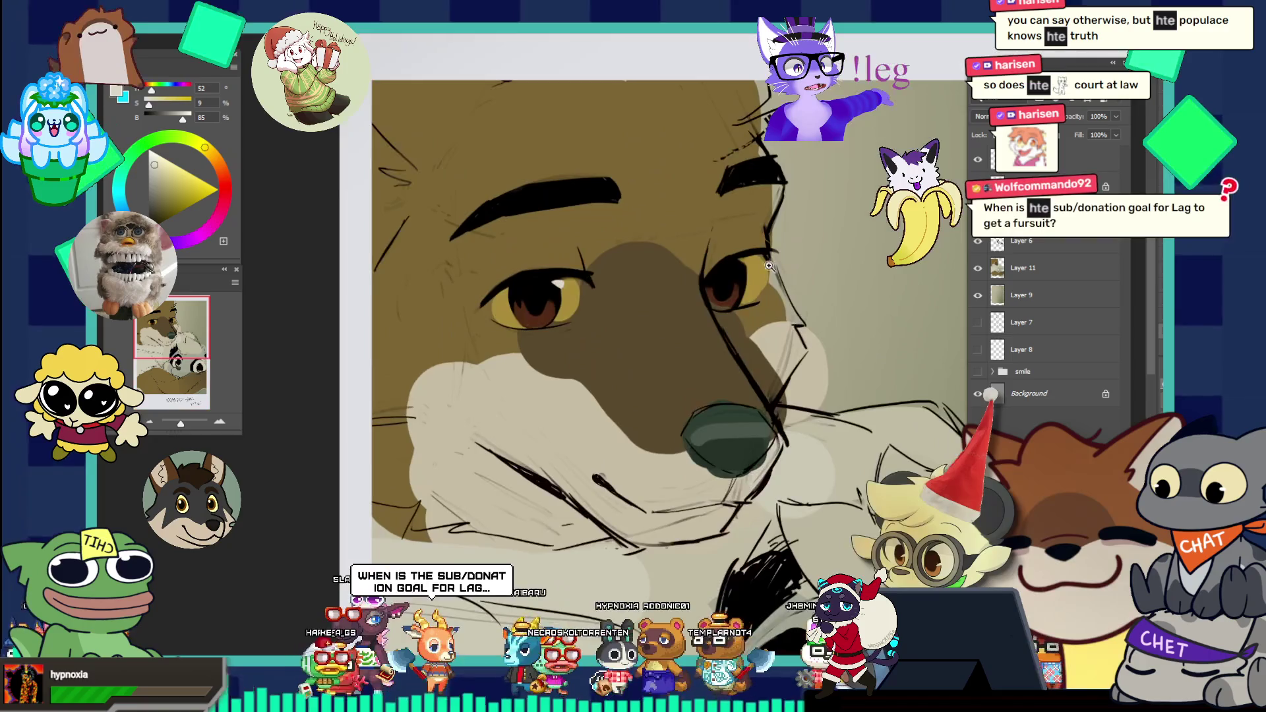
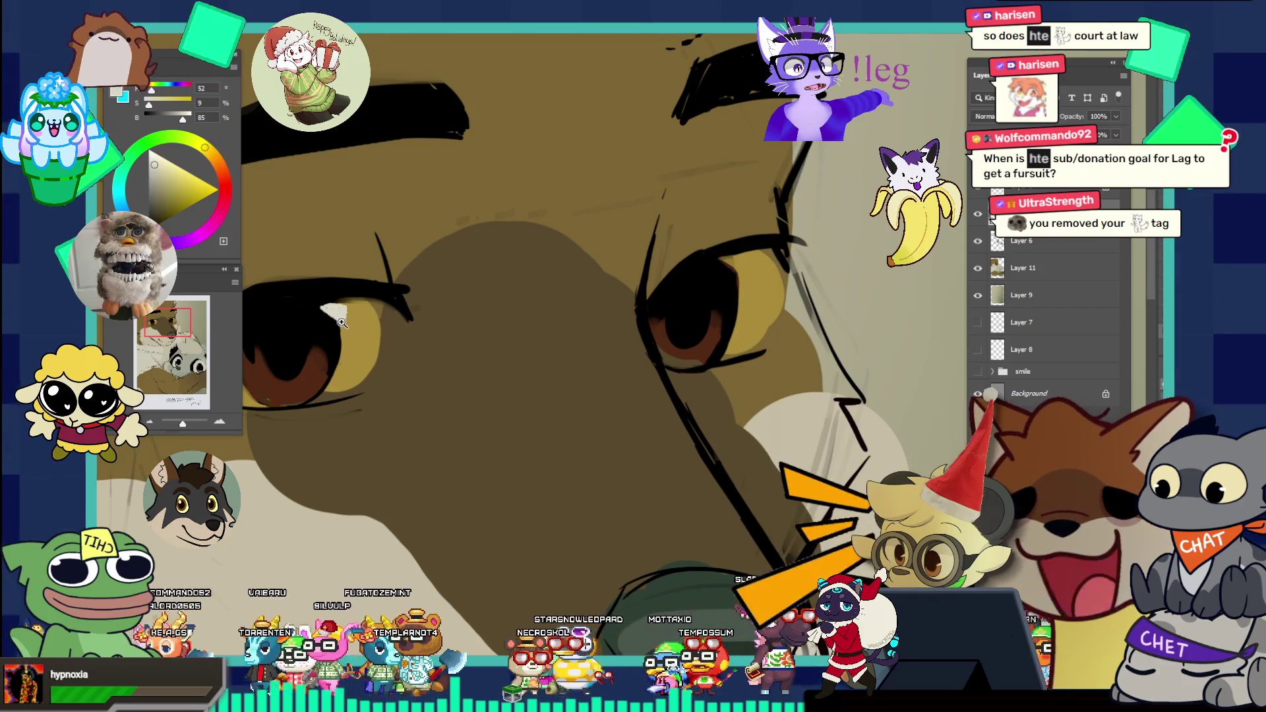
pyautogui.scroll(2, 337, 315)
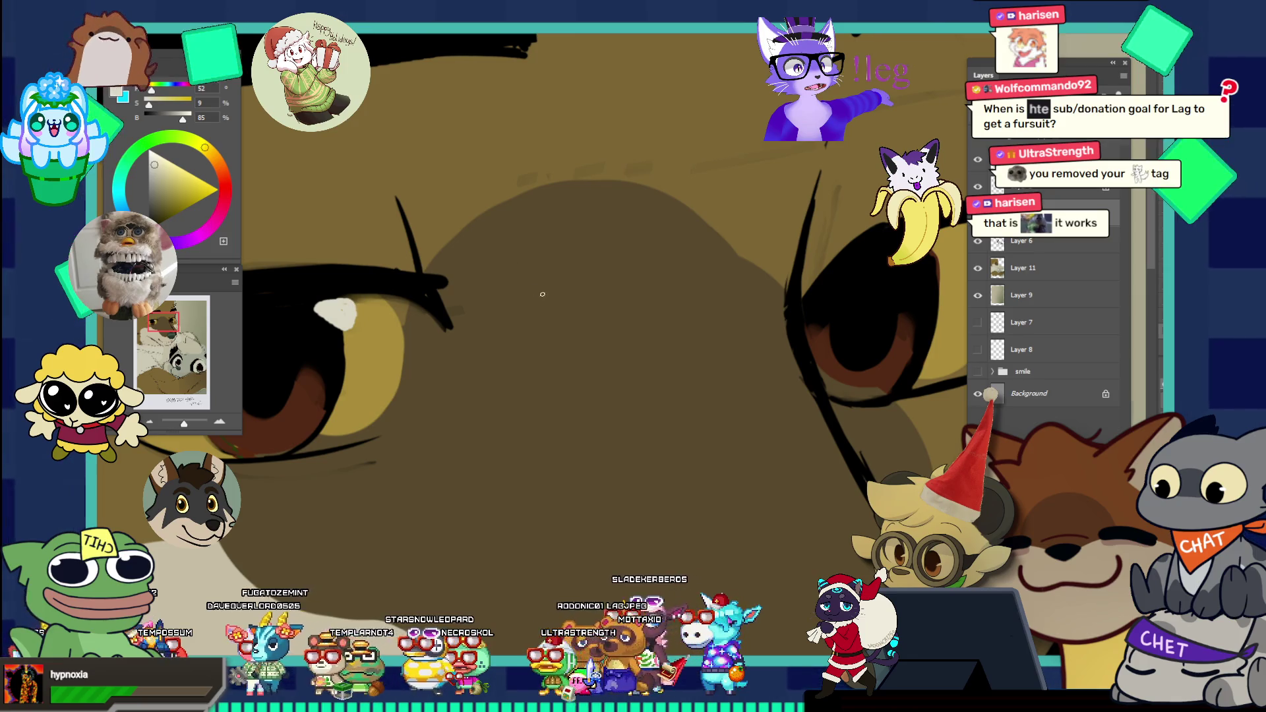
# Step: Zoom around the painting to inspect the fox's and raccoon's eyes up close
pyautogui.hotkey('ctrl', '0')
pyautogui.click(726, 265)
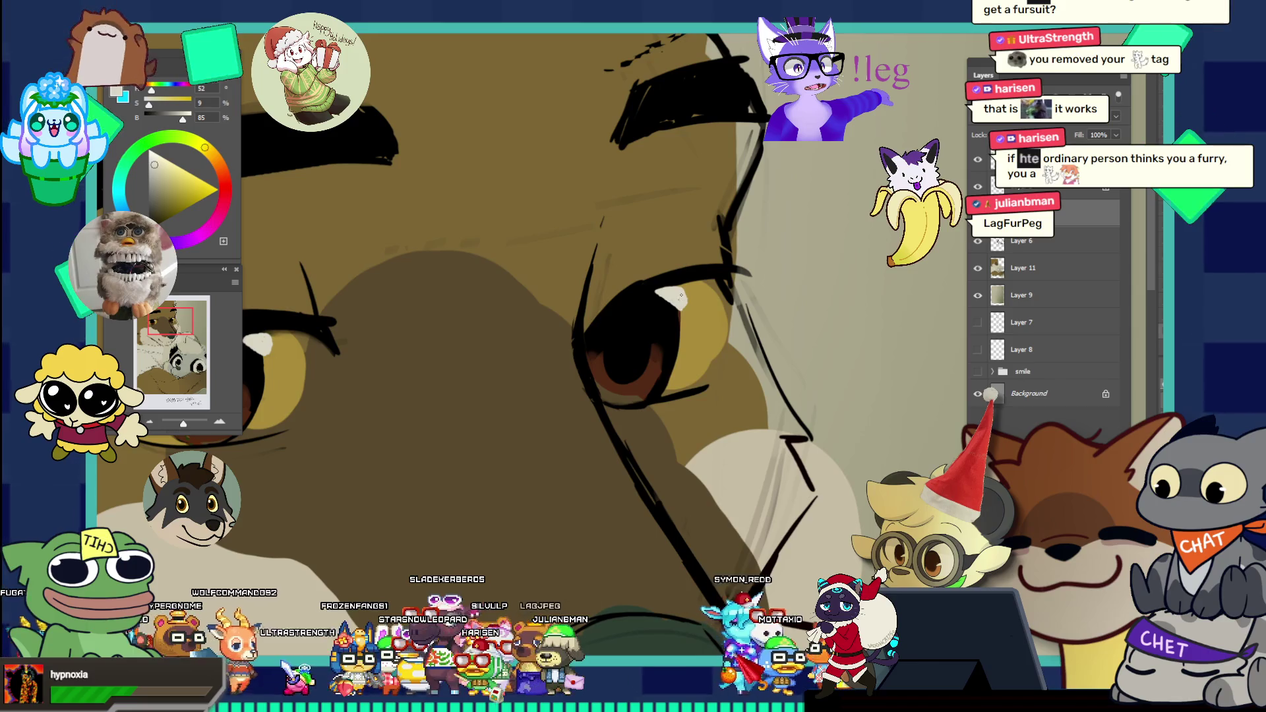
pyautogui.moveTo(679, 298)
pyautogui.mouseDown()
pyautogui.moveTo(583, 207)
pyautogui.moveTo(708, 252)
pyautogui.mouseUp()
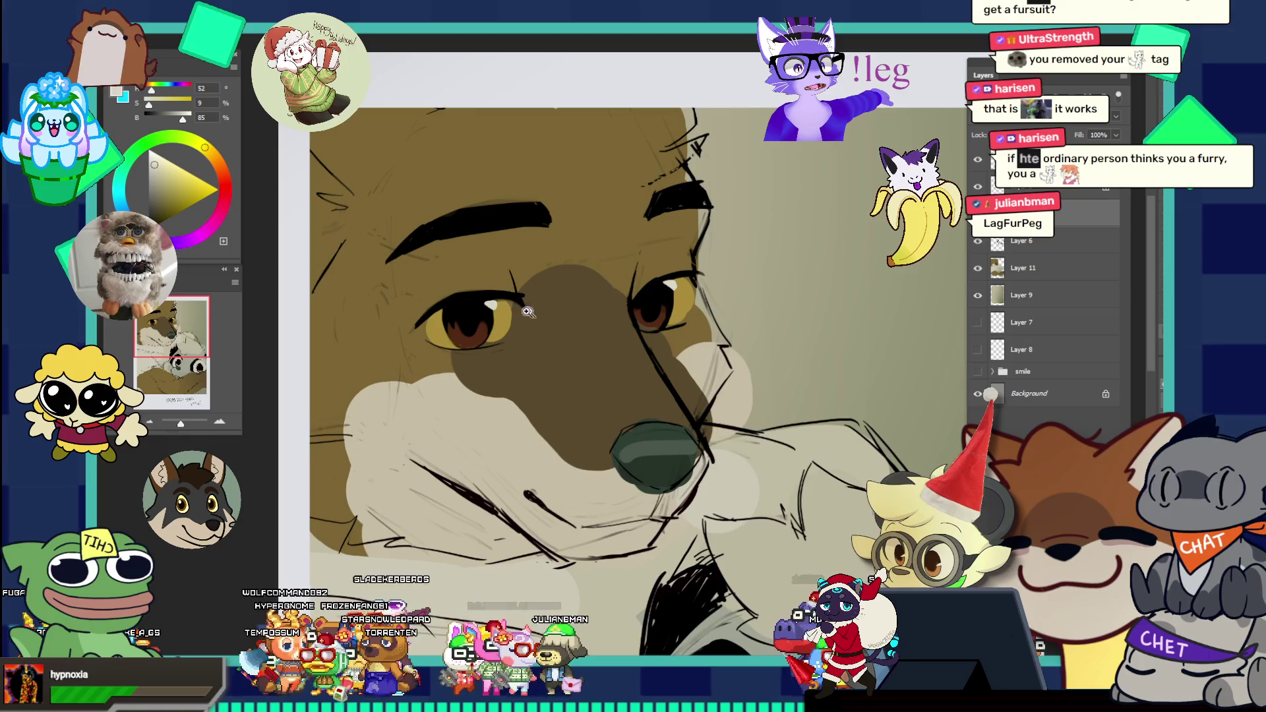
pyautogui.moveTo(522, 297); pyautogui.dragTo(543, 298)
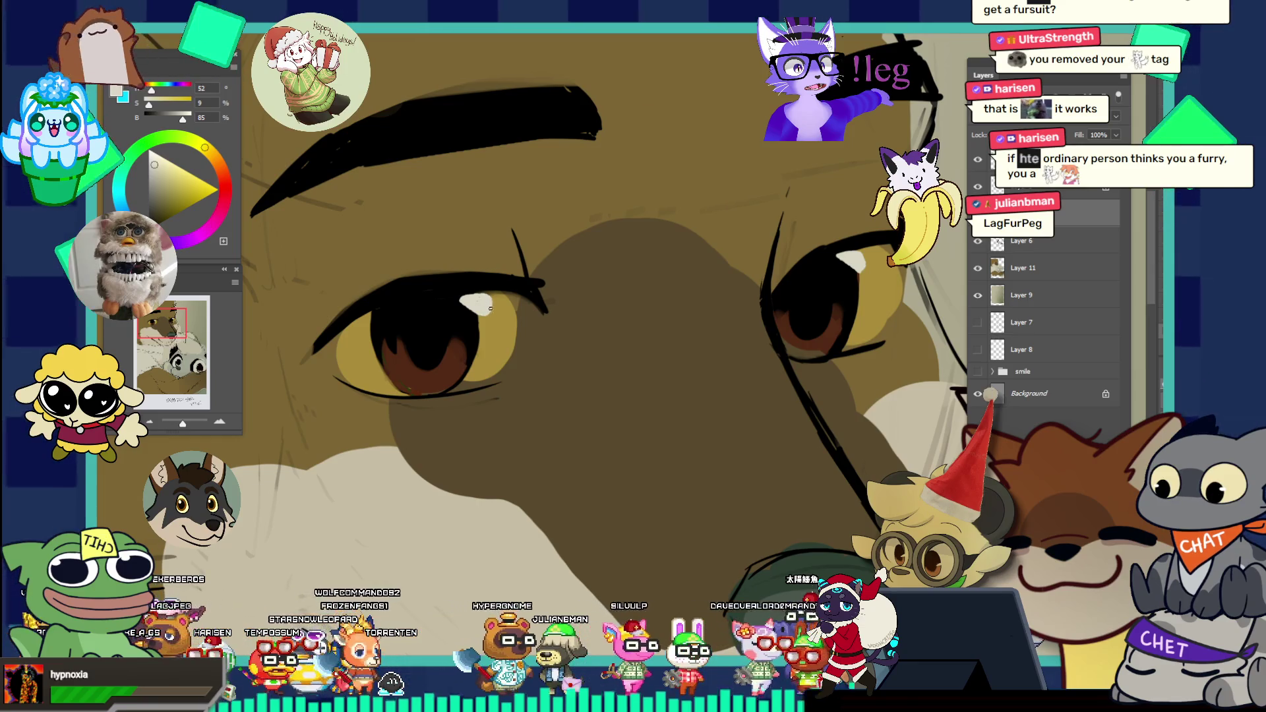
pyautogui.hotkey('ctrl', '0')
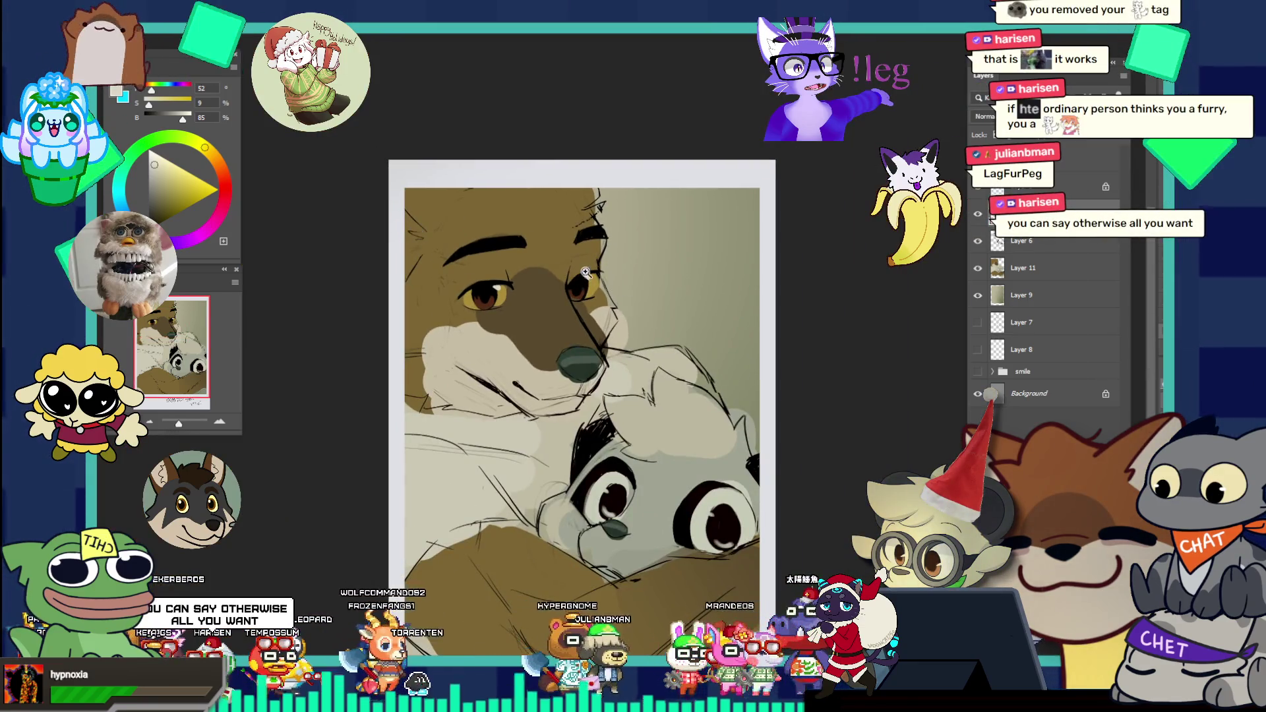
pyautogui.moveTo(584, 273); pyautogui.dragTo(642, 281)
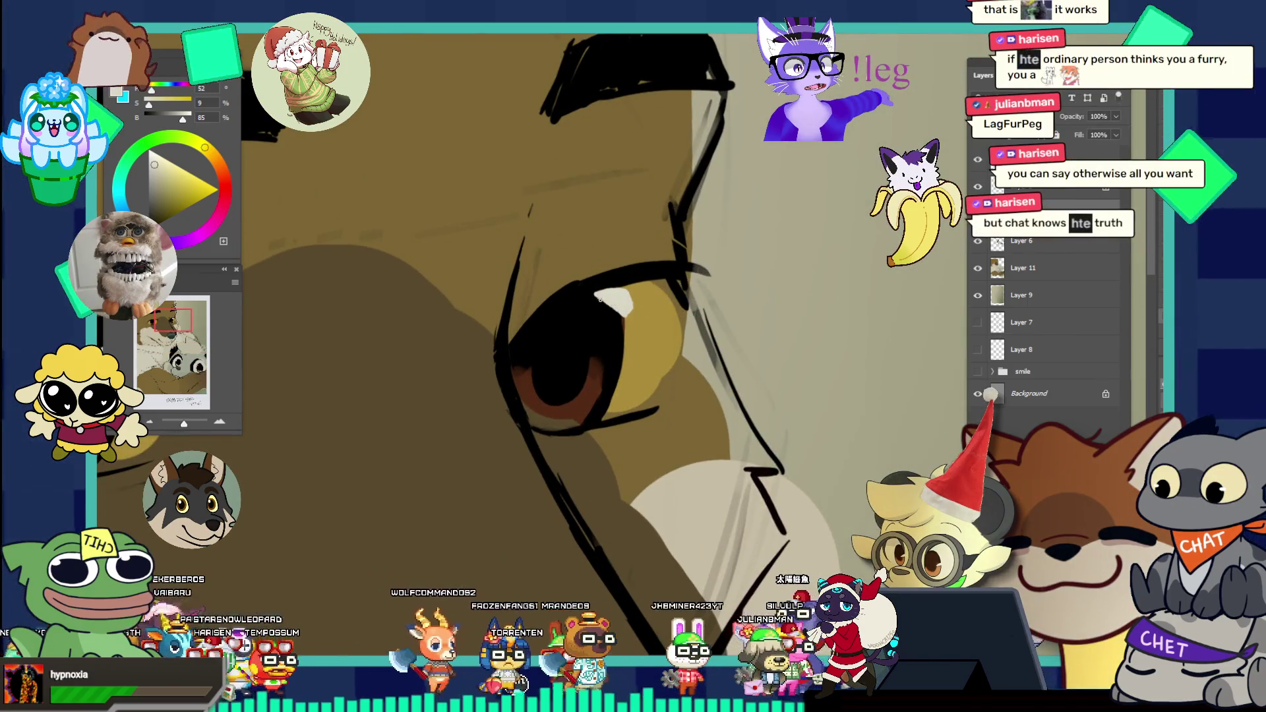
pyautogui.hotkey('ctrl', '0')
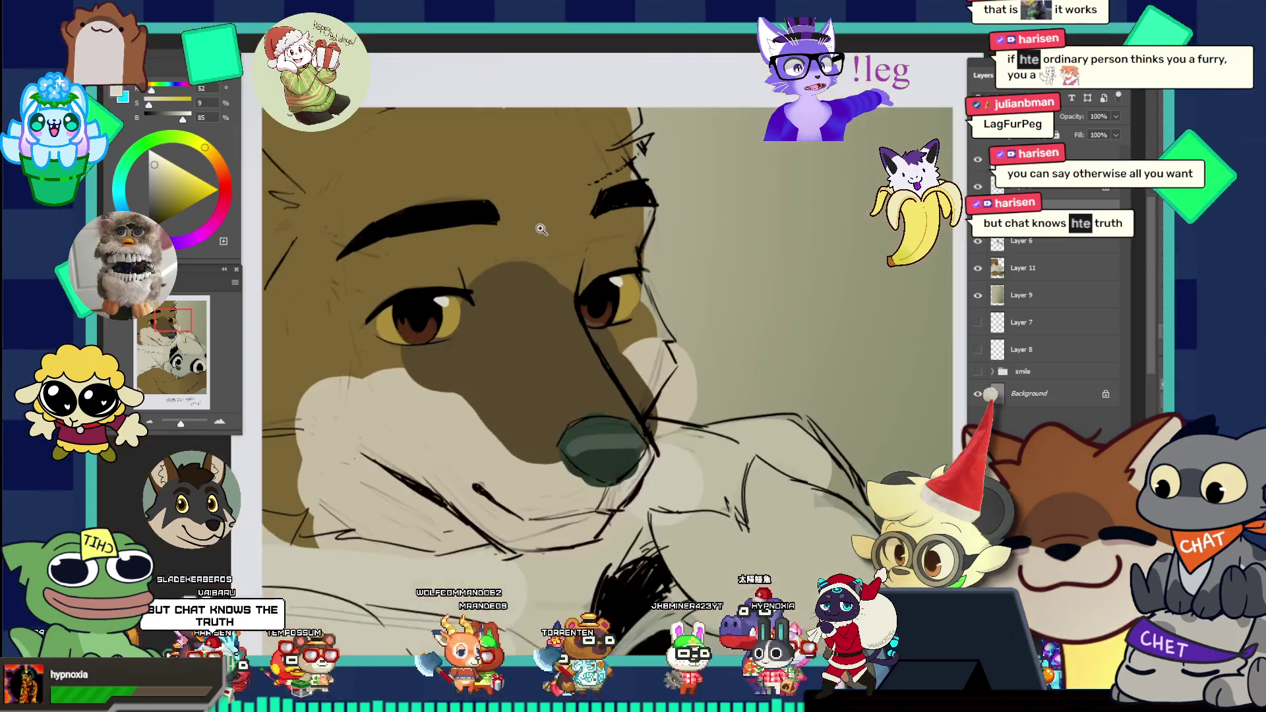
pyautogui.click(422, 273)
pyautogui.hotkey('ctrl', '0')
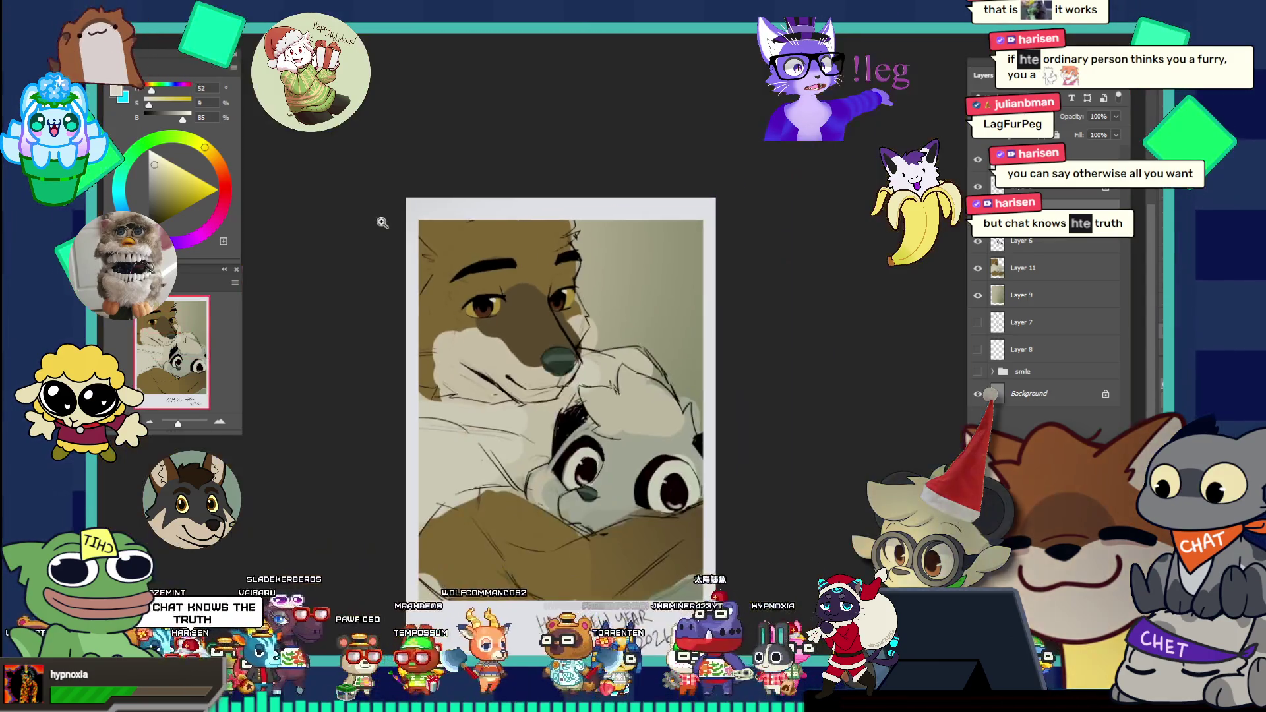
pyautogui.click(677, 471)
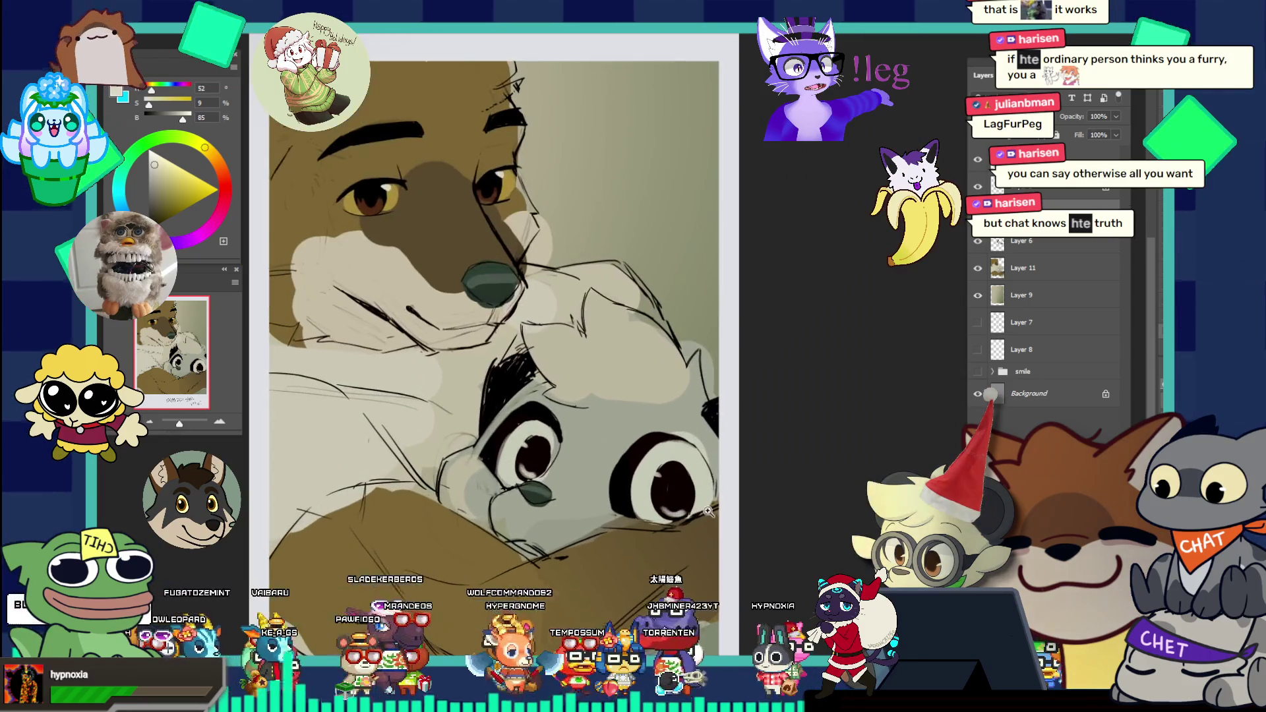
pyautogui.click(565, 439)
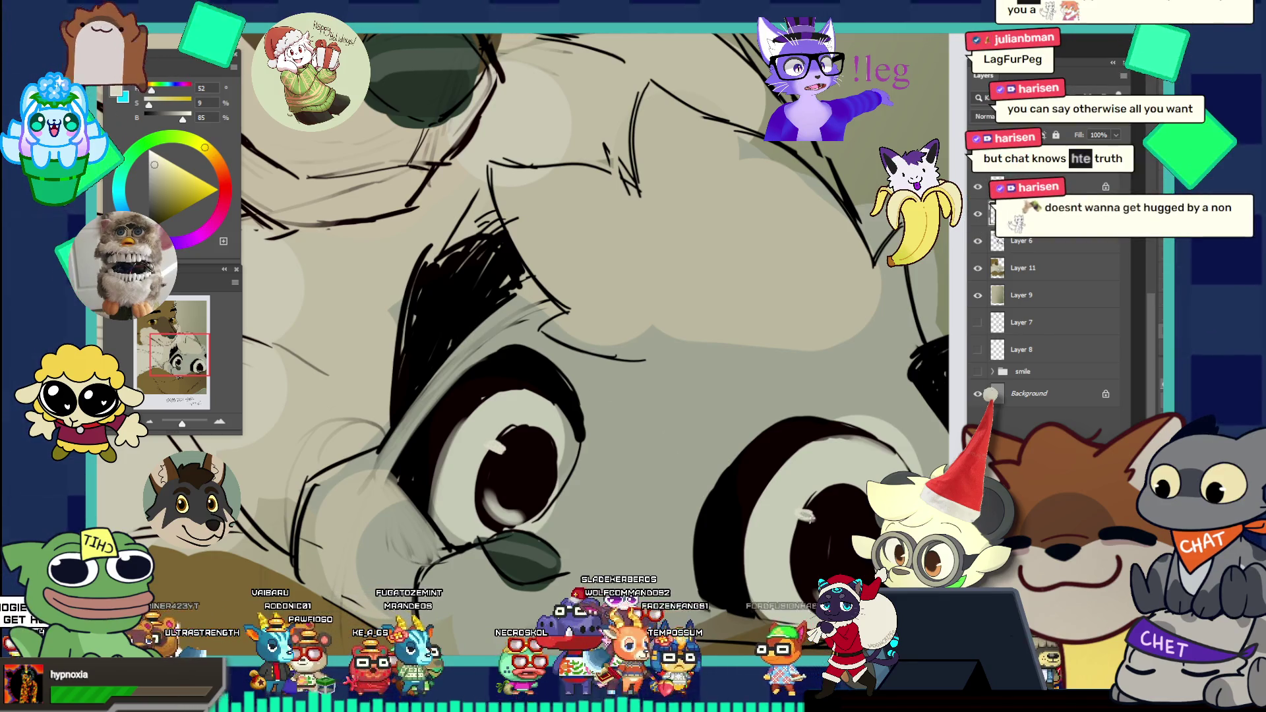
pyautogui.scroll(-8, 650, 398)
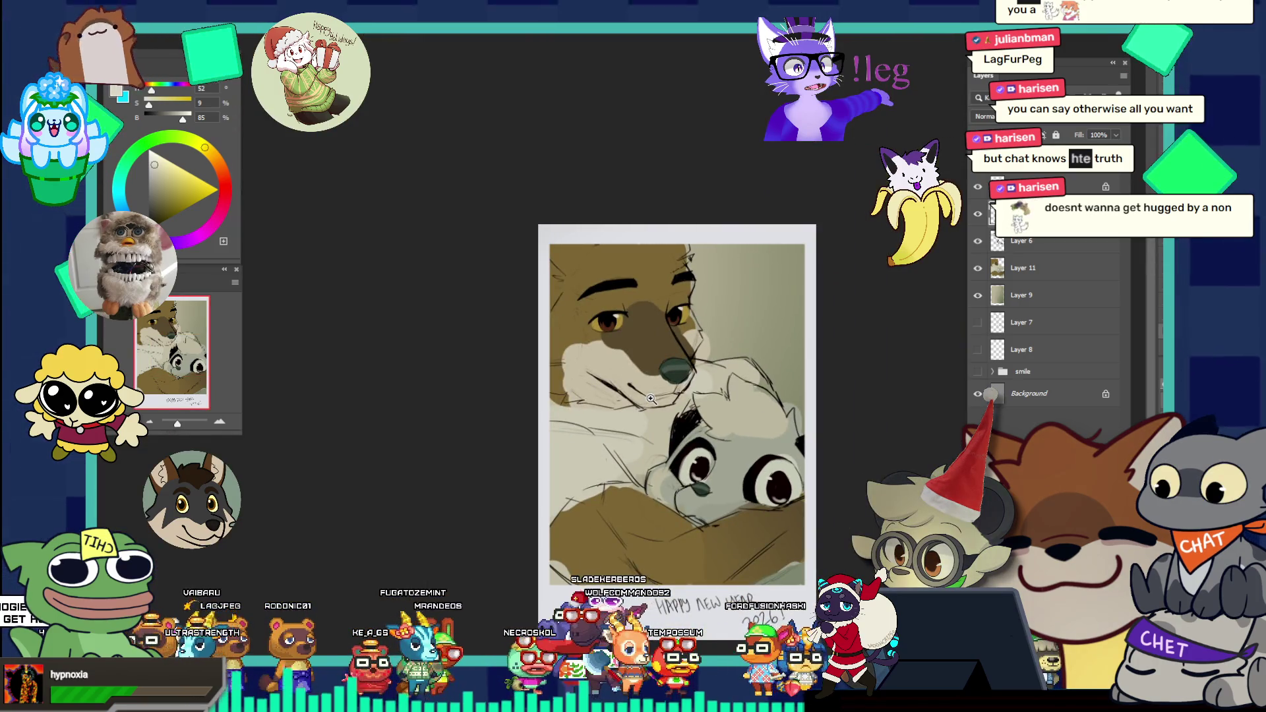
pyautogui.scroll(-1, 709, 403)
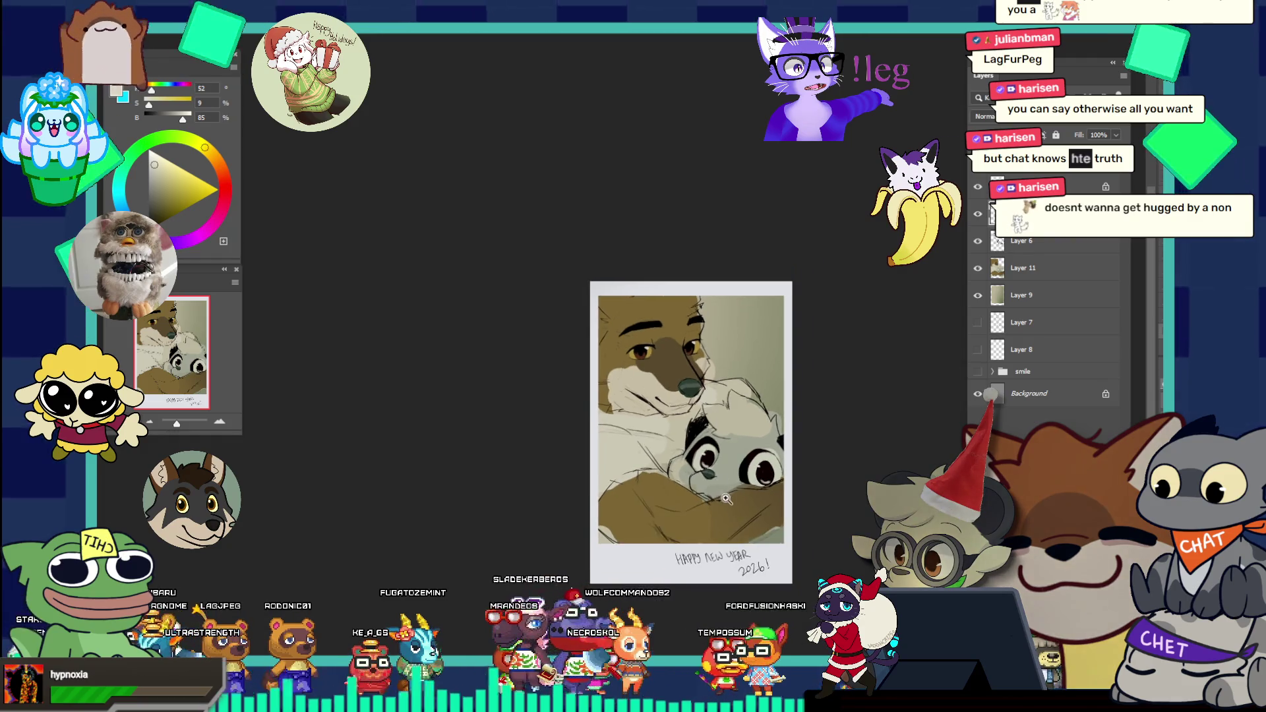
pyautogui.scroll(2, 711, 404)
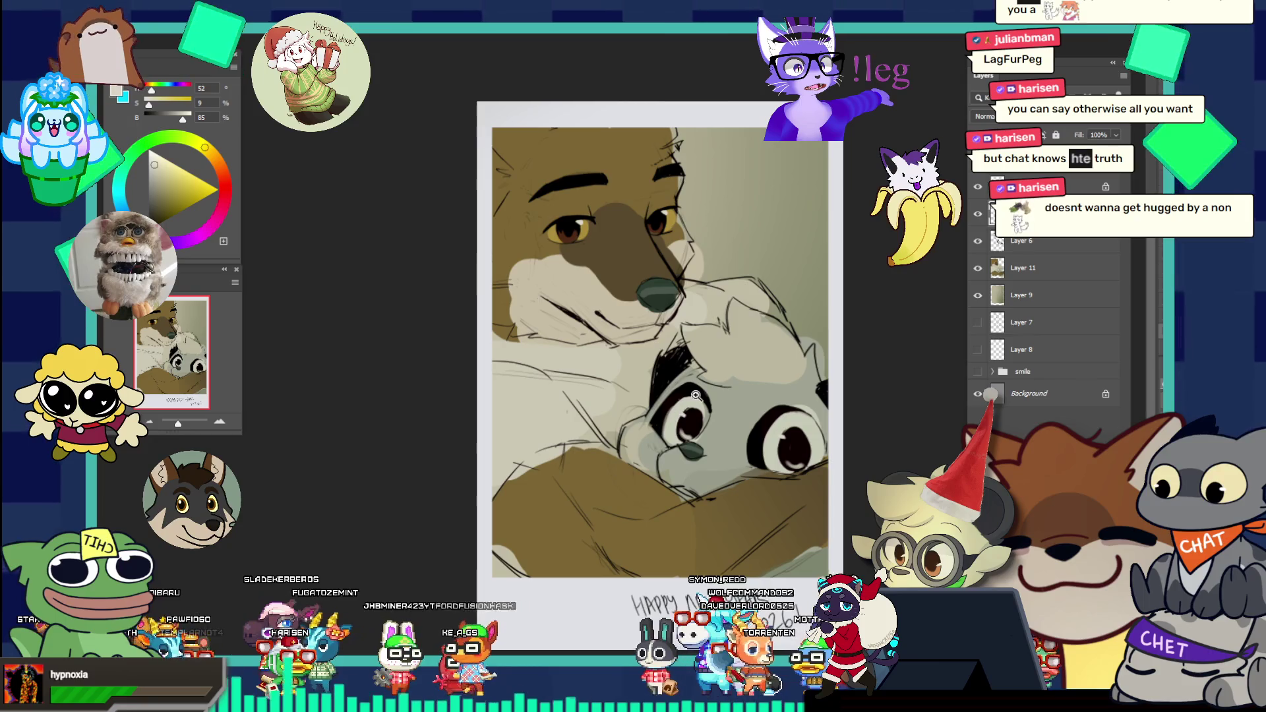
pyautogui.scroll(-1, 688, 361)
pyautogui.scroll(1, 768, 327)
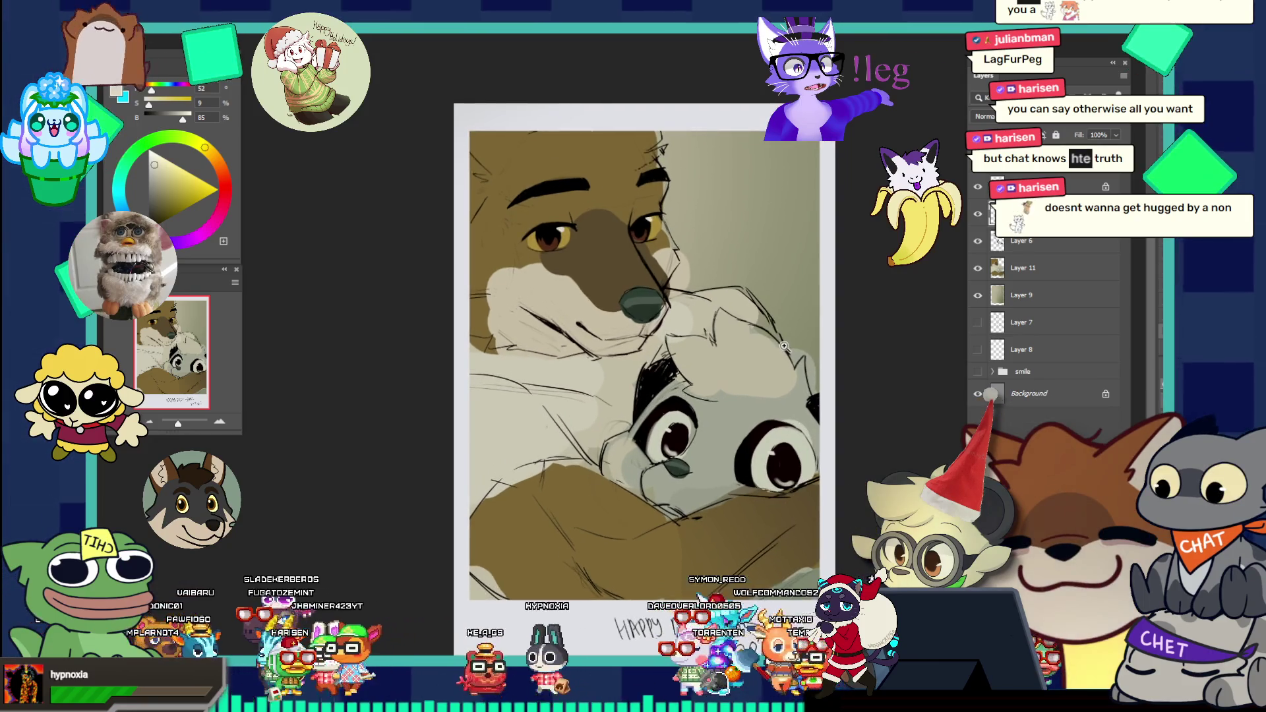
pyautogui.scroll(1, 771, 415)
pyautogui.scroll(1, 777, 515)
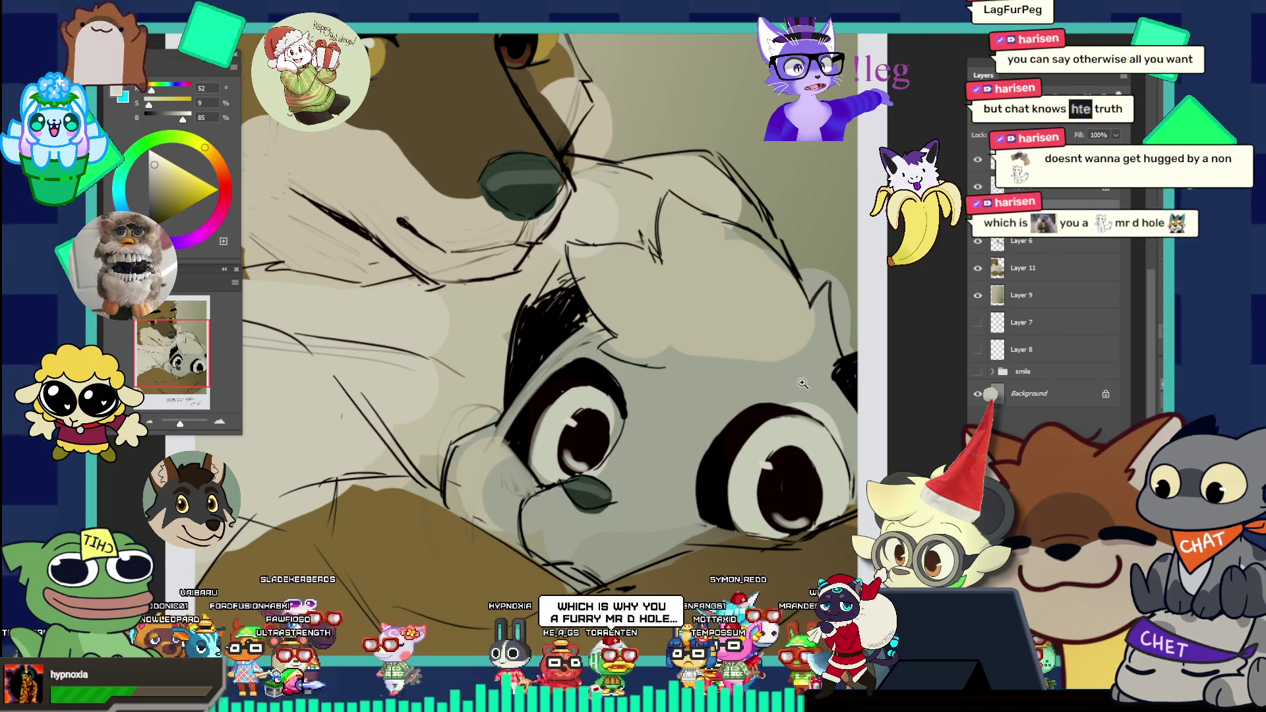
pyautogui.moveTo(802, 384); pyautogui.dragTo(820, 399)
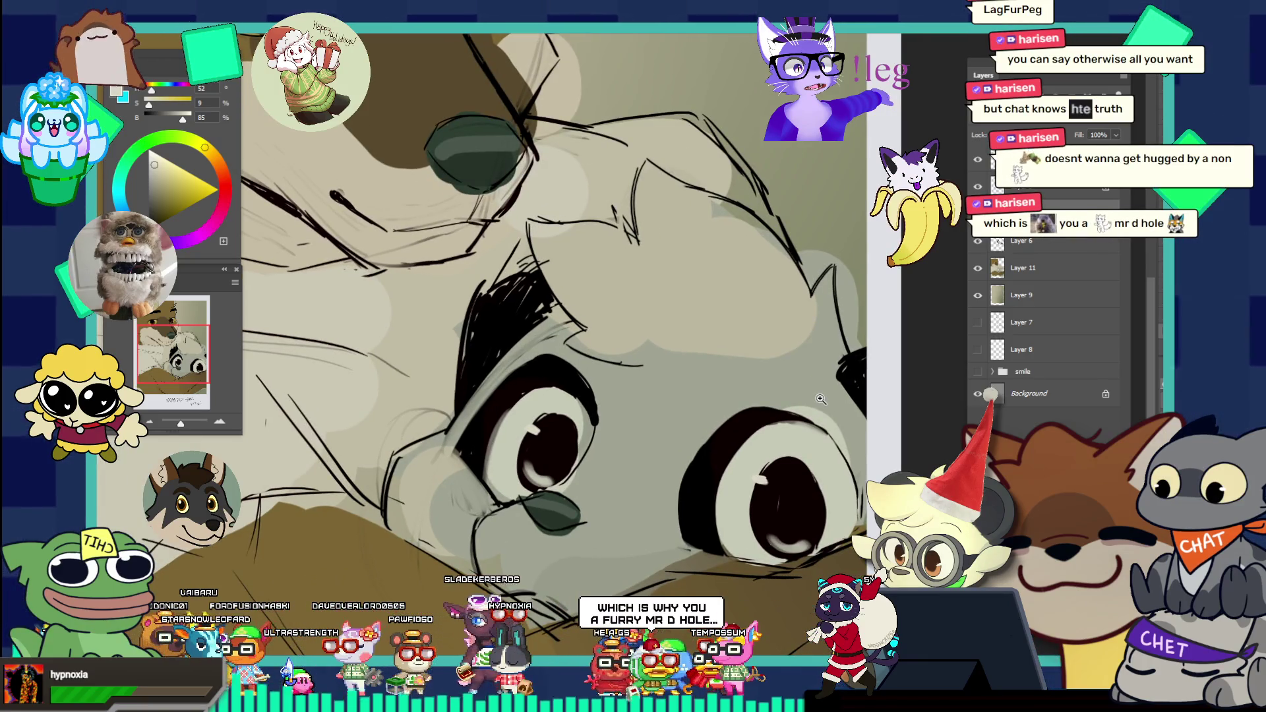
pyautogui.keyDown('alt'); pyautogui.click(807, 515); pyautogui.keyUp('alt')
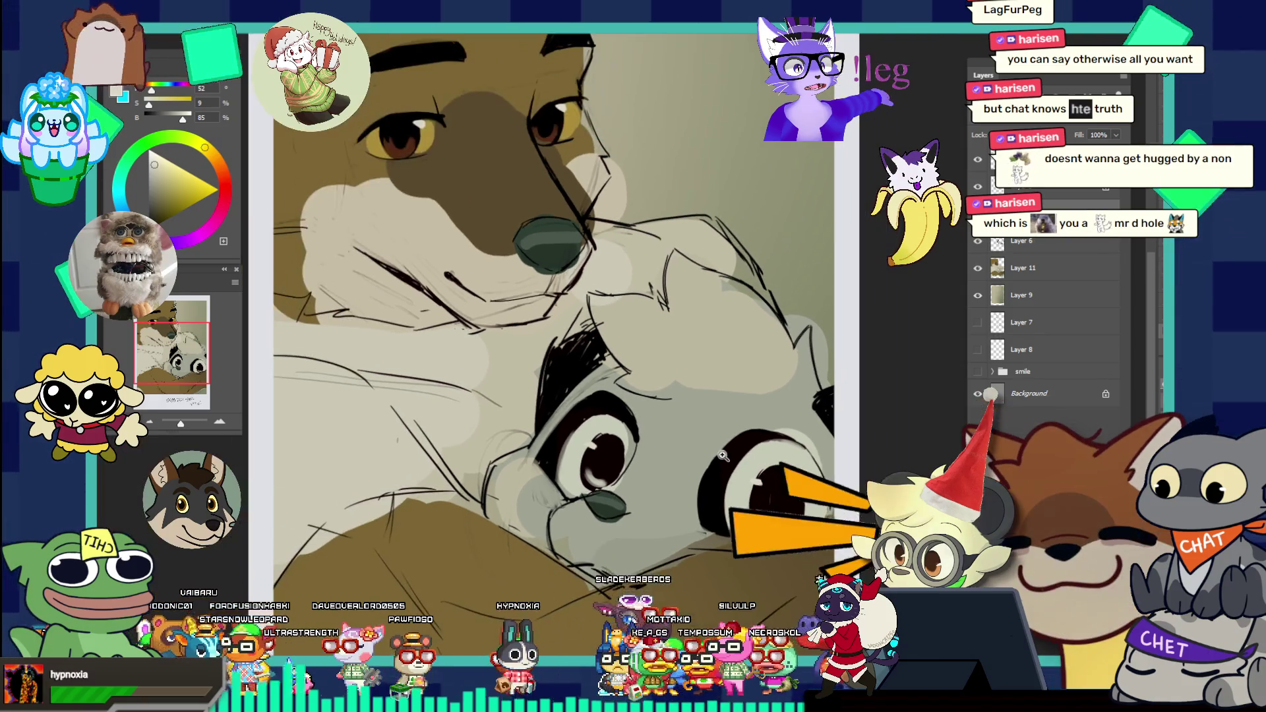
pyautogui.keyDown('alt'); pyautogui.click(723, 454); pyautogui.keyUp('alt')
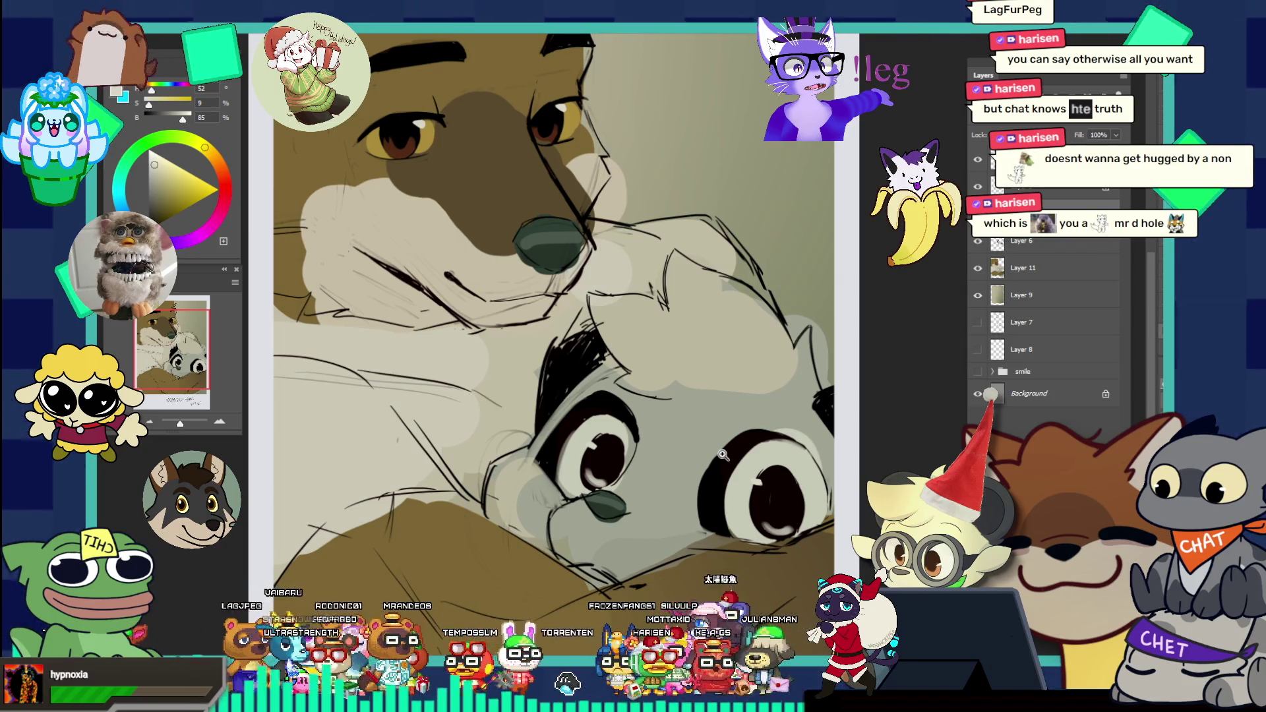
# Step: Pick a dark orange-brown on the colour wheel, nudge its hue, and make Layer 11 active
pyautogui.click(161, 212)
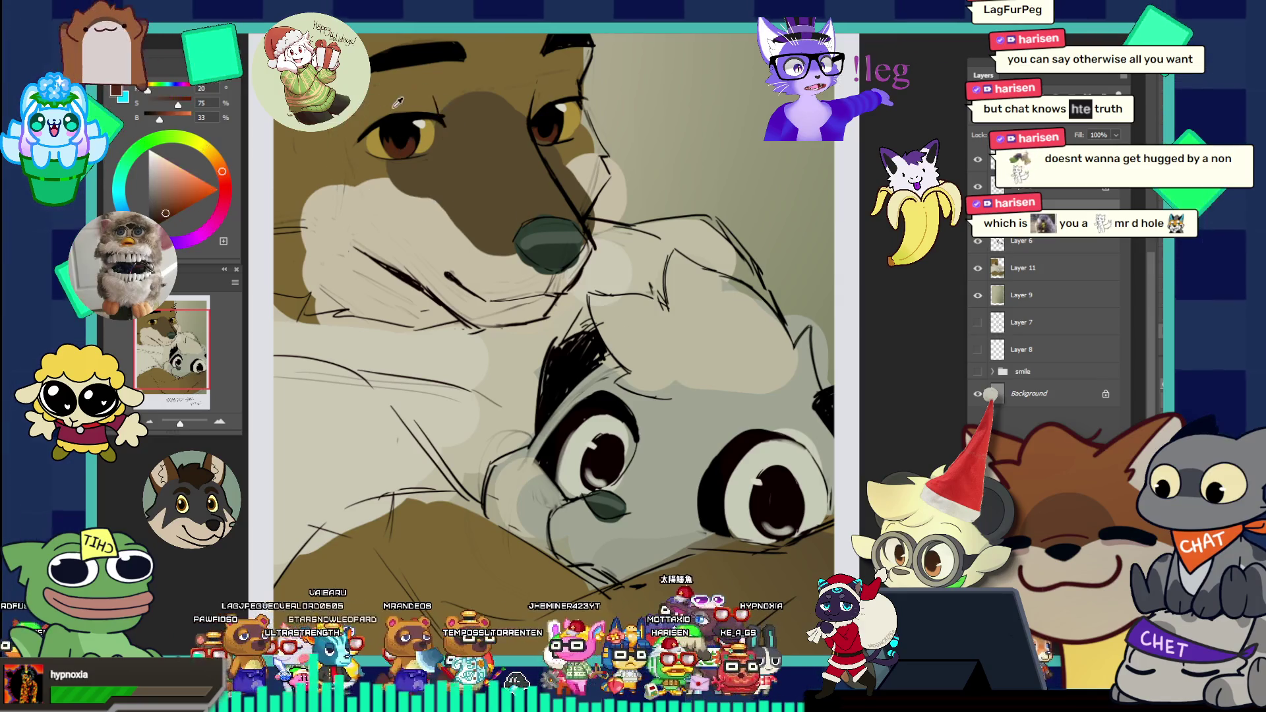
pyautogui.moveTo(161, 213); pyautogui.dragTo(161, 210)
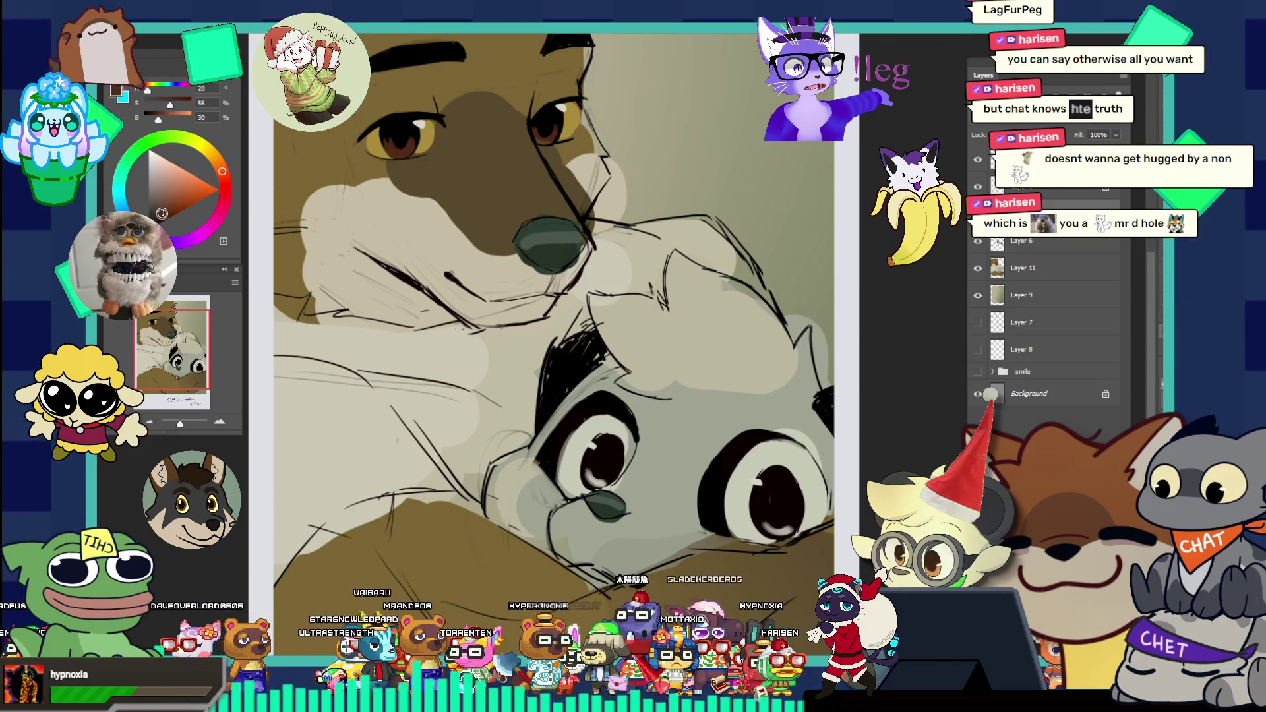
pyautogui.moveTo(222, 171); pyautogui.dragTo(219, 165)
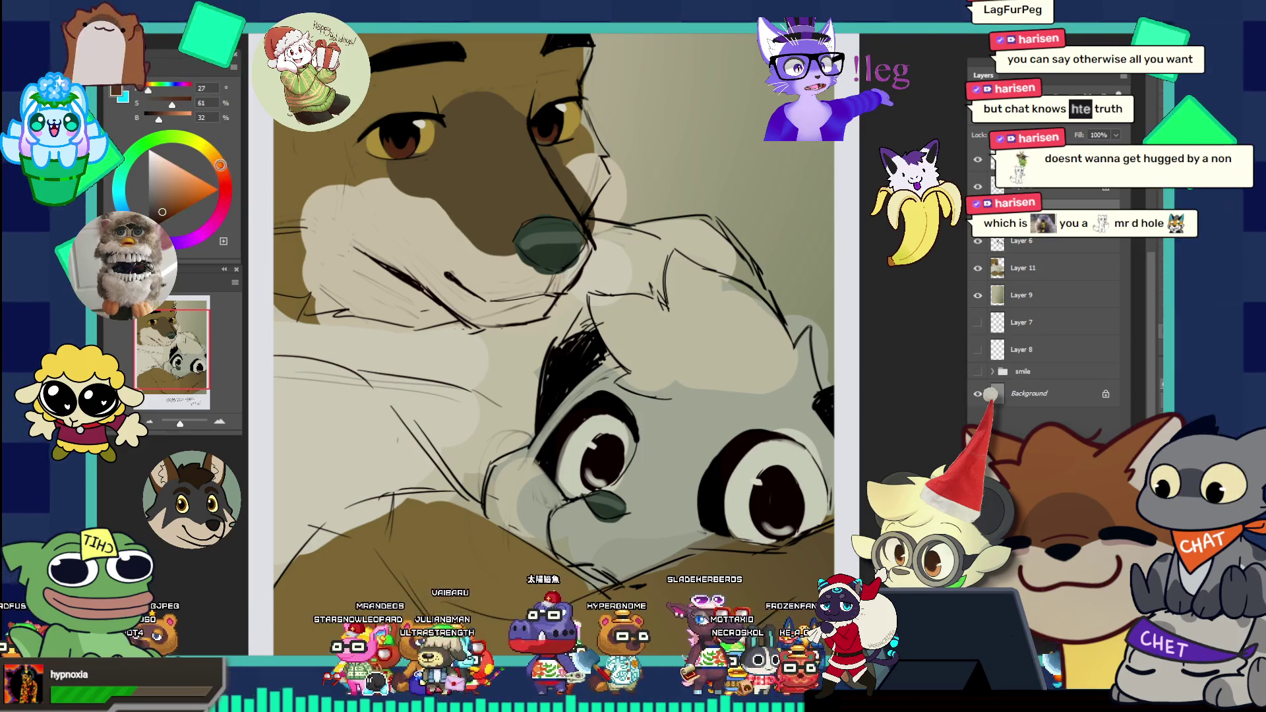
pyautogui.hotkey('ctrl', '0')
pyautogui.scroll(5, 737, 456)
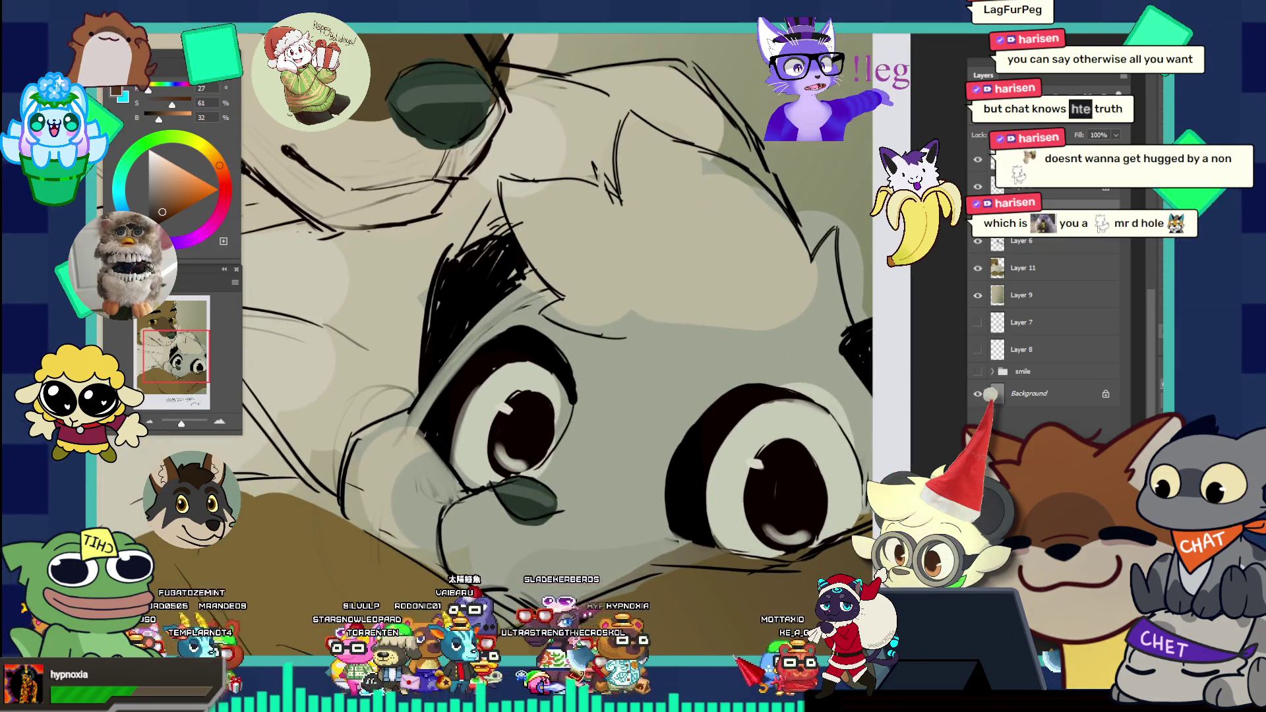
pyautogui.hotkey('ctrl', '0')
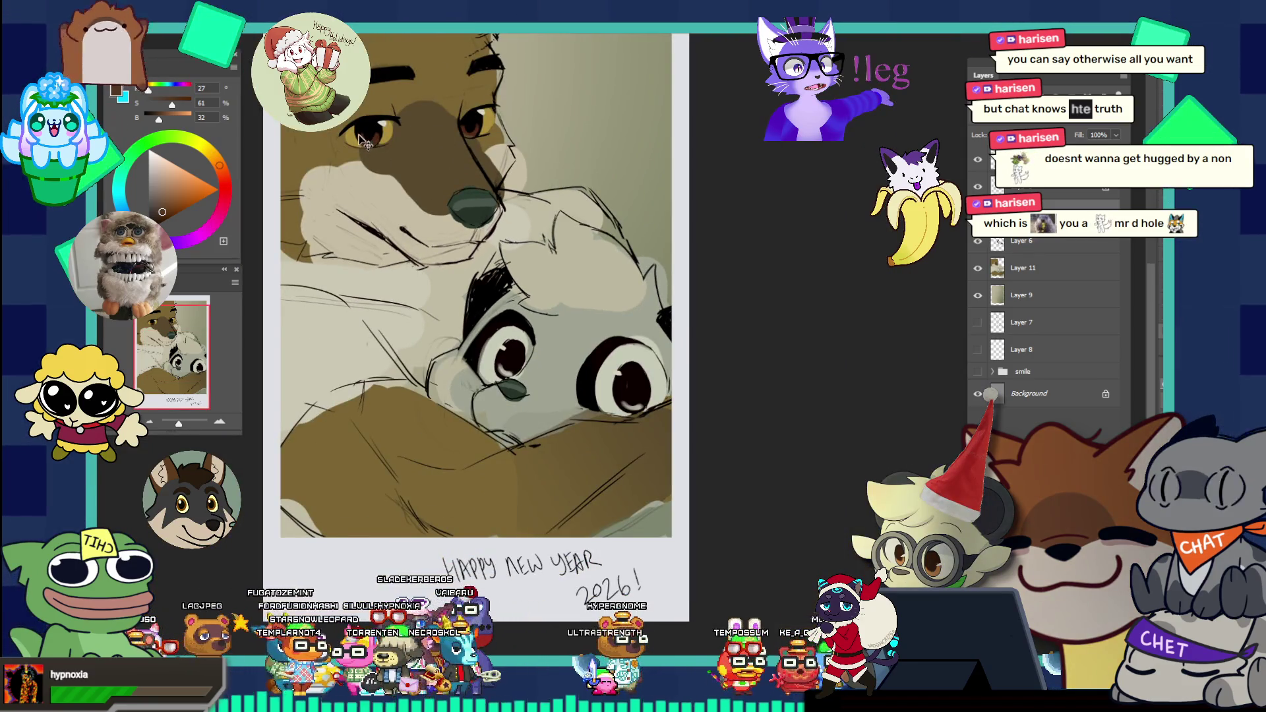
pyautogui.hotkey('alt', '[')
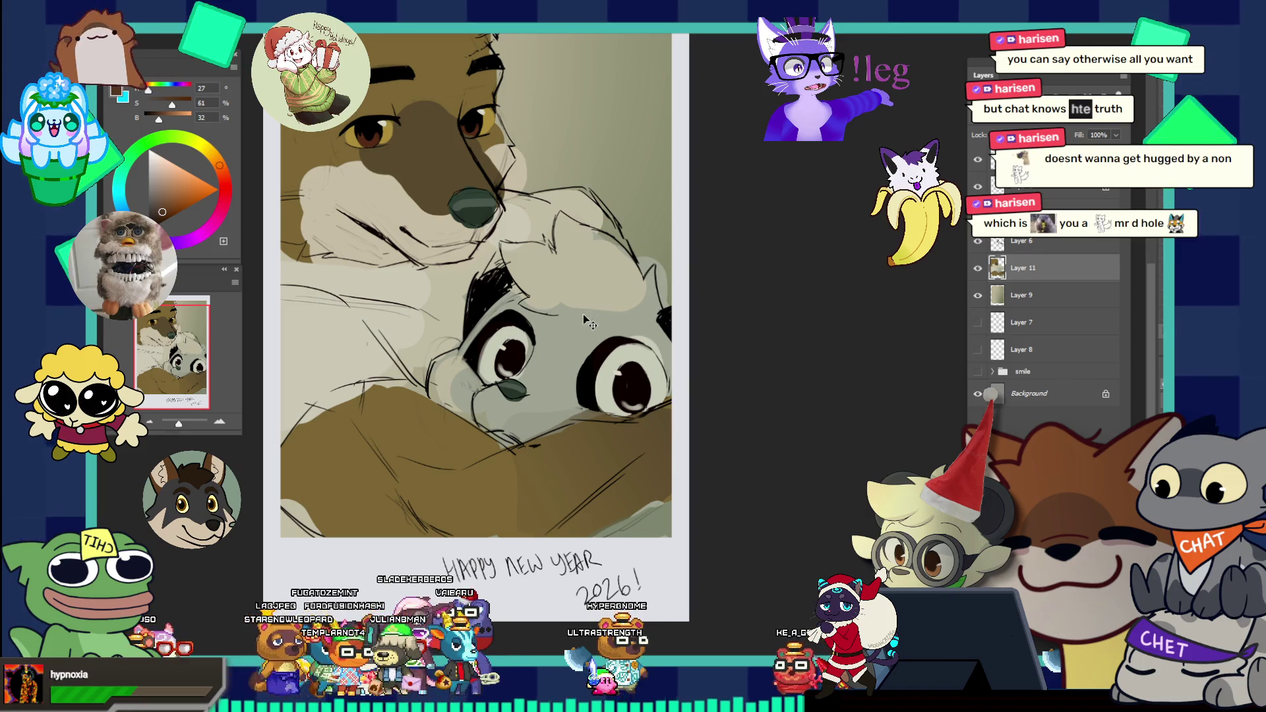
# Step: Select ovals around both raccoon pupils and fill their lower halves with brown
pyautogui.click(546, 349)
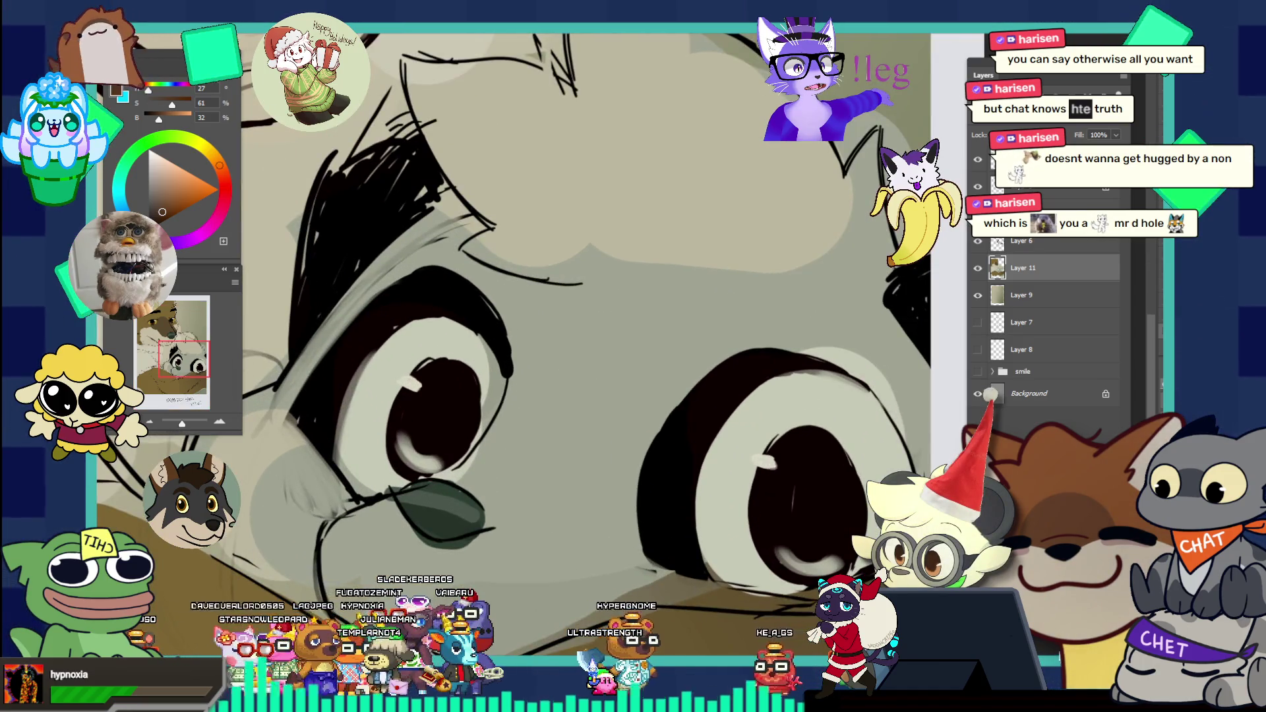
pyautogui.moveTo(388, 384); pyautogui.dragTo(469, 473)
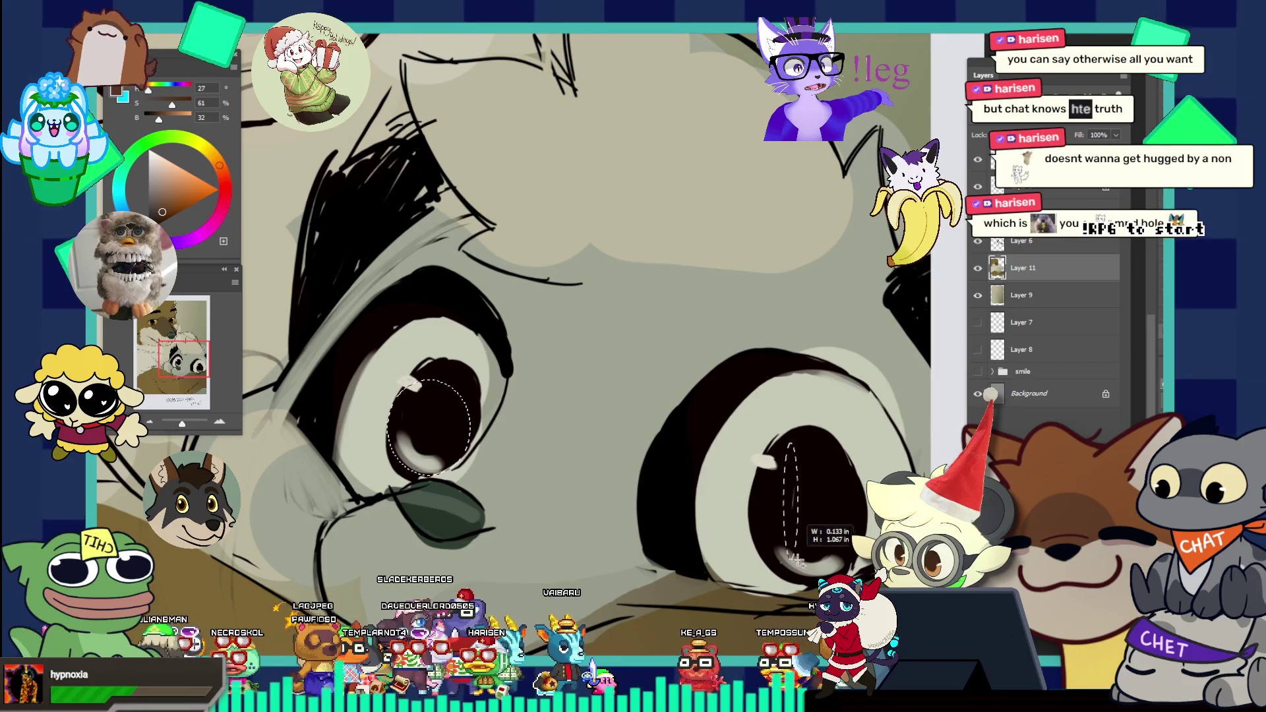
pyautogui.moveTo(787, 448)
pyautogui.mouseDown()
pyautogui.moveTo(865, 561)
pyautogui.moveTo(862, 578)
pyautogui.mouseUp()
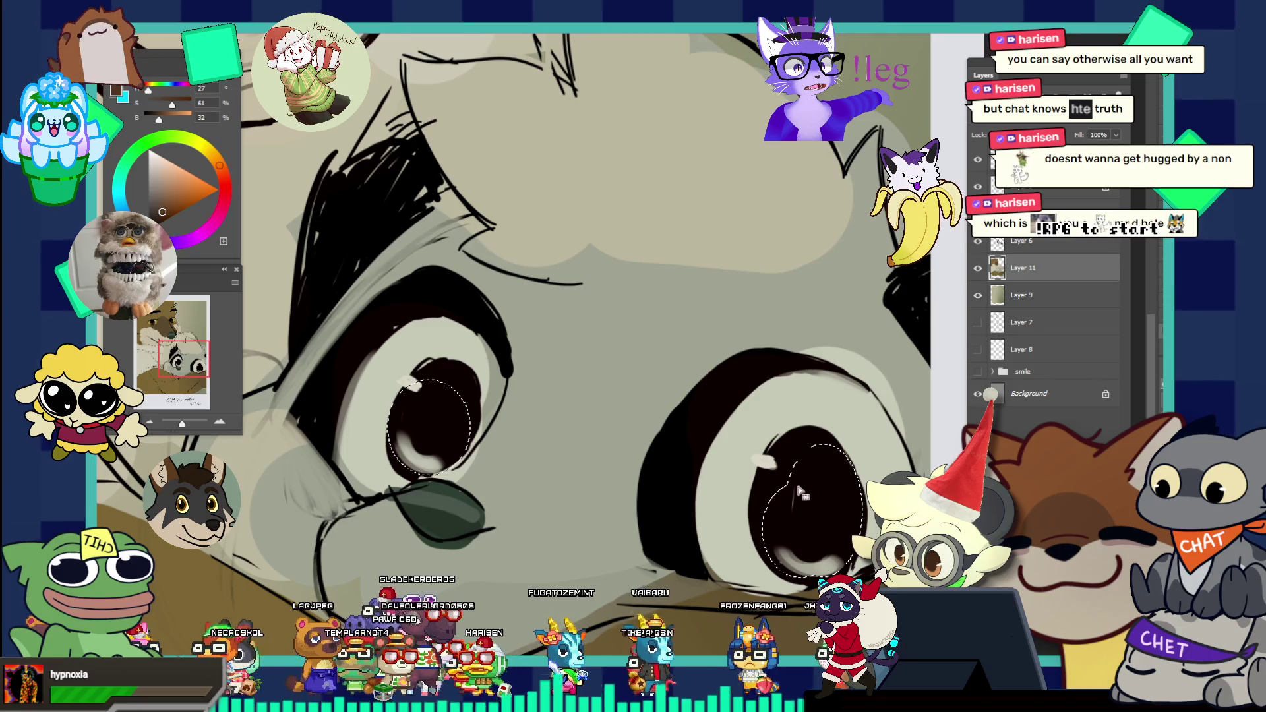
pyautogui.hotkey('alt', 'BackSpace')
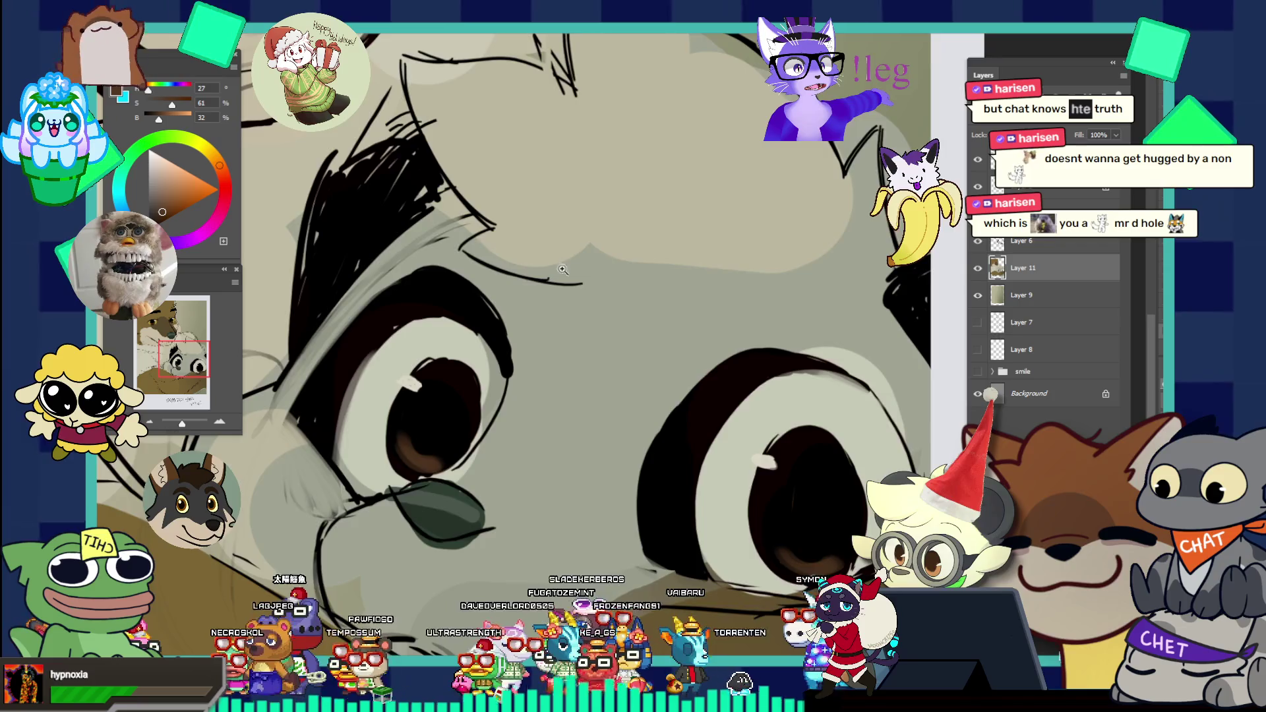
# Step: Check the whole polaroid illustration, then switch to the fox-girl sketch document
pyautogui.hotkey('ctrl', '0')
pyautogui.scroll(-3, 647, 263)
pyautogui.scroll(2, 647, 264)
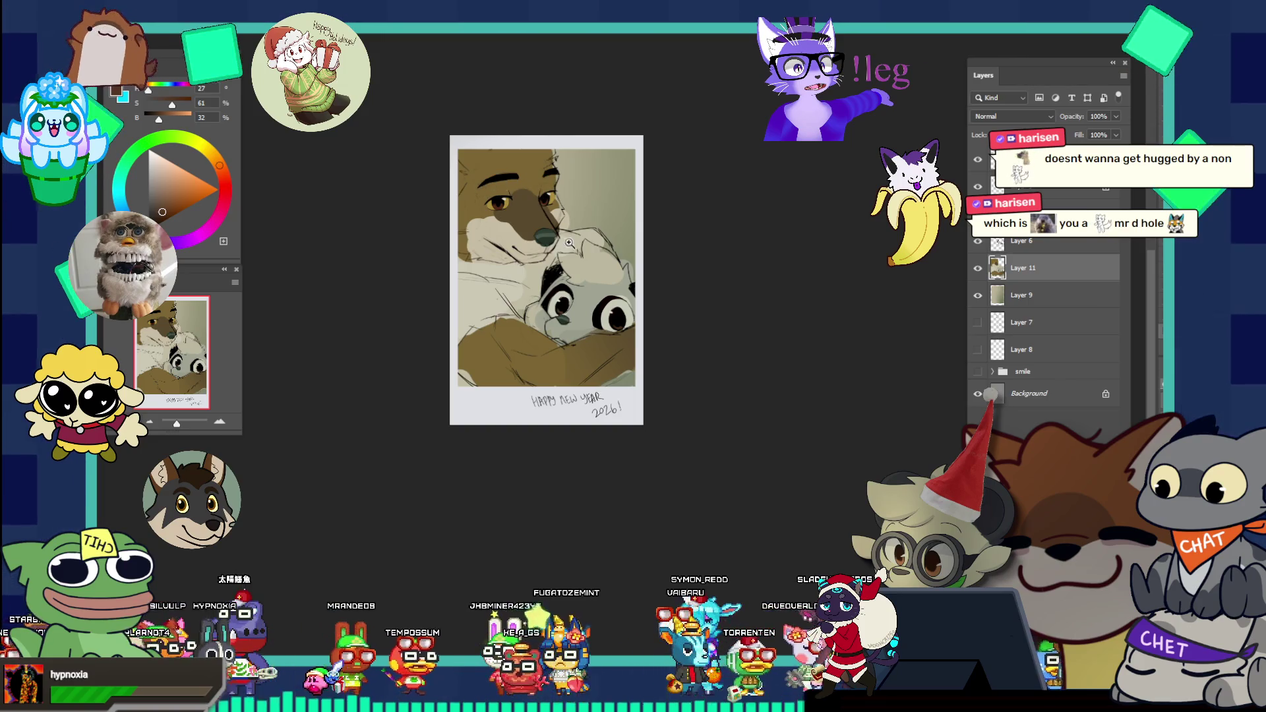
pyautogui.moveTo(501, 191); pyautogui.dragTo(547, 238)
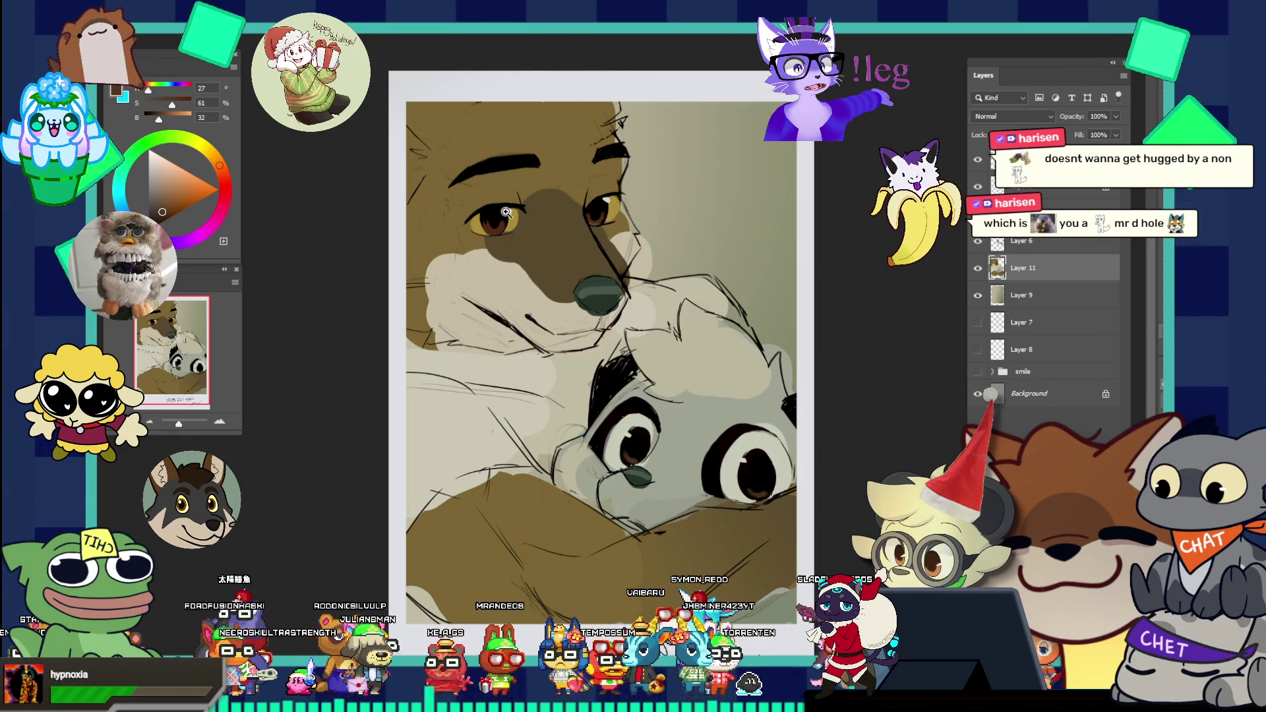
pyautogui.moveTo(516, 185); pyautogui.dragTo(477, 186)
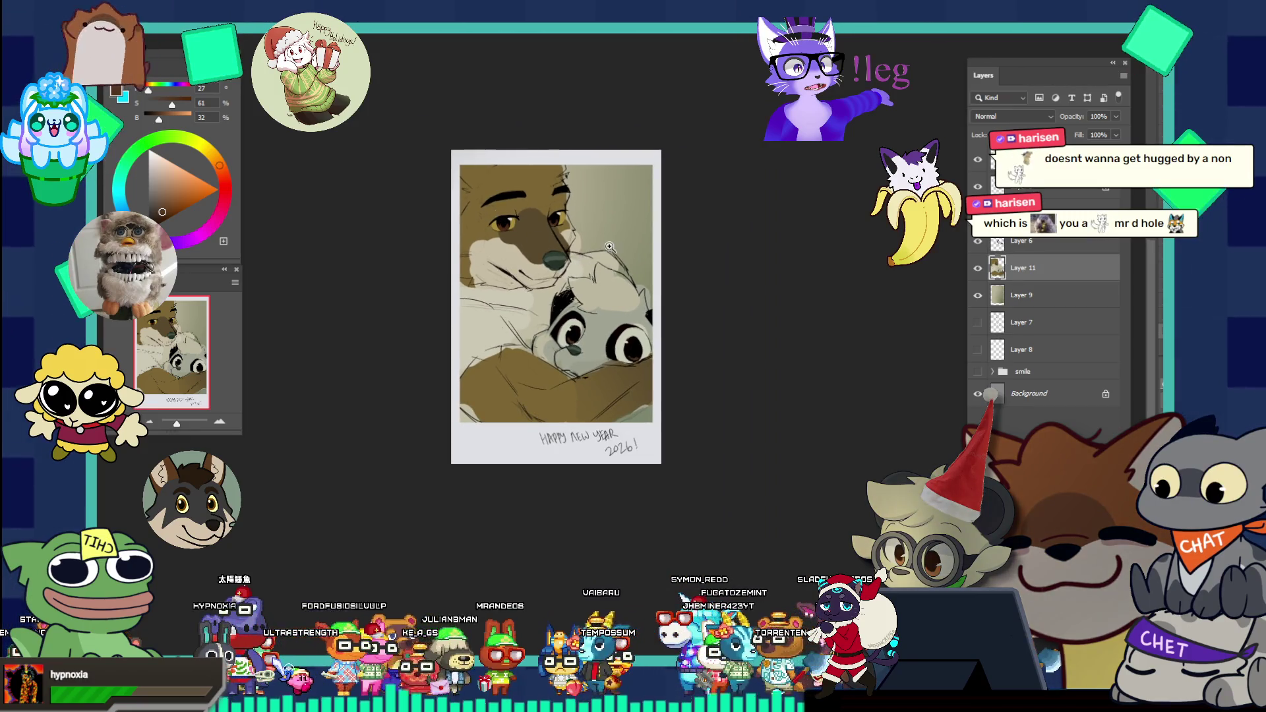
pyautogui.moveTo(516, 241); pyautogui.dragTo(633, 269)
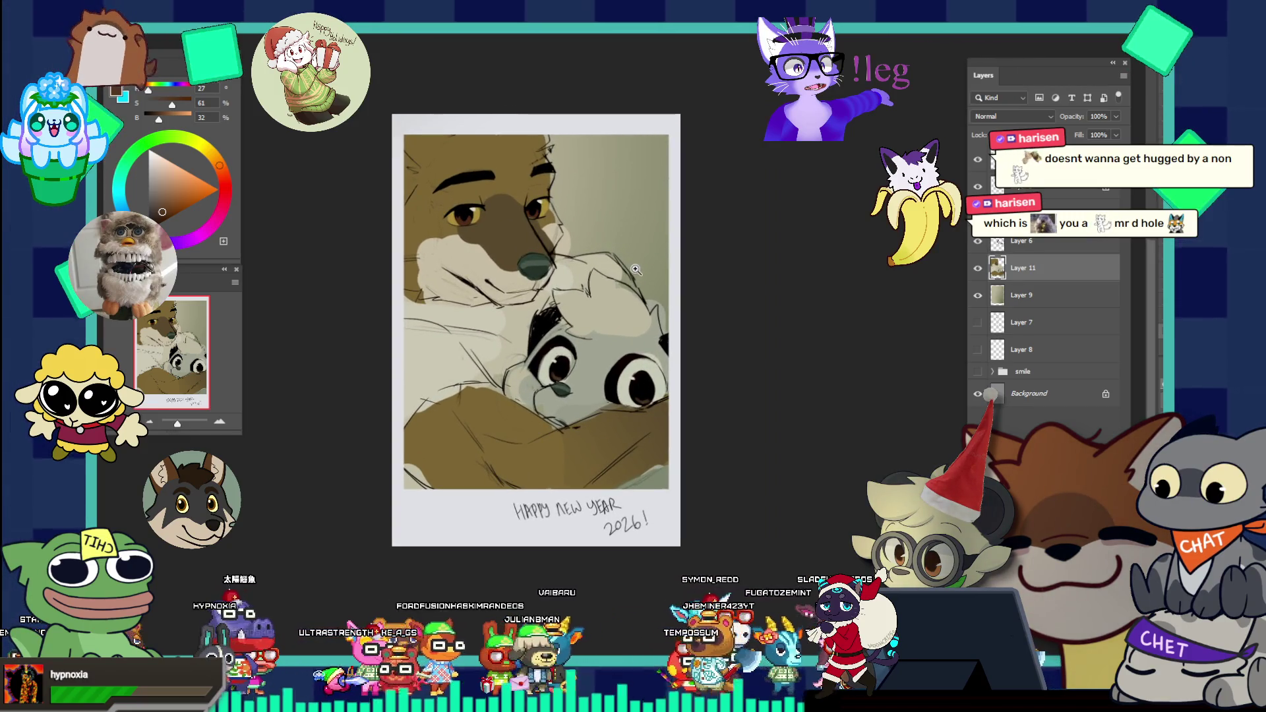
pyautogui.hotkey('ctrl', 'Tab')
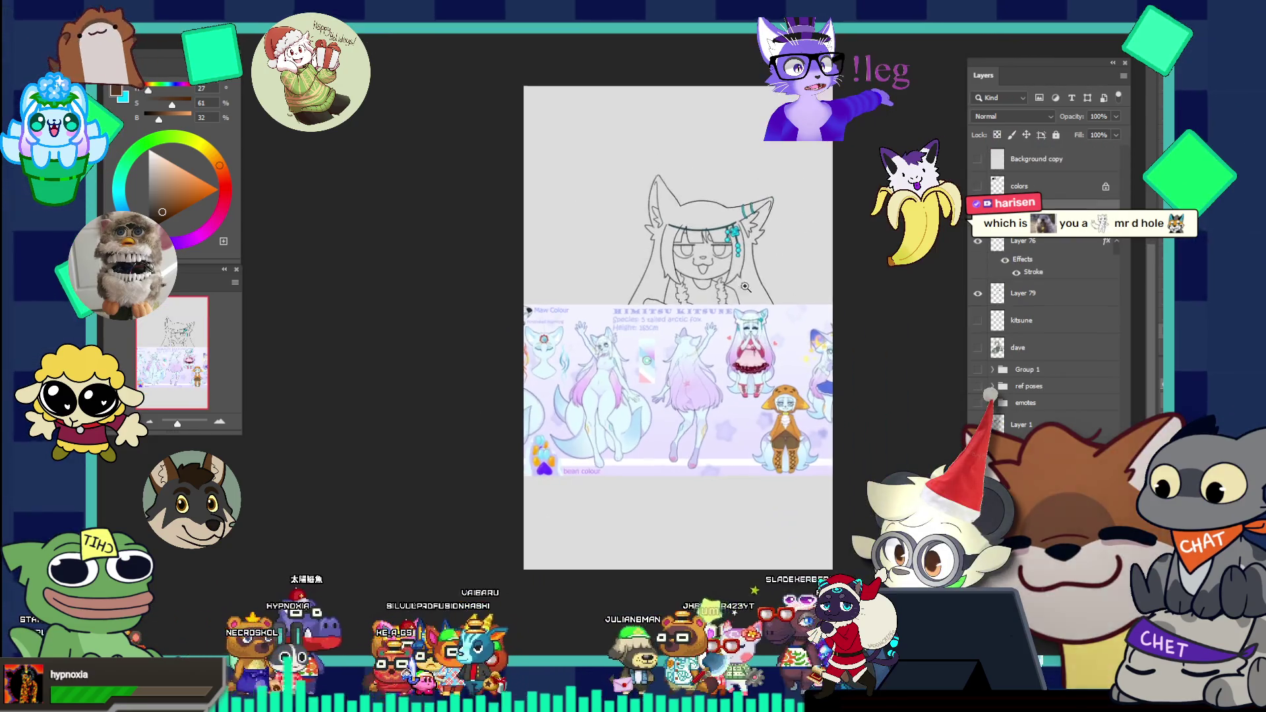
# Step: Drag the reference sheet down and left and zoom in on its witch character
pyautogui.moveTo(623, 220); pyautogui.dragTo(392, 218)
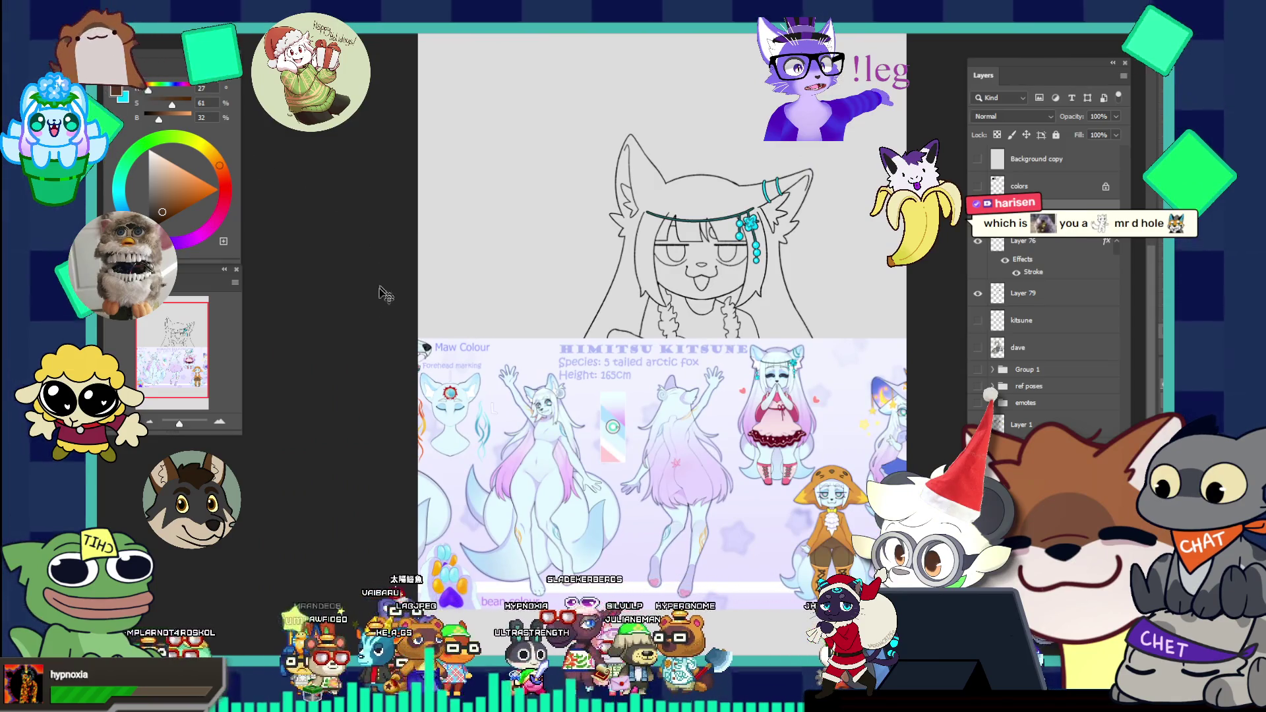
pyautogui.moveTo(545, 466)
pyautogui.mouseDown()
pyautogui.moveTo(548, 519)
pyautogui.moveTo(307, 363)
pyautogui.mouseUp()
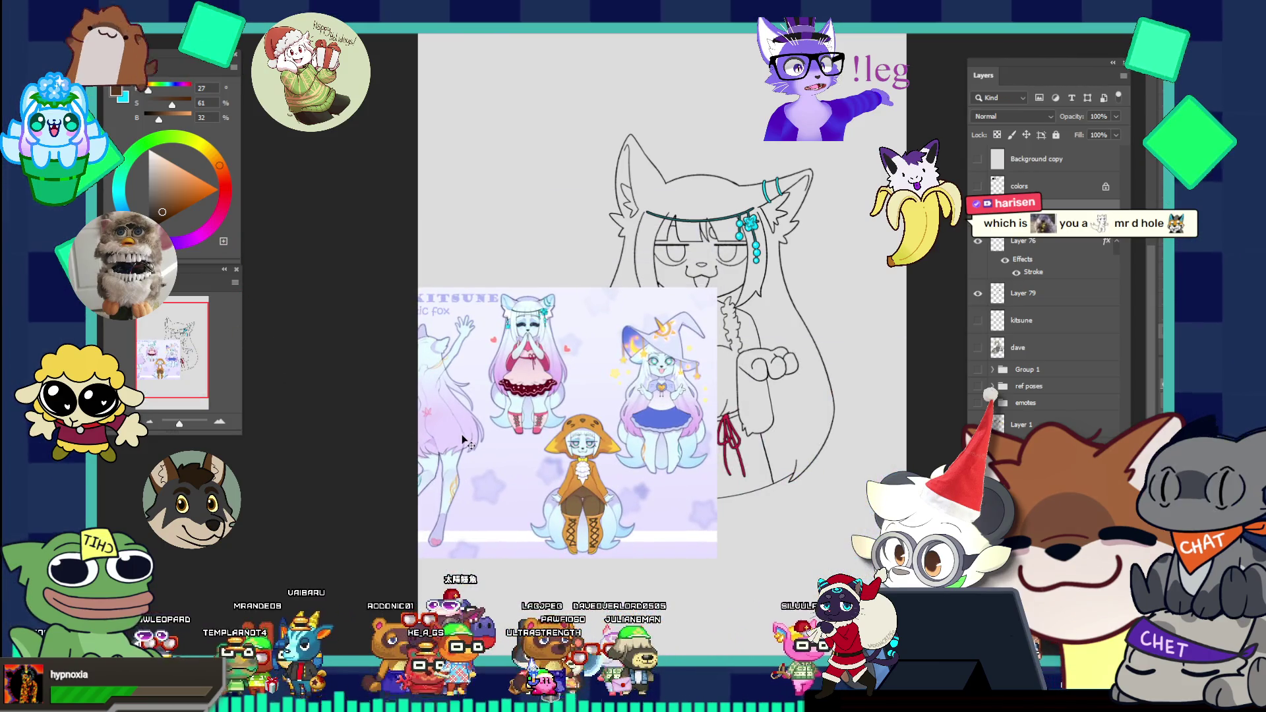
pyautogui.moveTo(307, 363)
pyautogui.mouseDown()
pyautogui.moveTo(469, 443)
pyautogui.moveTo(454, 473)
pyautogui.mouseUp()
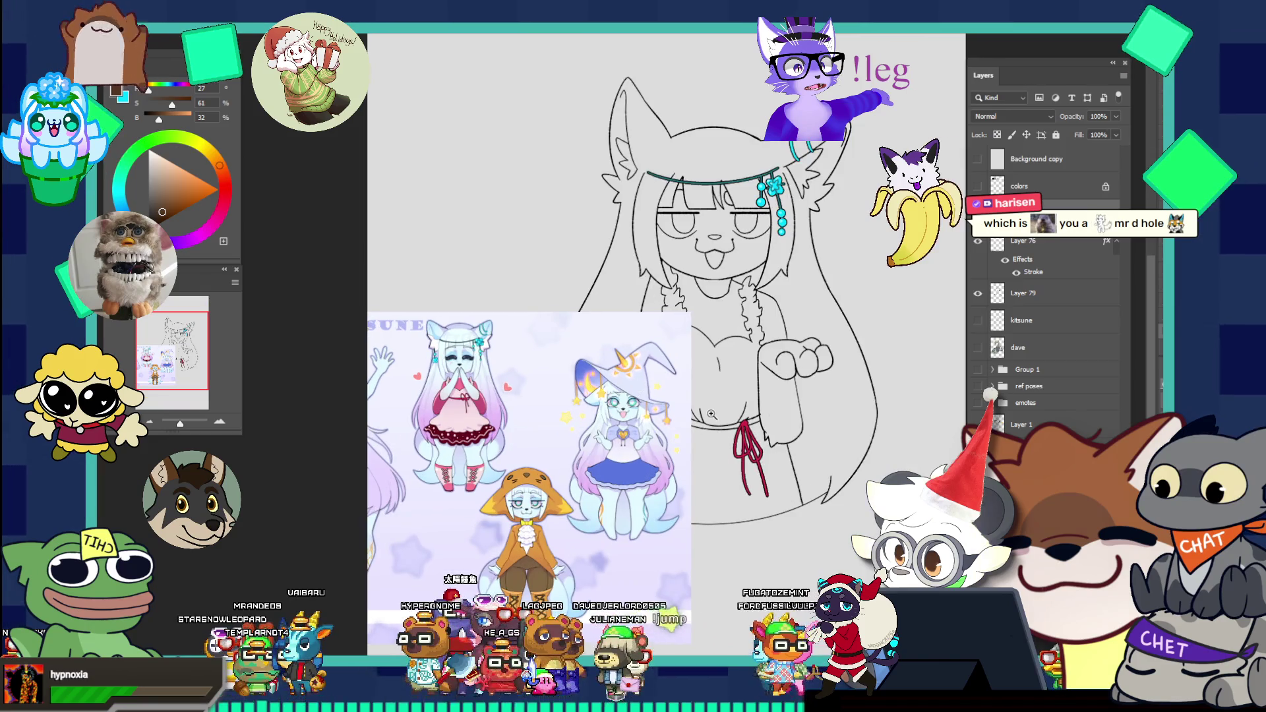
pyautogui.moveTo(674, 319); pyautogui.dragTo(697, 438)
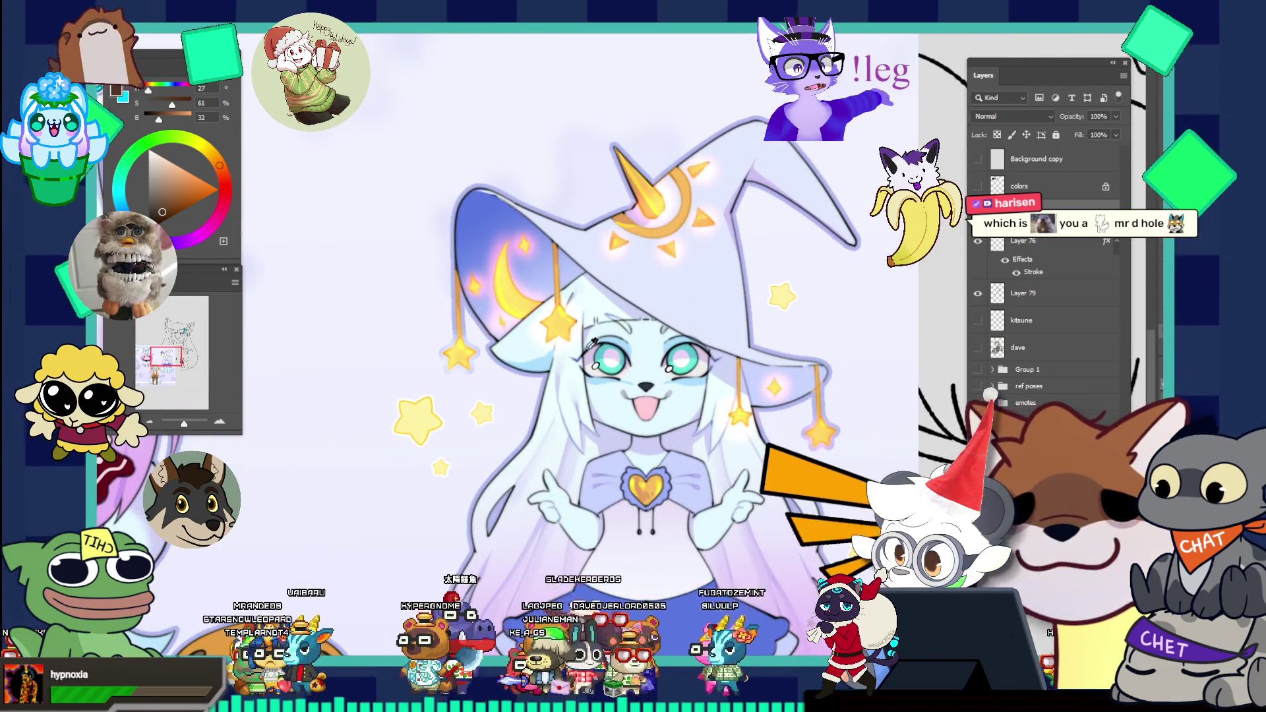
# Step: Sample the witch's pale blue skin tone as the painting colour and move the reference aside
pyautogui.press('x')
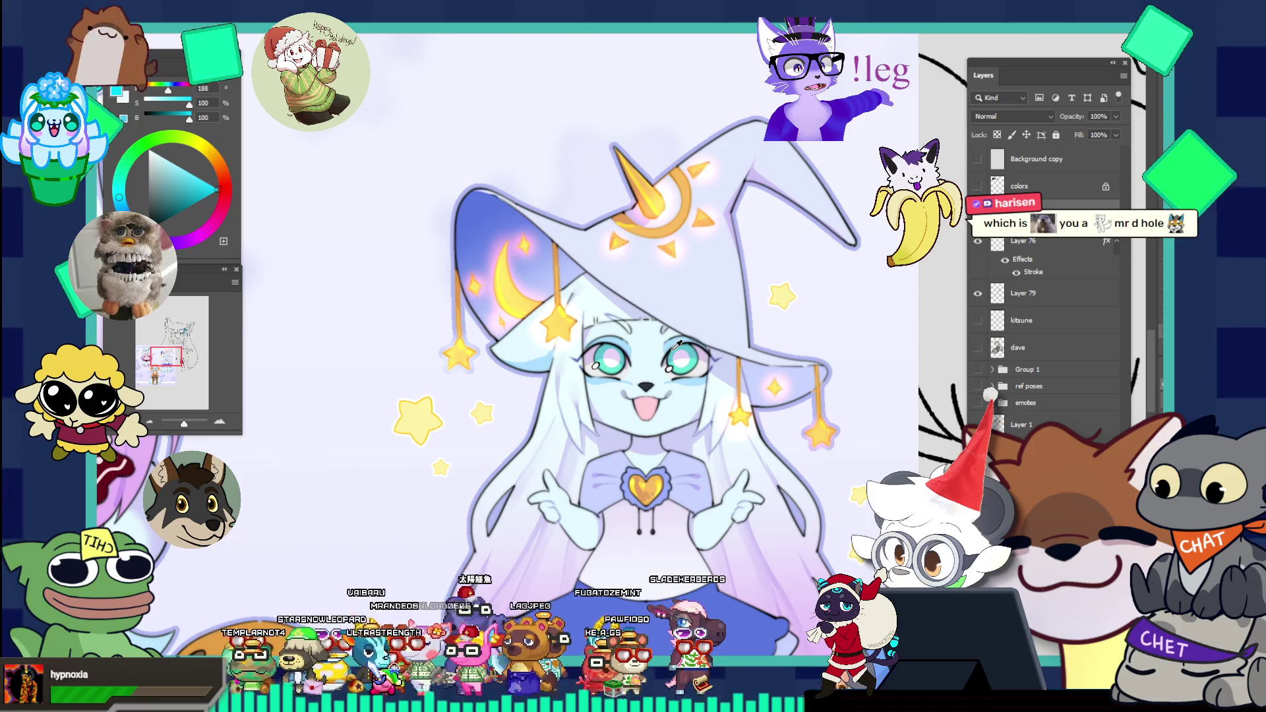
pyautogui.keyDown('alt'); pyautogui.click(626, 378); pyautogui.keyUp('alt')
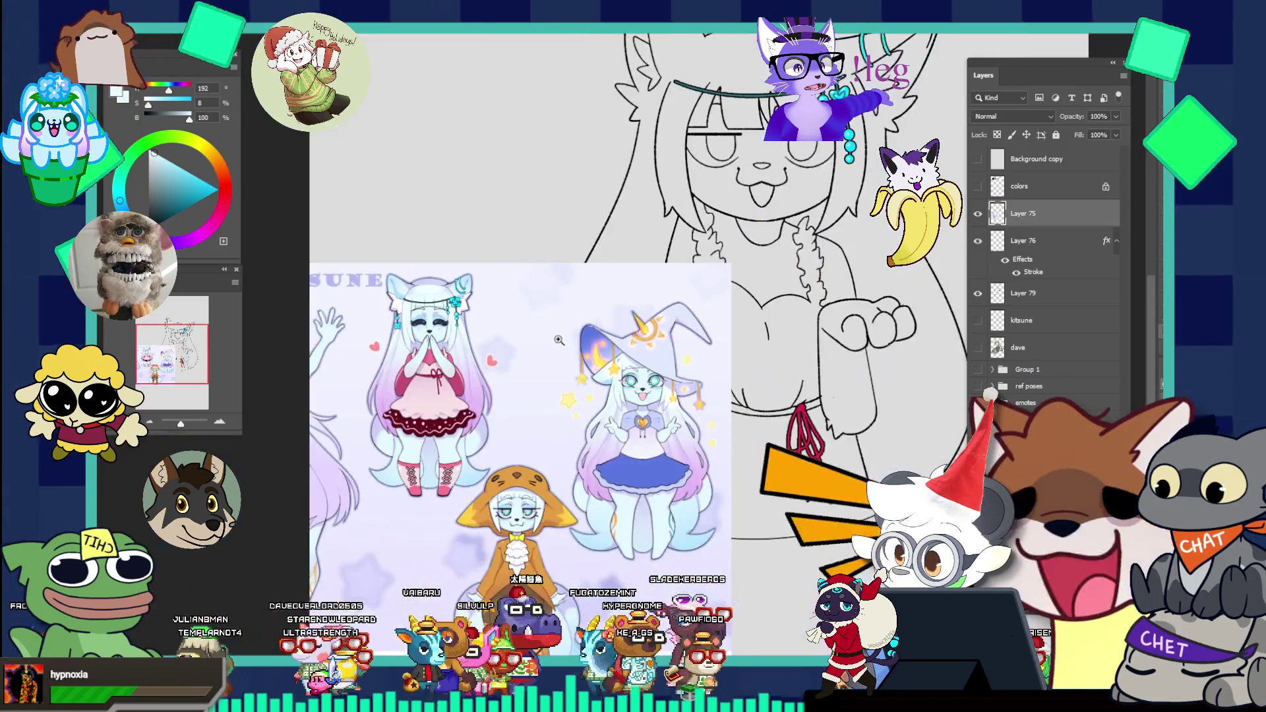
pyautogui.scroll(-3, 652, 332)
pyautogui.click(633, 319)
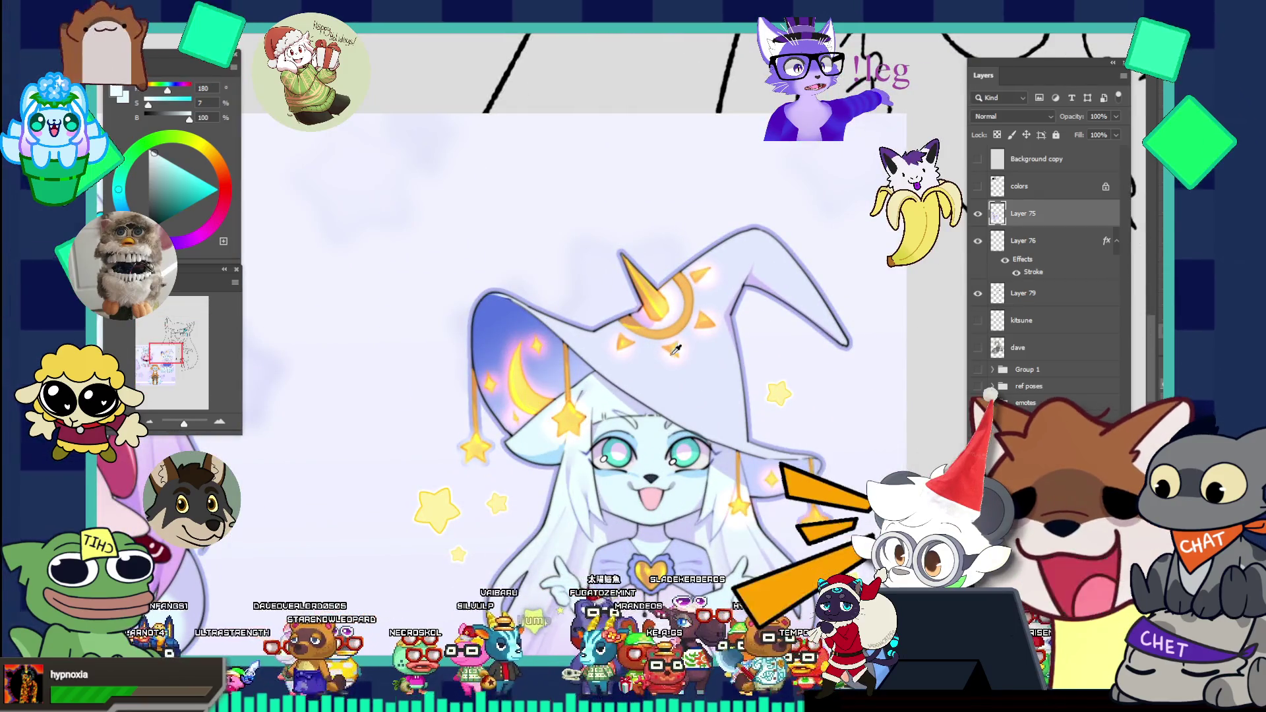
pyautogui.click(663, 453)
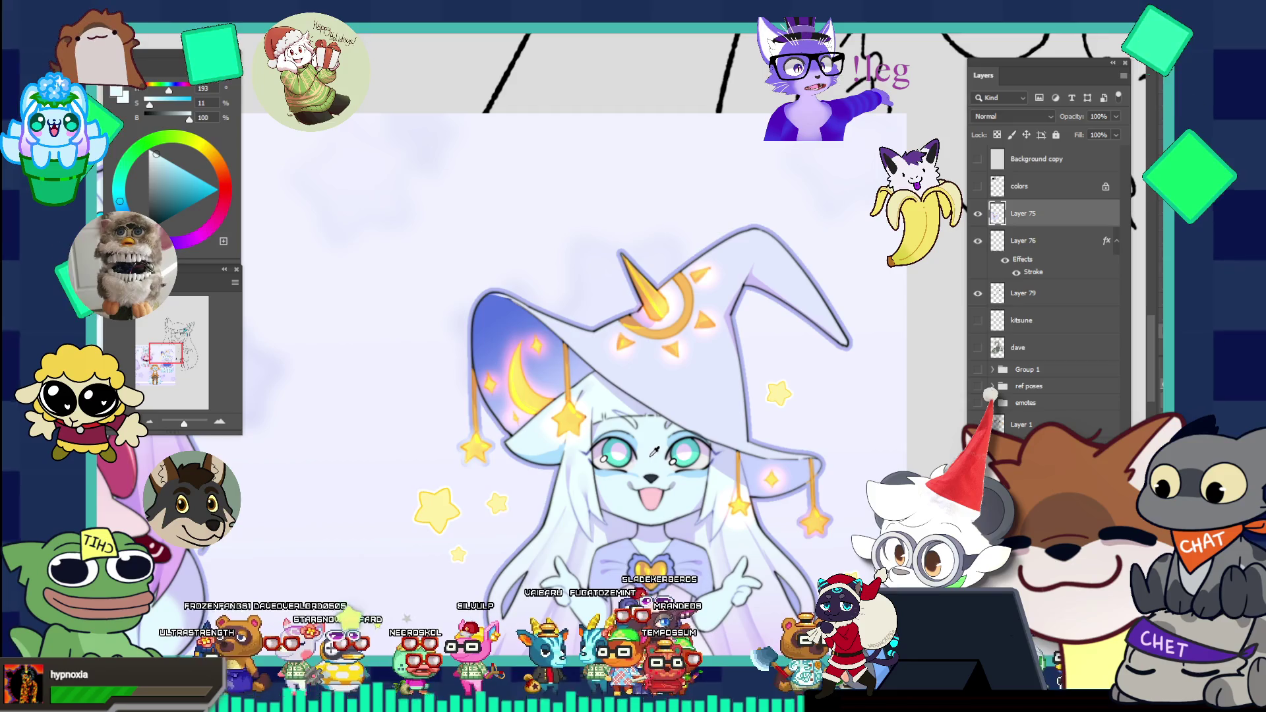
pyautogui.click(616, 486)
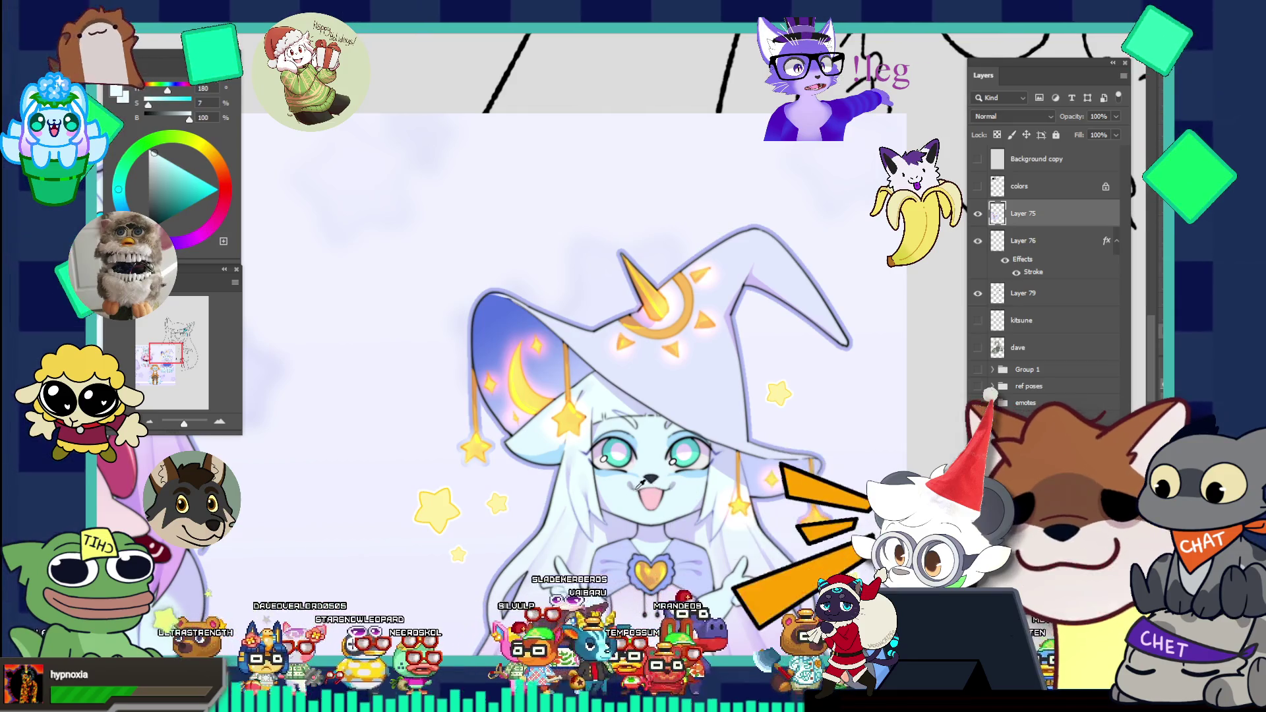
pyautogui.hotkey('ctrl', '-')
pyautogui.scroll(-3, 567, 455)
pyautogui.scroll(2, 567, 456)
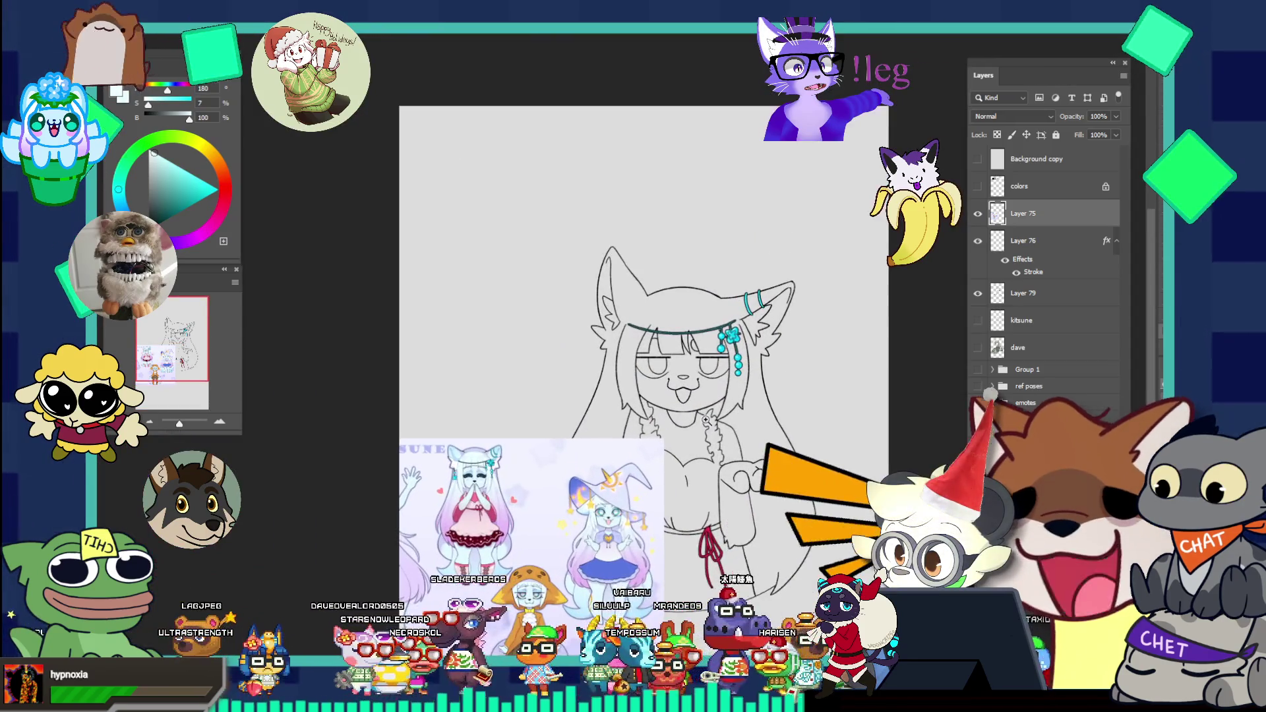
pyautogui.moveTo(531, 544)
pyautogui.mouseDown()
pyautogui.moveTo(537, 663)
pyautogui.moveTo(648, 350)
pyautogui.mouseUp()
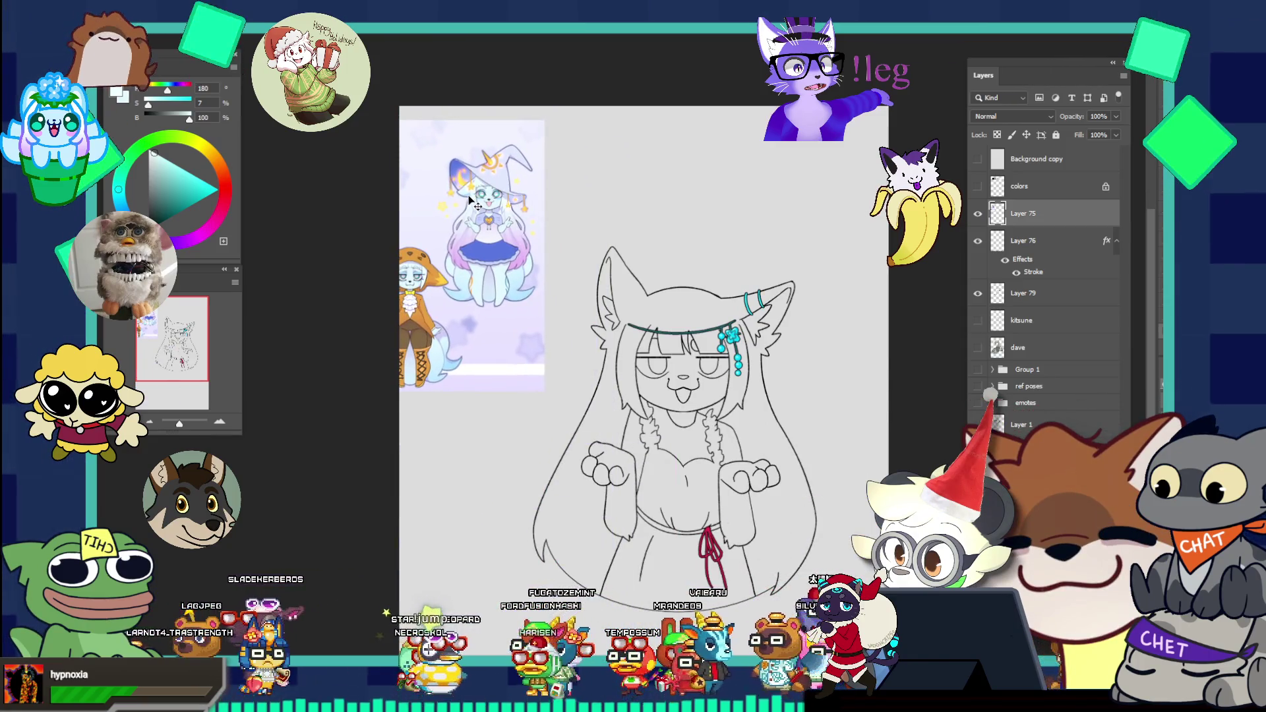
# Step: Select Layer 79 and merge it into the layer below
pyautogui.click(1020, 289)
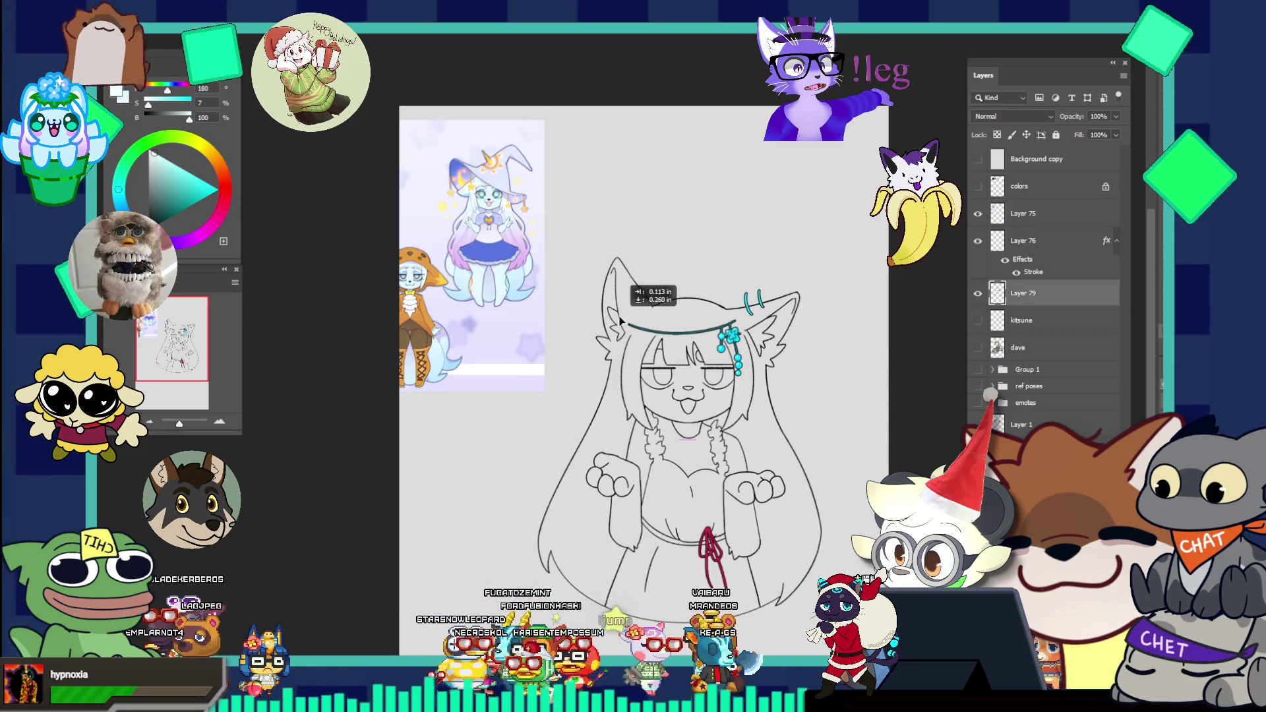
pyautogui.click(978, 293)
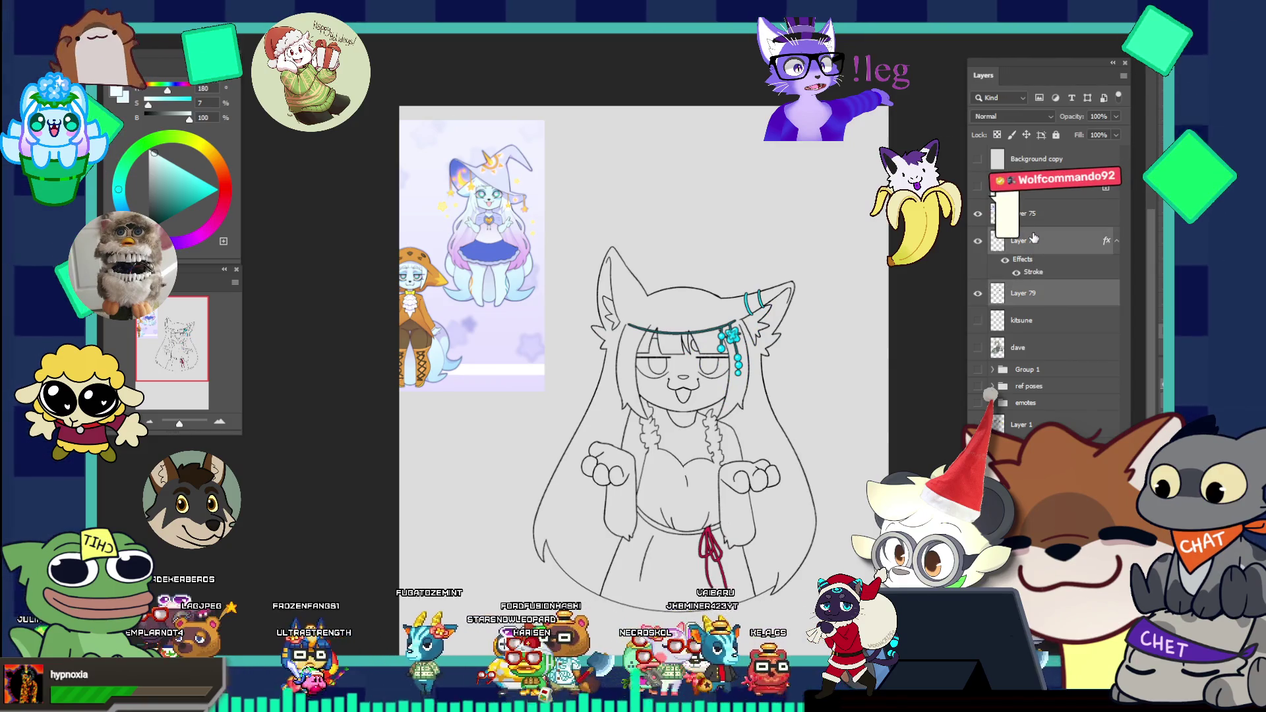
pyautogui.hotkey('ctrl', 'e')
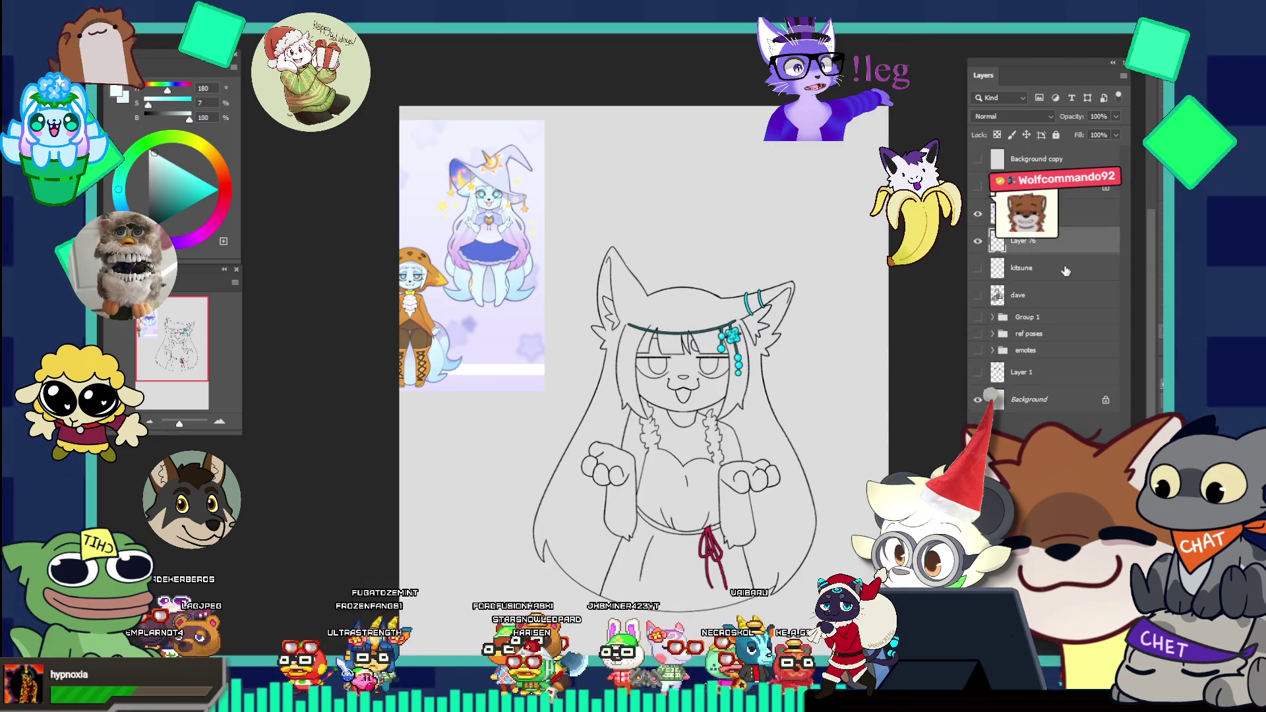
# Step: Add a new empty layer and magic-wand select the empty area outside the fox-girl
pyautogui.hotkey('ctrl', 'alt', 'shift', 'n')
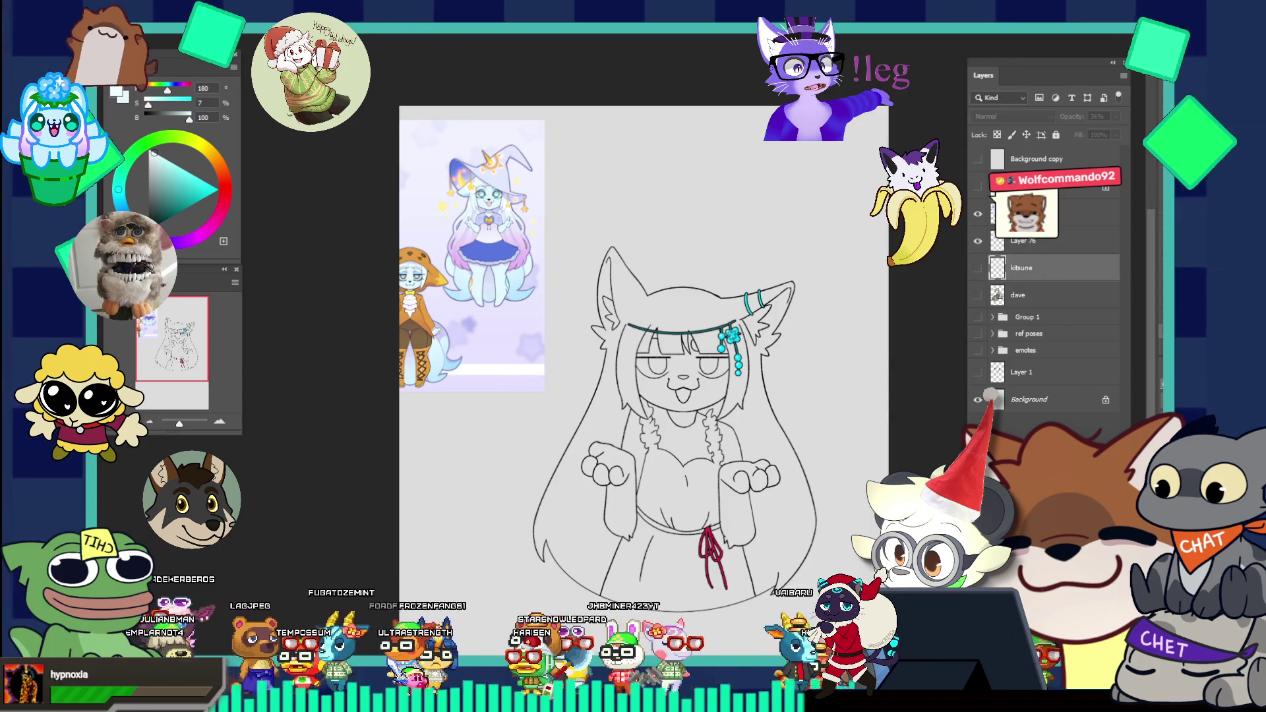
pyautogui.hotkey('alt', ']')
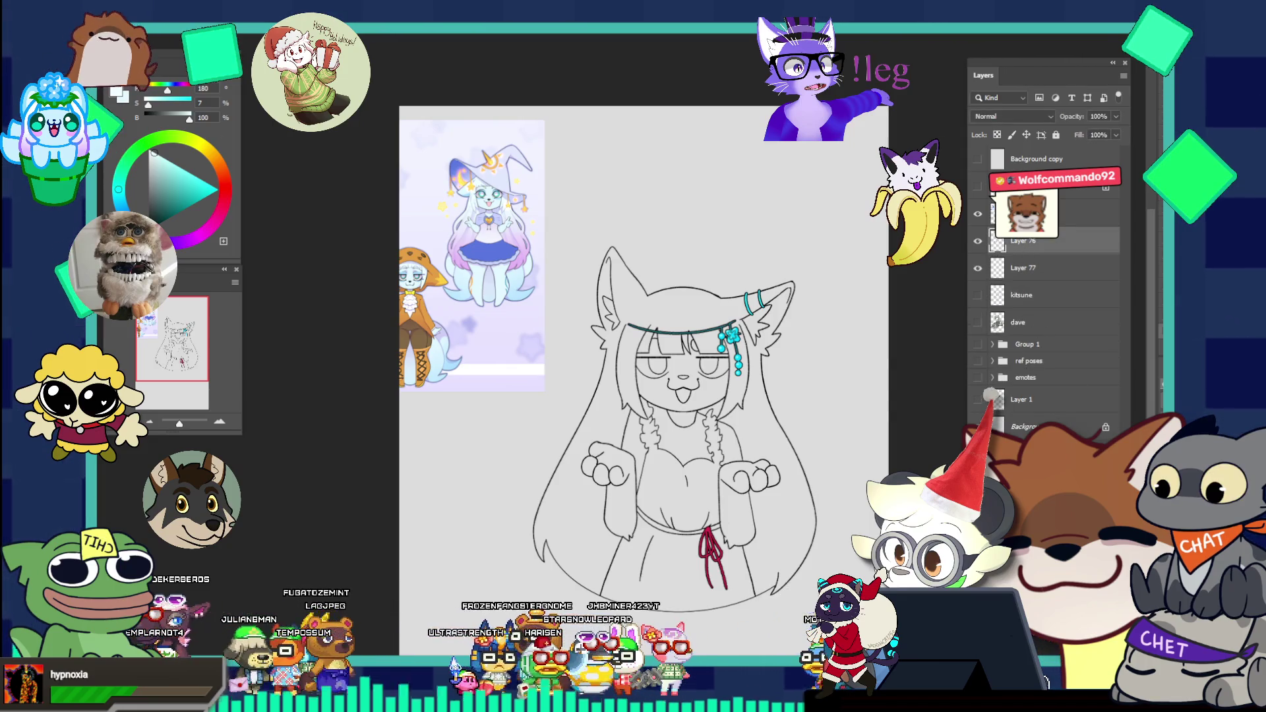
pyautogui.click(631, 240)
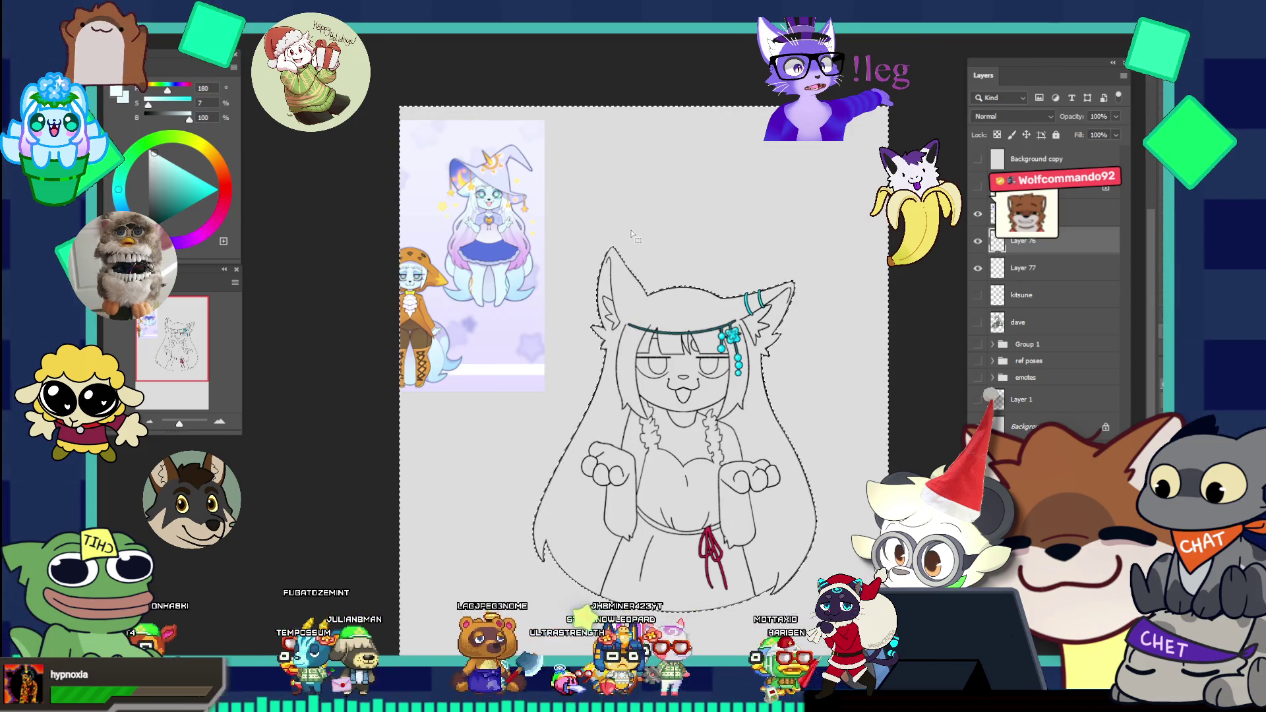
# Step: Expand the selection by one pixel and invert it to the character's silhouette
pyautogui.hotkey('alt', 's')
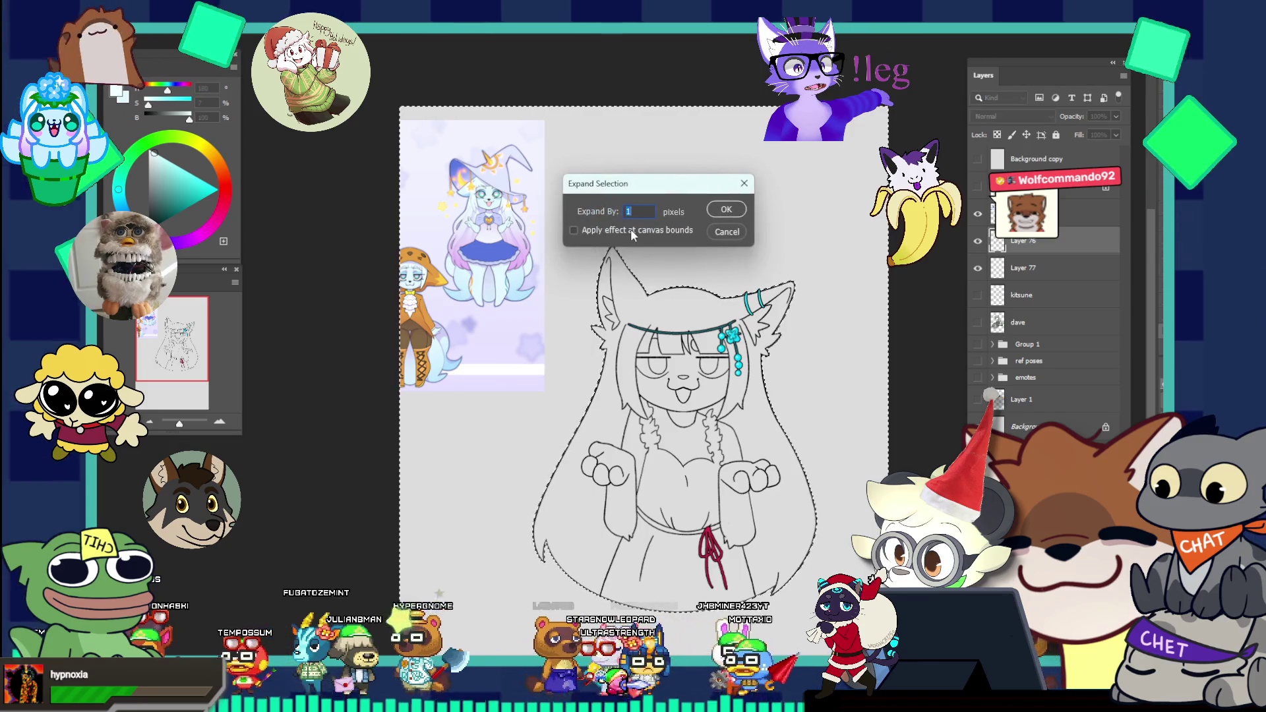
pyautogui.press('Return')
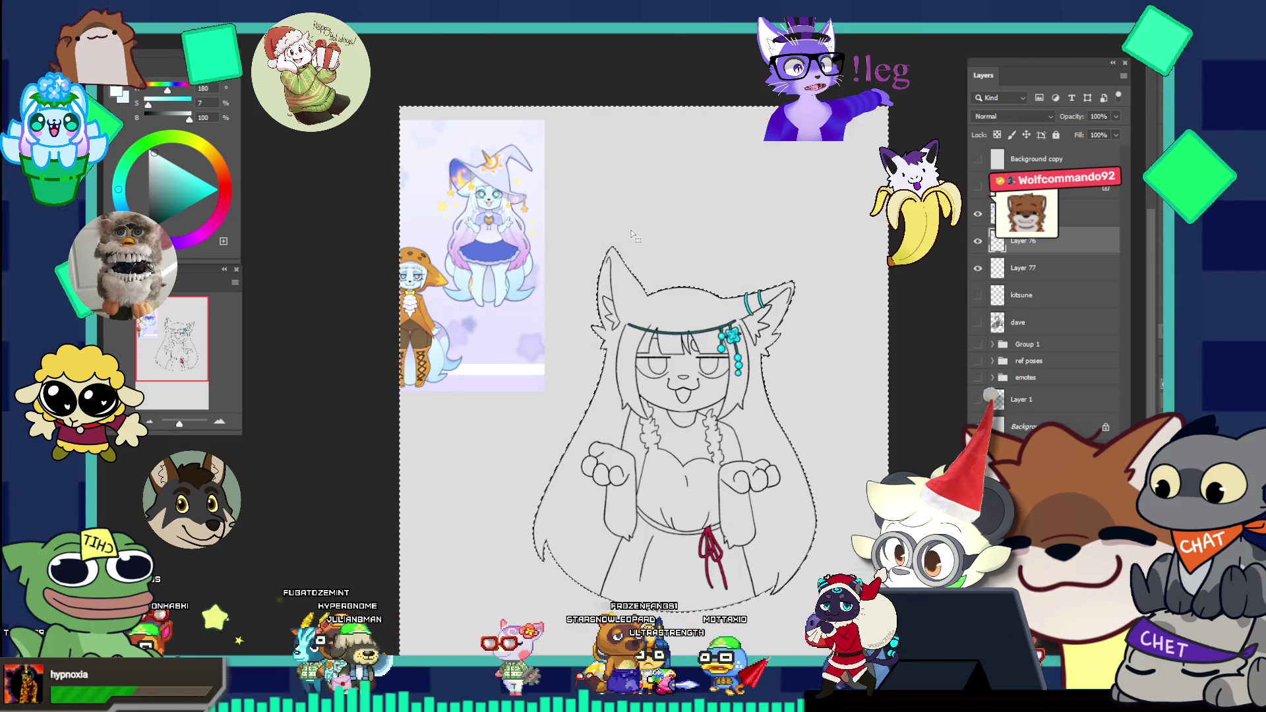
pyautogui.rightClick(695, 125)
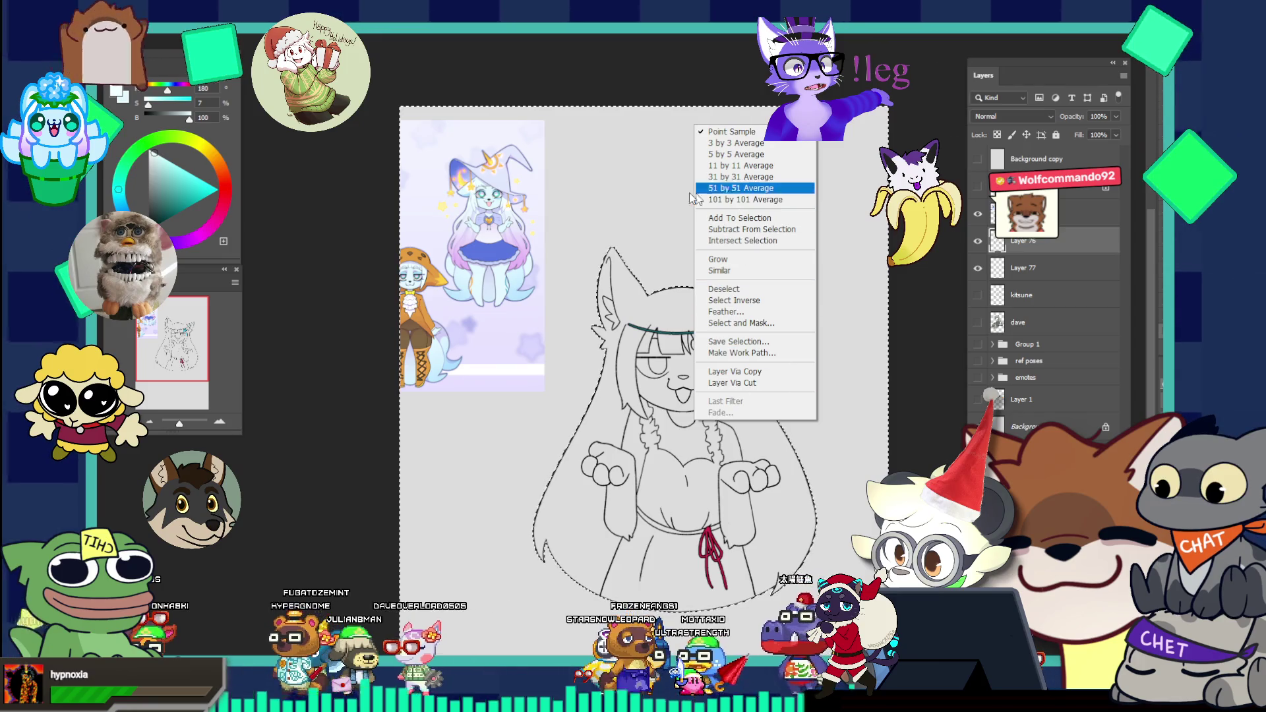
pyautogui.press('Escape')
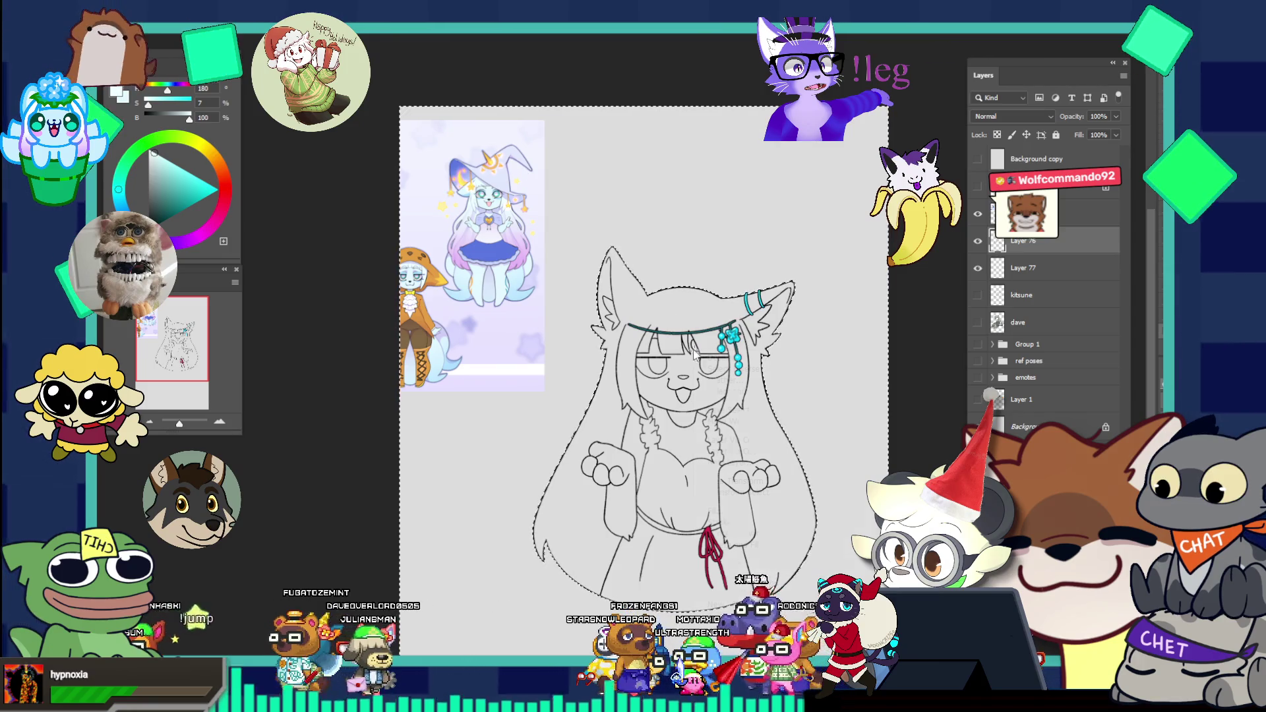
pyautogui.rightClick(693, 348)
pyautogui.click(732, 366)
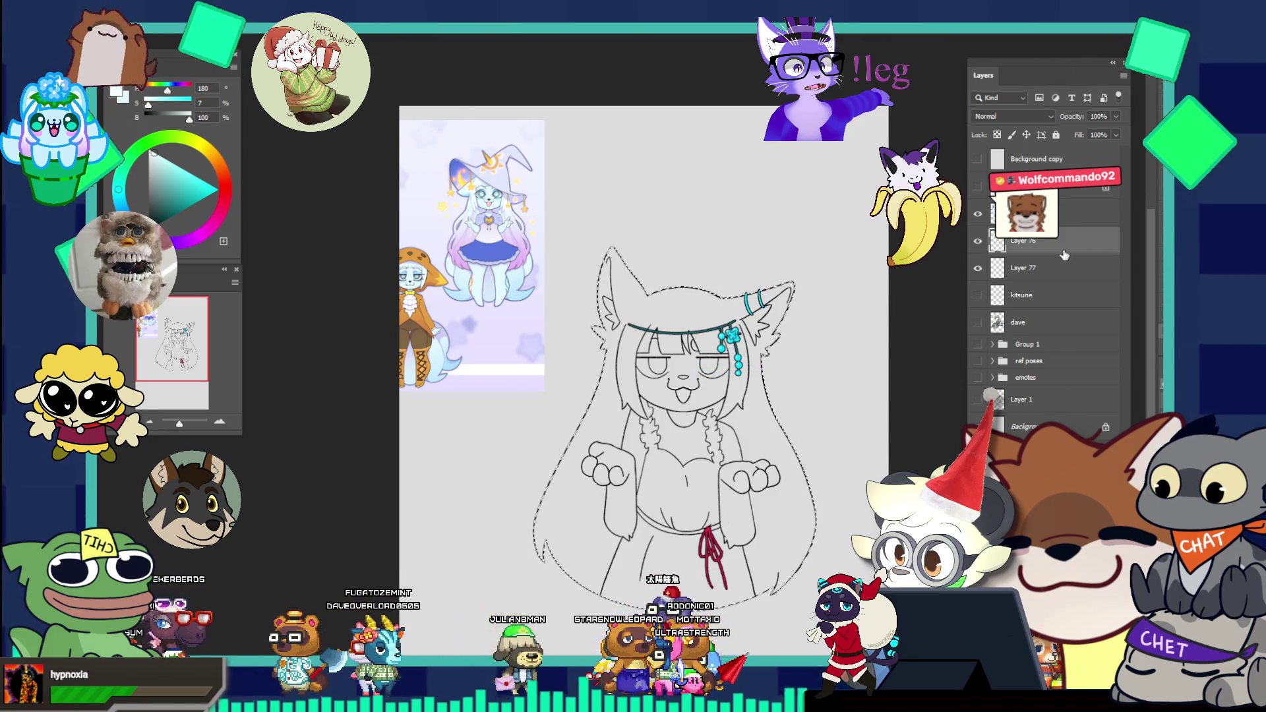
# Step: Switch to Layer 77 and fill the silhouette with light cyan
pyautogui.hotkey('alt', '[')
pyautogui.click(737, 405)
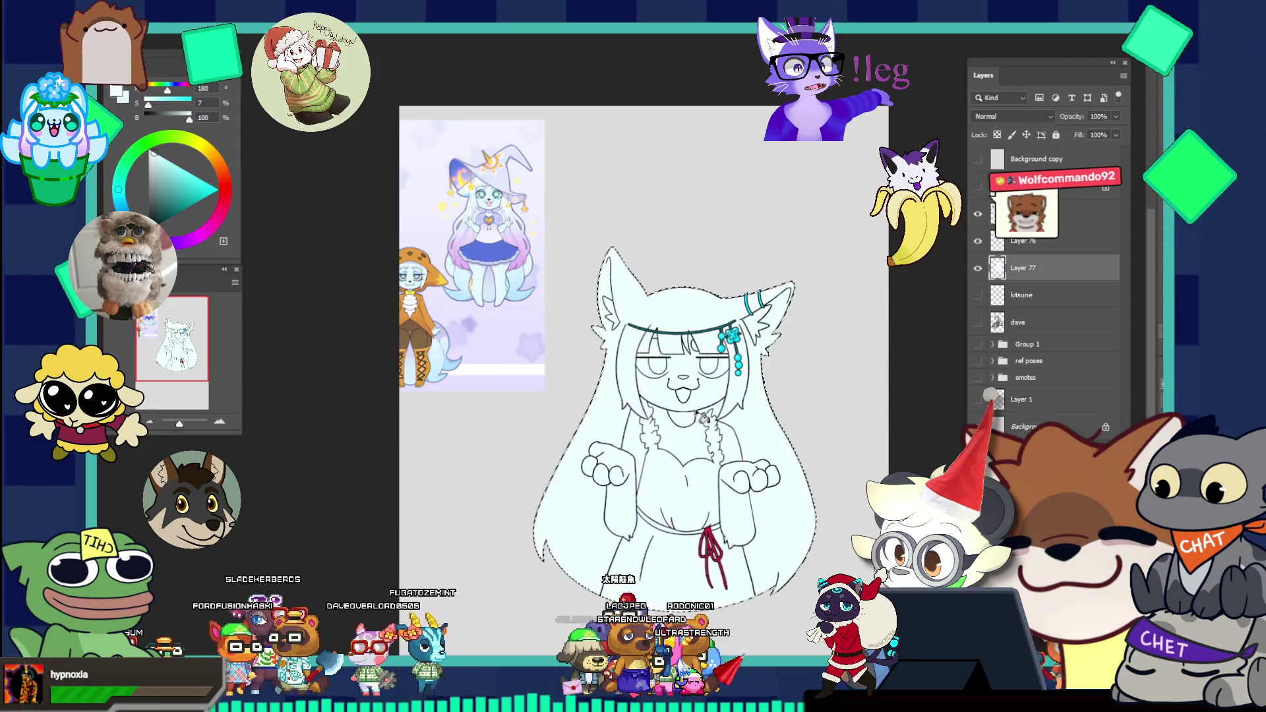
# Step: Zoom in on the witch reference and sample a pale tone from her face
pyautogui.click(520, 244)
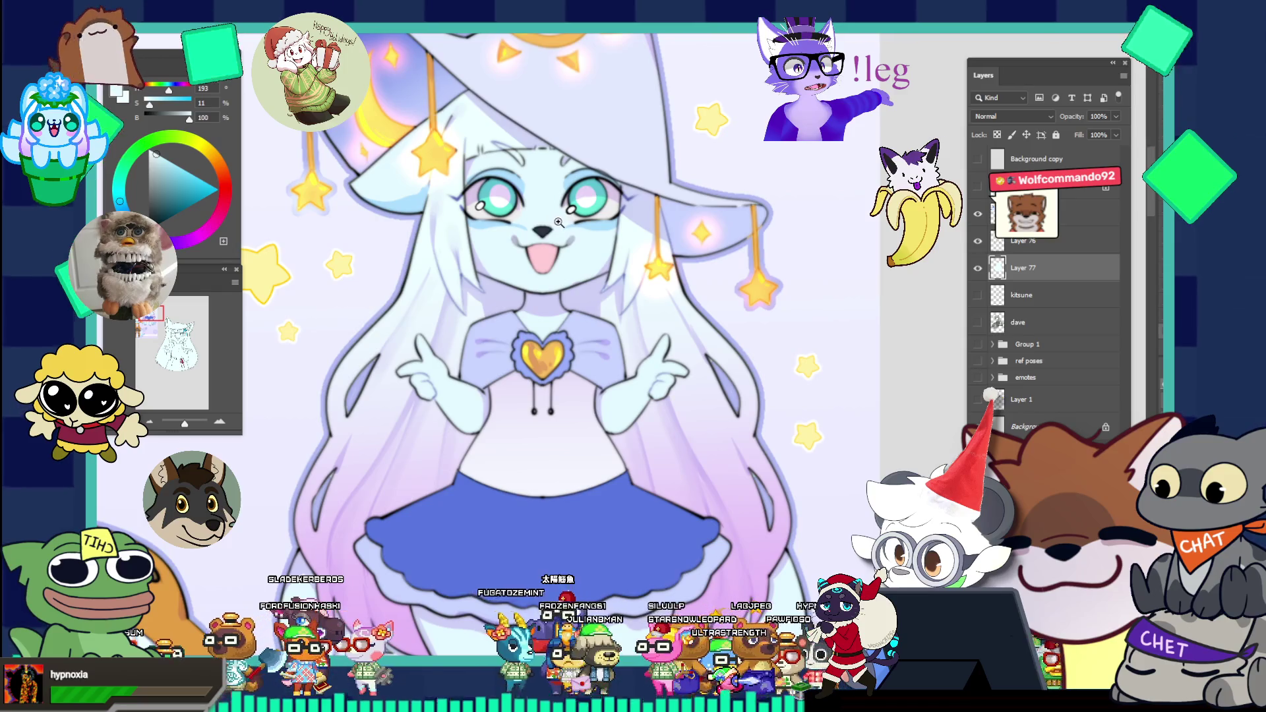
pyautogui.keyDown('alt'); pyautogui.click(559, 221); pyautogui.keyUp('alt')
pyautogui.keyDown('alt'); pyautogui.click(777, 370); pyautogui.keyUp('alt')
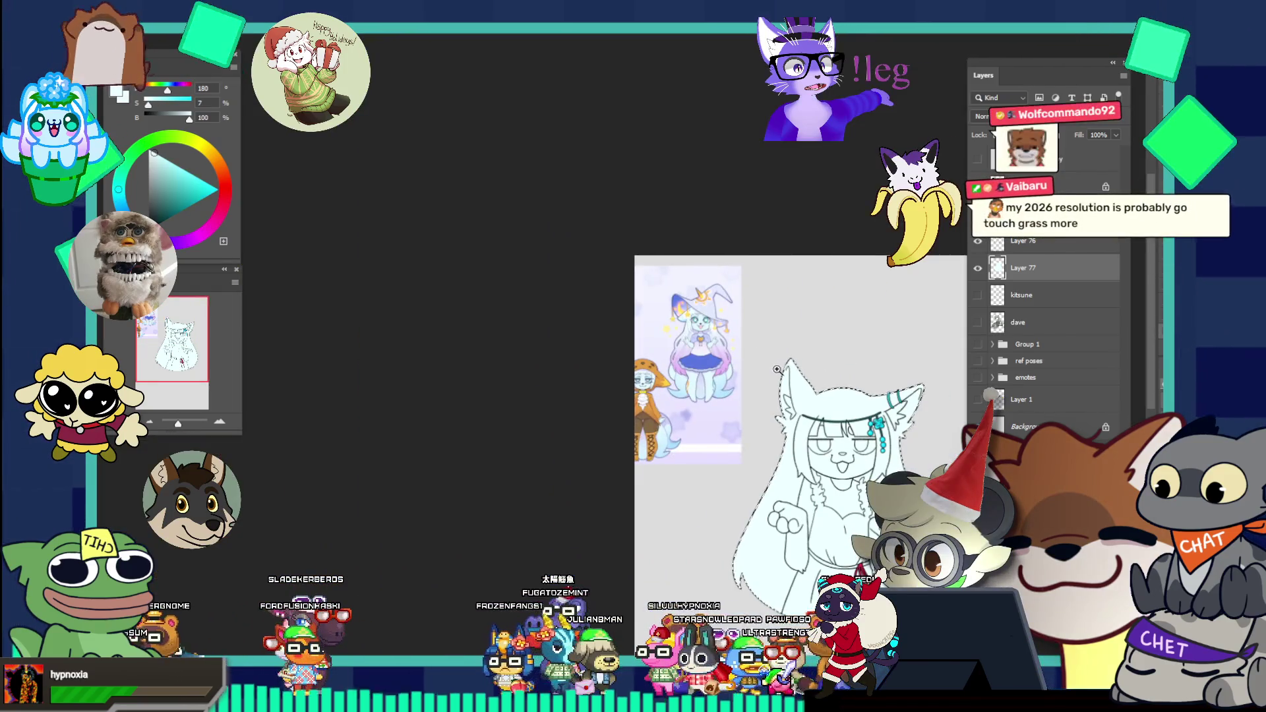
pyautogui.click(656, 412)
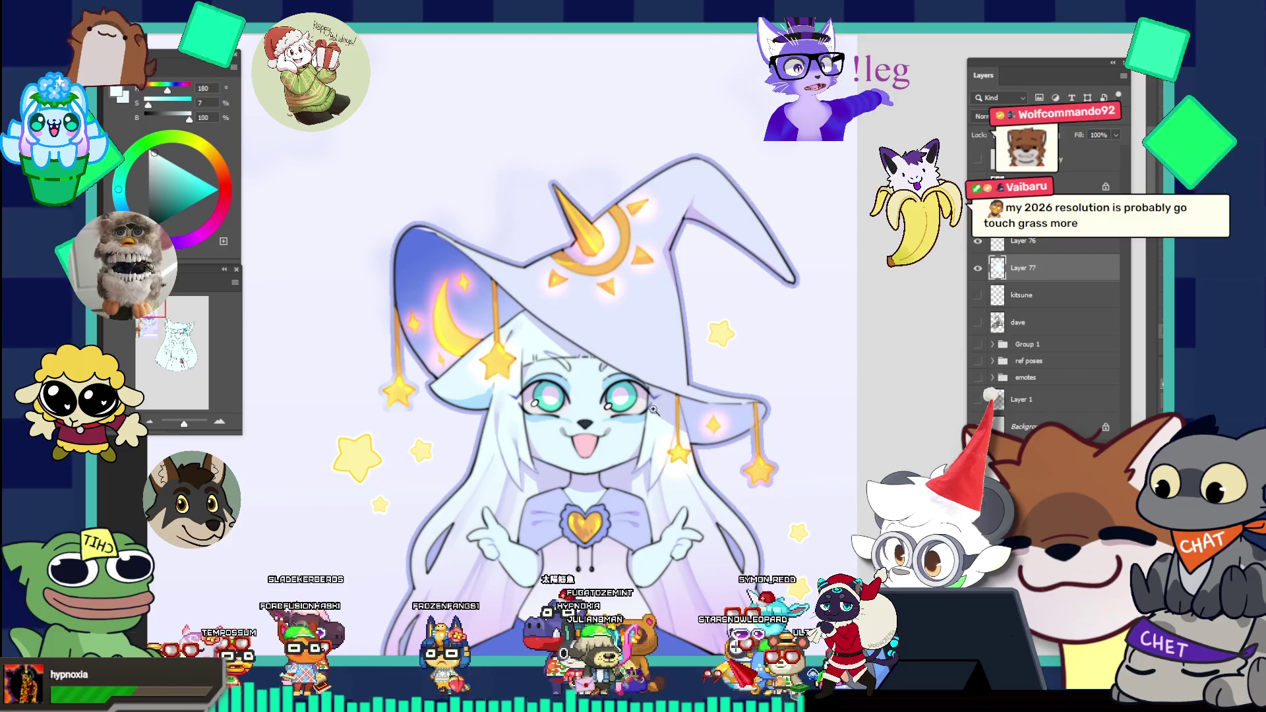
pyautogui.click(567, 419)
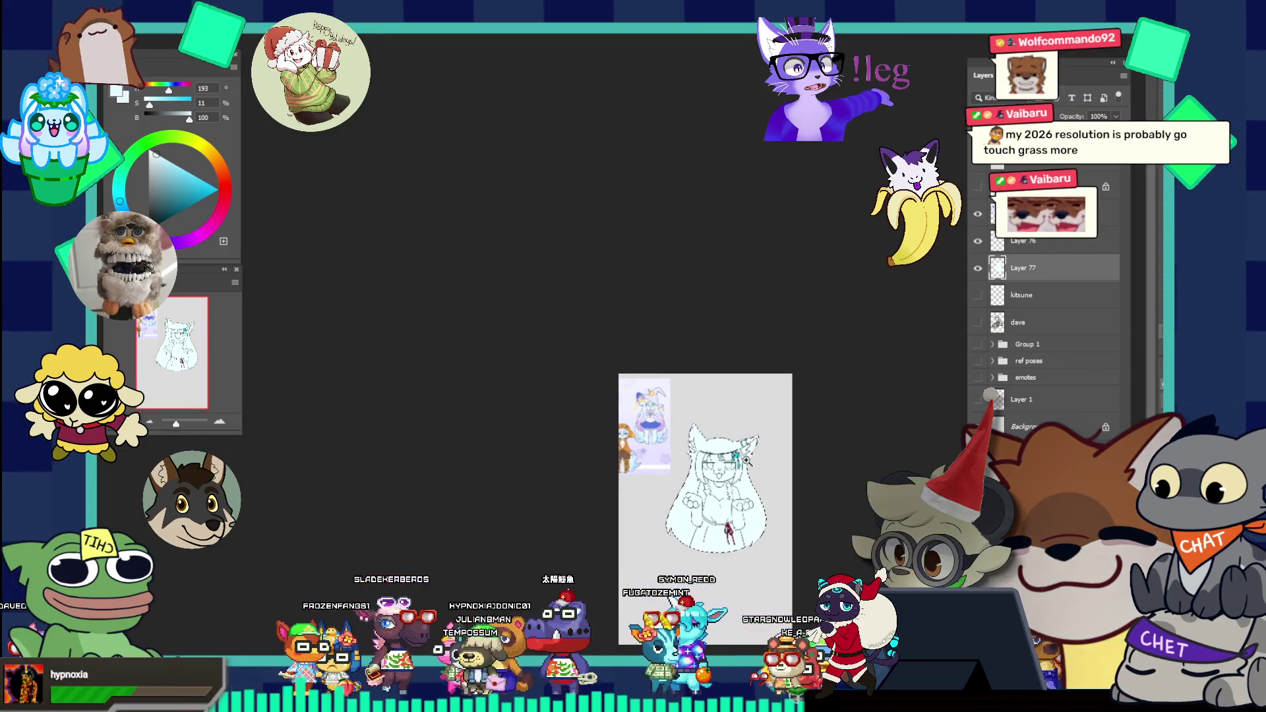
pyautogui.moveTo(590, 356)
pyautogui.mouseDown()
pyautogui.moveTo(767, 506)
pyautogui.moveTo(645, 419)
pyautogui.mouseUp()
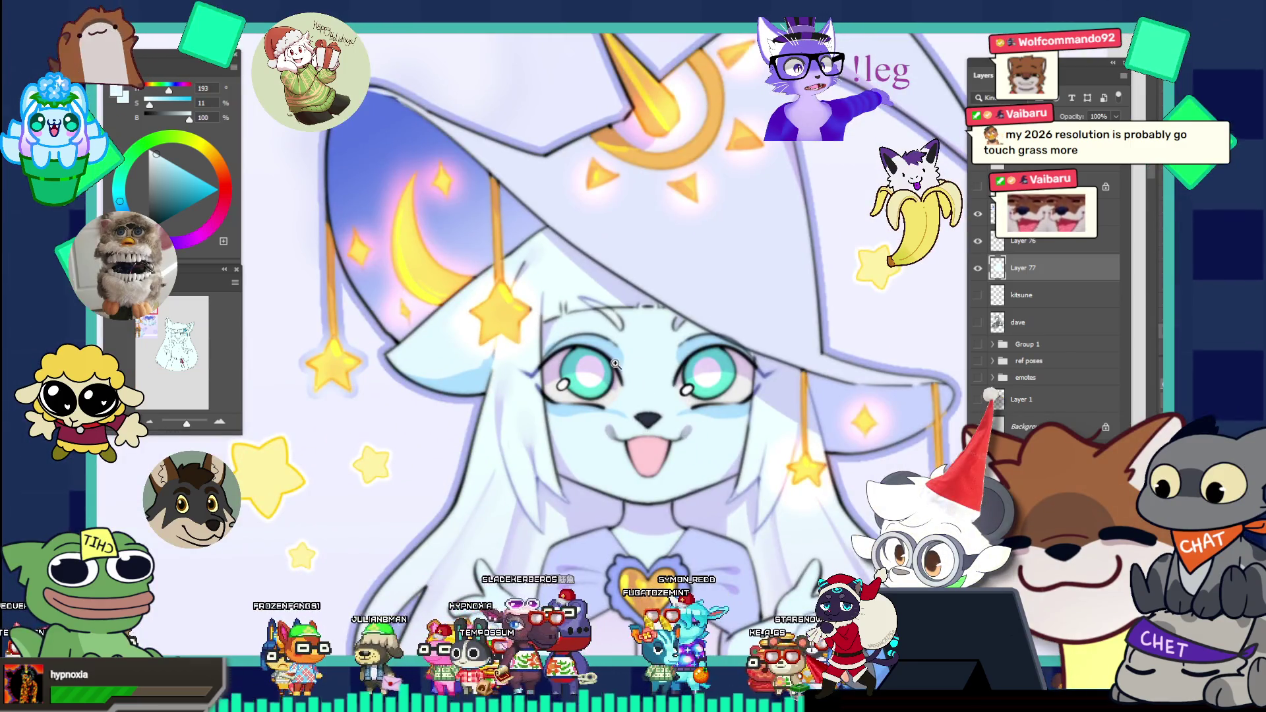
pyautogui.moveTo(617, 364)
pyautogui.mouseDown()
pyautogui.moveTo(480, 362)
pyautogui.moveTo(516, 434)
pyautogui.moveTo(485, 434)
pyautogui.mouseUp()
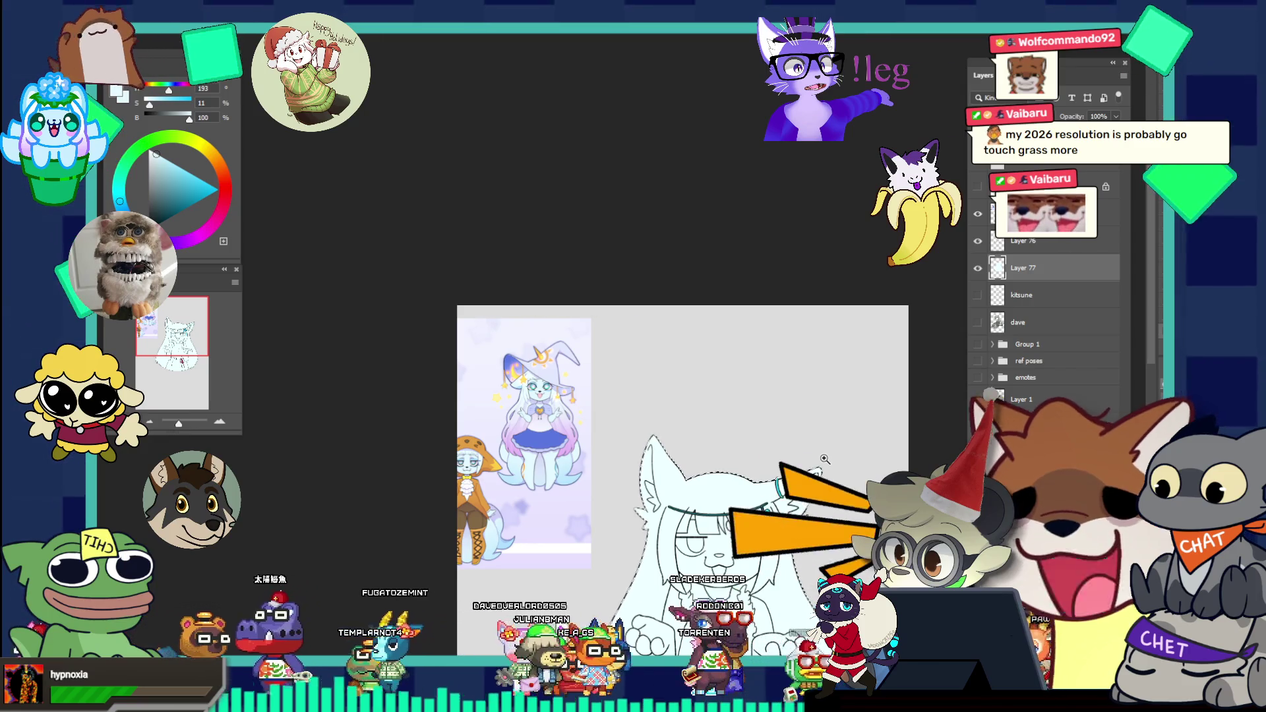
pyautogui.scroll(-3, 825, 458)
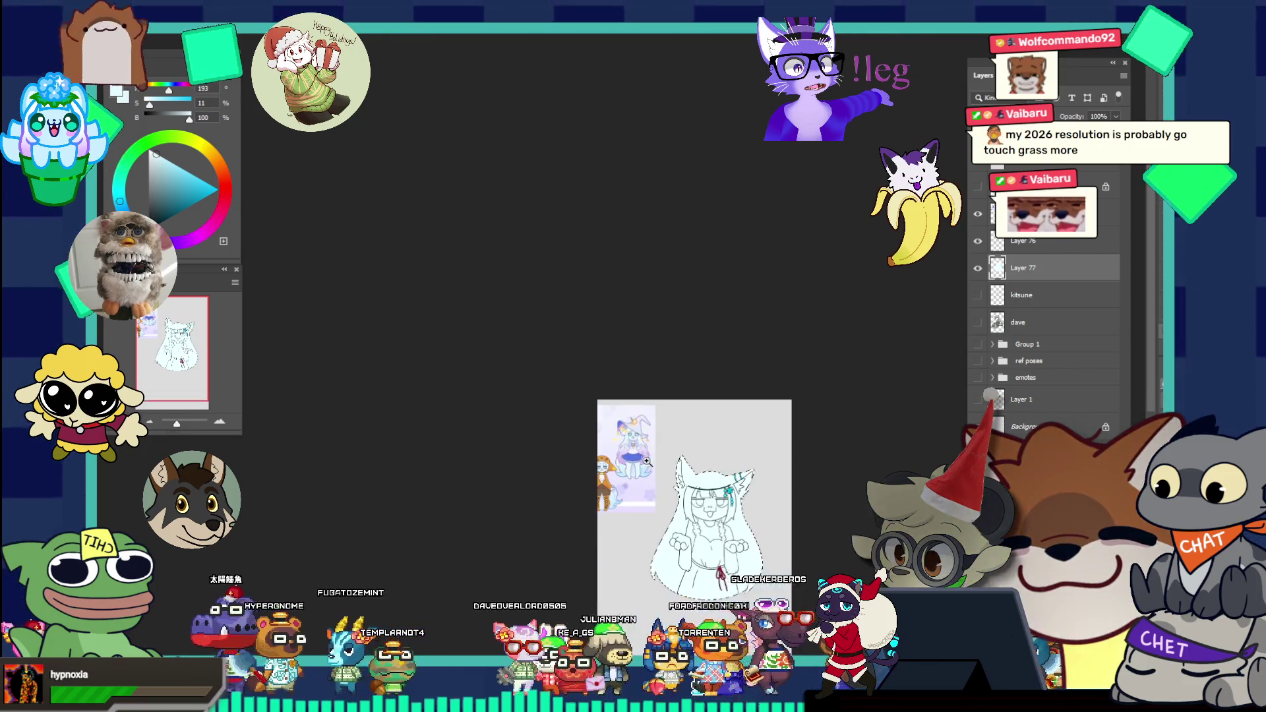
pyautogui.scroll(3, 727, 456)
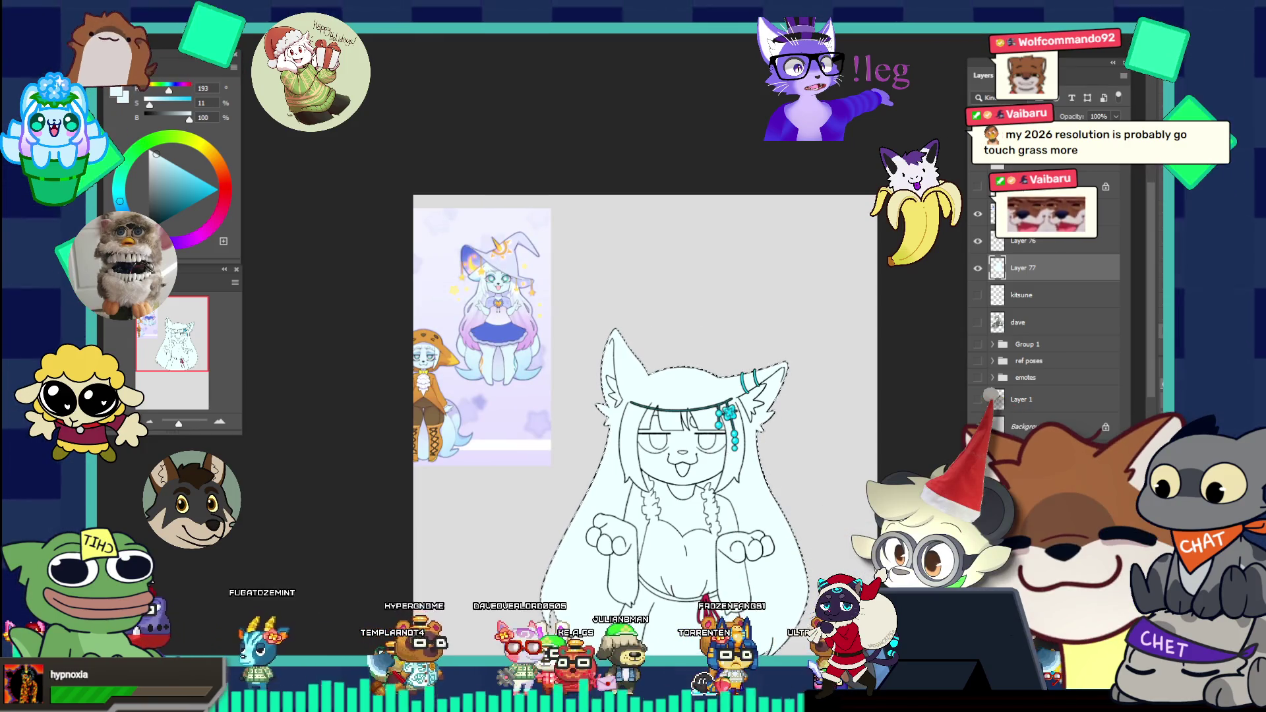
# Step: Deselect the silhouette and create new Layer 78 above Layer 77
pyautogui.rightClick(94, 149)
pyautogui.click(111, 158)
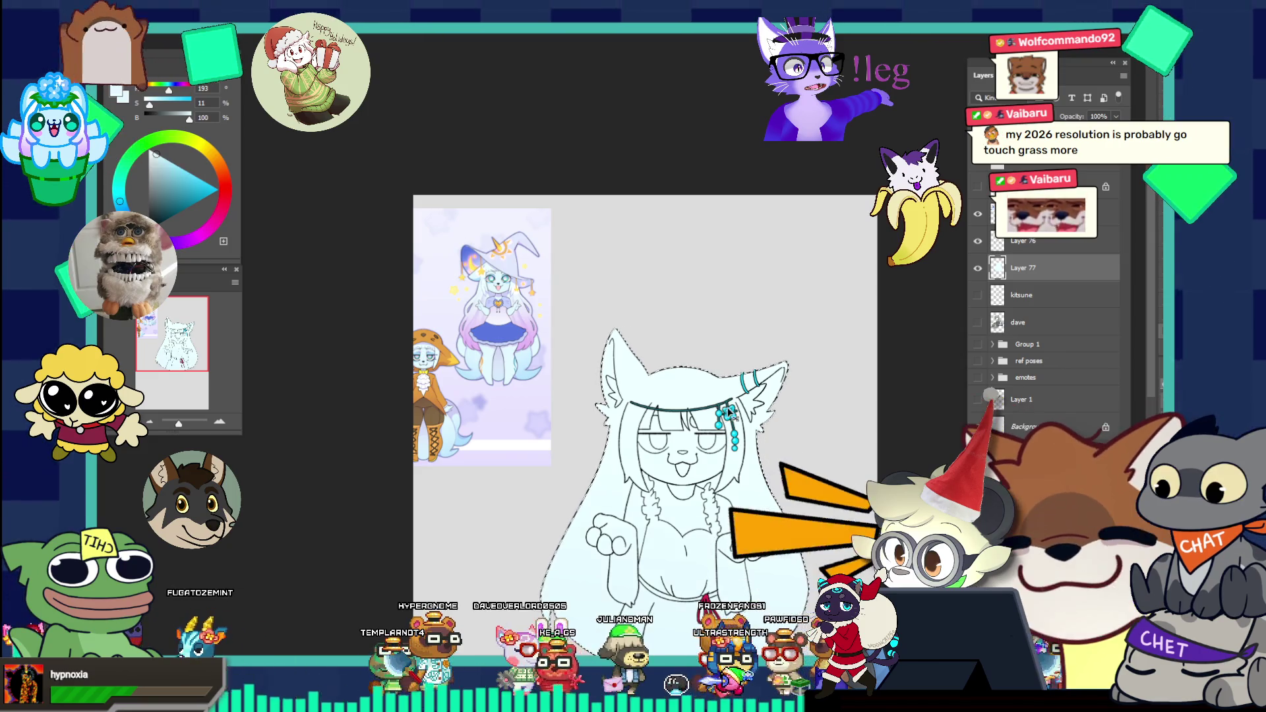
pyautogui.scroll(2, 533, 345)
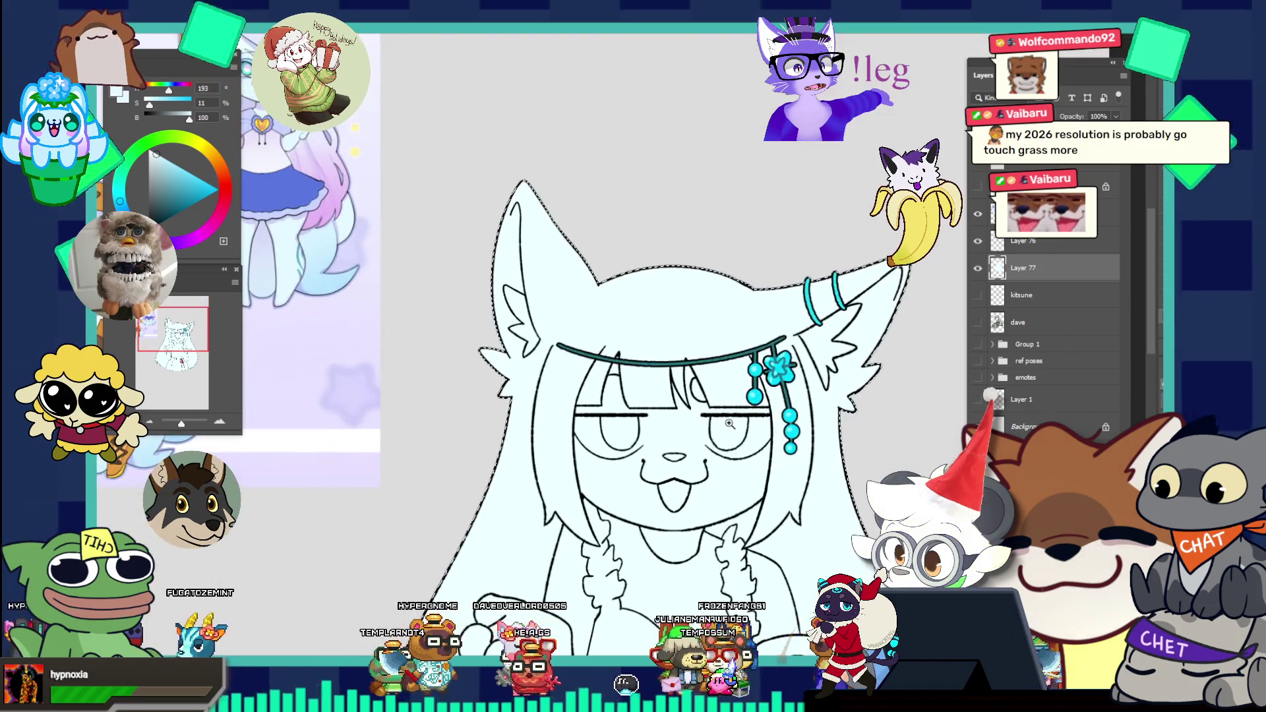
pyautogui.scroll(-2, 533, 345)
pyautogui.scroll(4, 533, 345)
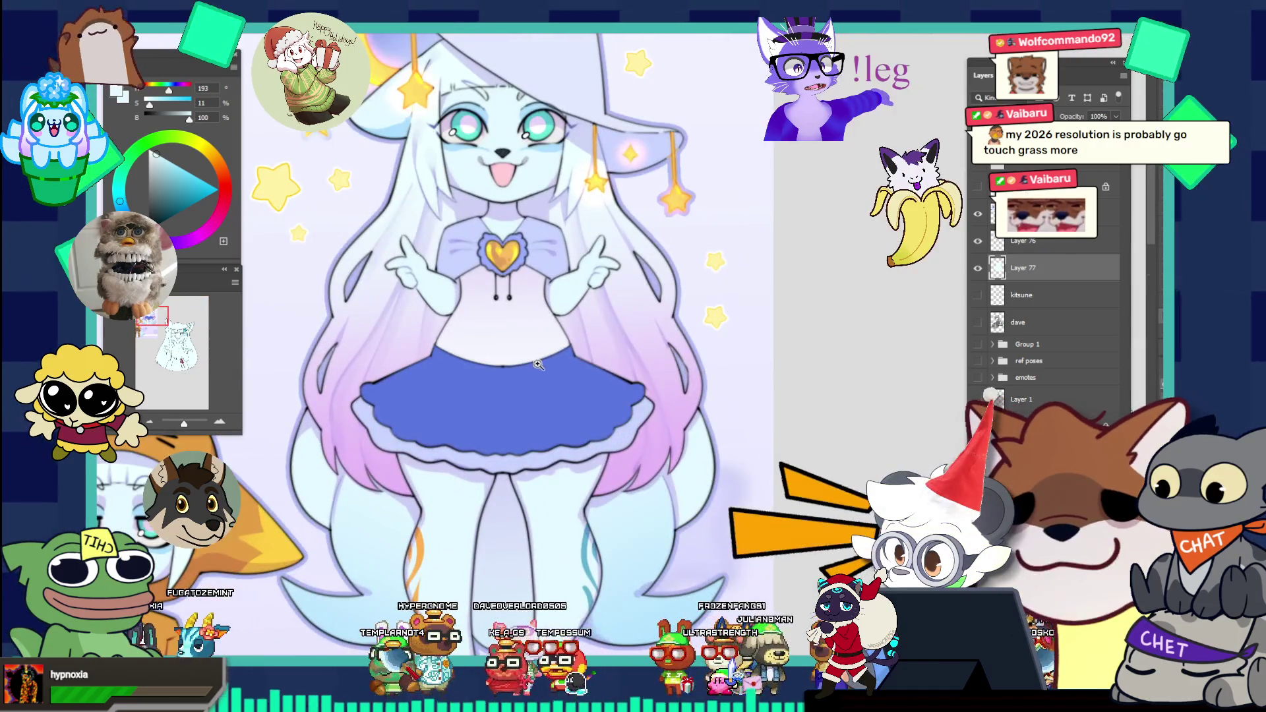
pyautogui.scroll(-5, 563, 387)
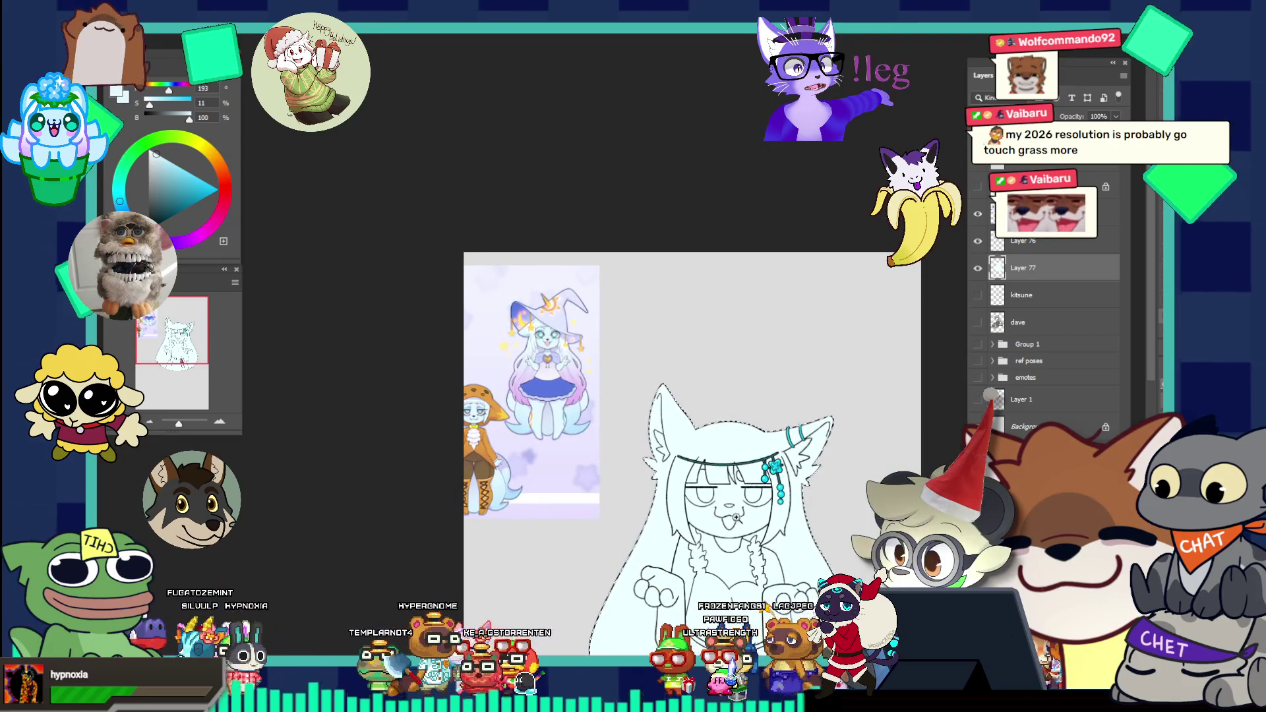
pyautogui.scroll(1, 737, 518)
pyautogui.scroll(-3, 738, 519)
pyautogui.scroll(1, 710, 478)
pyautogui.scroll(3, 618, 410)
pyautogui.scroll(-2, 578, 345)
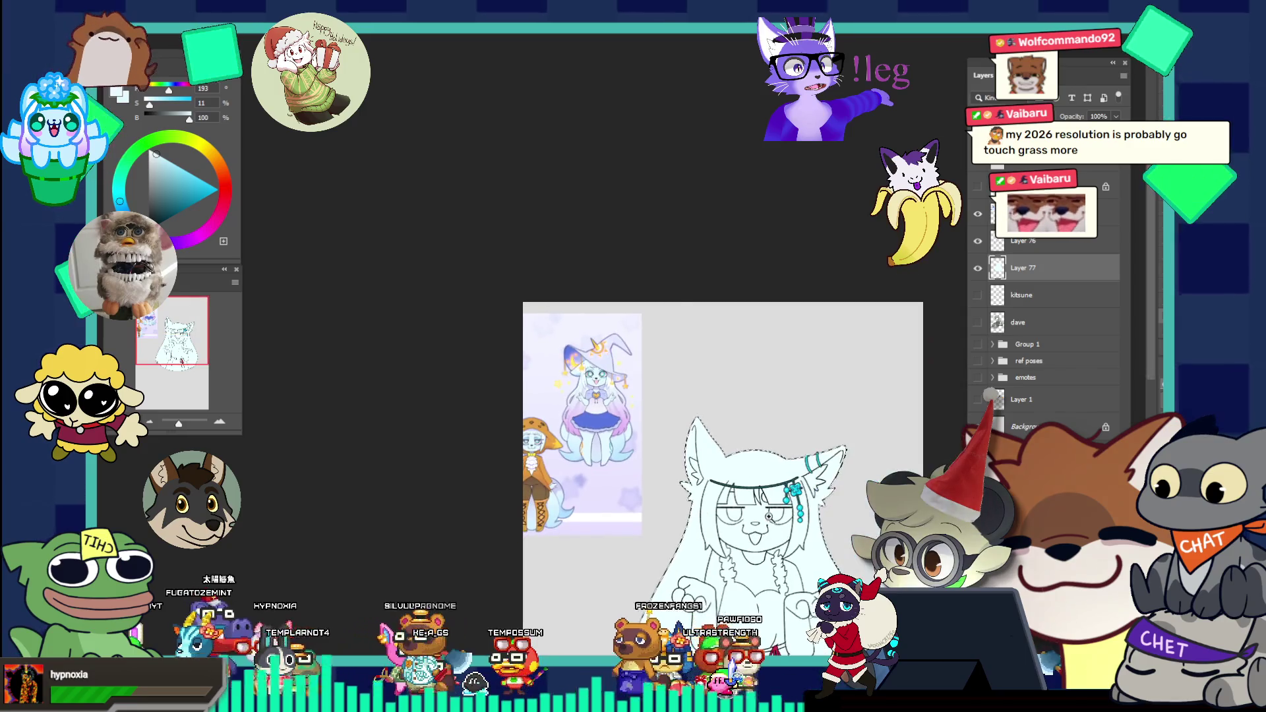
pyautogui.scroll(1, 752, 519)
pyautogui.scroll(1, 752, 520)
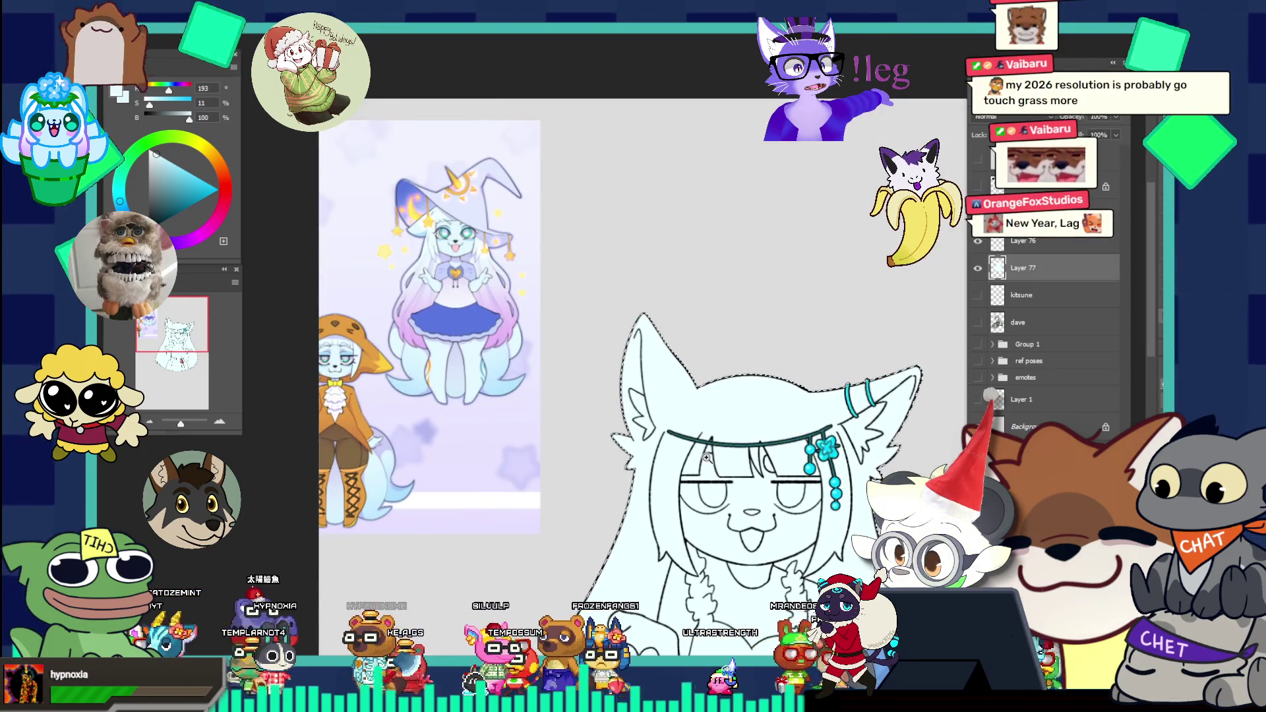
pyautogui.scroll(3, 512, 260)
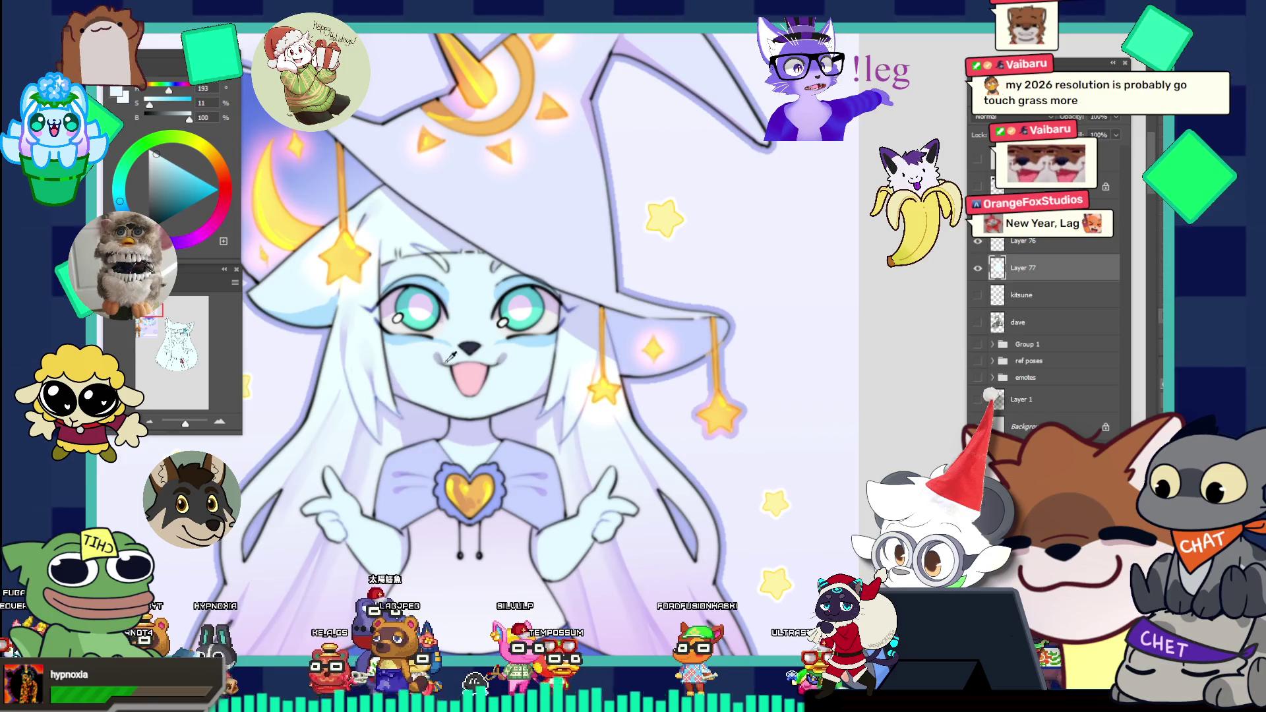
pyautogui.scroll(-1, 438, 392)
pyautogui.scroll(-3, 431, 328)
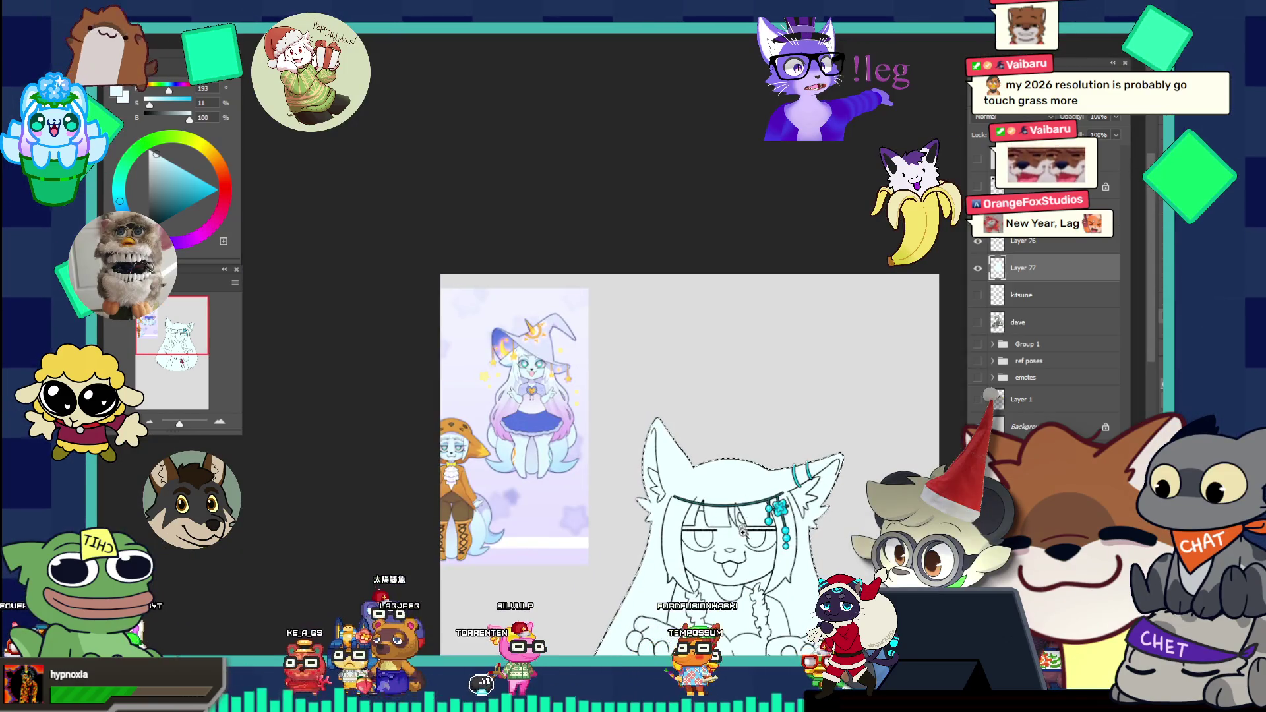
pyautogui.scroll(3, 742, 521)
pyautogui.scroll(1, 768, 542)
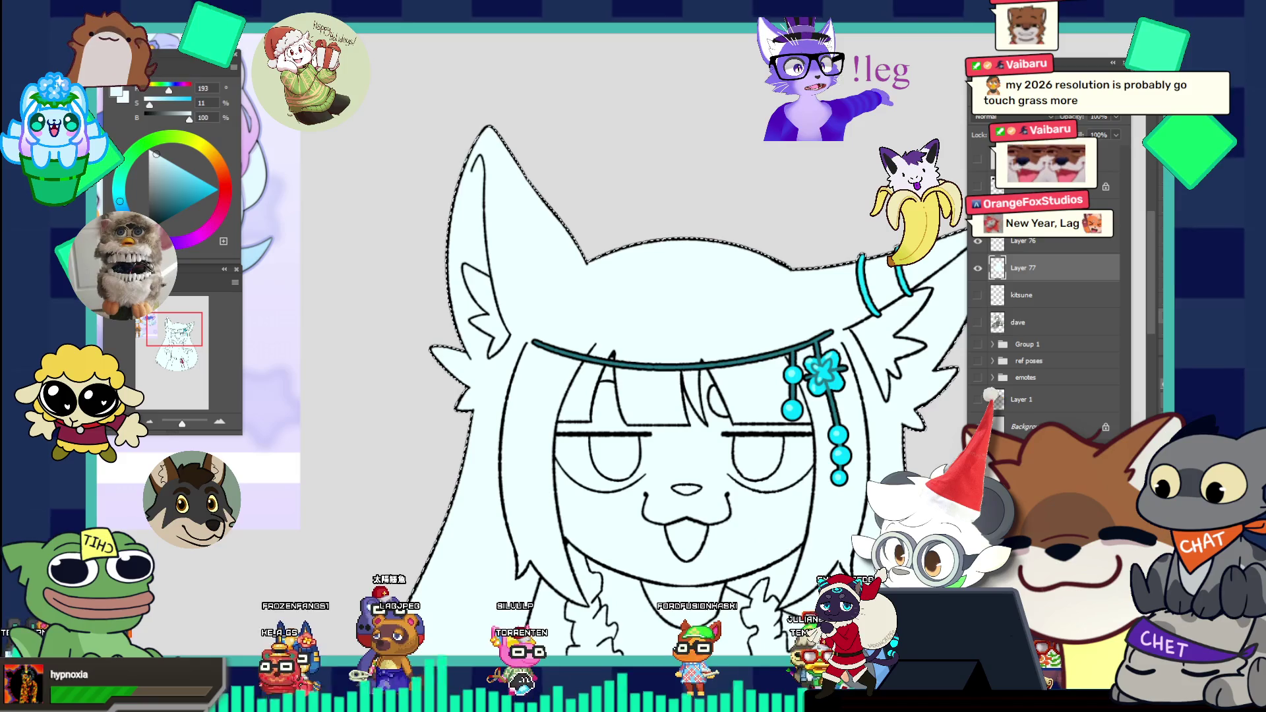
pyautogui.hotkey('ctrl', 'd')
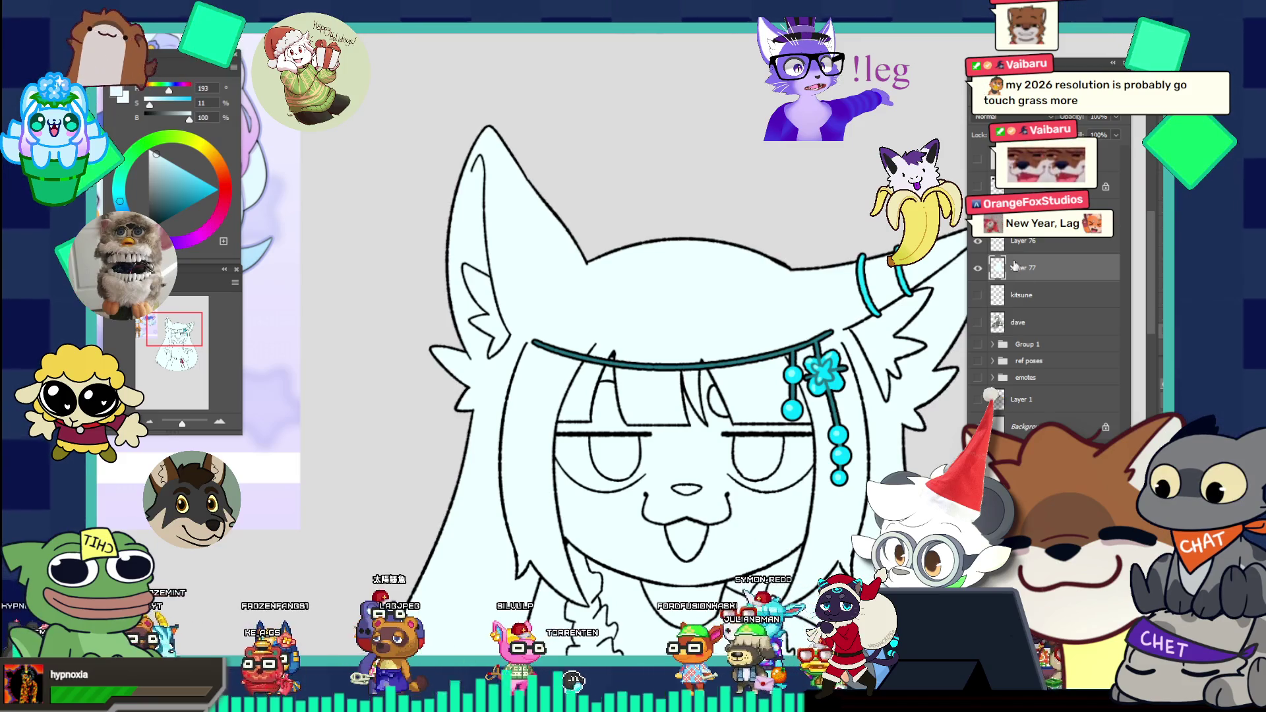
pyautogui.hotkey('ctrl', 'shift', 'n')
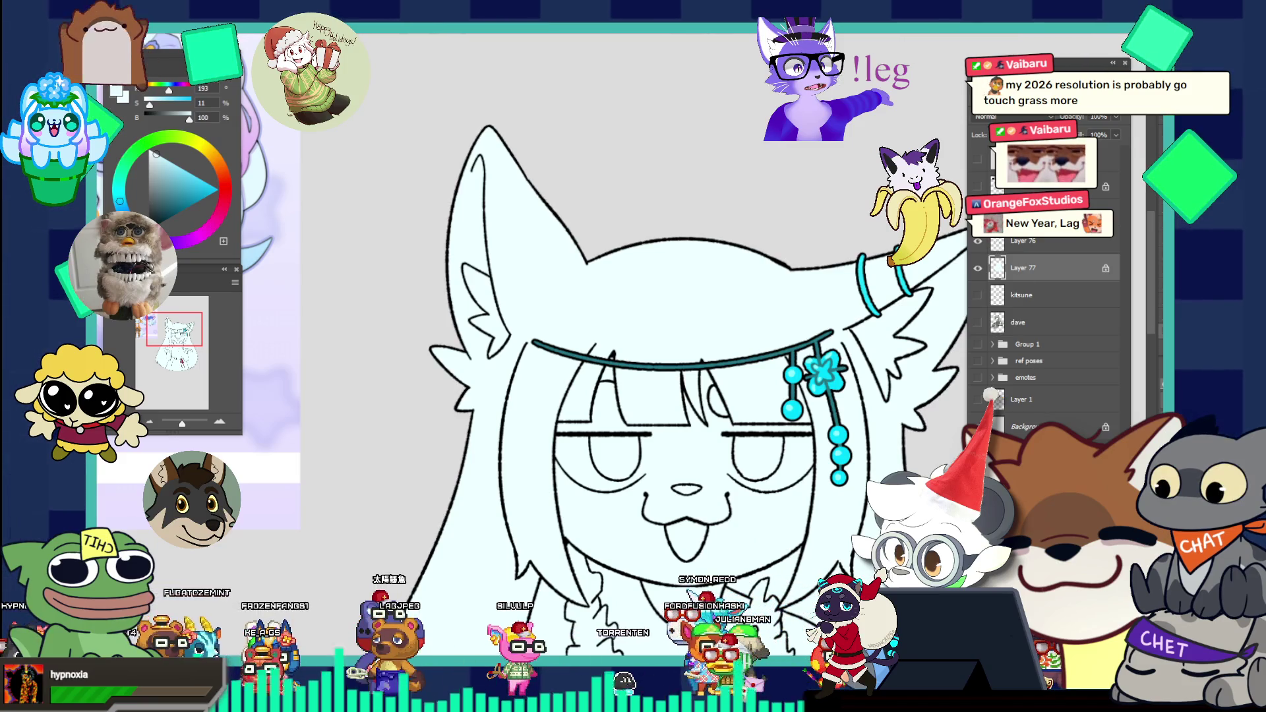
pyautogui.rightClick(1043, 268)
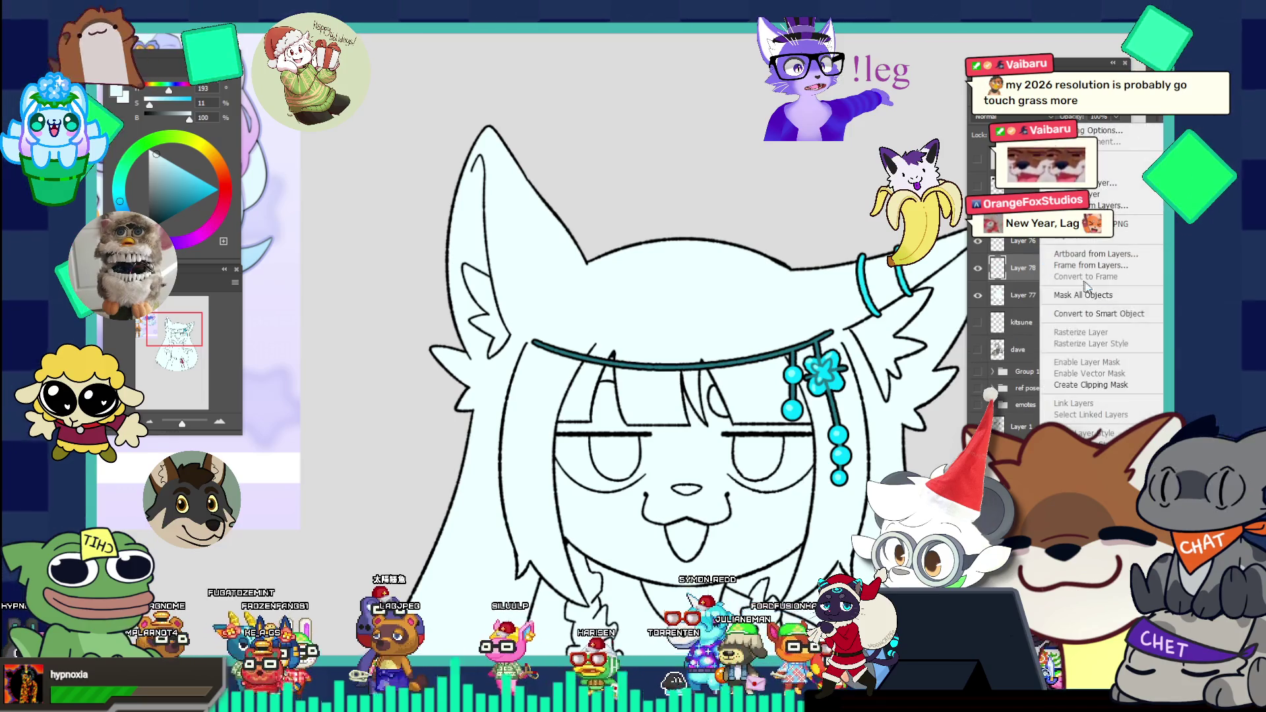
# Step: Clip Layer 78 to Layer 77 and expand the line-art selection by 1 pixel
pyautogui.click(1106, 385)
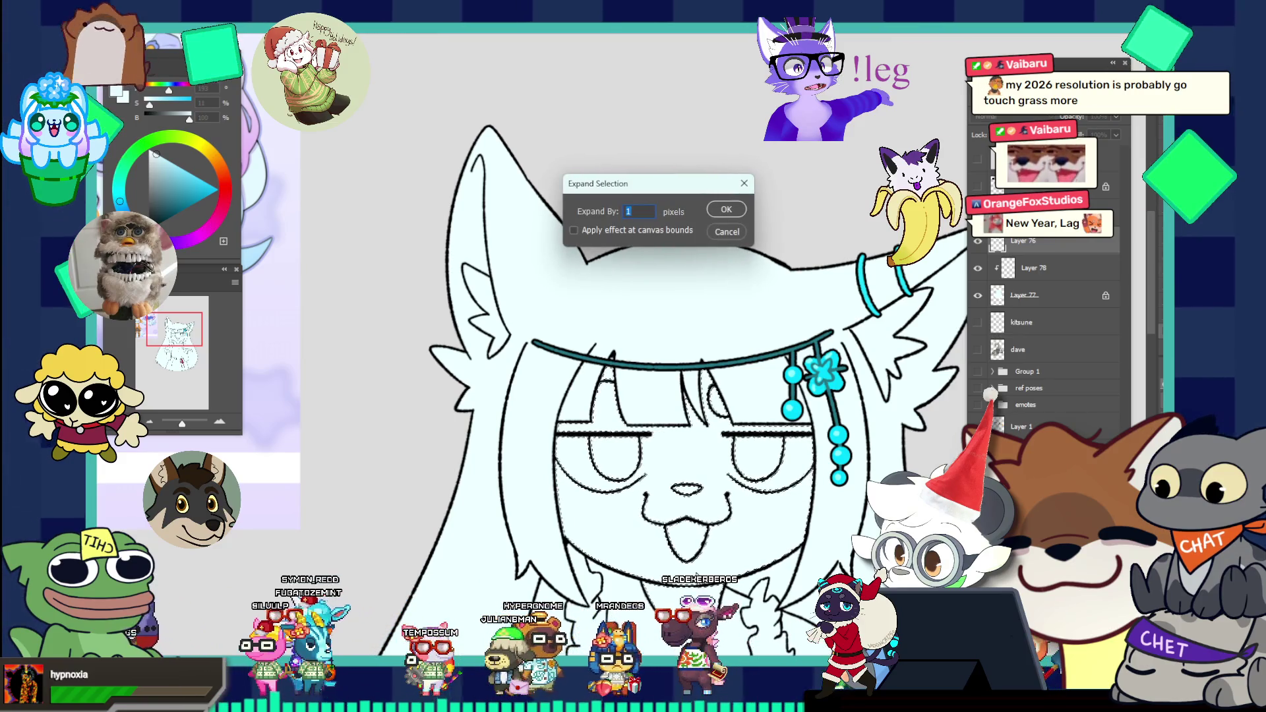
pyautogui.press('Return')
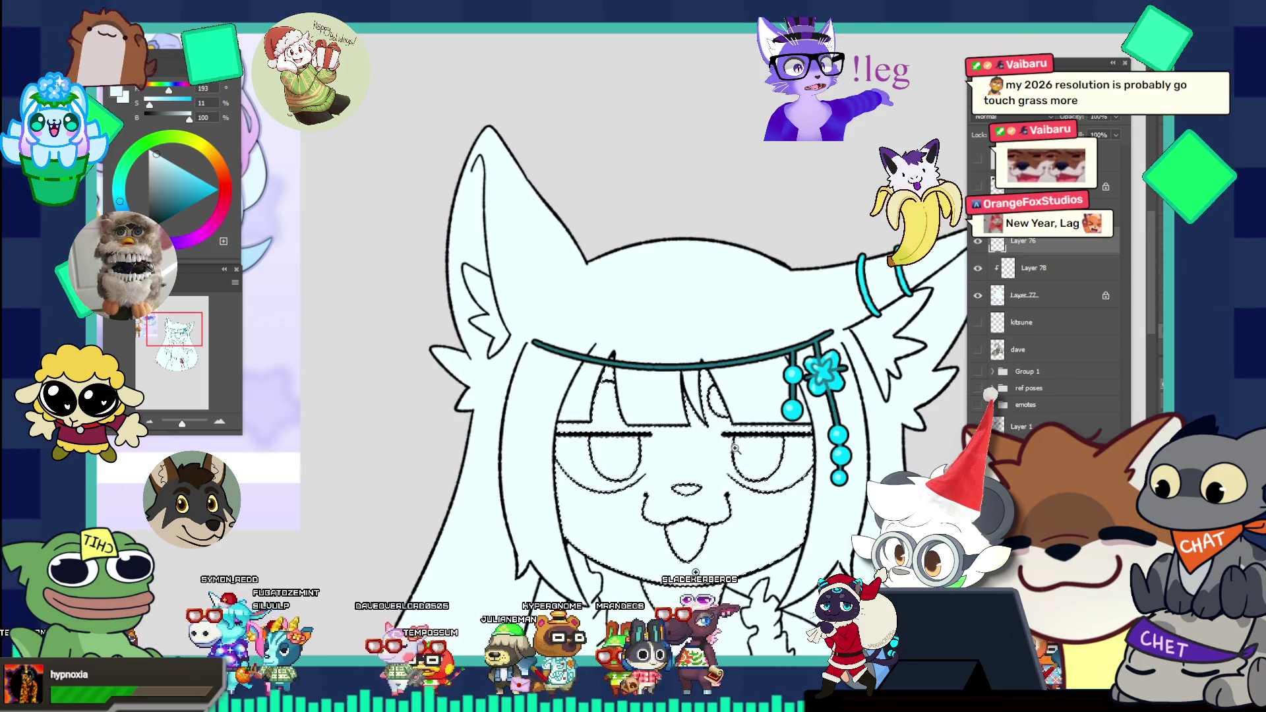
pyautogui.scroll(-3, 783, 496)
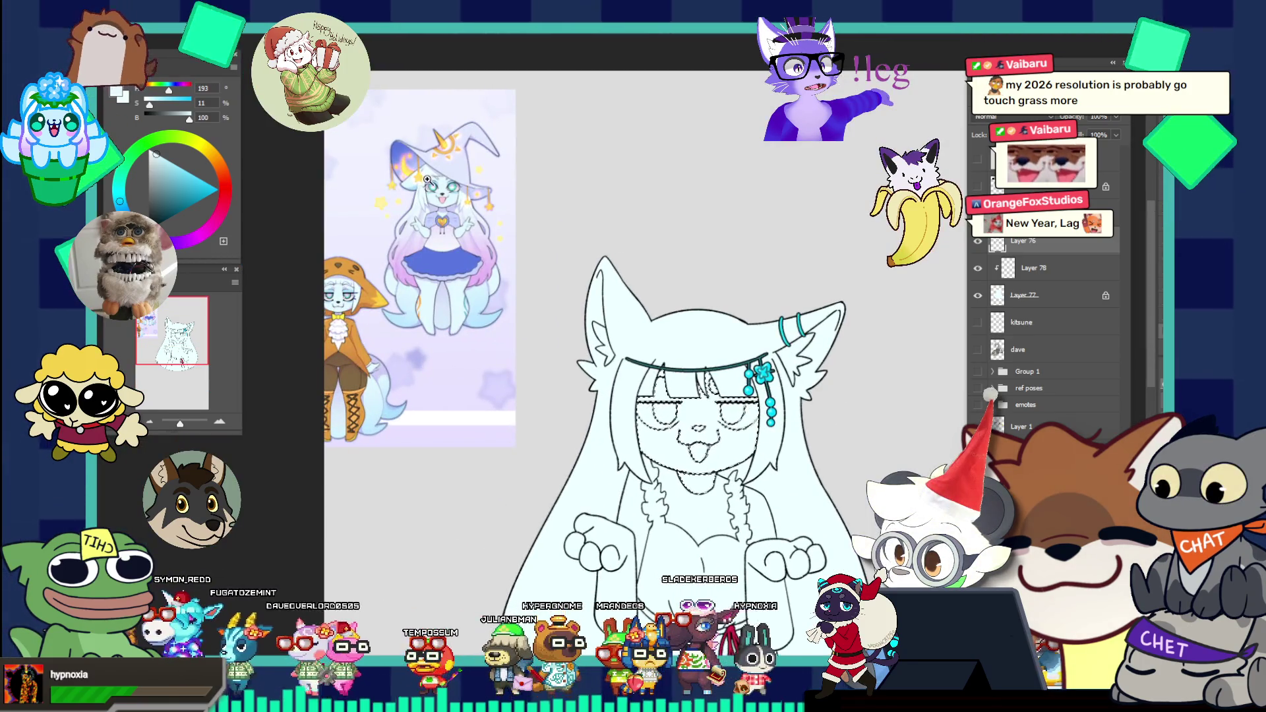
pyautogui.scroll(3, 540, 289)
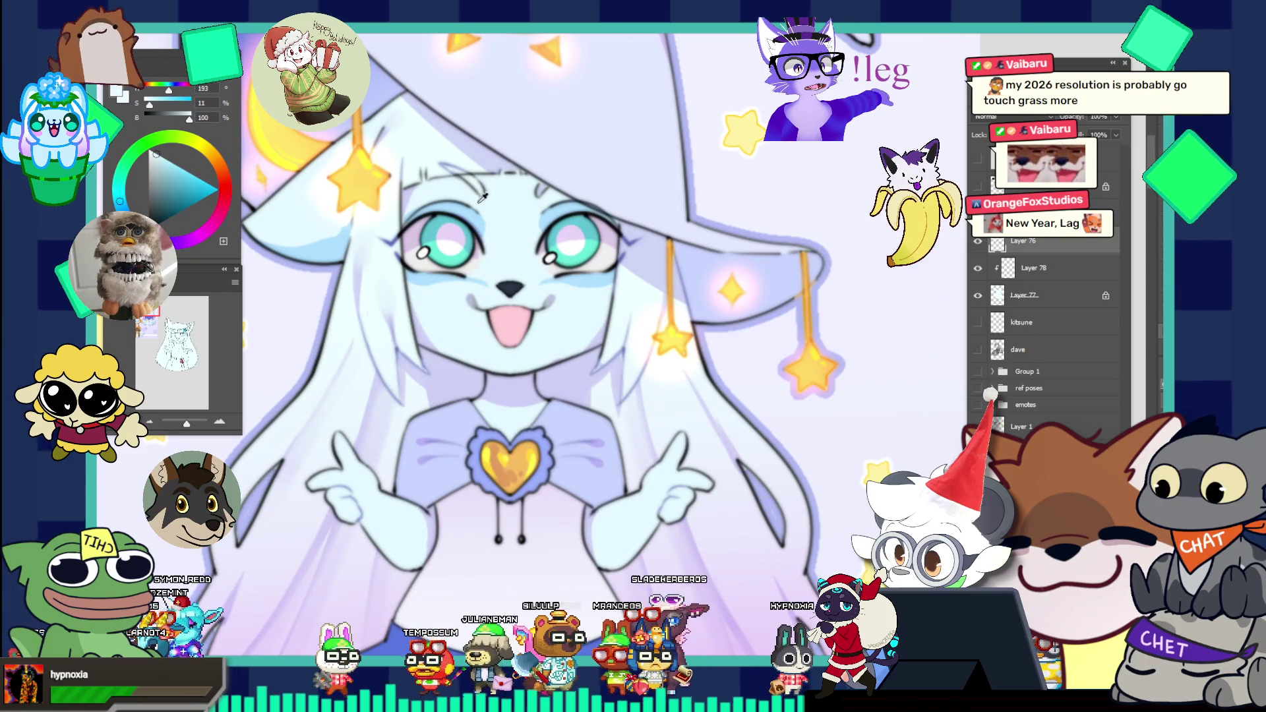
pyautogui.scroll(-3, 469, 267)
pyautogui.scroll(-2, 469, 267)
pyautogui.scroll(2, 723, 416)
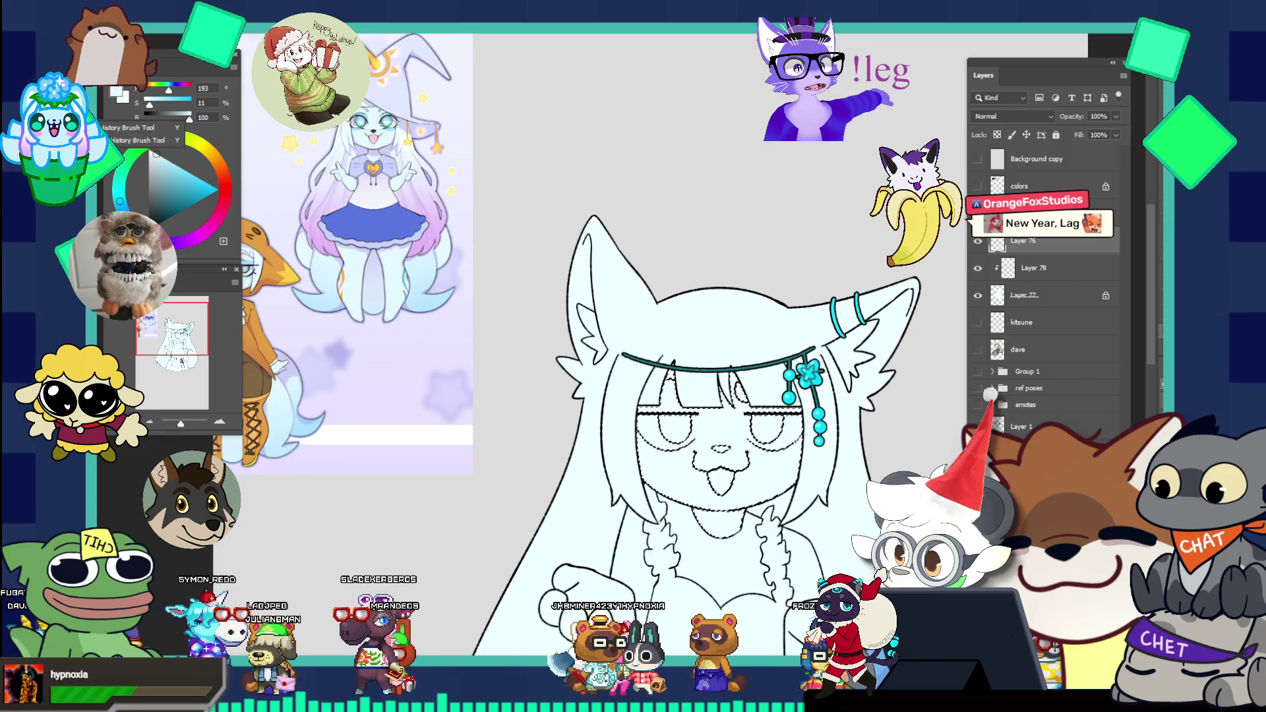
# Step: With the Paint Bucket on Layer 78, fill the face area with light blue
pyautogui.click(109, 160)
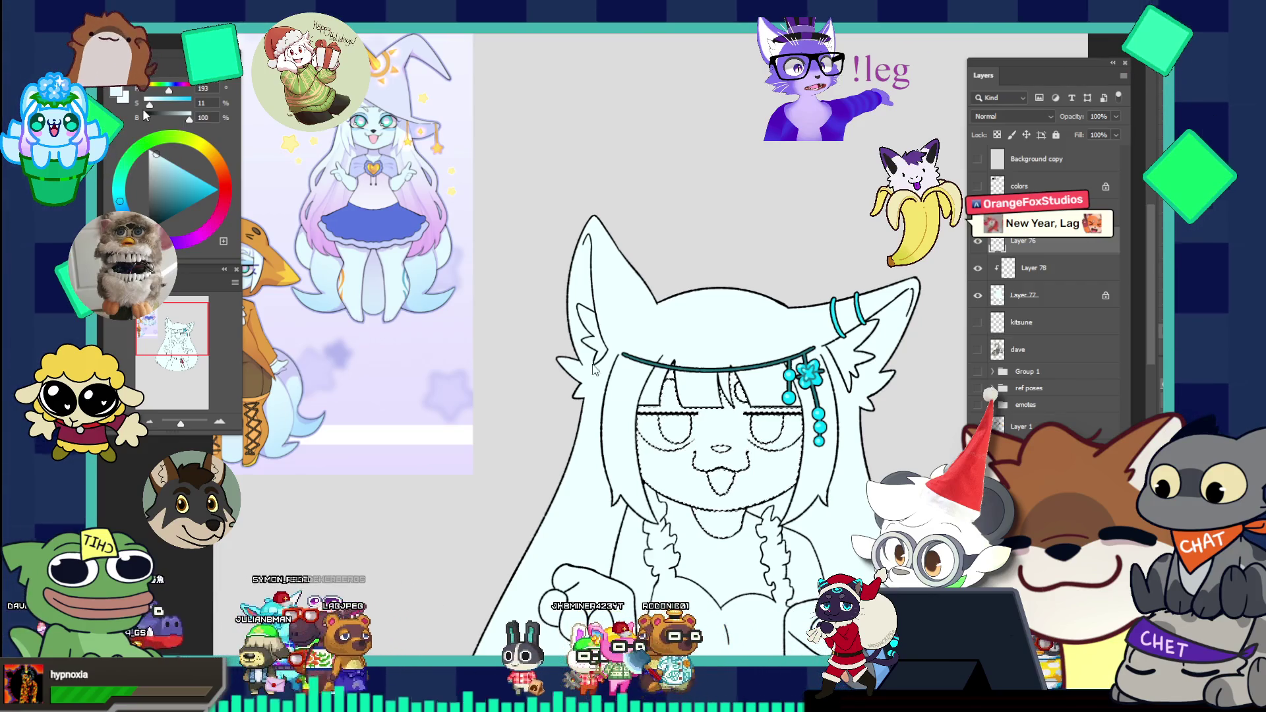
pyautogui.click(802, 478)
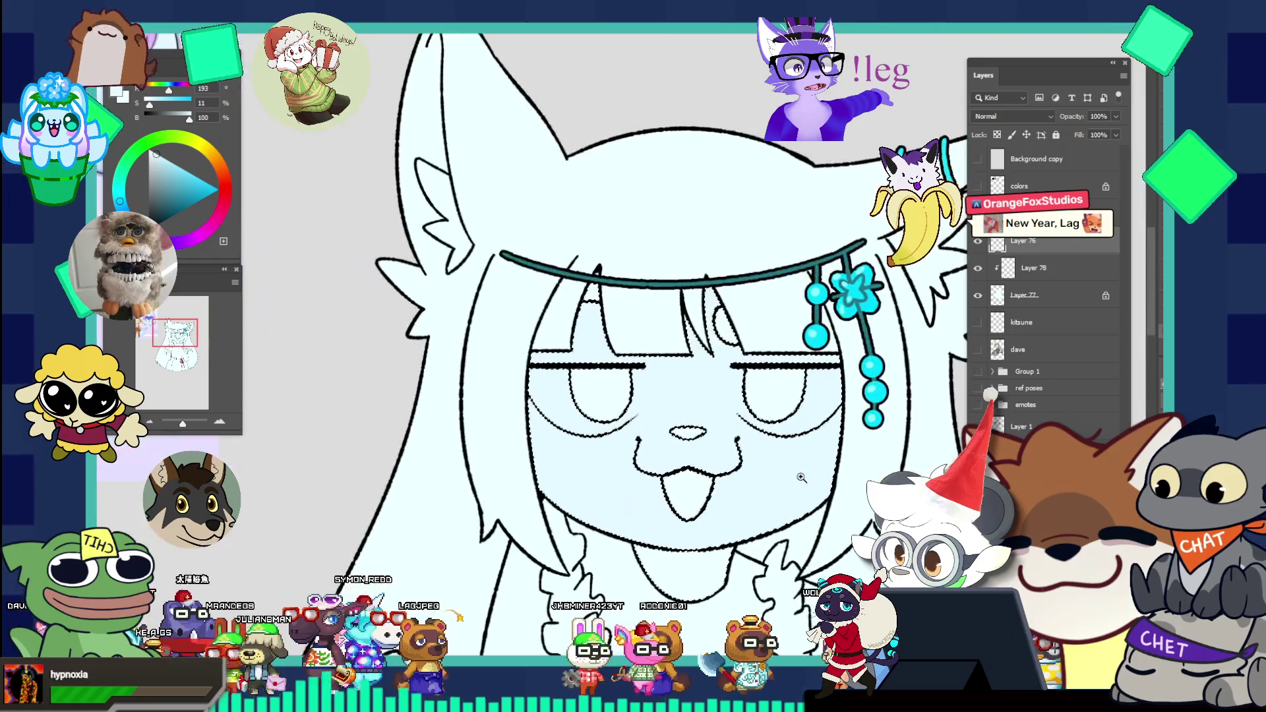
pyautogui.hotkey('alt', '[')
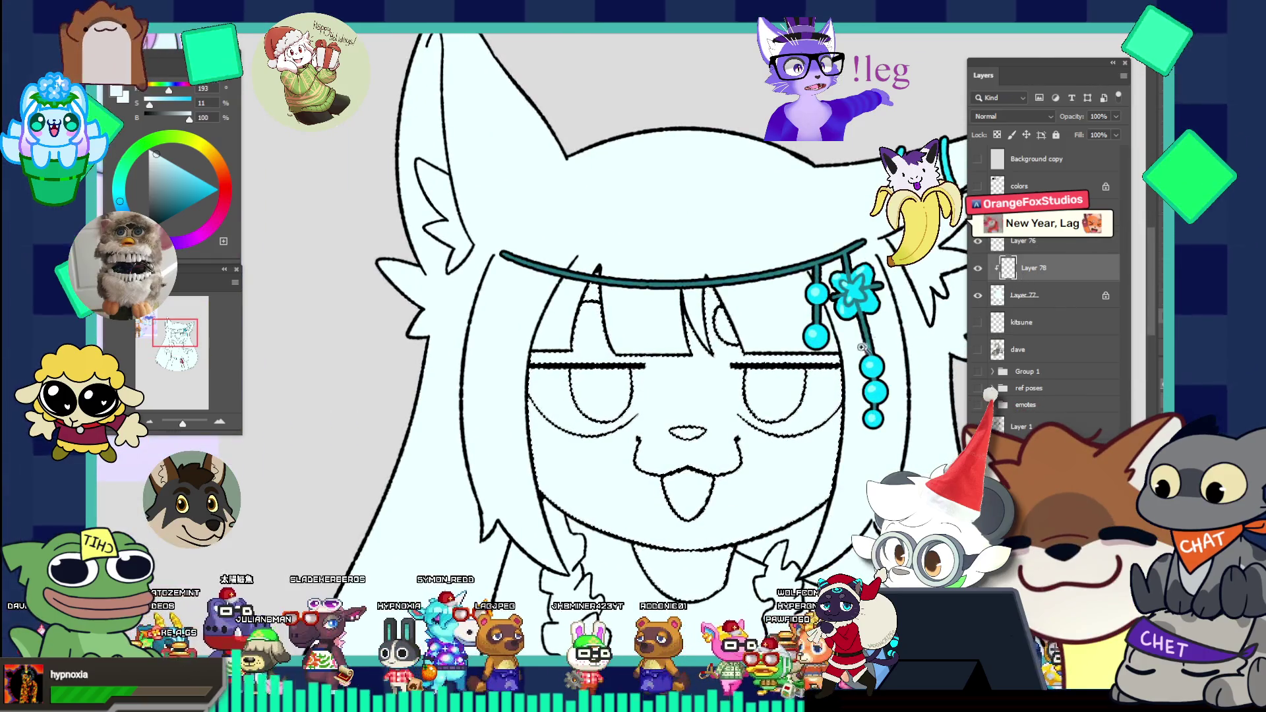
pyautogui.click(653, 302)
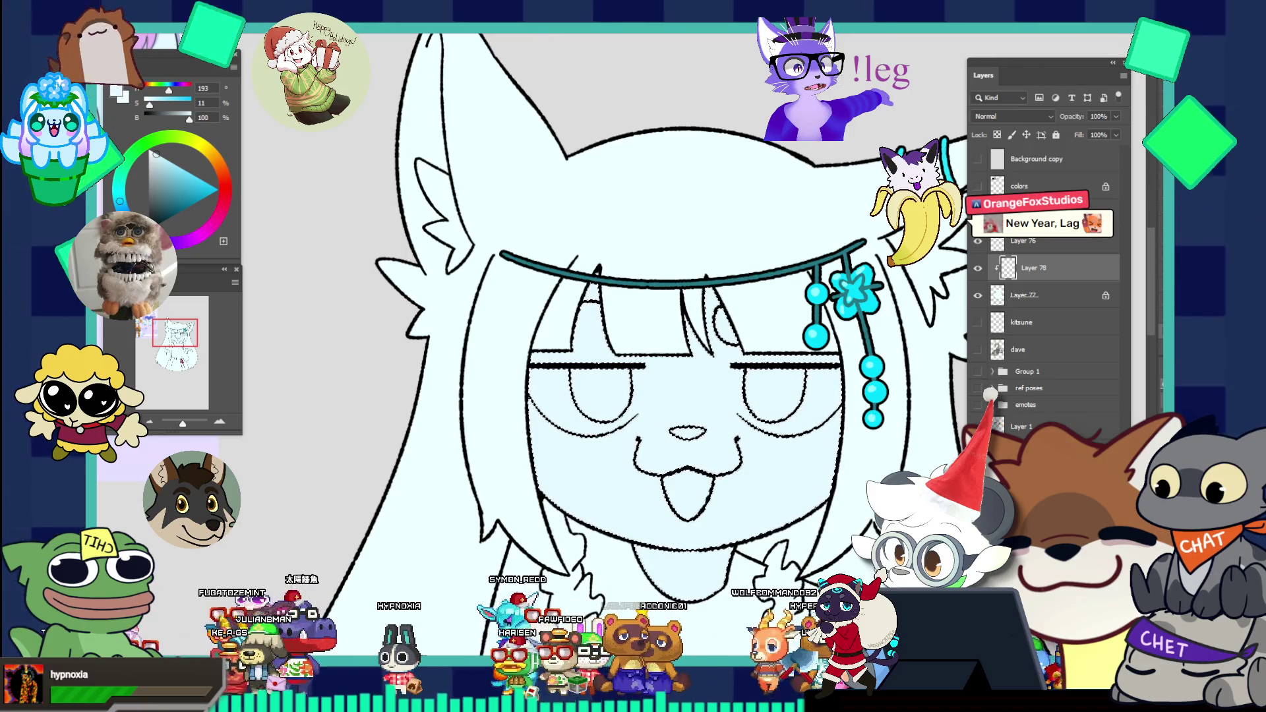
pyautogui.hotkey('ctrl', '0')
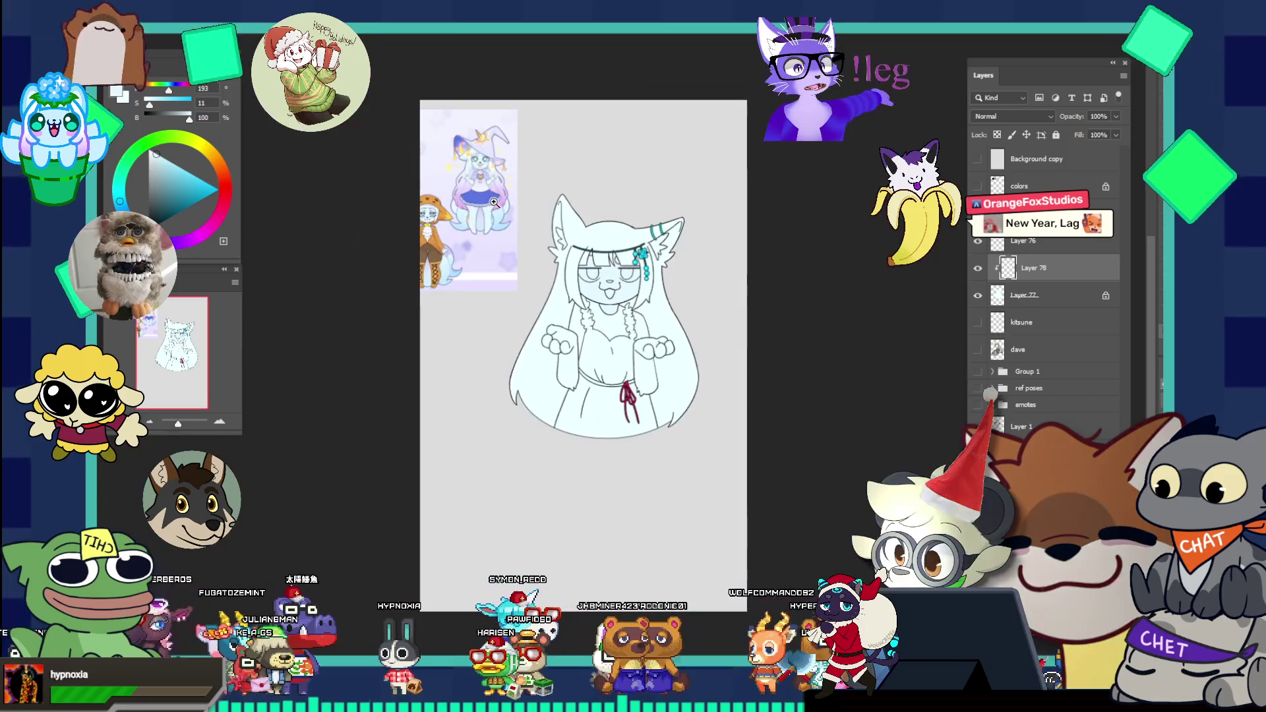
pyautogui.click(614, 296)
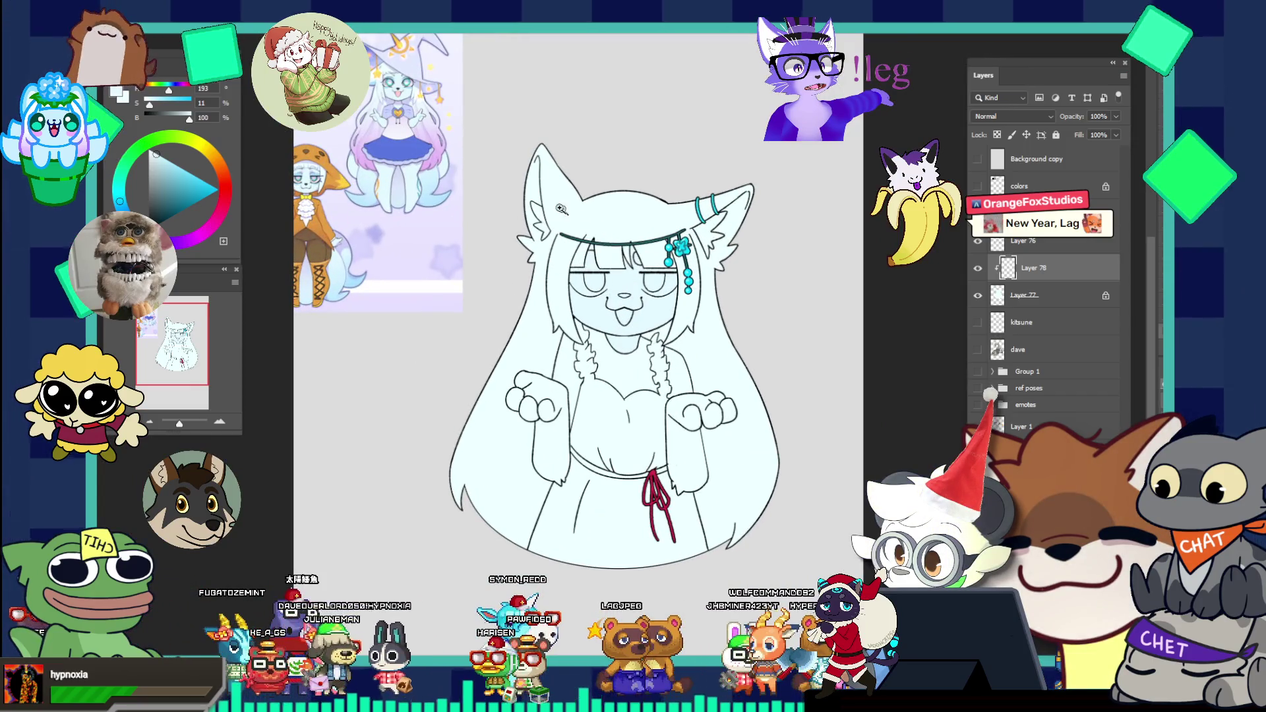
pyautogui.click(383, 88)
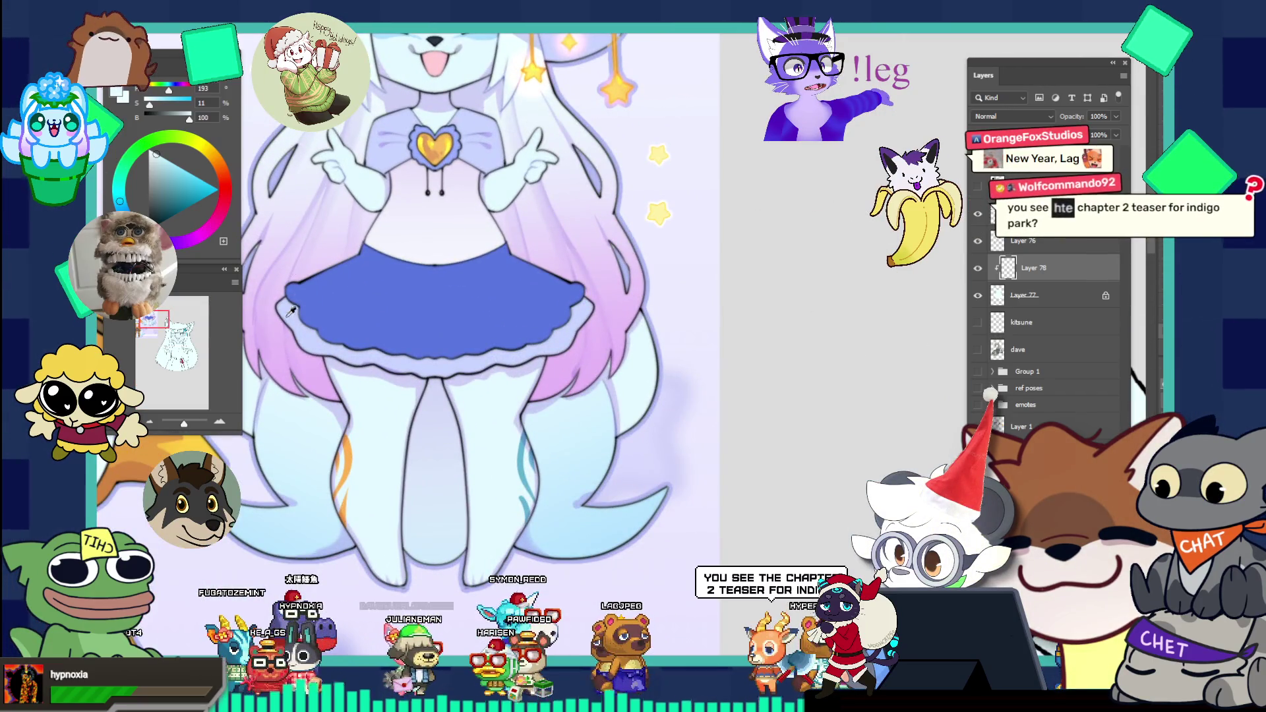
# Step: Reframe the whole document and create new empty Layer 79 above Layer 77
pyautogui.hotkey('ctrl', '0')
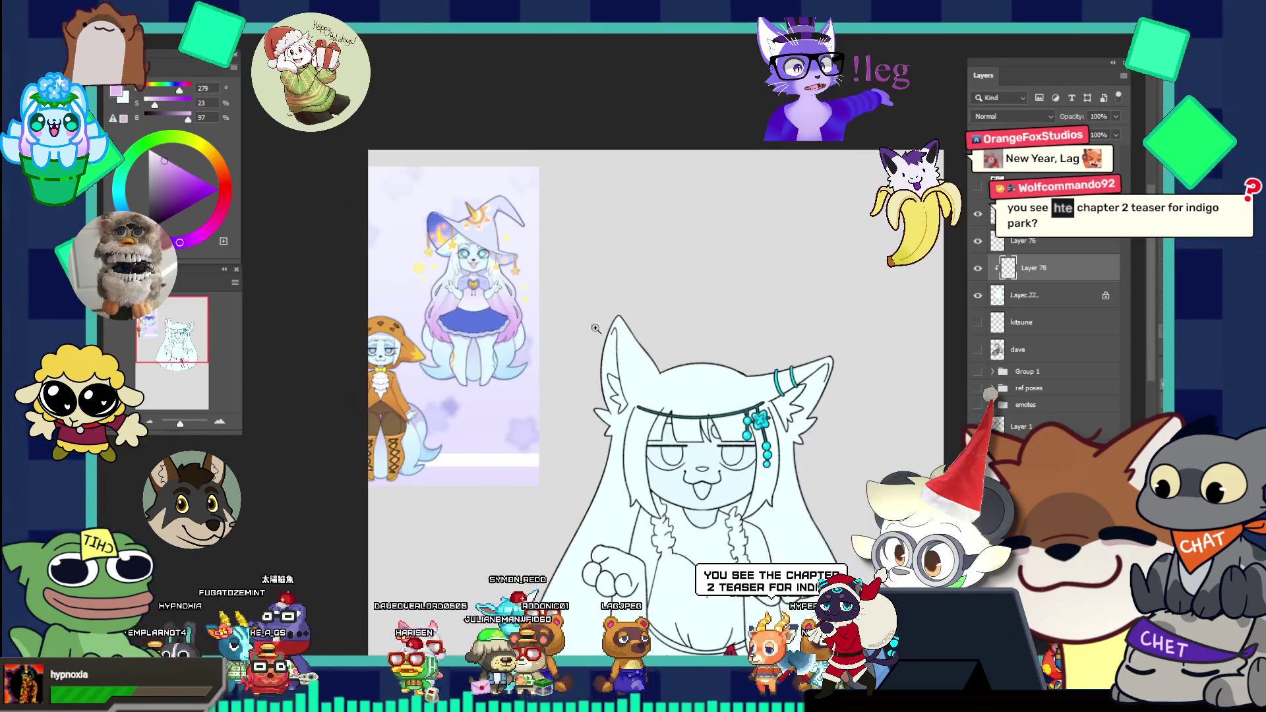
pyautogui.hotkey('ctrl', '-')
pyautogui.click(658, 468)
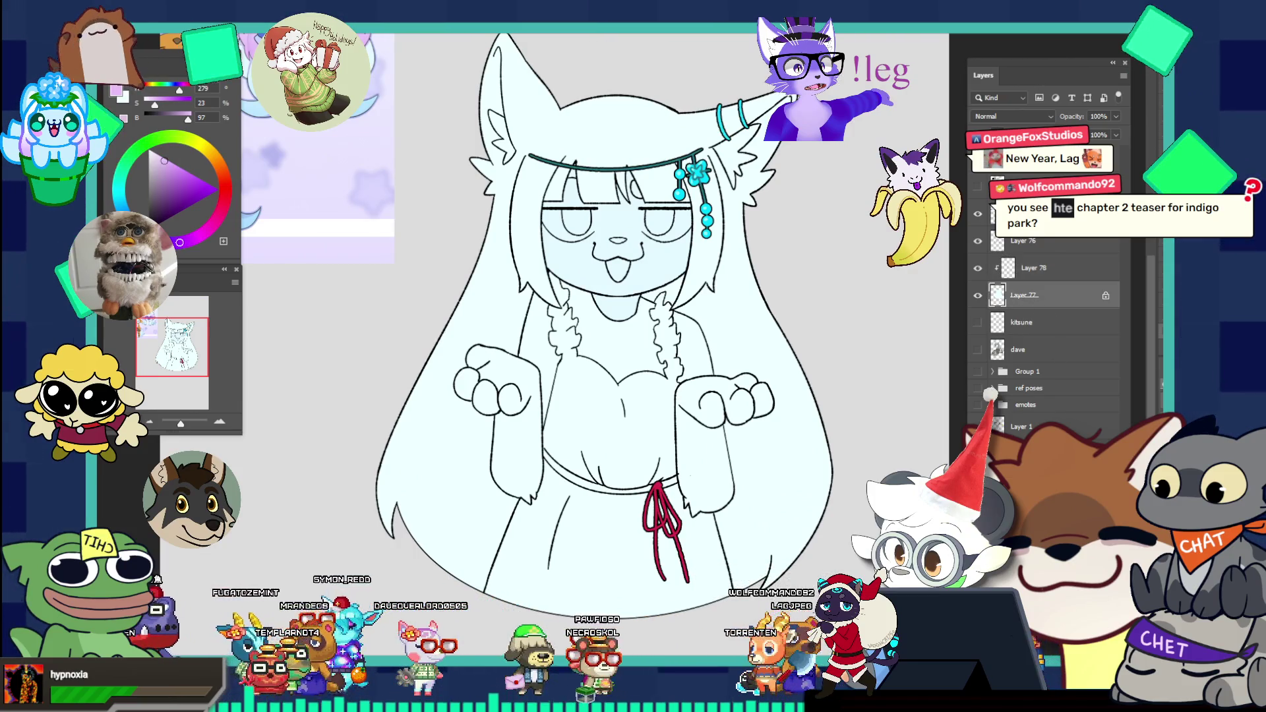
pyautogui.hotkey('ctrl', 'alt', 'shift', 'n')
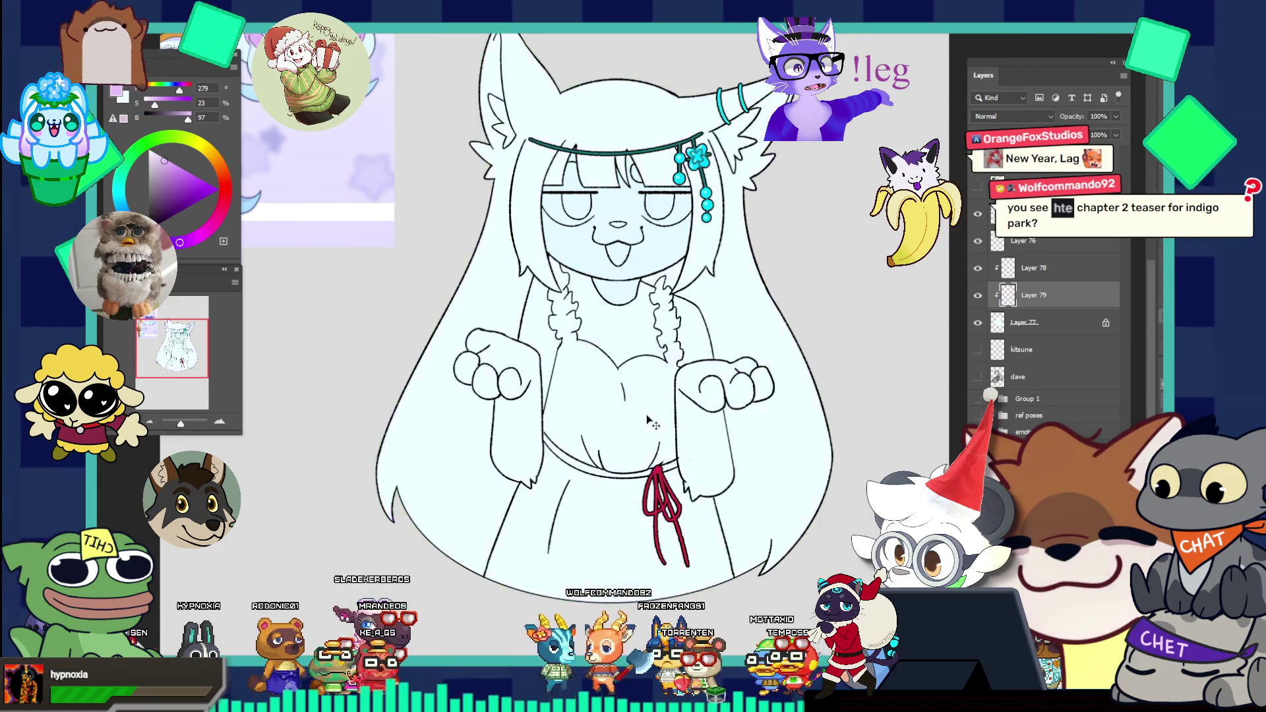
pyautogui.scroll(-3, 564, 364)
pyautogui.scroll(1, 677, 492)
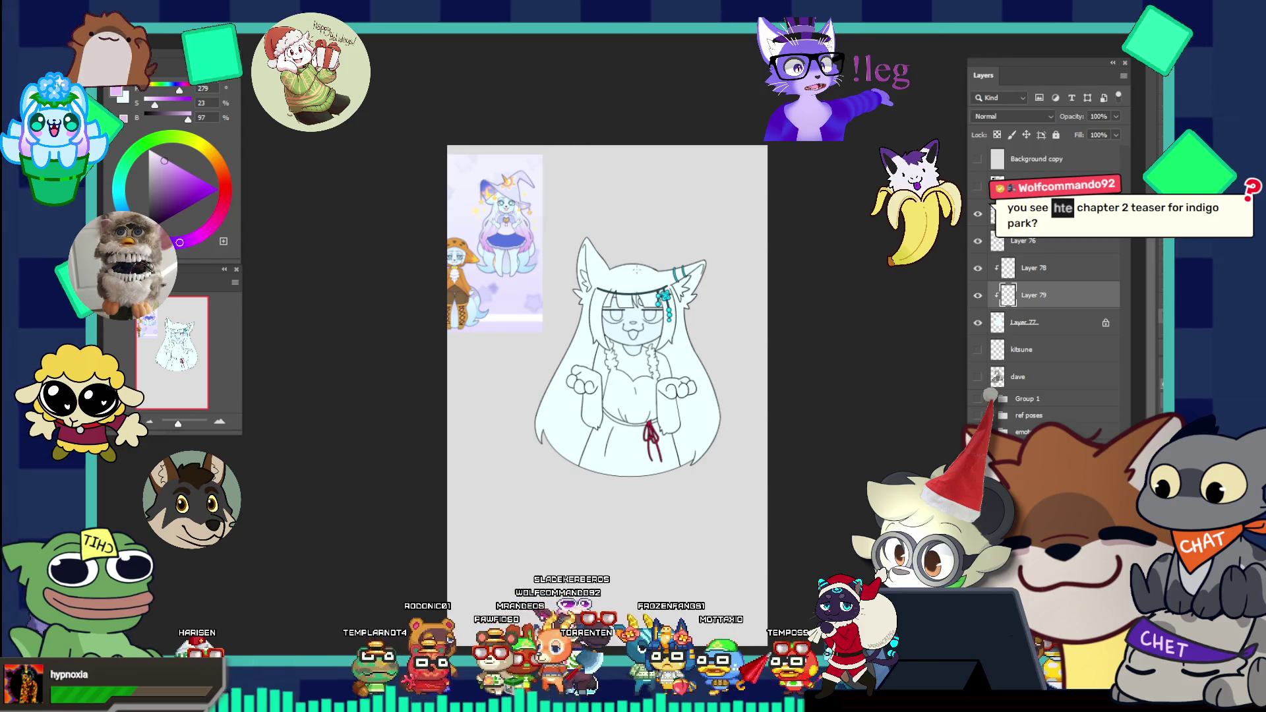
# Step: Lay a vertical cyan-to-lavender gradient over the character, comparing attempts with undo/redo
pyautogui.moveTo(638, 265); pyautogui.dragTo(639, 461)
pyautogui.moveTo(639, 593); pyautogui.dragTo(635, 538)
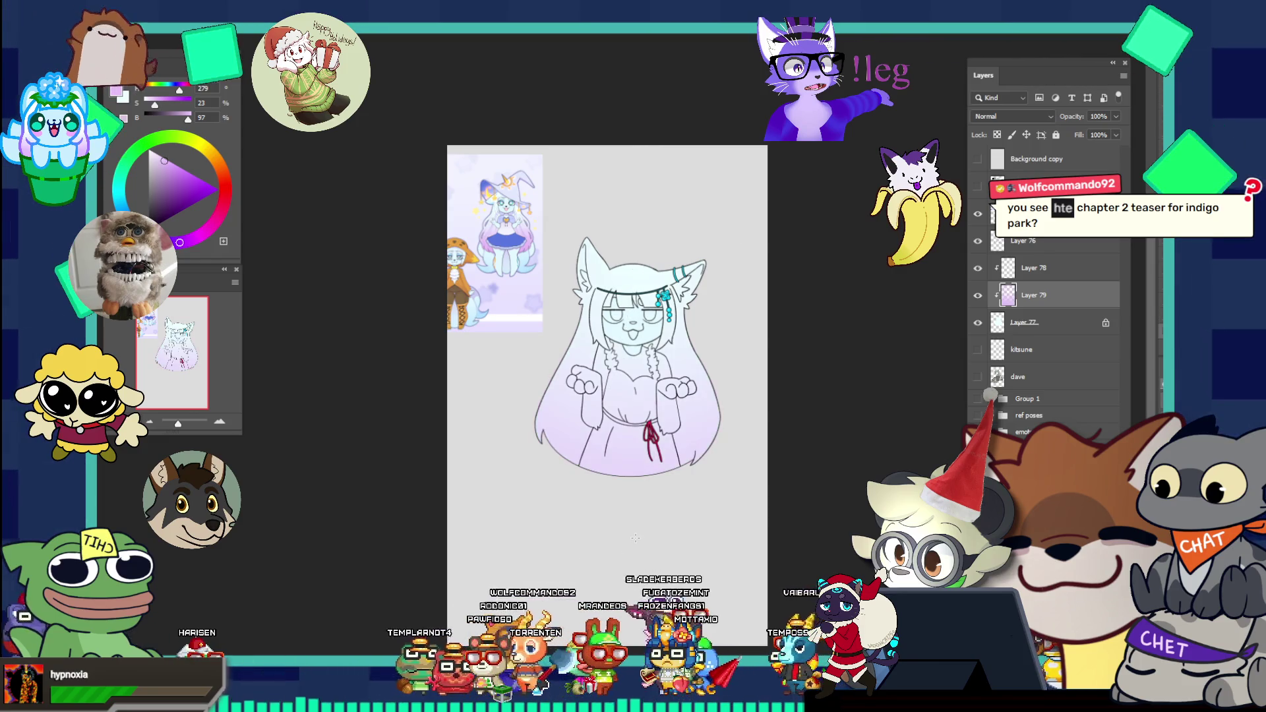
pyautogui.moveTo(646, 249)
pyautogui.mouseDown()
pyautogui.moveTo(647, 643)
pyautogui.moveTo(647, 614)
pyautogui.mouseUp()
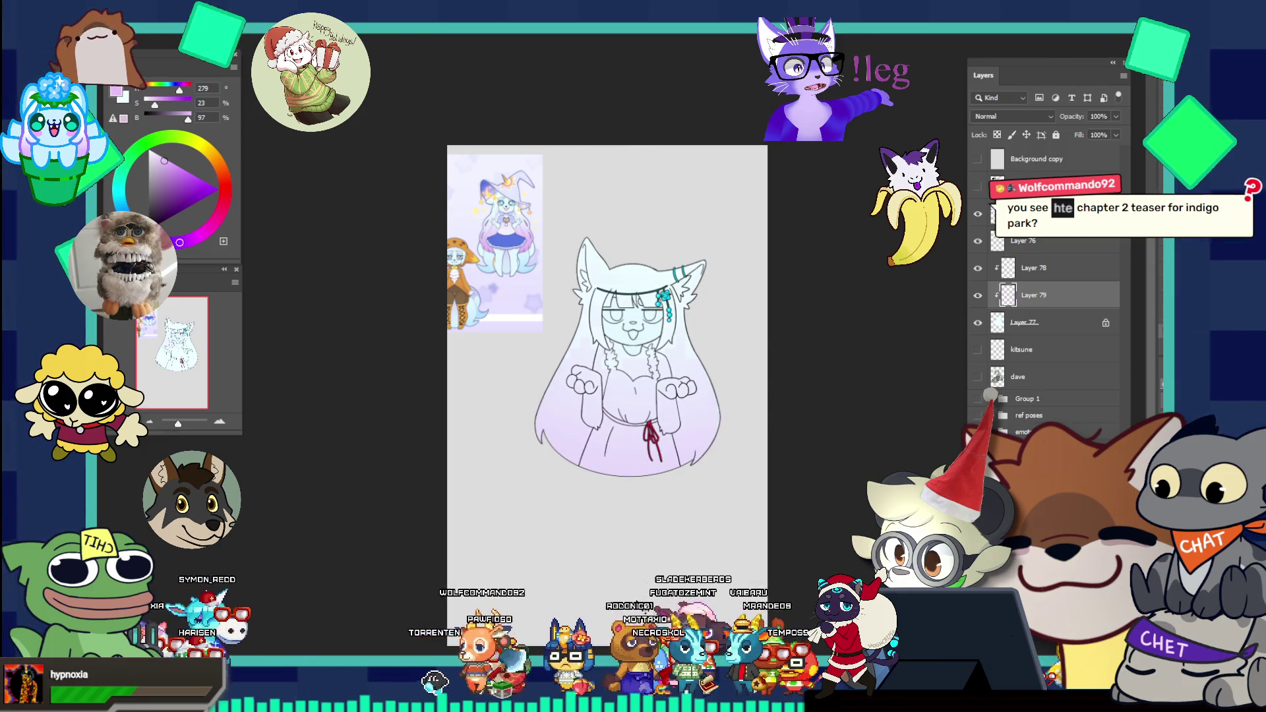
pyautogui.hotkey('ctrl', 'z')
pyautogui.hotkey('ctrl', 'shift', 'z')
pyautogui.moveTo(636, 275); pyautogui.dragTo(636, 643)
pyautogui.scroll(-3, 678, 457)
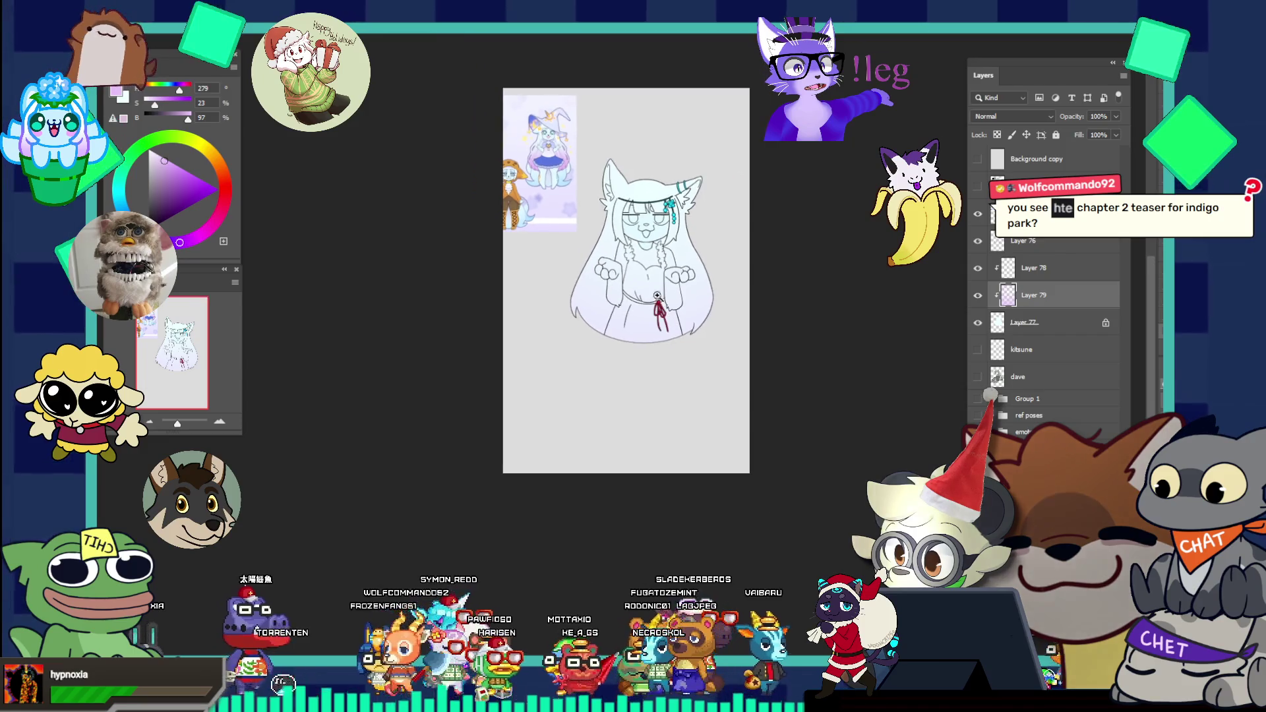
pyautogui.scroll(3, 713, 244)
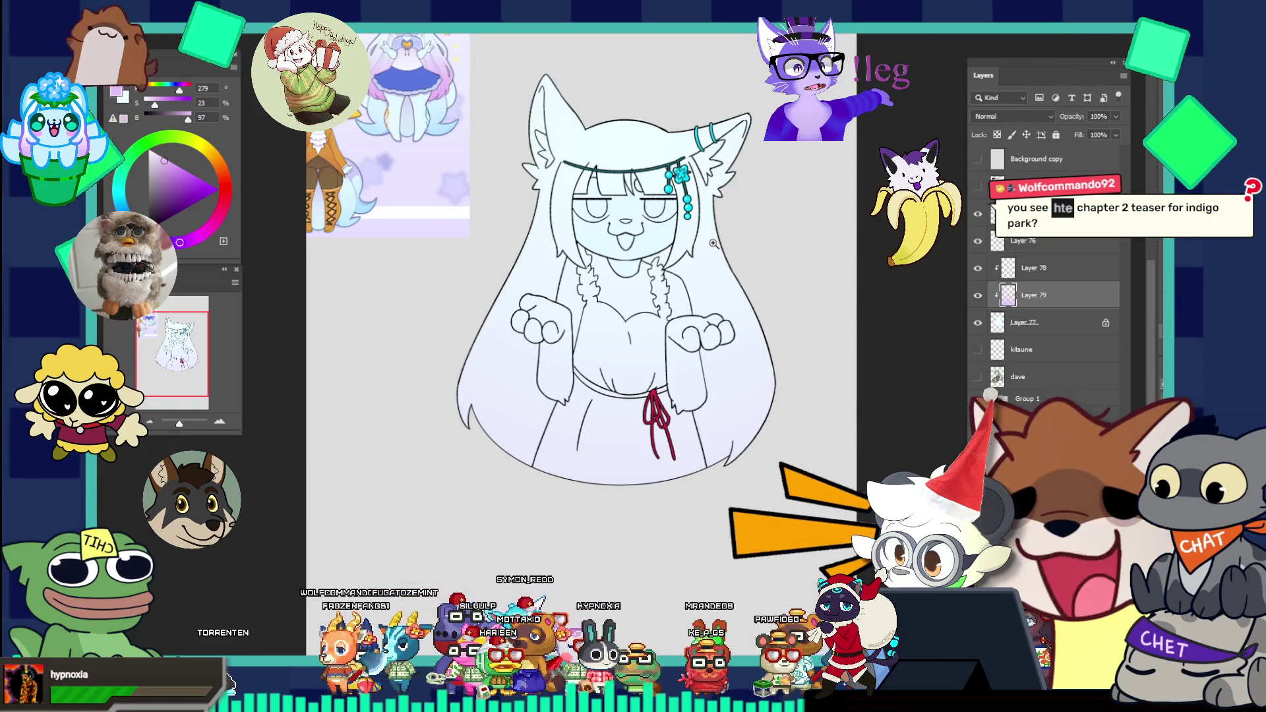
# Step: Redraw the mouth as a small cat mouth with the brush
pyautogui.moveTo(616, 236); pyautogui.dragTo(633, 247)
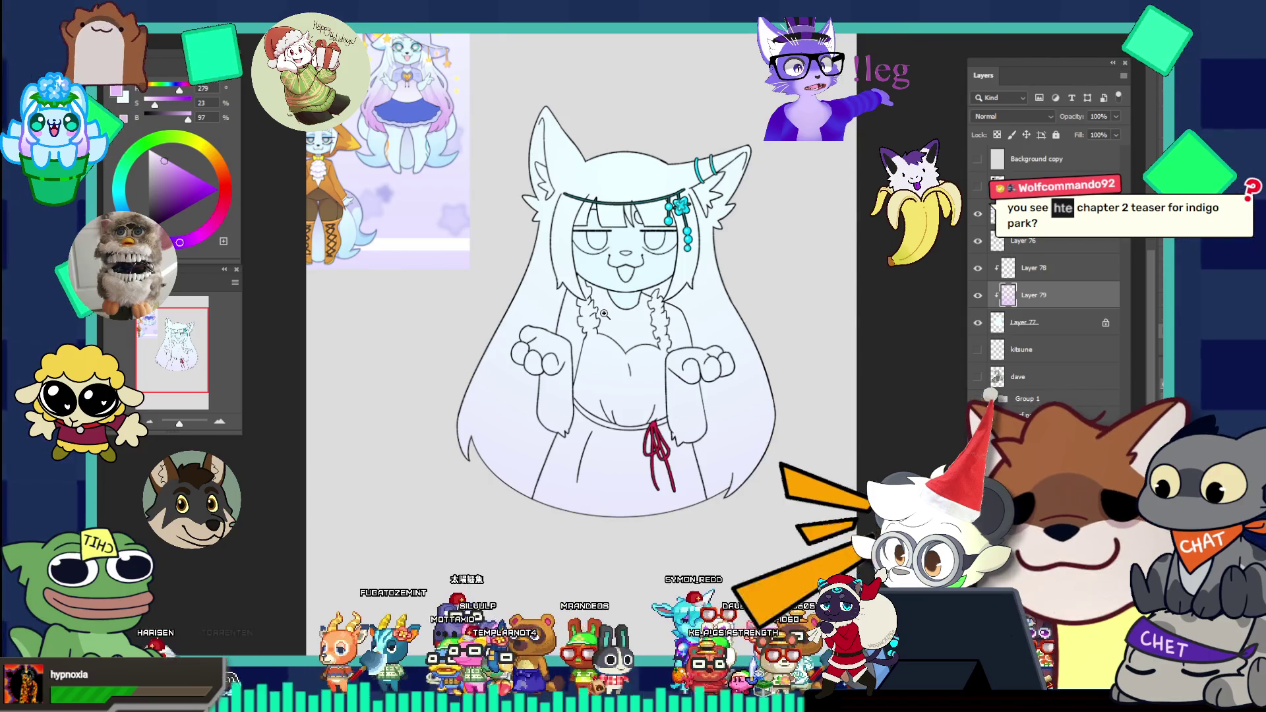
pyautogui.scroll(-1, 604, 314)
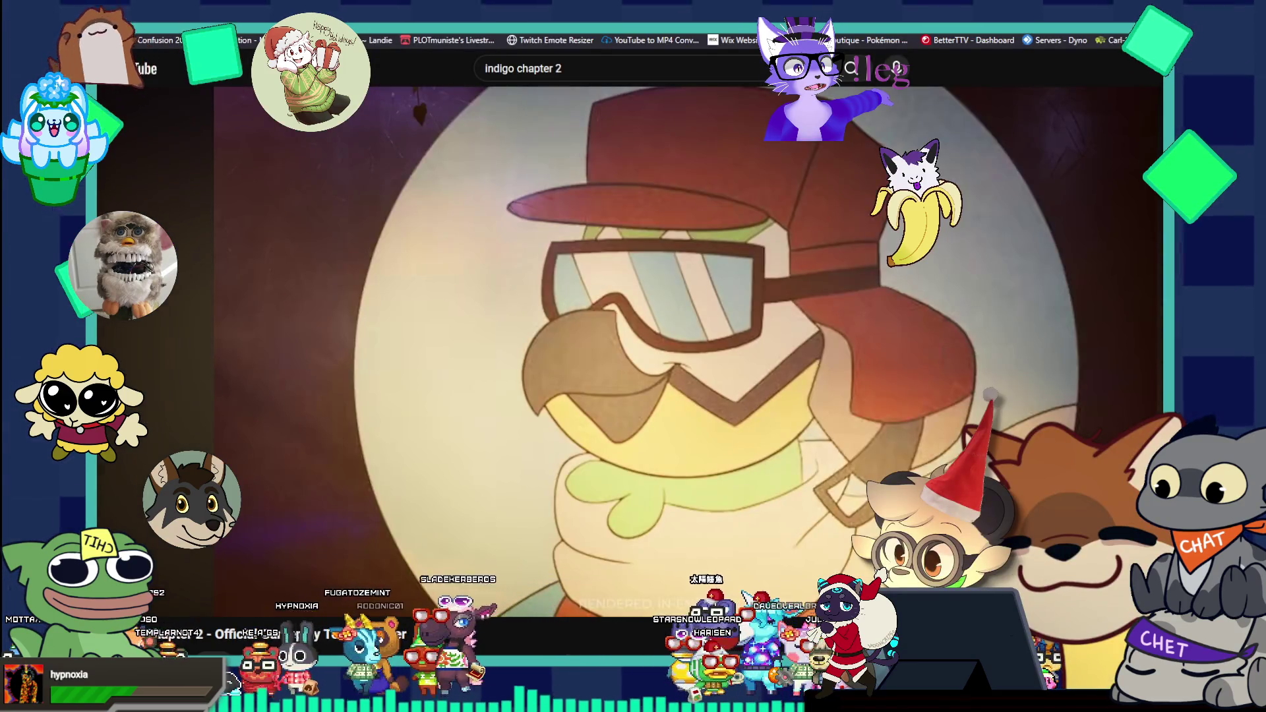
# Step: Put the 'Indigo chapter 2' teaser video full screen and start it playing
pyautogui.doubleClick(714, 364)
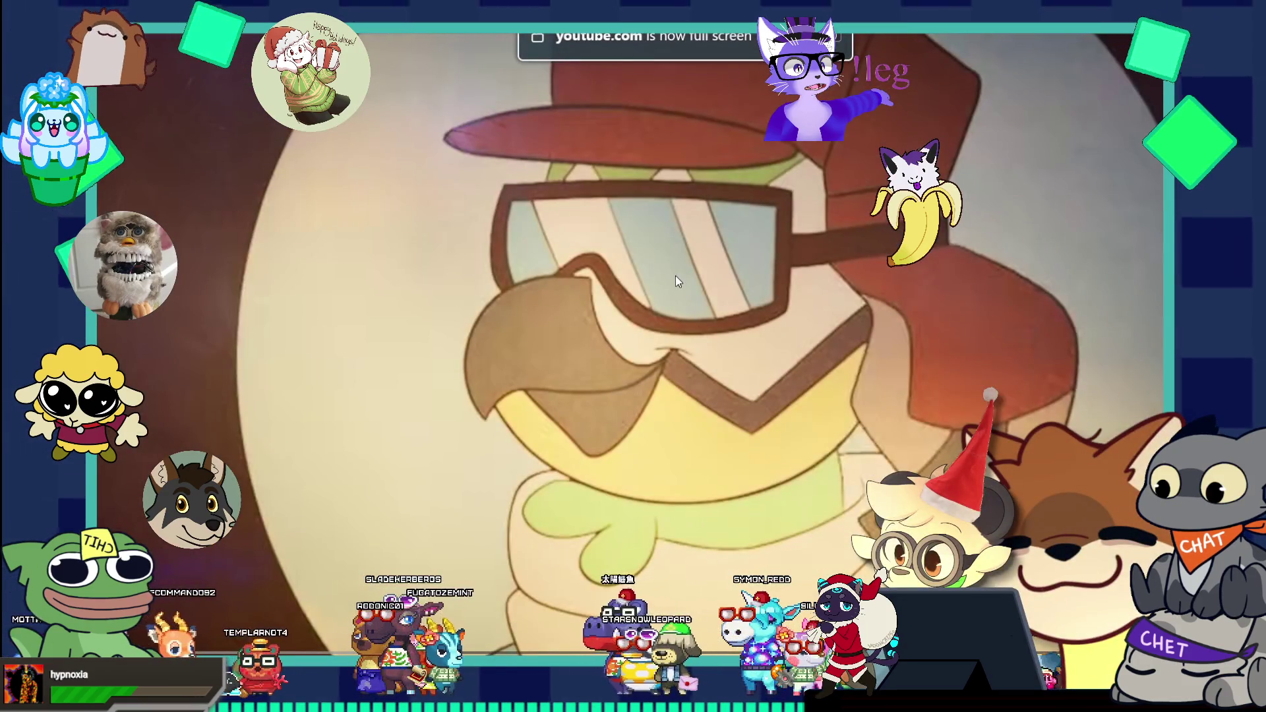
pyautogui.click(702, 341)
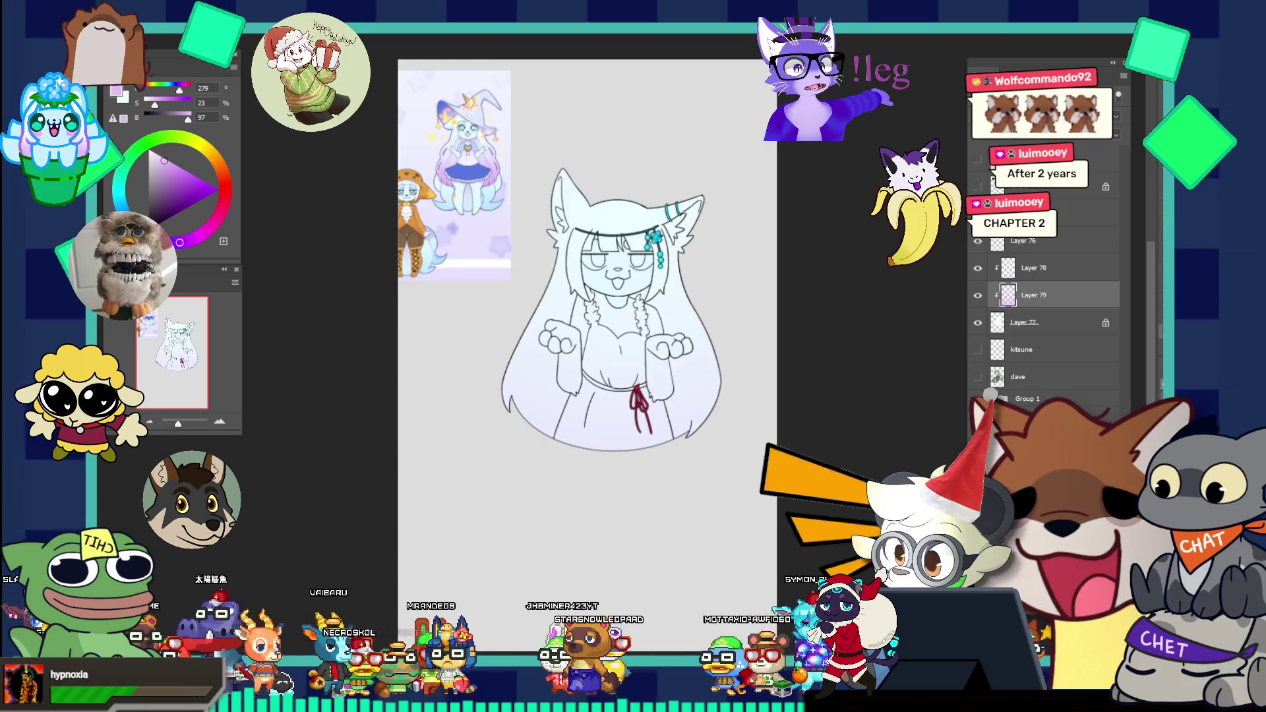
# Step: Enlarge the reference sheet over the sketch and sample a near-white from the pink-dress figure
pyautogui.click(652, 225)
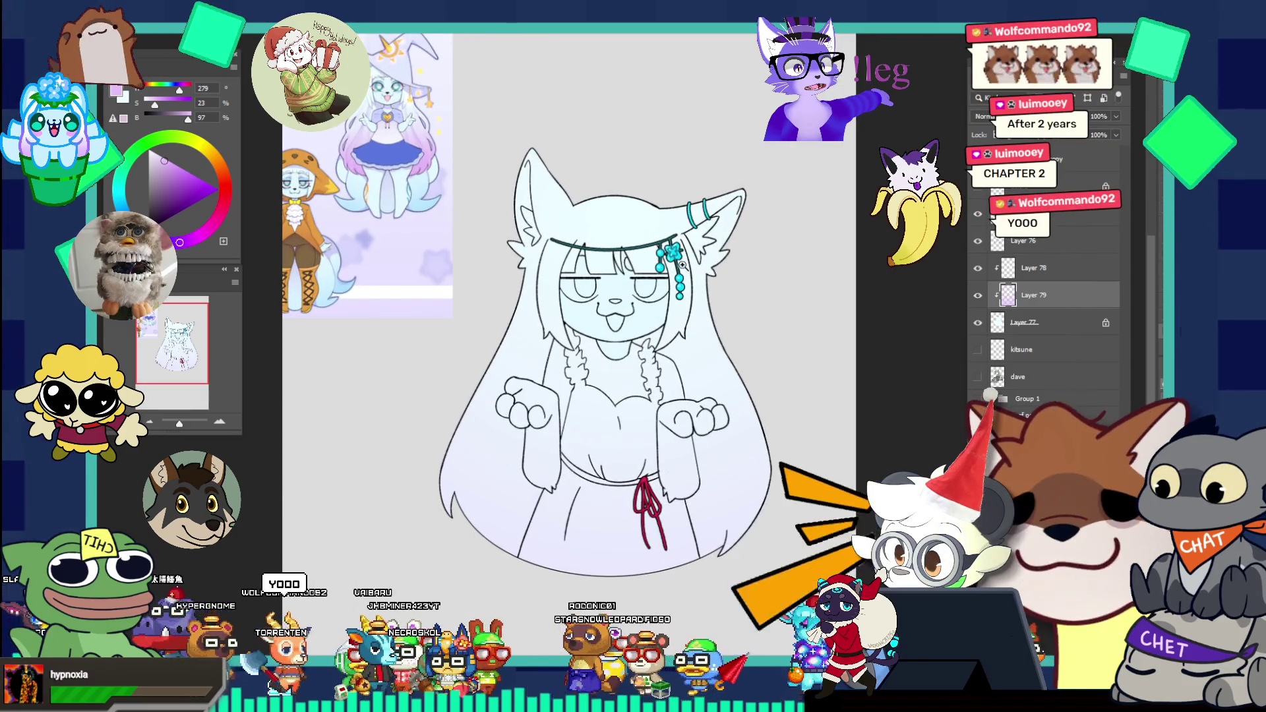
pyautogui.scroll(-1, 627, 251)
pyautogui.click(626, 250)
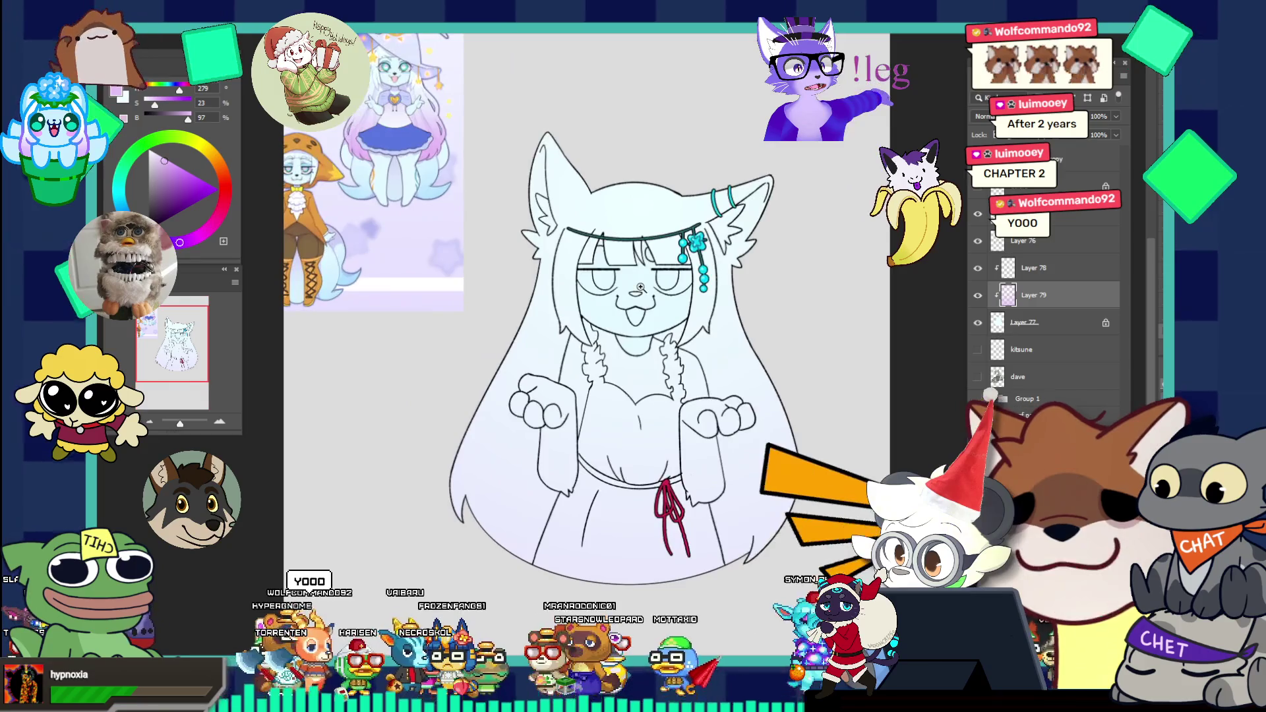
pyautogui.moveTo(627, 251)
pyautogui.mouseDown()
pyautogui.moveTo(665, 195)
pyautogui.moveTo(656, 139)
pyautogui.mouseUp()
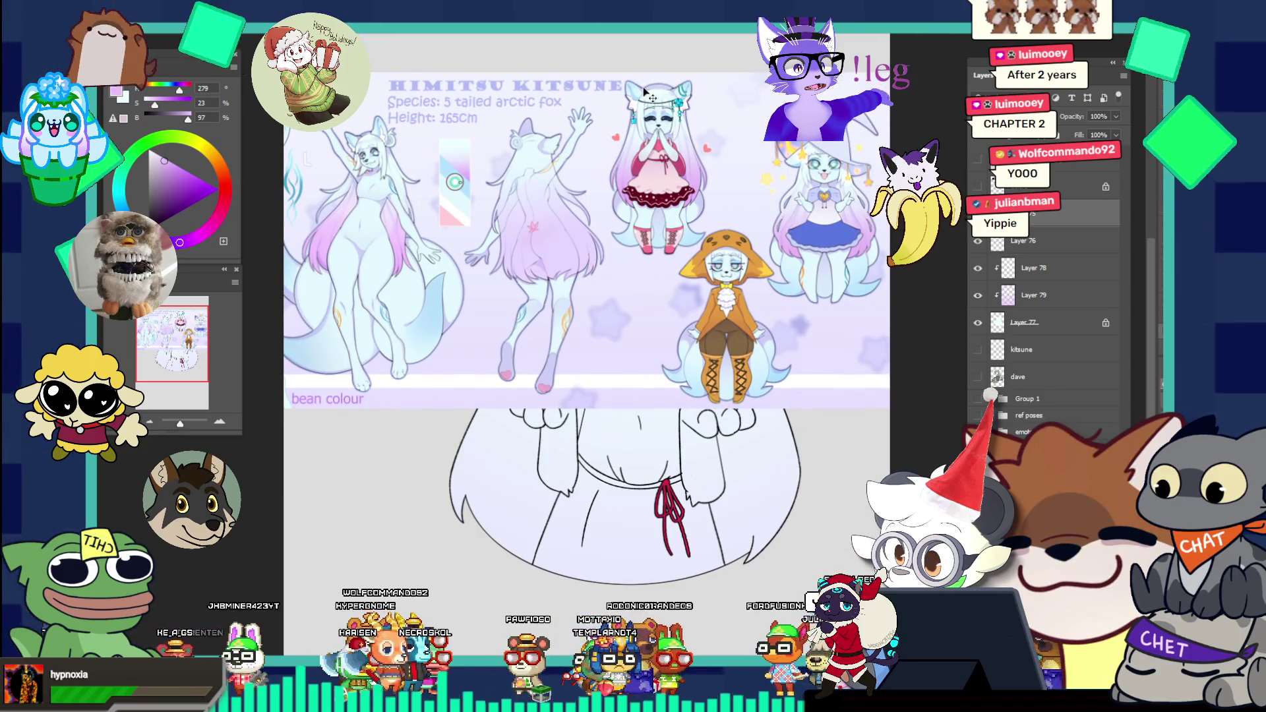
pyautogui.moveTo(653, 149); pyautogui.dragTo(761, 178)
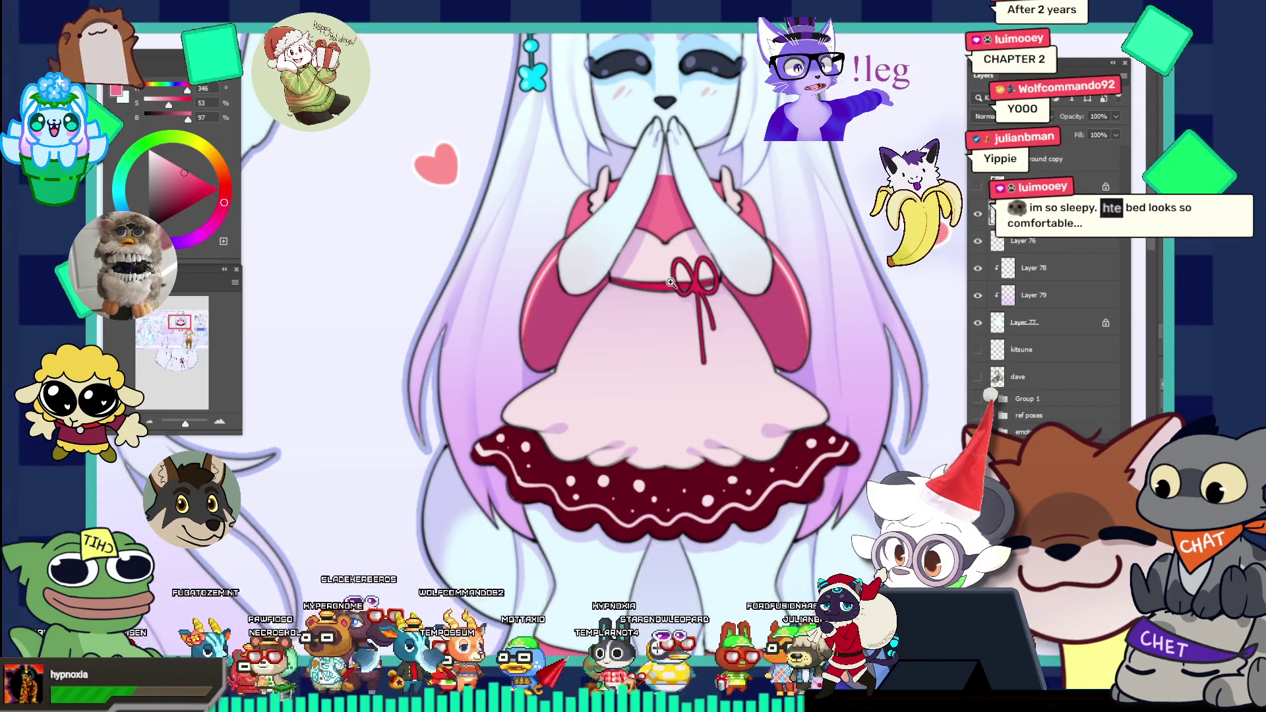
pyautogui.keyDown('alt'); pyautogui.click(678, 287); pyautogui.keyUp('alt')
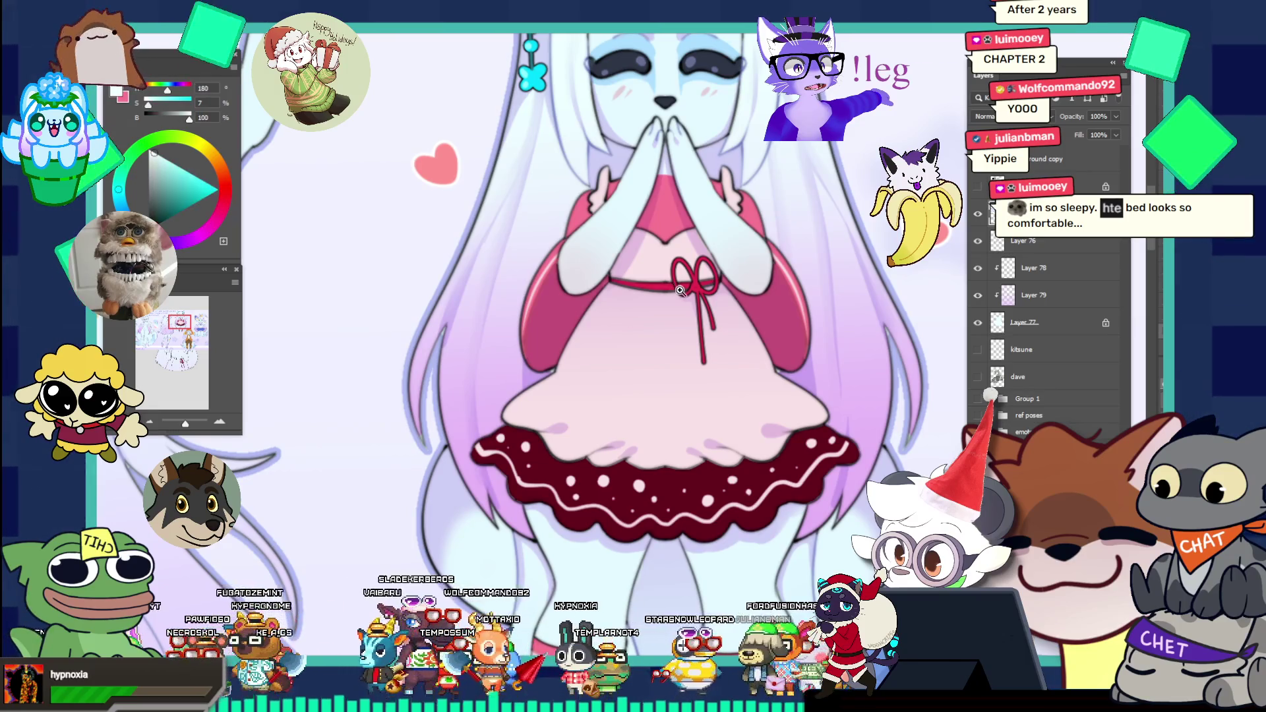
pyautogui.scroll(-3, 658, 263)
pyautogui.scroll(5, 693, 198)
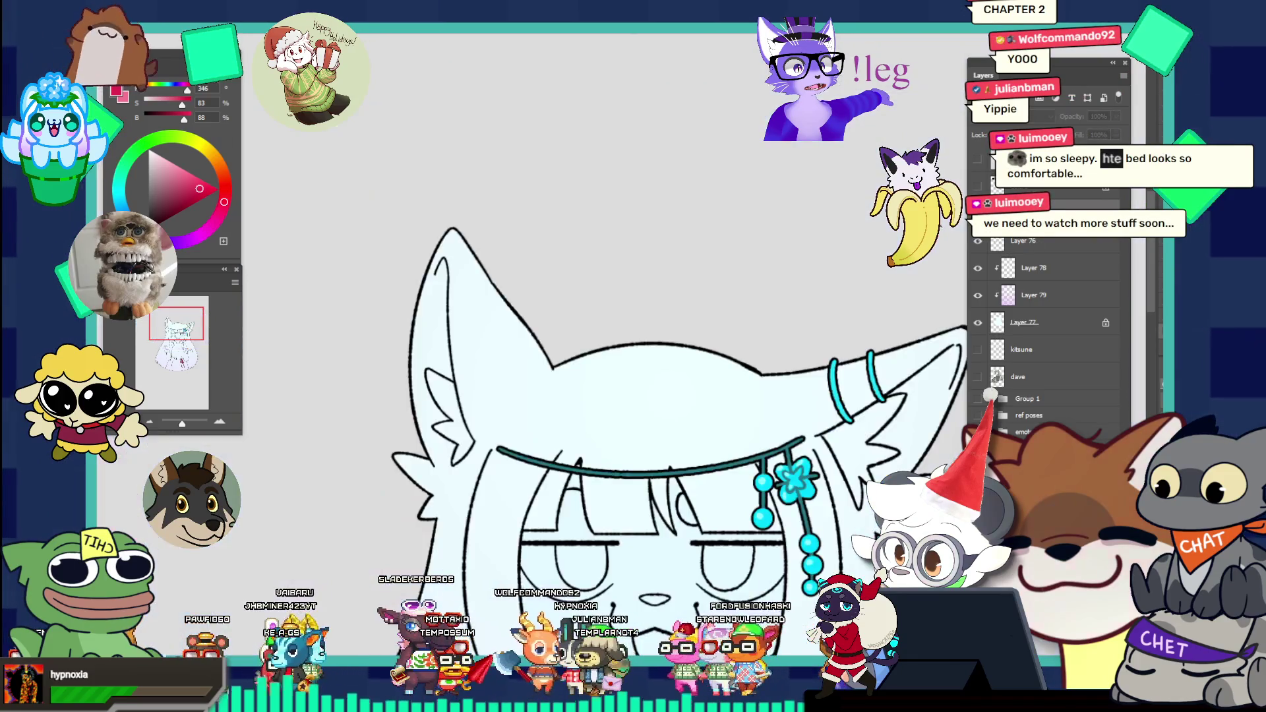
pyautogui.scroll(-3, 830, 265)
pyautogui.scroll(1, 829, 298)
pyautogui.scroll(1, 830, 415)
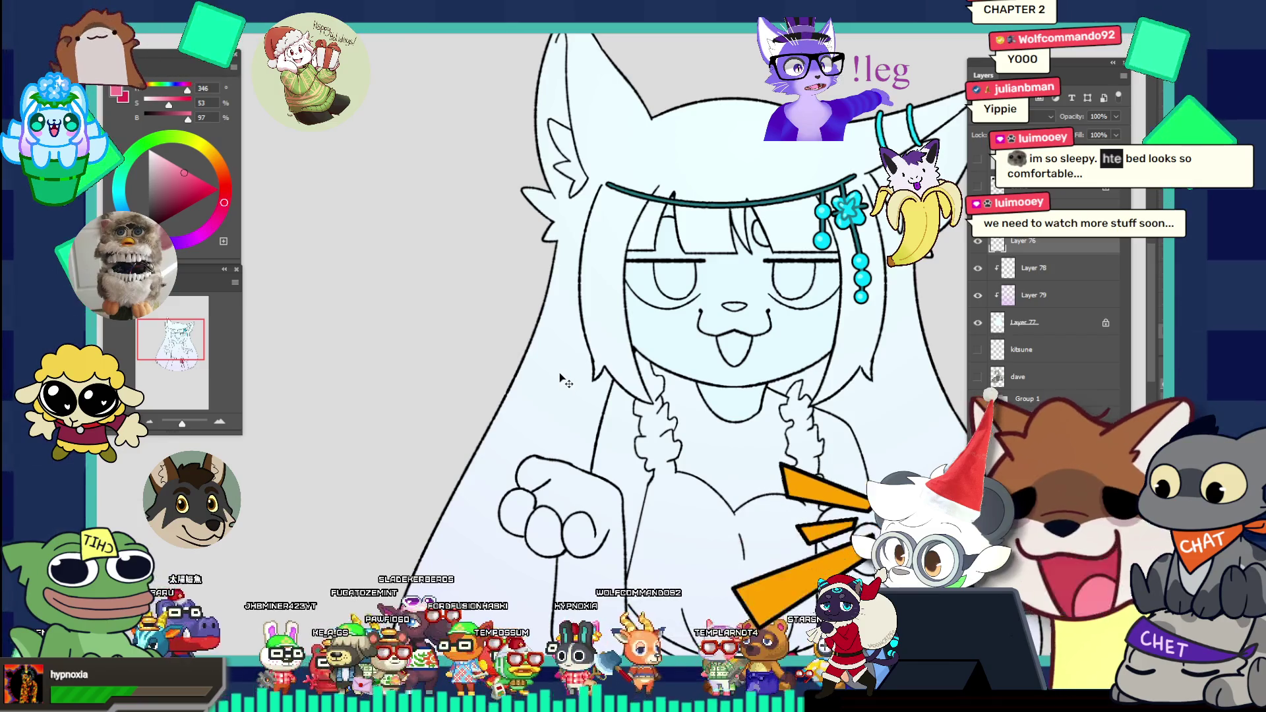
pyautogui.scroll(-2, 563, 380)
pyautogui.scroll(-1, 594, 396)
pyautogui.scroll(5, 815, 456)
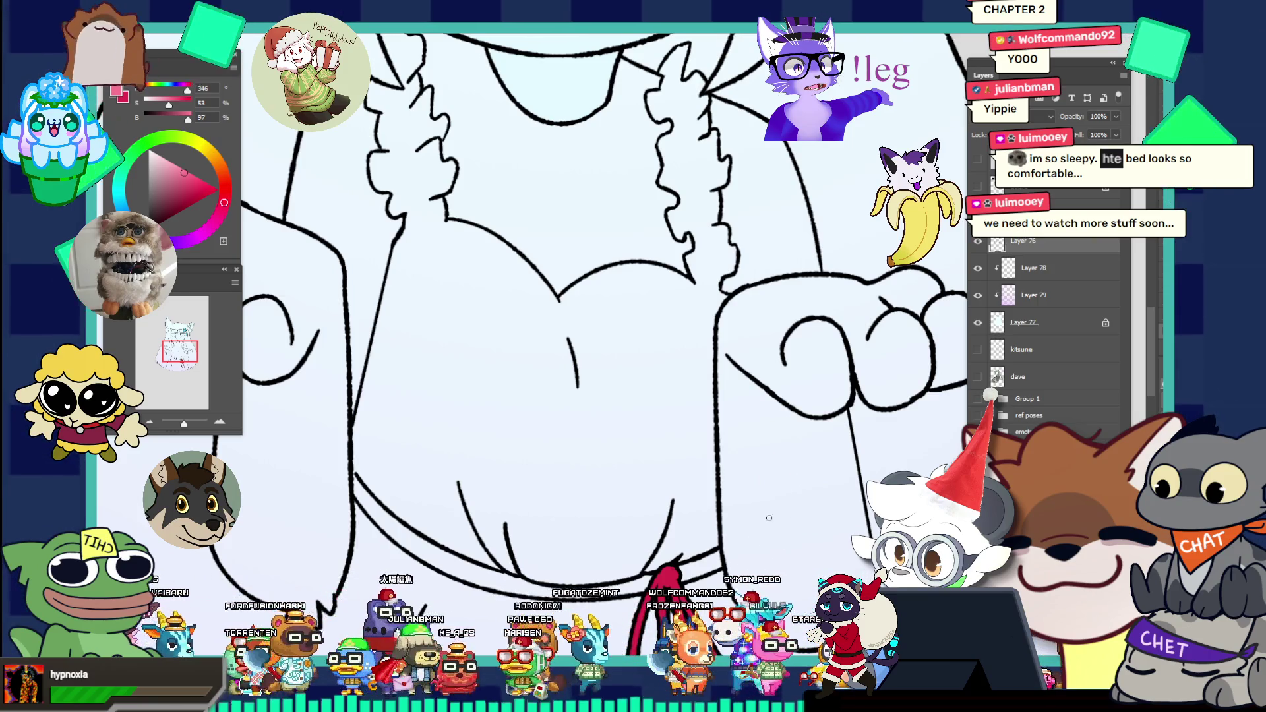
# Step: Sample the deeper pink of the reference dress, then switch back to the fox-girl line-art document
pyautogui.hotkey('ctrl', '0')
pyautogui.scroll(2, 795, 444)
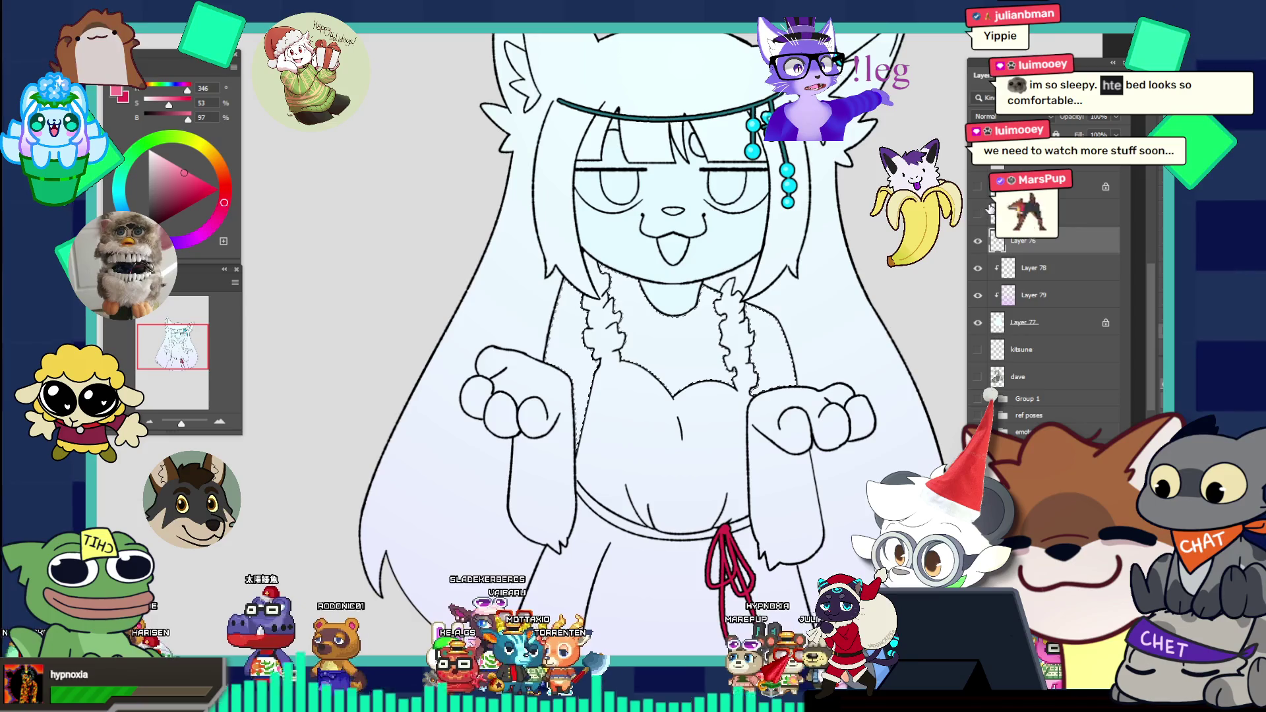
pyautogui.hotkey('ctrl', 'v')
pyautogui.scroll(-3, 874, 123)
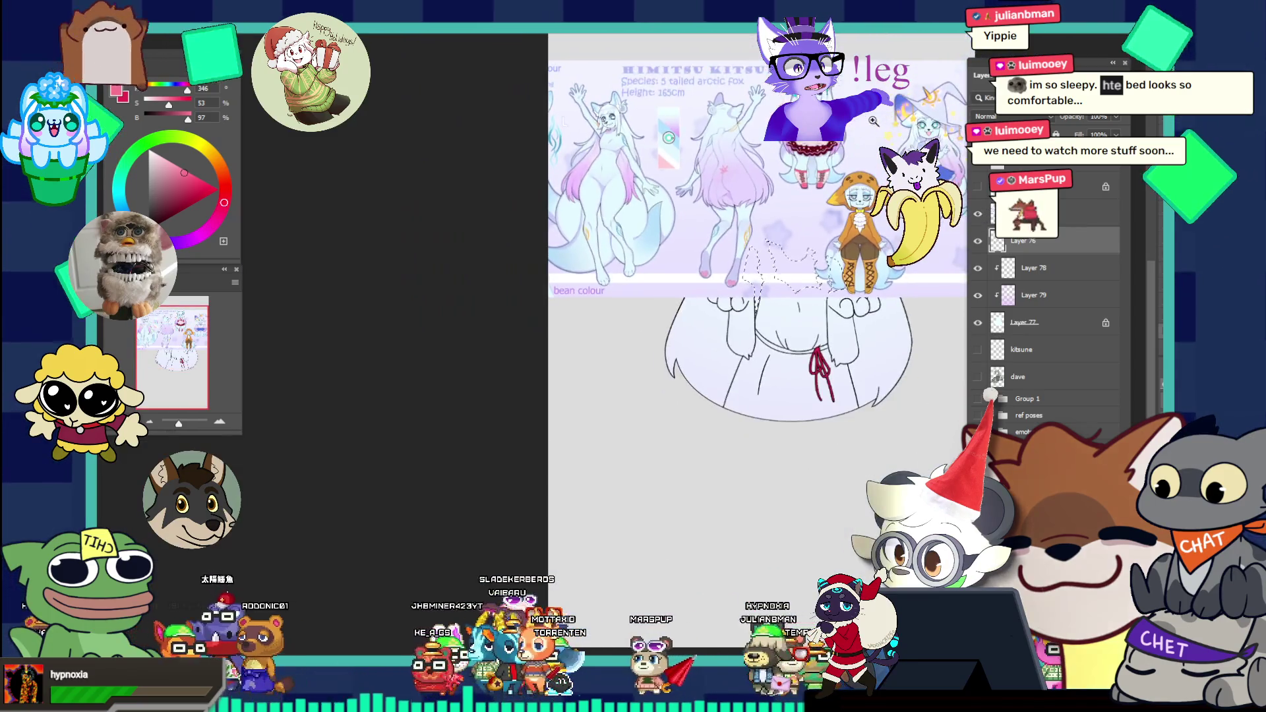
pyautogui.scroll(4, 875, 123)
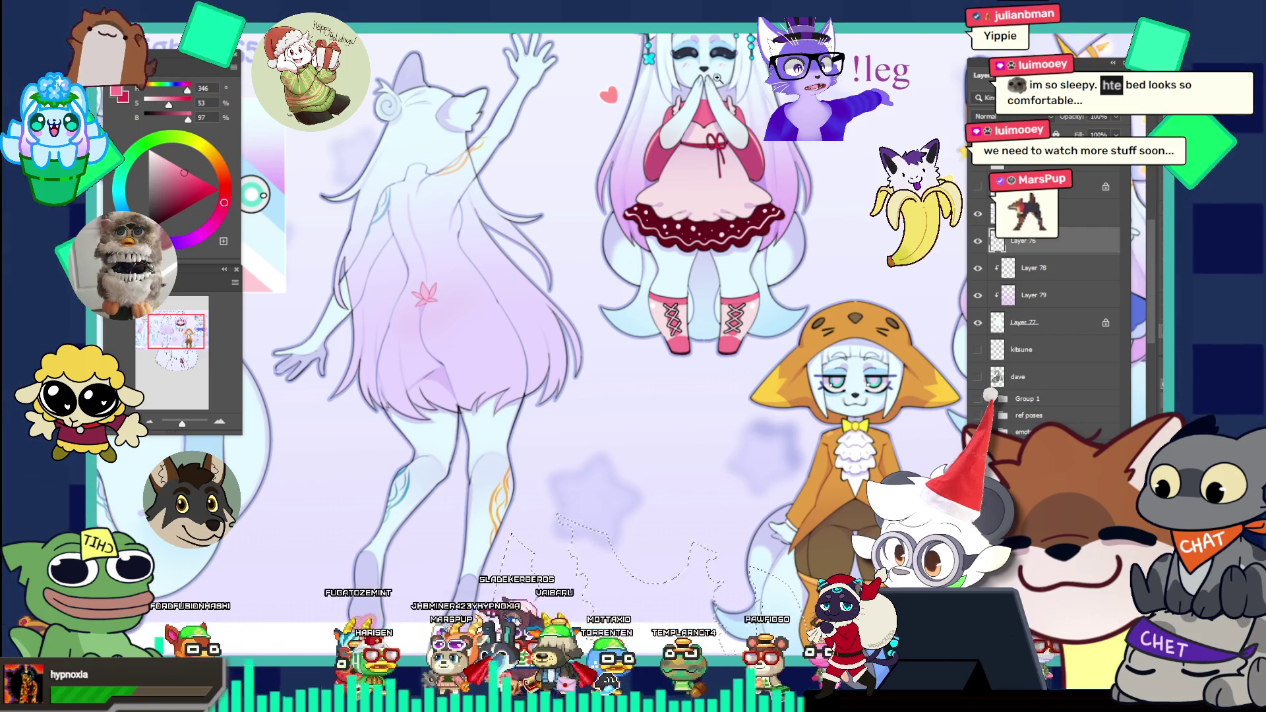
pyautogui.scroll(1, 699, 112)
pyautogui.scroll(1, 698, 112)
pyautogui.scroll(1, 698, 112)
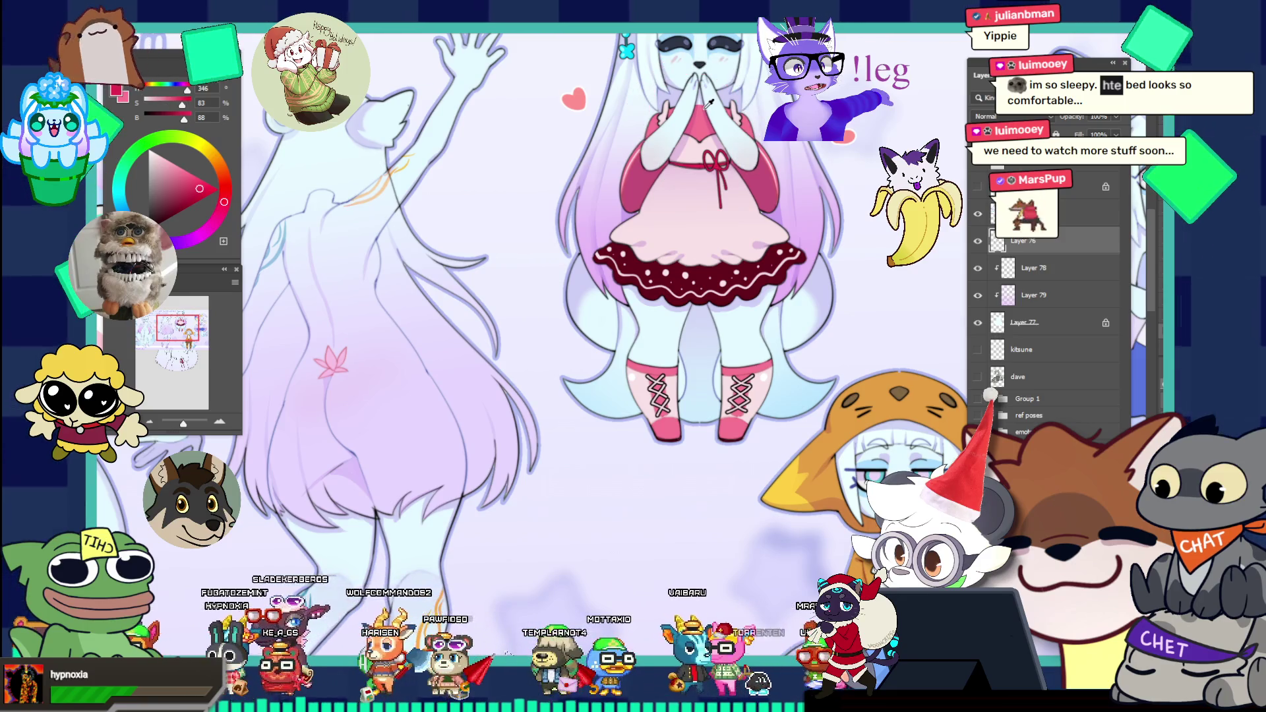
pyautogui.keyDown('alt'); pyautogui.click(763, 172); pyautogui.keyUp('alt')
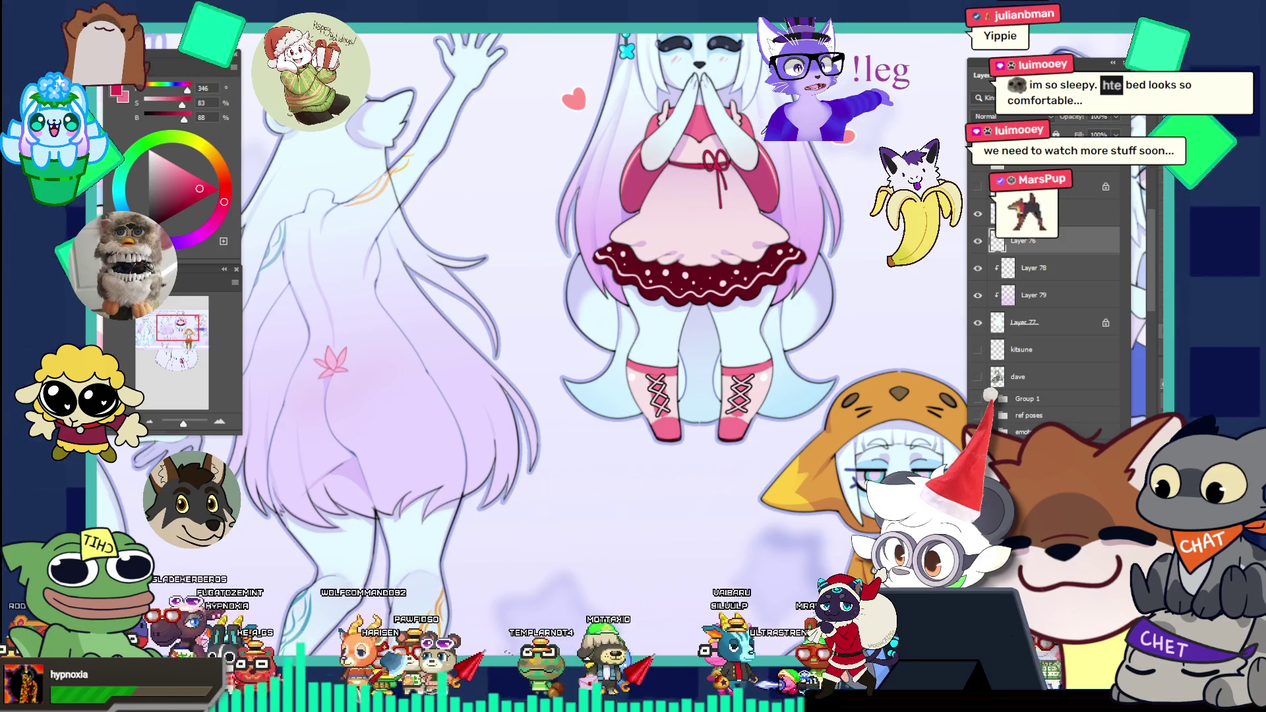
pyautogui.hotkey('ctrl', '0')
pyautogui.hotkey('ctrl', 'Tab')
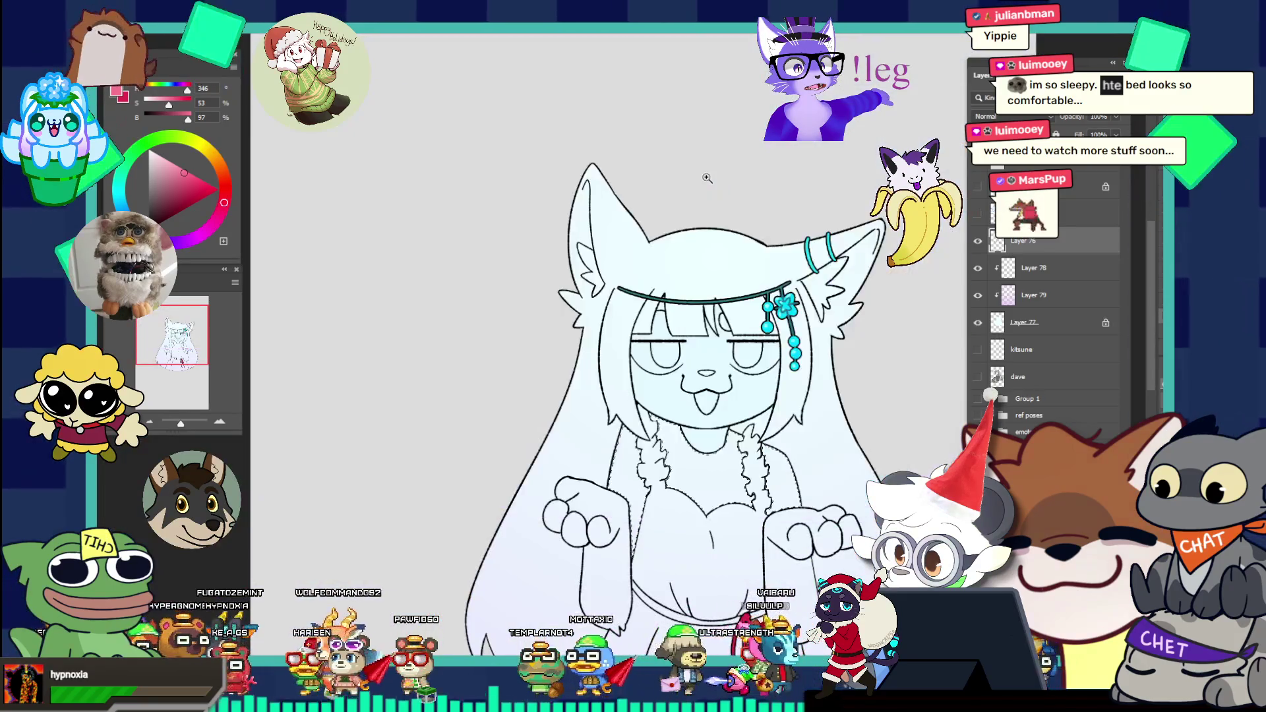
pyautogui.scroll(3, 708, 178)
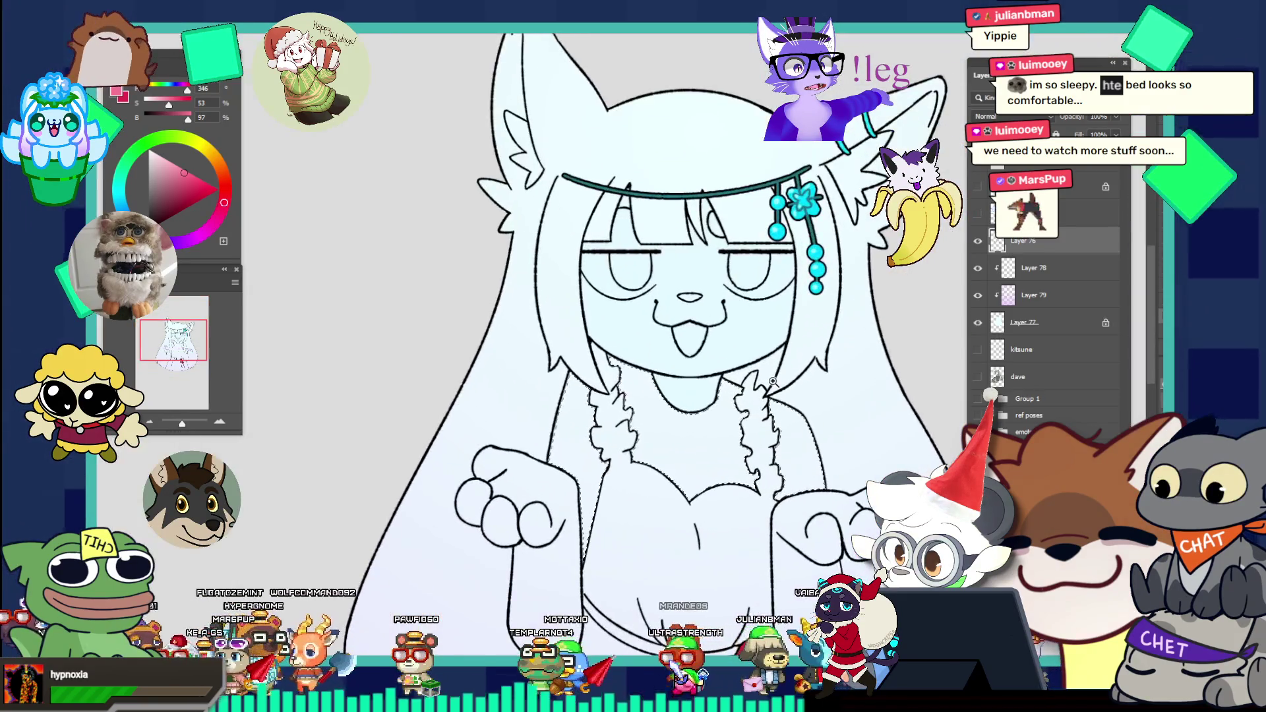
# Step: Expand the selection by 1 px and fill the top's chest area pink on Layer 79
pyautogui.hotkey('alt', 's')
pyautogui.press('m')
pyautogui.press('e')
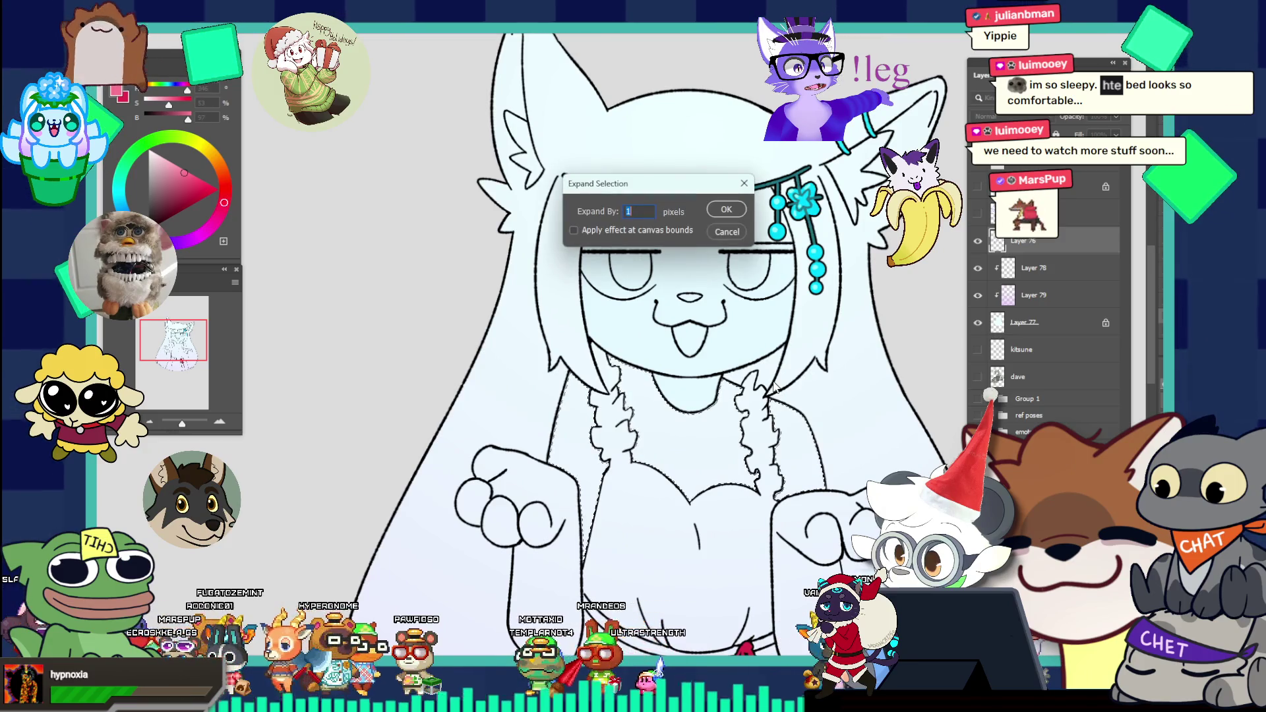
pyautogui.press('Return')
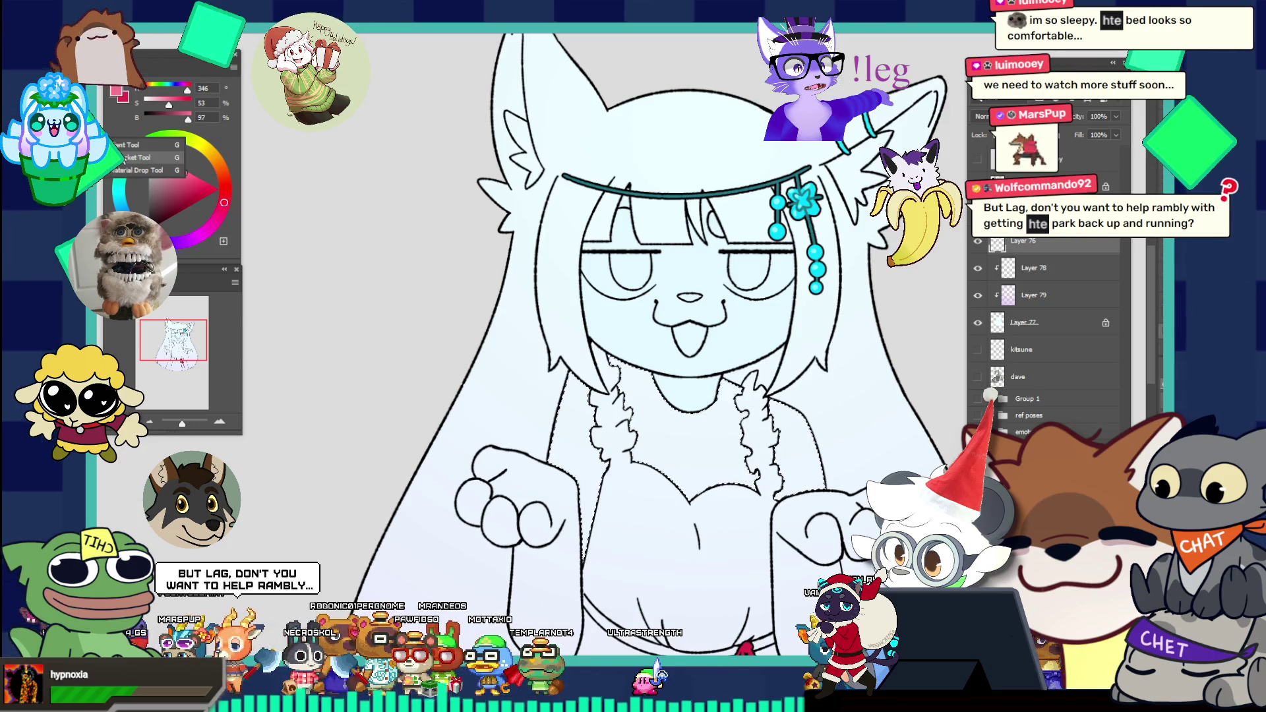
pyautogui.click(1029, 295)
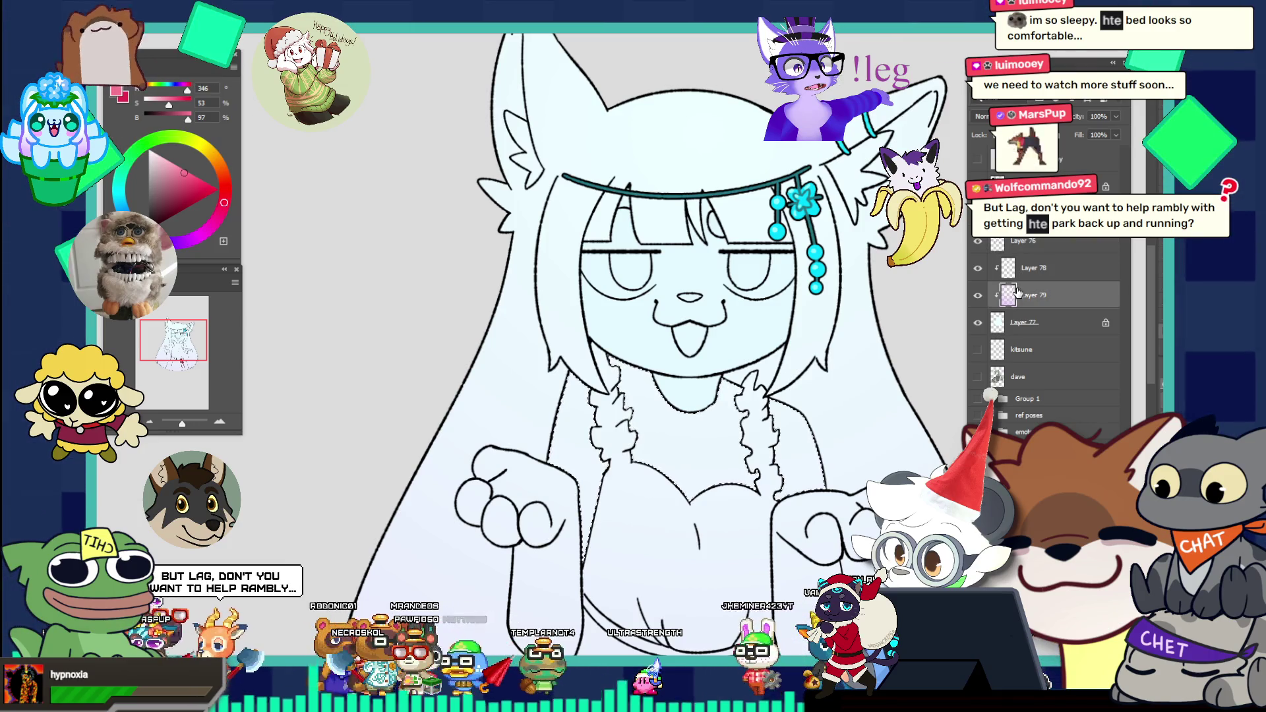
pyautogui.click(712, 436)
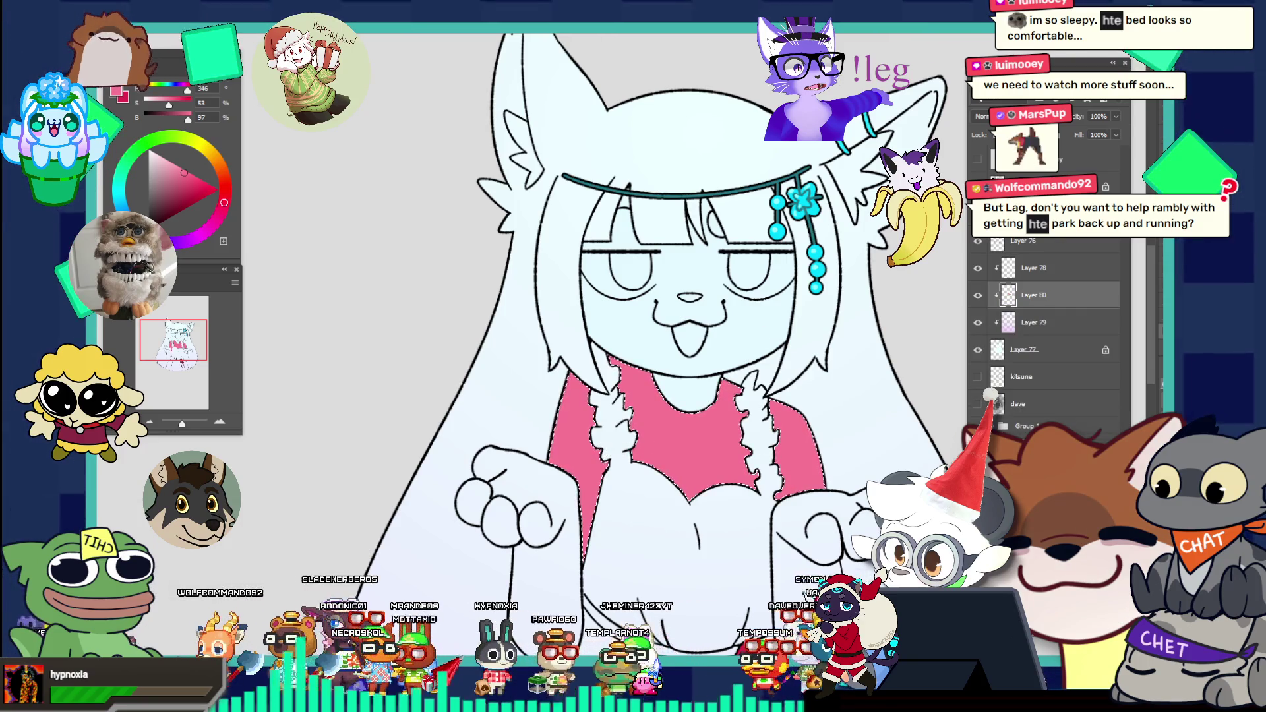
pyautogui.scroll(-3, 640, 234)
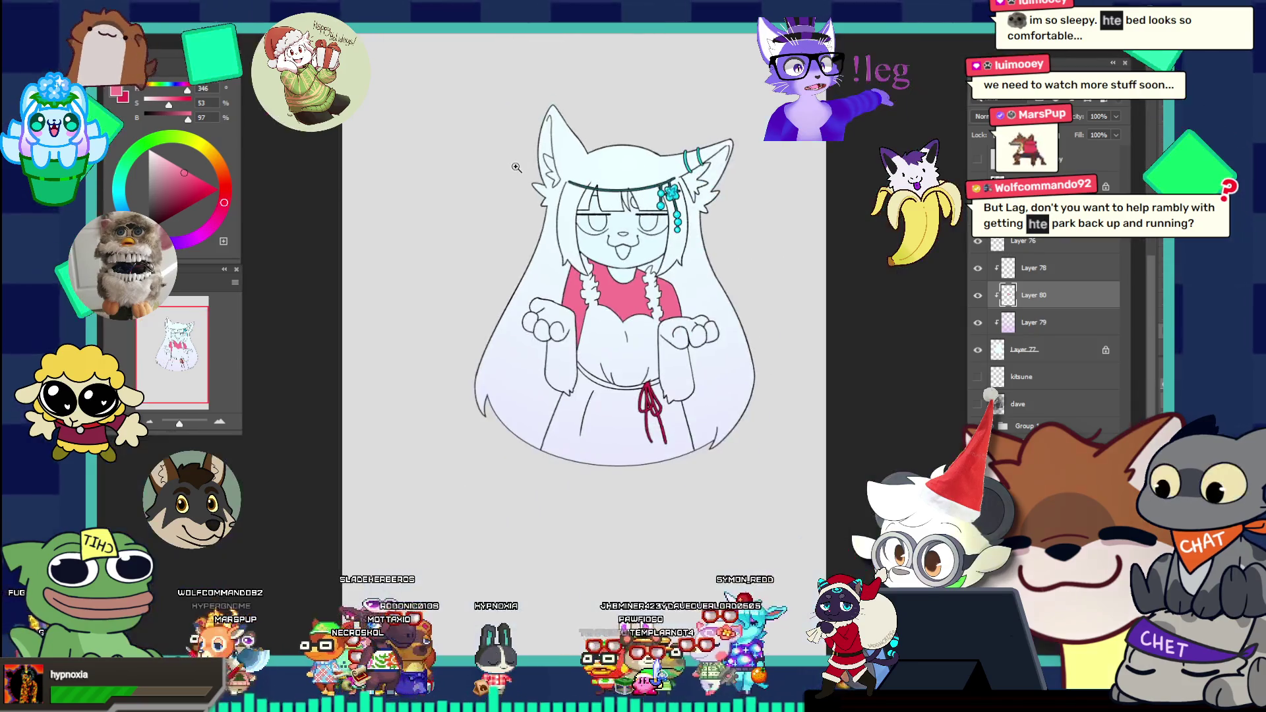
pyautogui.scroll(2, 640, 234)
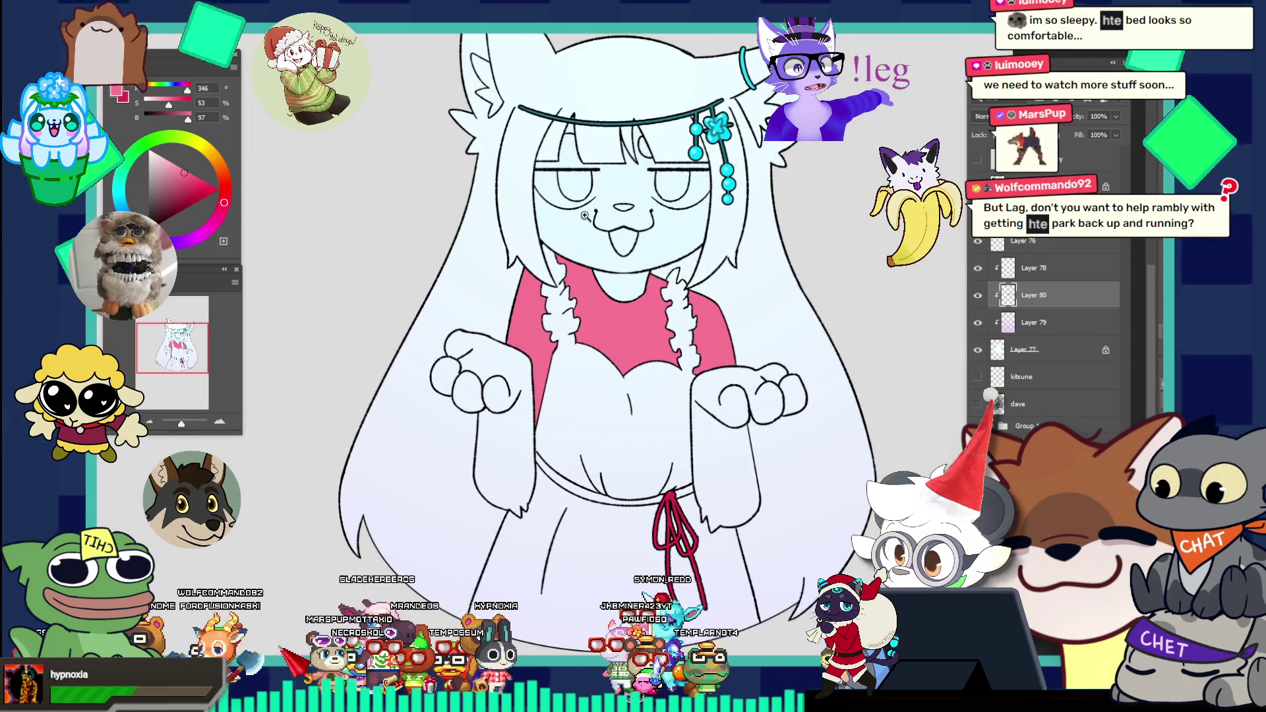
# Step: Switch to a deeper pink, expand the belt selection and move to Layer 80 for the belt
pyautogui.press('x')
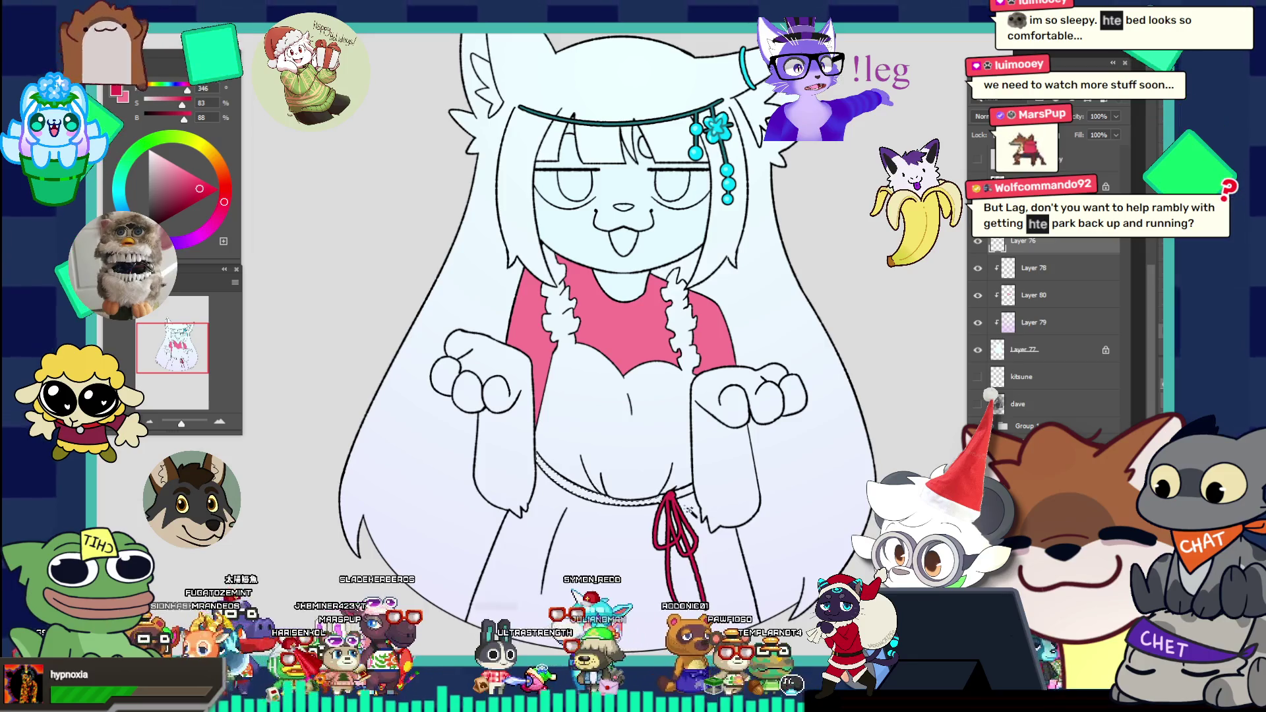
pyautogui.hotkey('ctrl', 's')
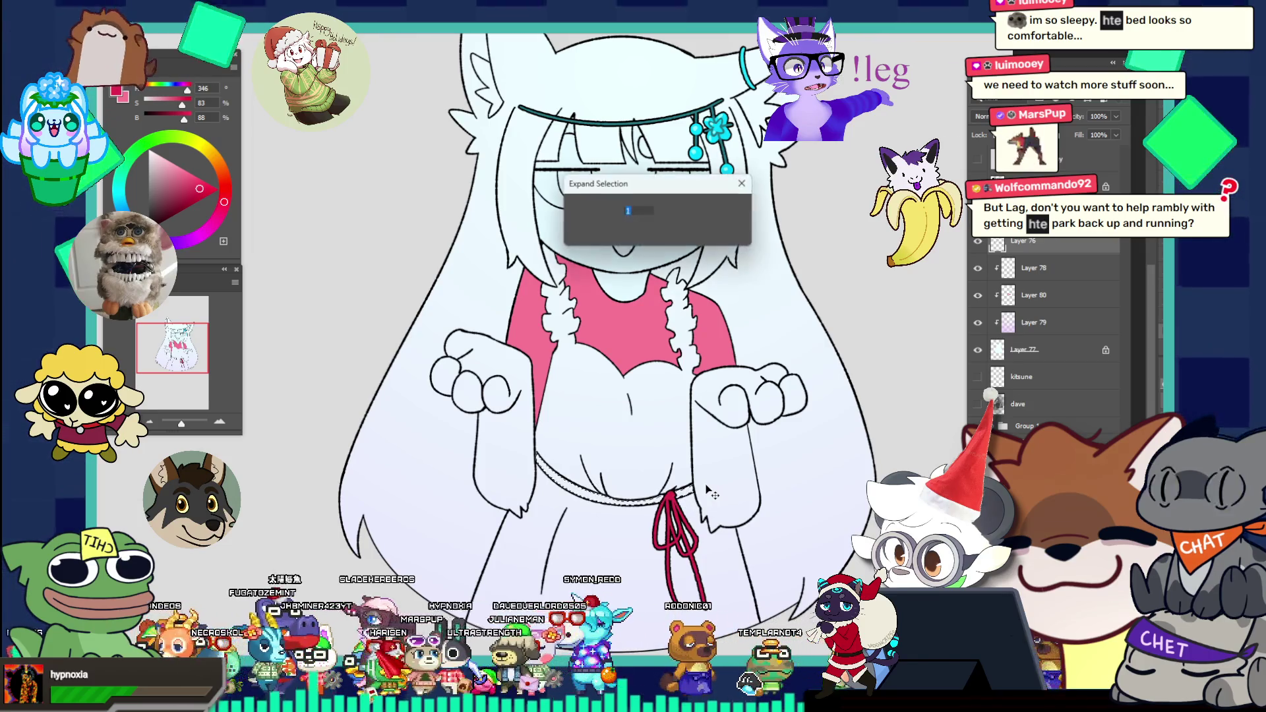
pyautogui.press('Return')
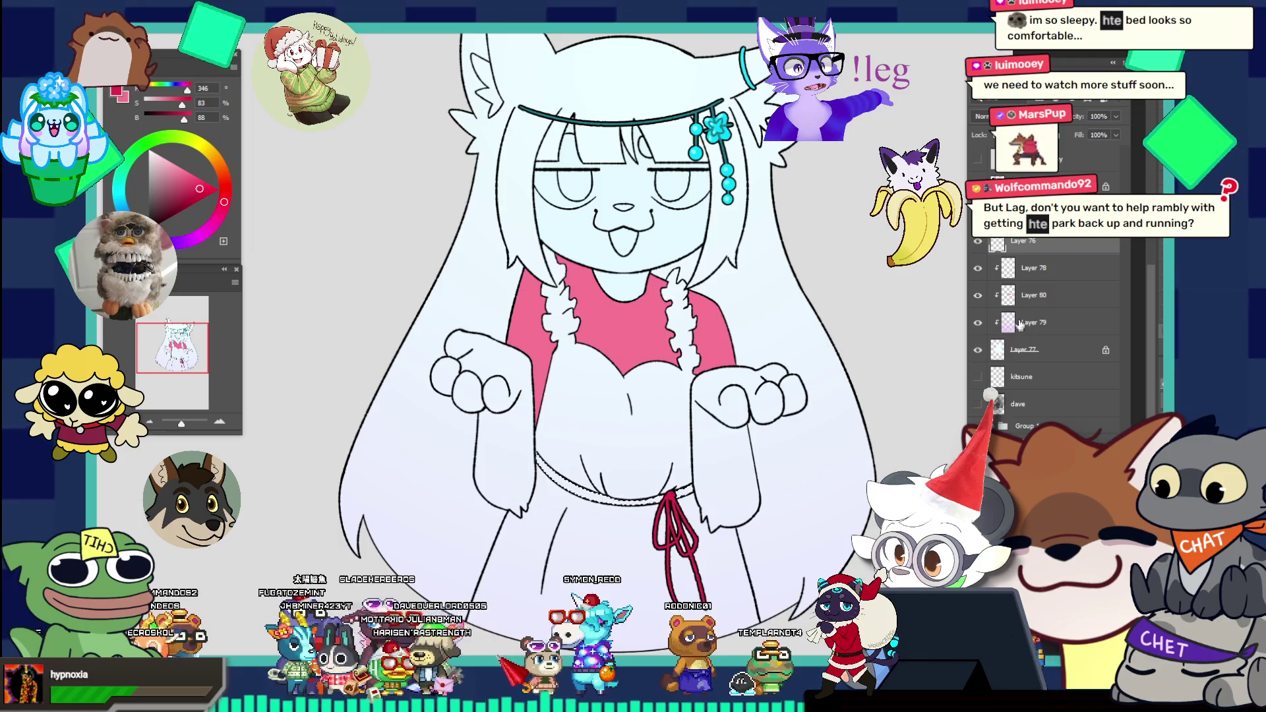
pyautogui.hotkey('alt', '[')
pyautogui.hotkey('alt', '[')
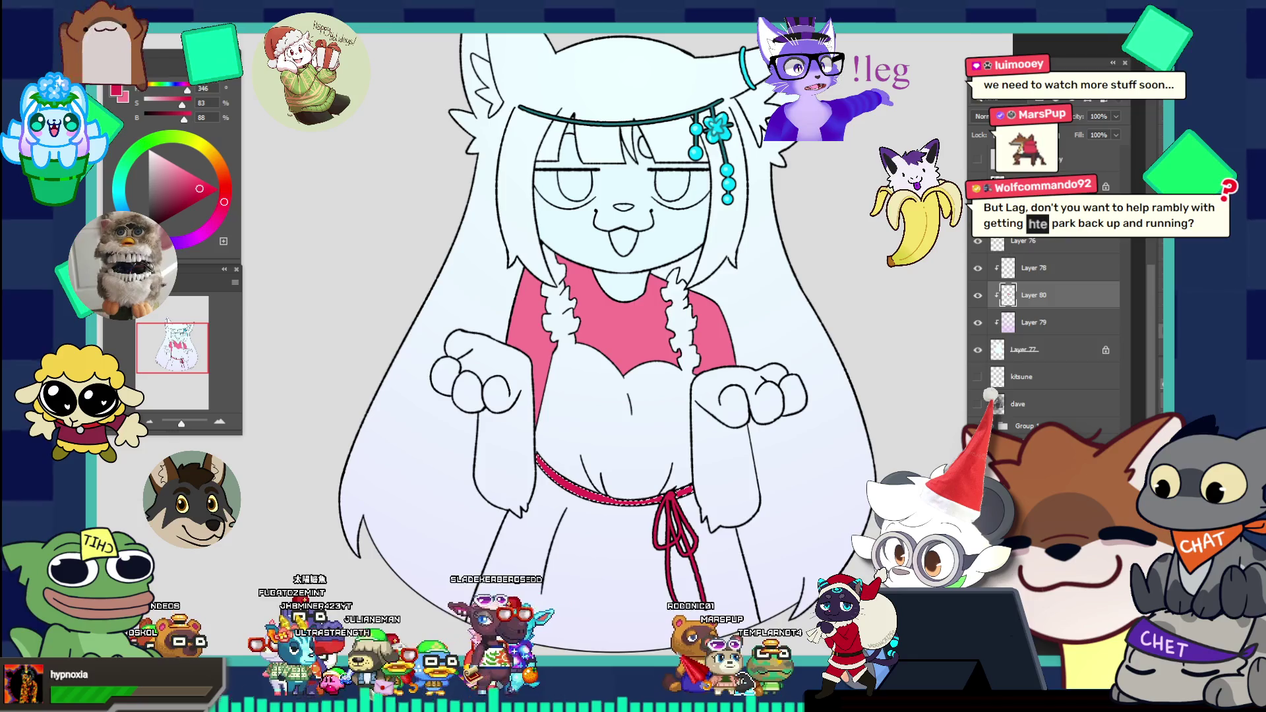
pyautogui.scroll(-3, 648, 203)
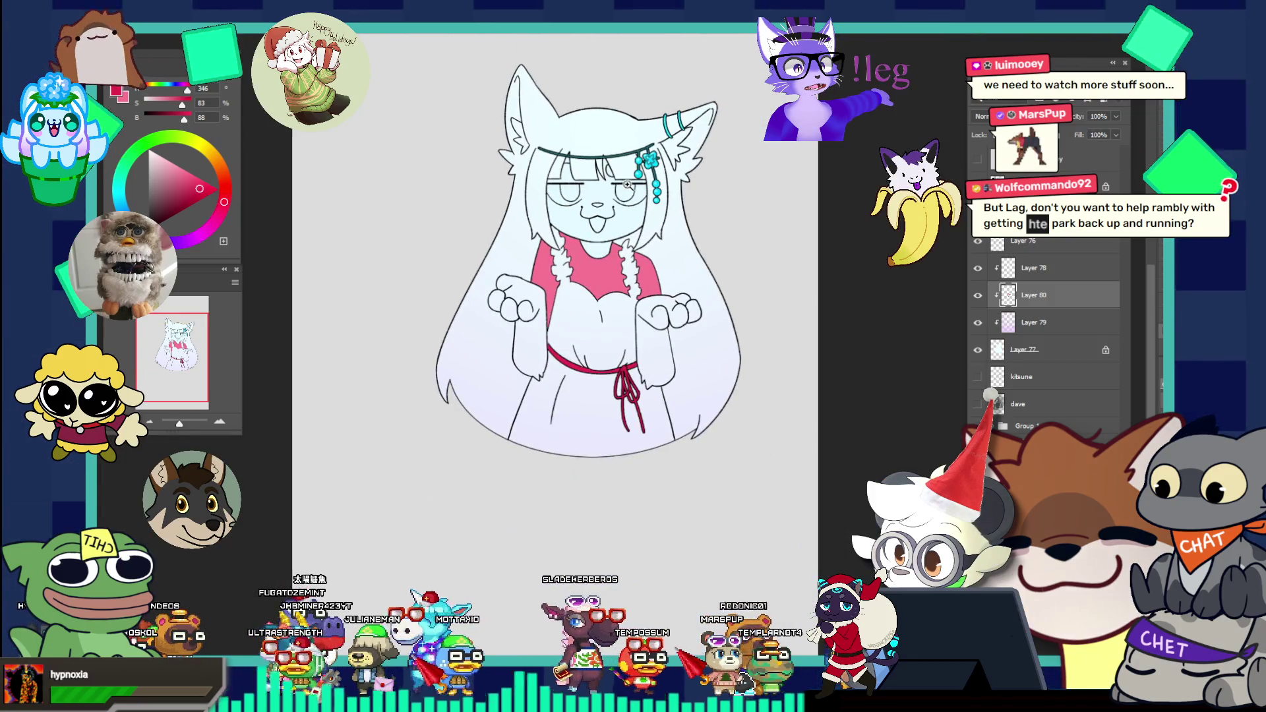
pyautogui.scroll(3, 648, 203)
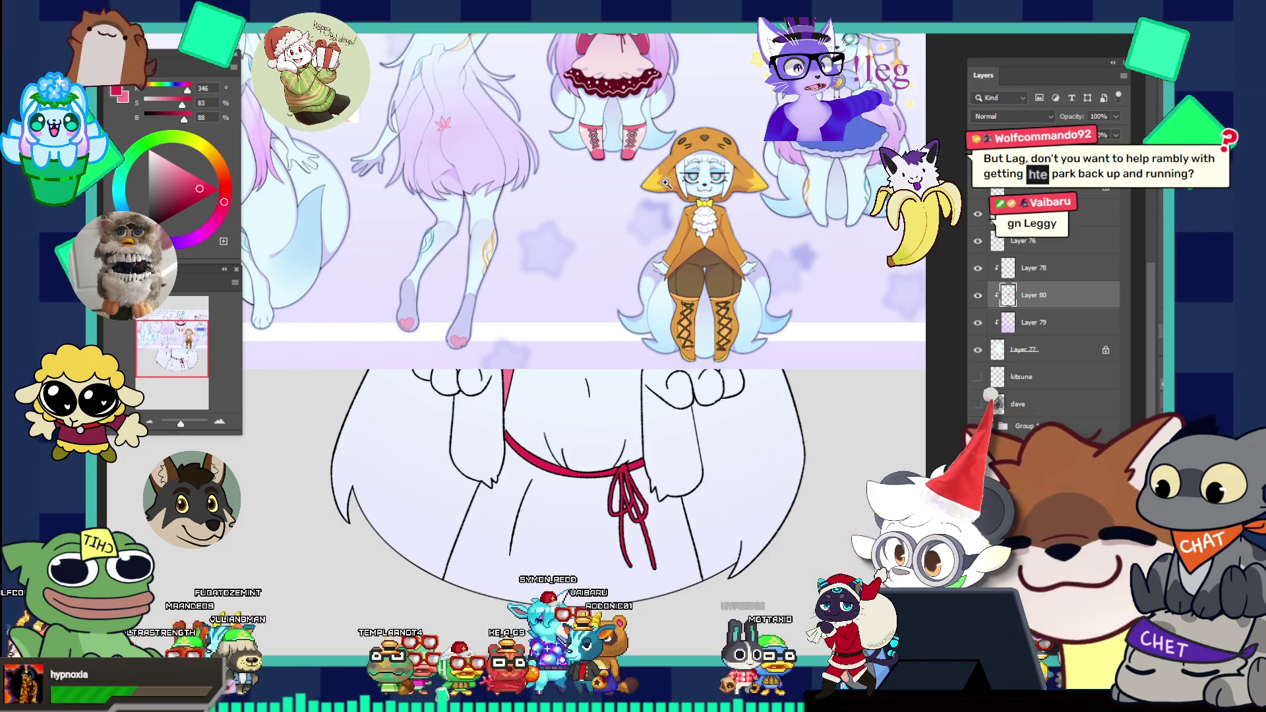
# Step: View the full reference sheet and sample a softer pink from the character's hands, then her dress
pyautogui.hotkey('ctrl', '0')
pyautogui.scroll(5, 636, 198)
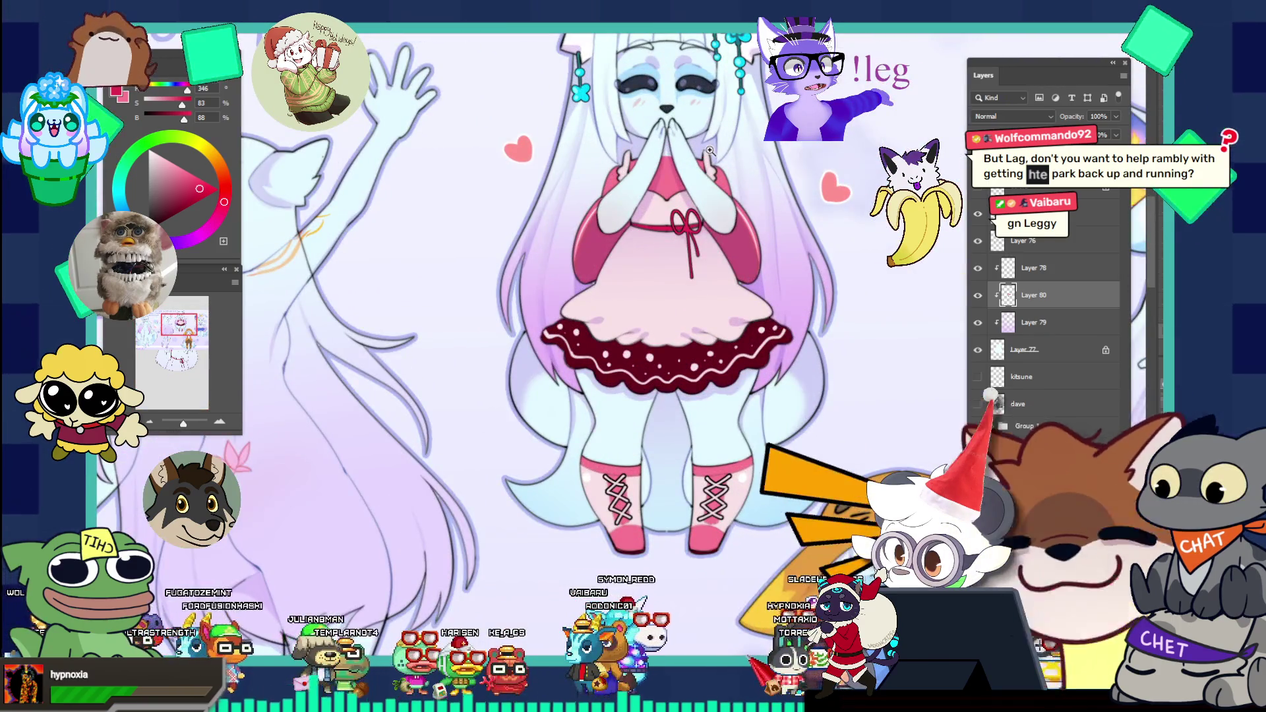
pyautogui.keyDown('alt'); pyautogui.click(659, 203); pyautogui.keyUp('alt')
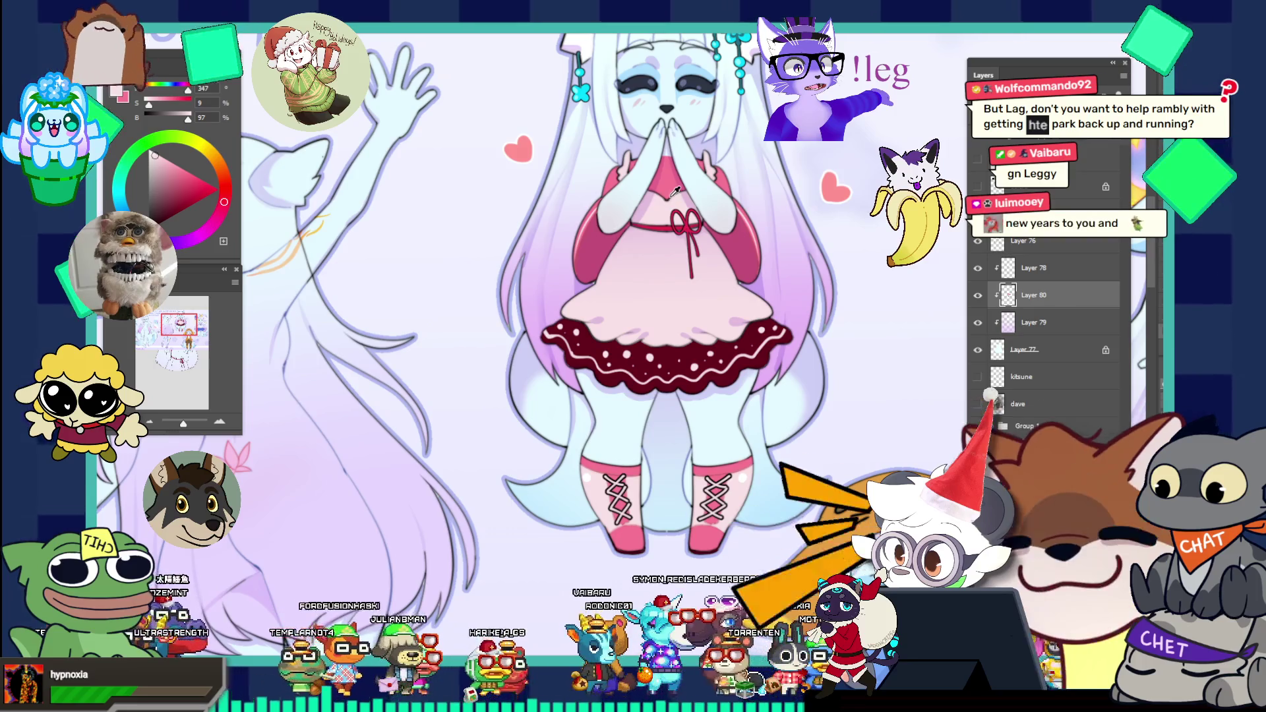
pyautogui.keyDown('alt'); pyautogui.click(701, 183); pyautogui.keyUp('alt')
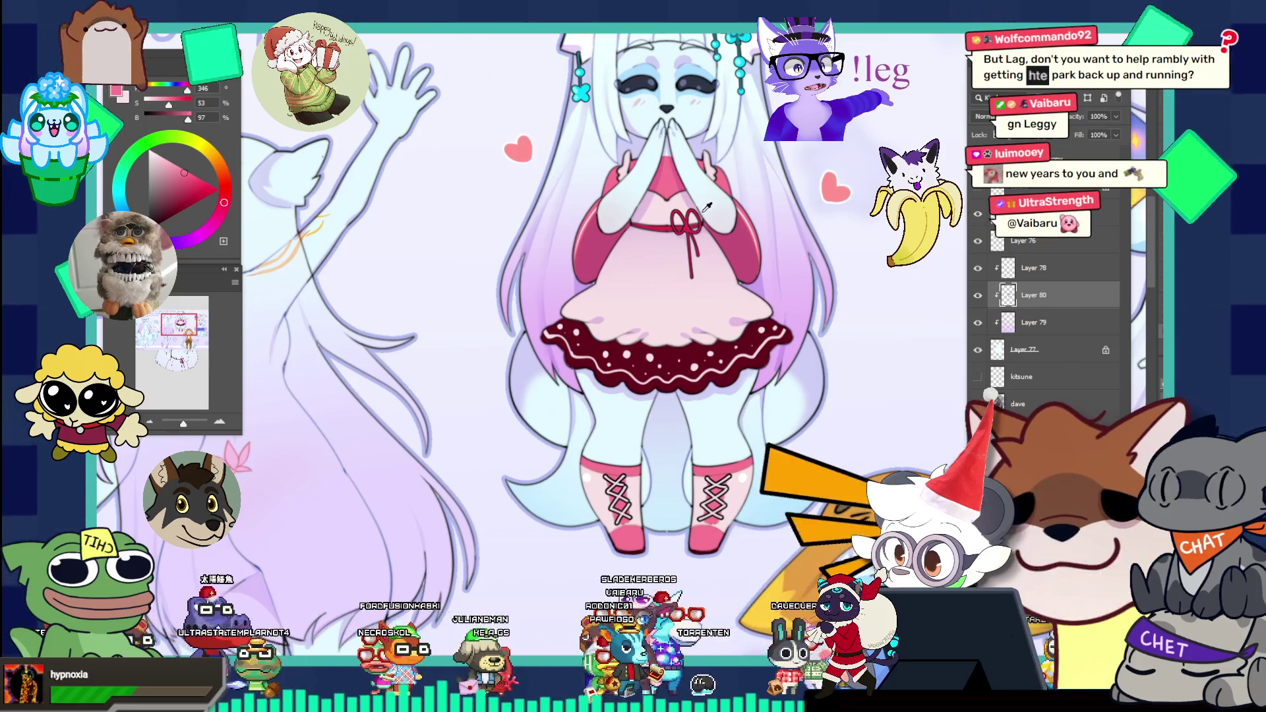
pyautogui.scroll(-1, 706, 230)
pyautogui.scroll(-2, 705, 230)
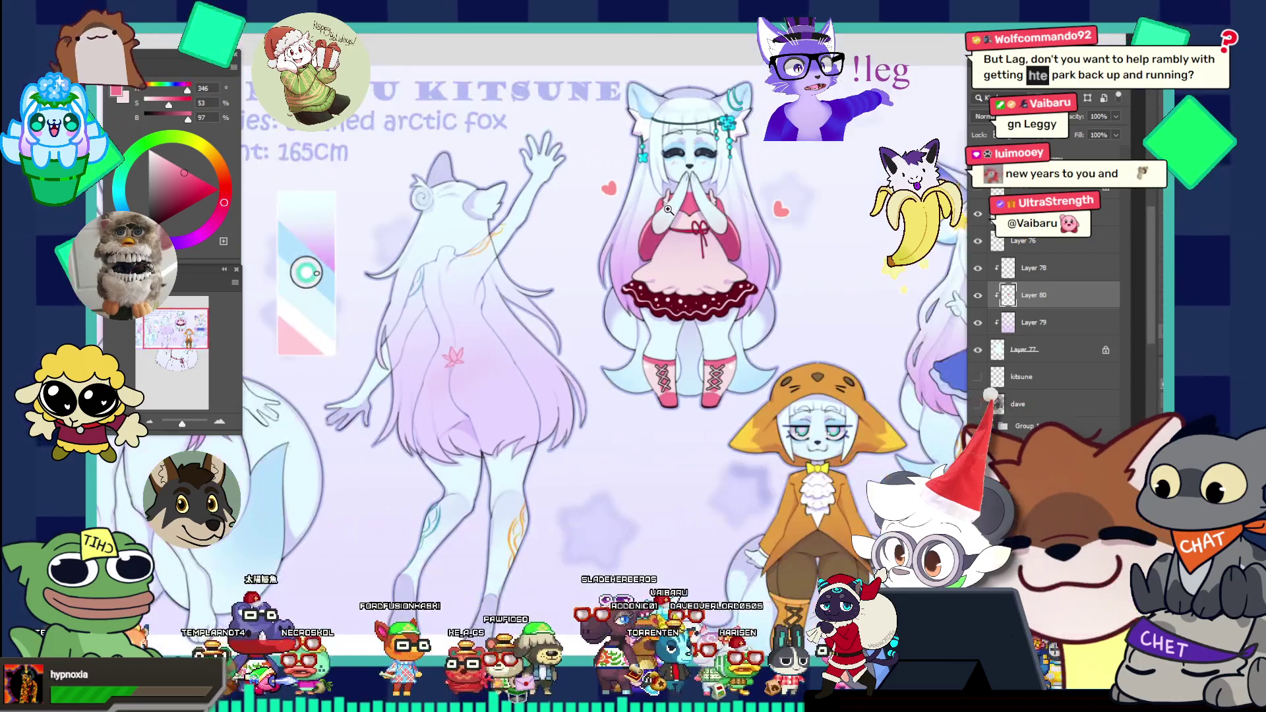